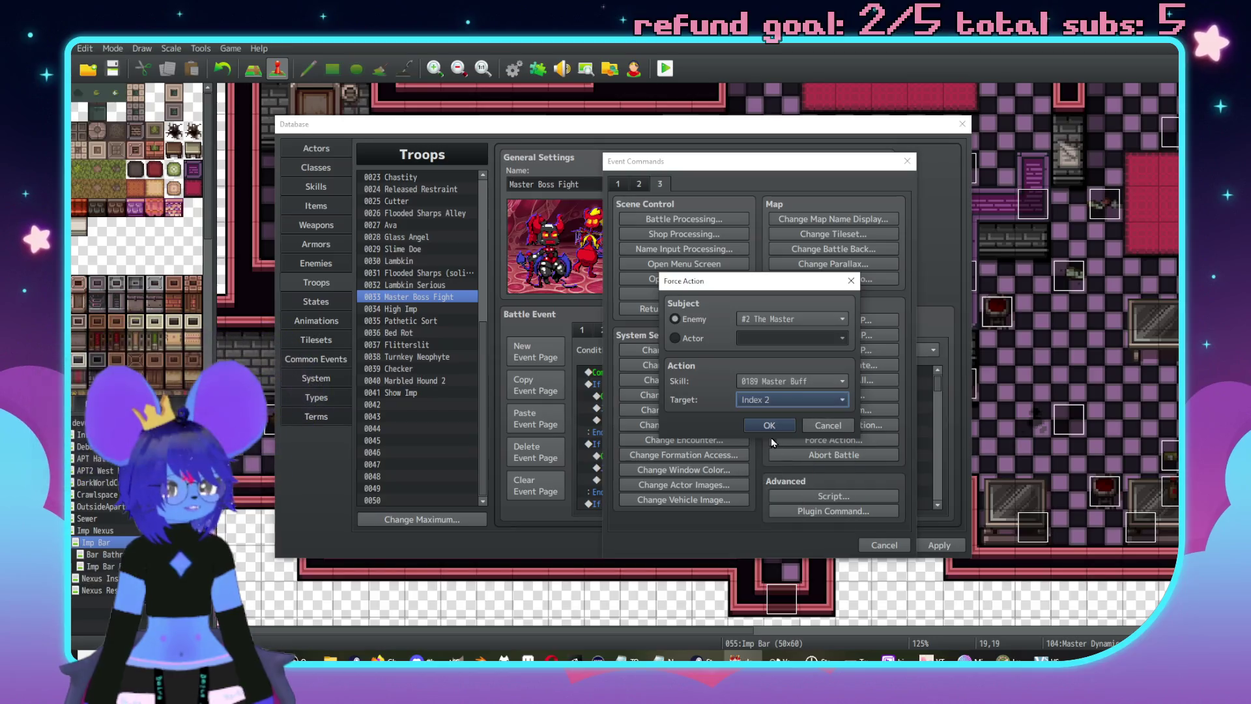
# - Insert the Force Action making The Master use Master Buff on Index 2
pyautogui.click(751, 424)
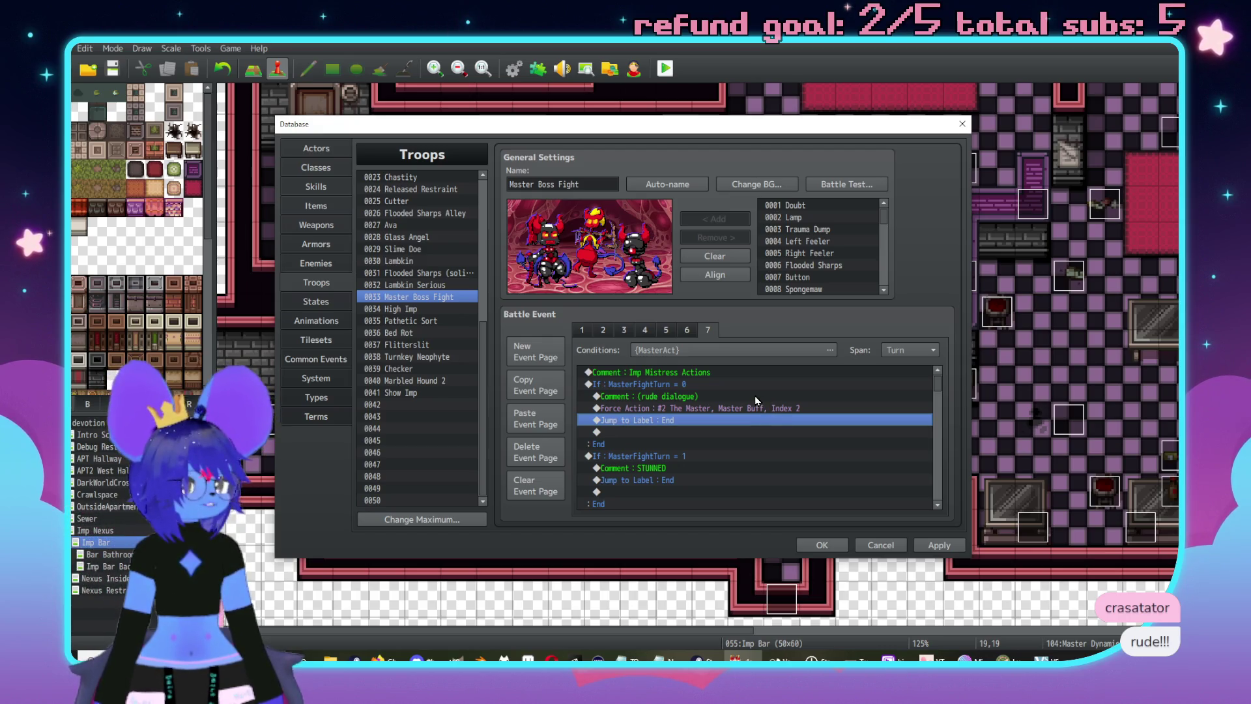
pyautogui.scroll(-1, 666, 417)
pyautogui.click(666, 431)
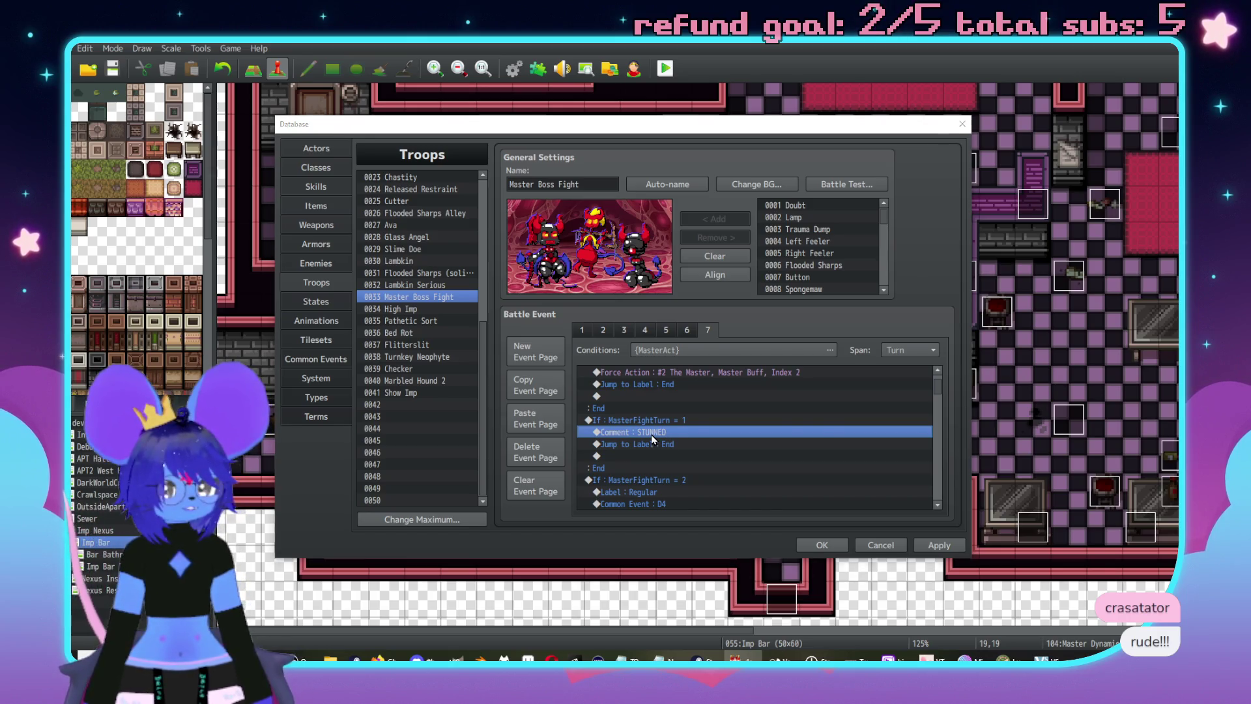
# - Add a PWC comment to turn 1 and delete the STUNNED comment
pyautogui.doubleClick(653, 437)
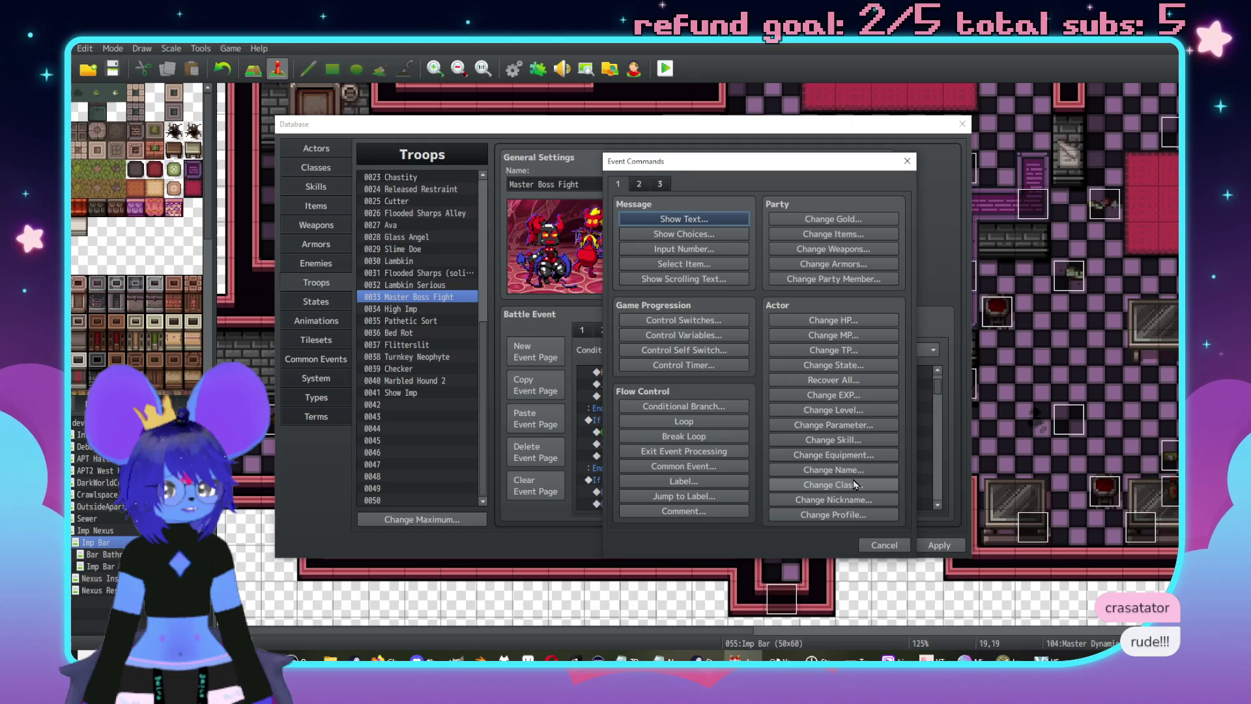
pyautogui.click(646, 185)
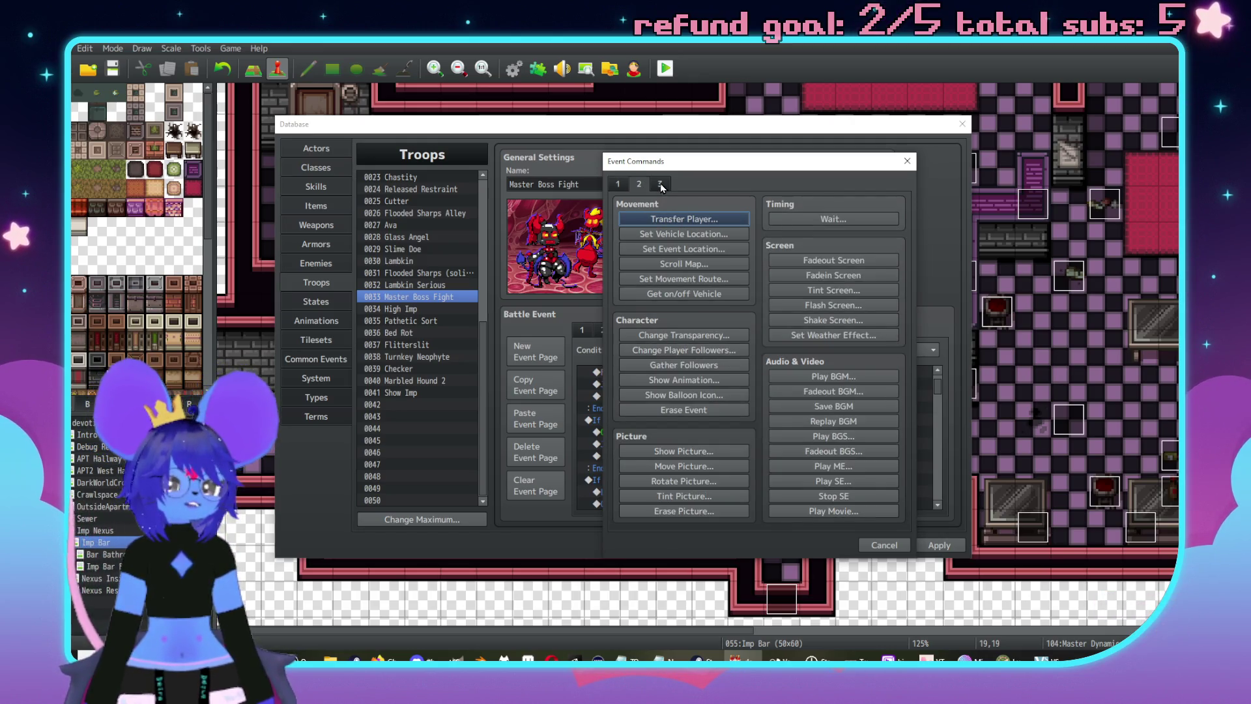
pyautogui.click(620, 183)
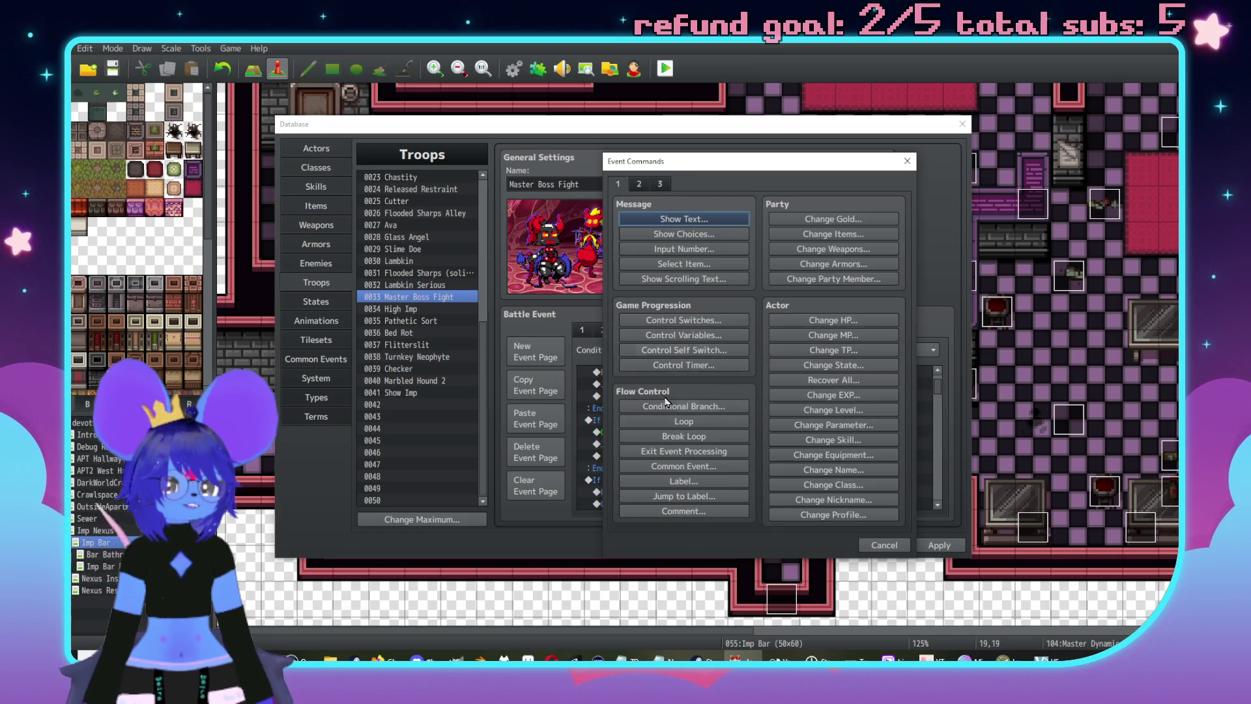
pyautogui.click(681, 511)
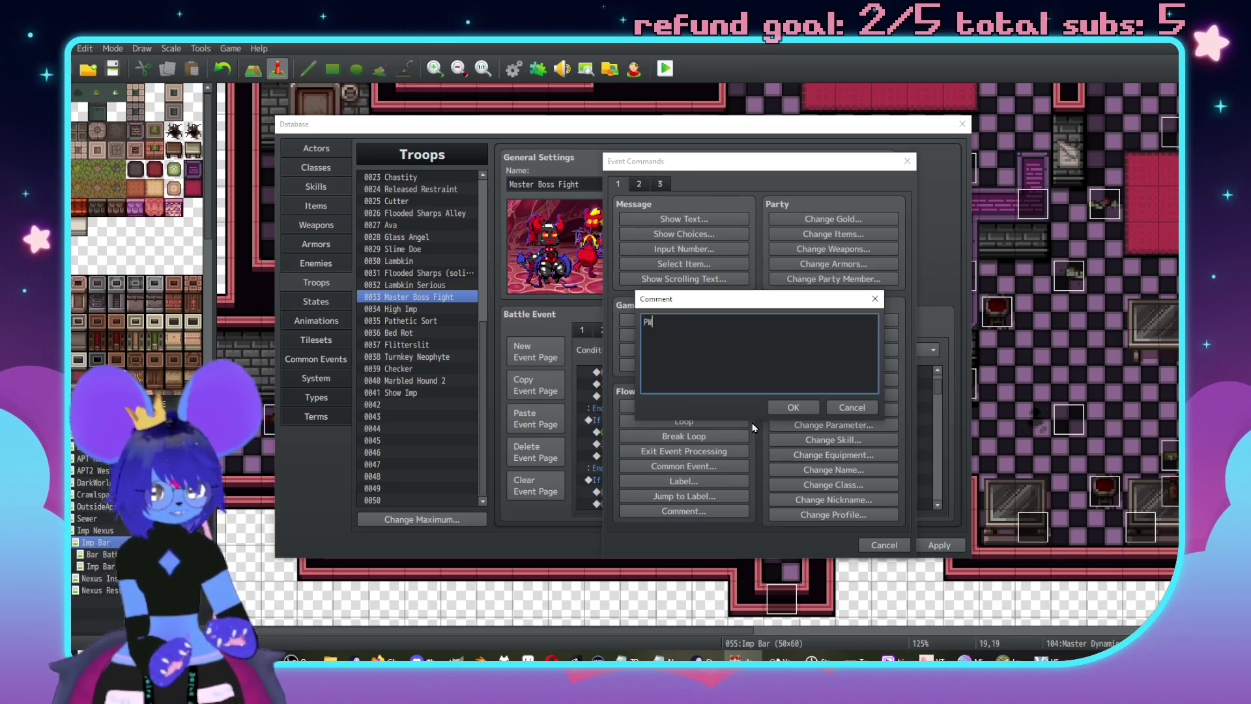
pyautogui.click(793, 406)
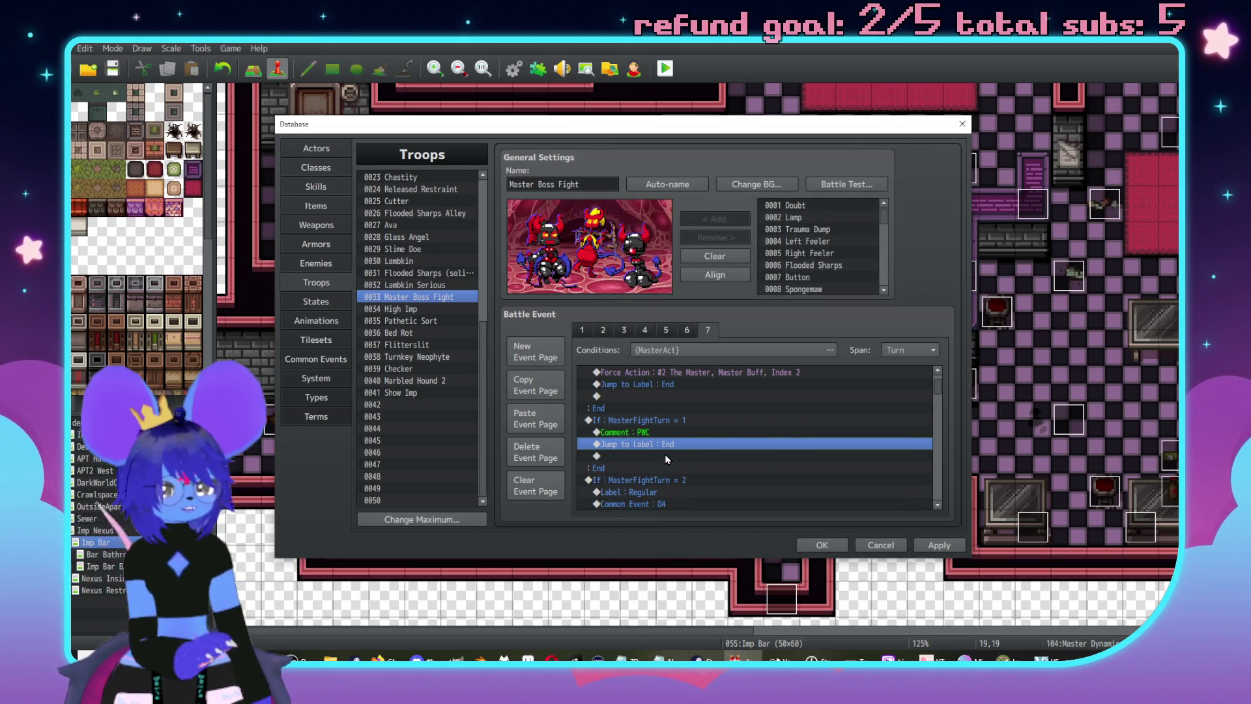
pyautogui.press('Delete')
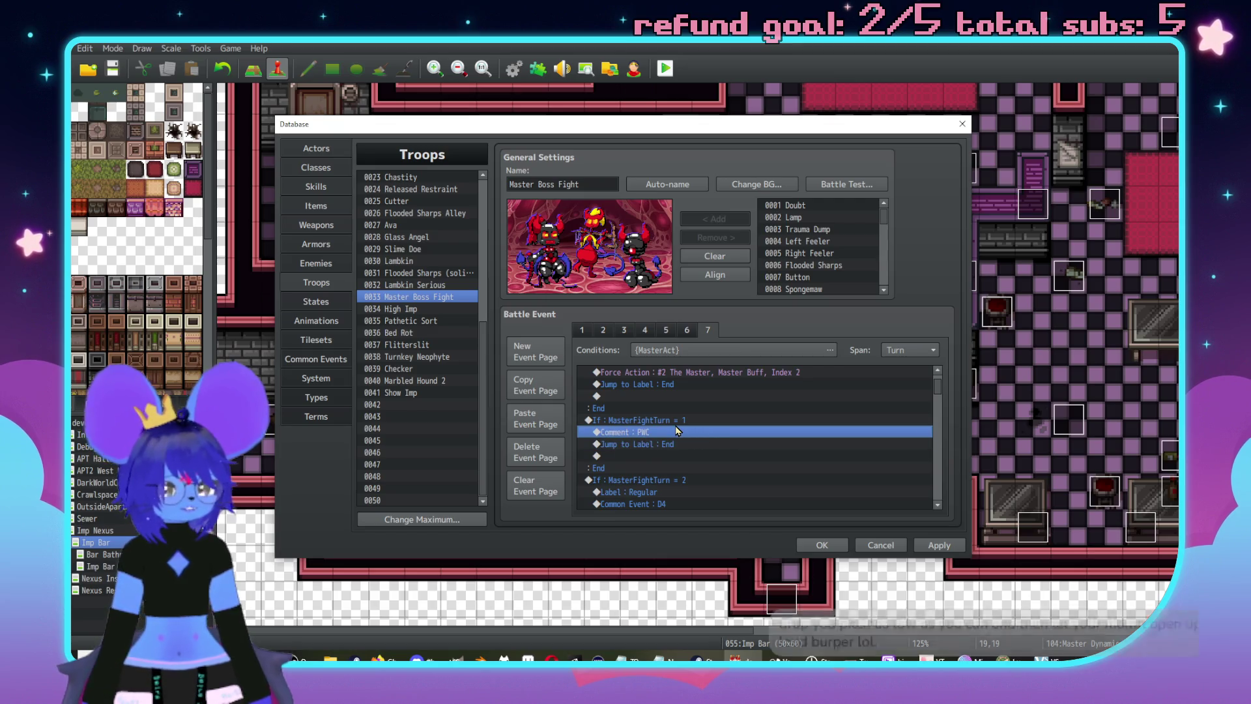
# - Delete turn 2's Label : Regular and the DiceResult dice-roll branches
pyautogui.scroll(-1, 678, 400)
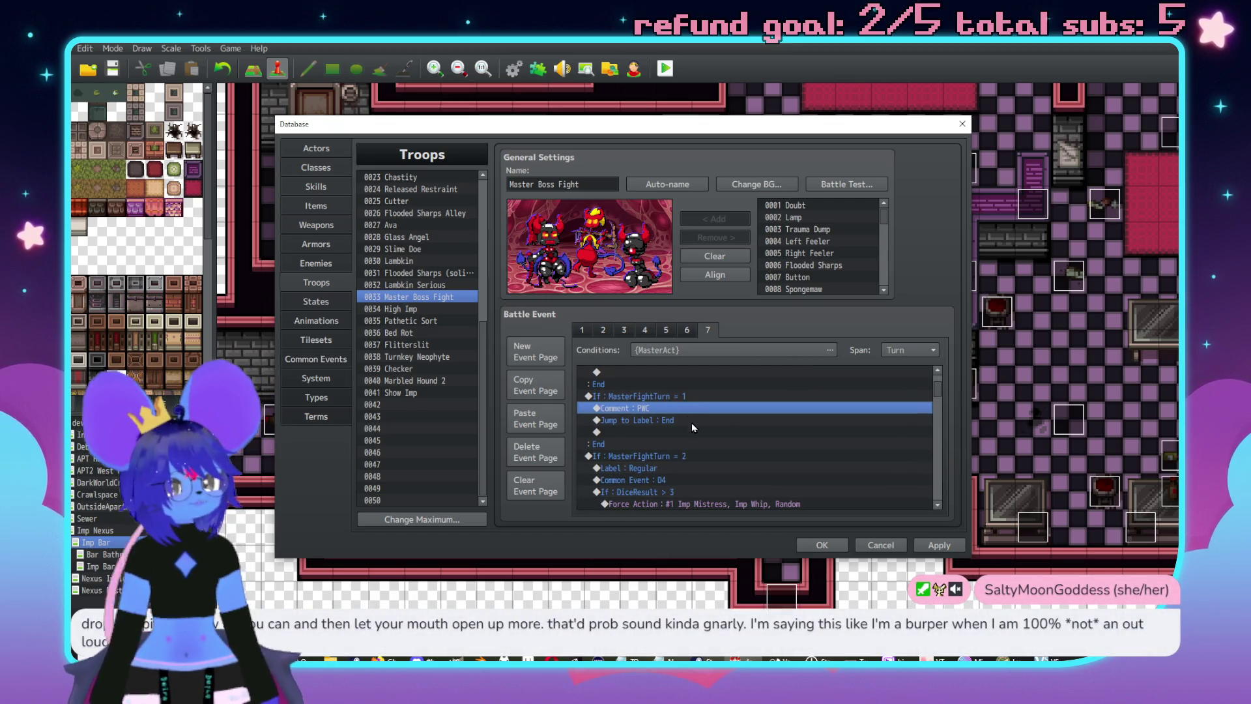
pyautogui.scroll(-1, 696, 491)
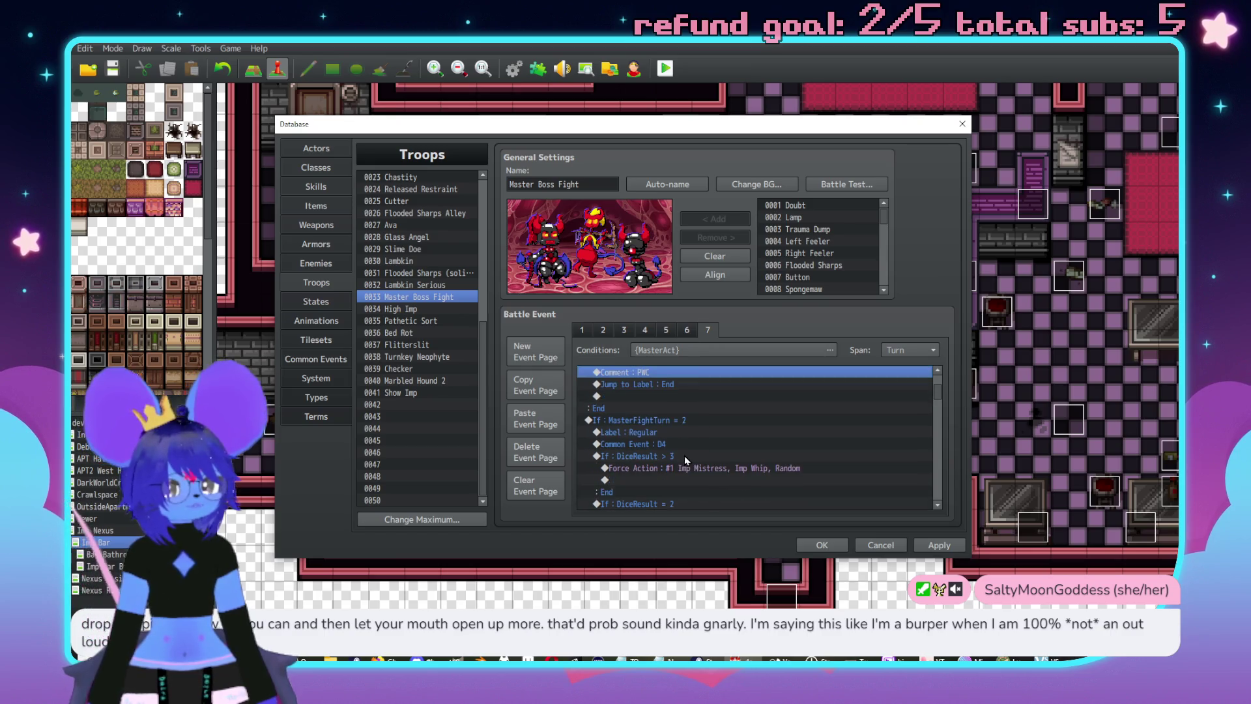
pyautogui.click(688, 421)
pyautogui.click(689, 446)
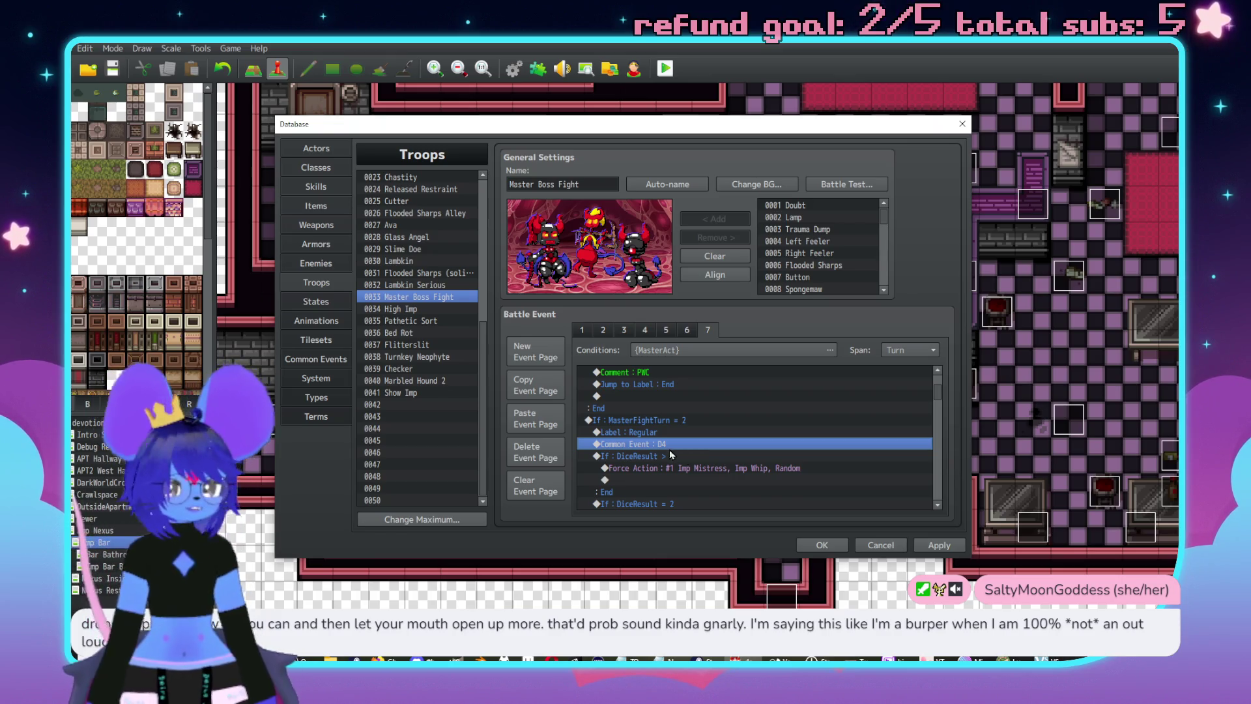
pyautogui.click(681, 432)
pyautogui.press('Delete')
pyautogui.hotkey('shift', 'Down')
pyautogui.hotkey('shift', 'Down')
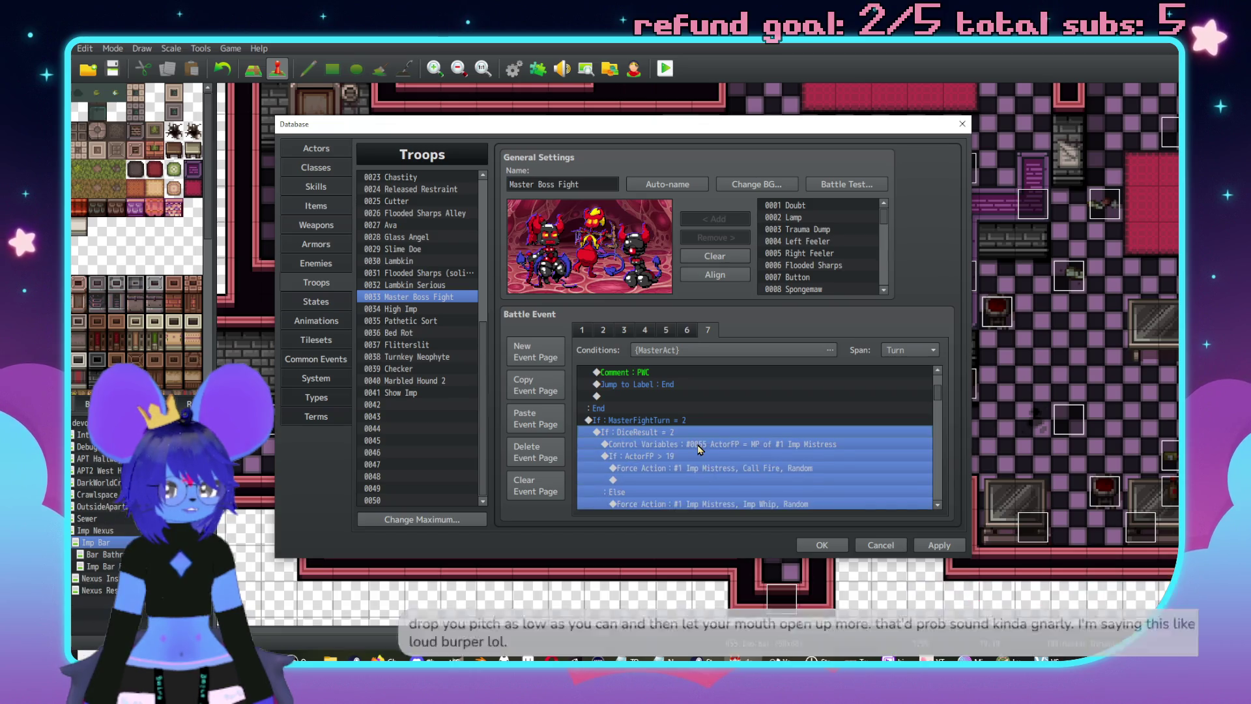
pyautogui.press('Delete')
pyautogui.scroll(3, 717, 430)
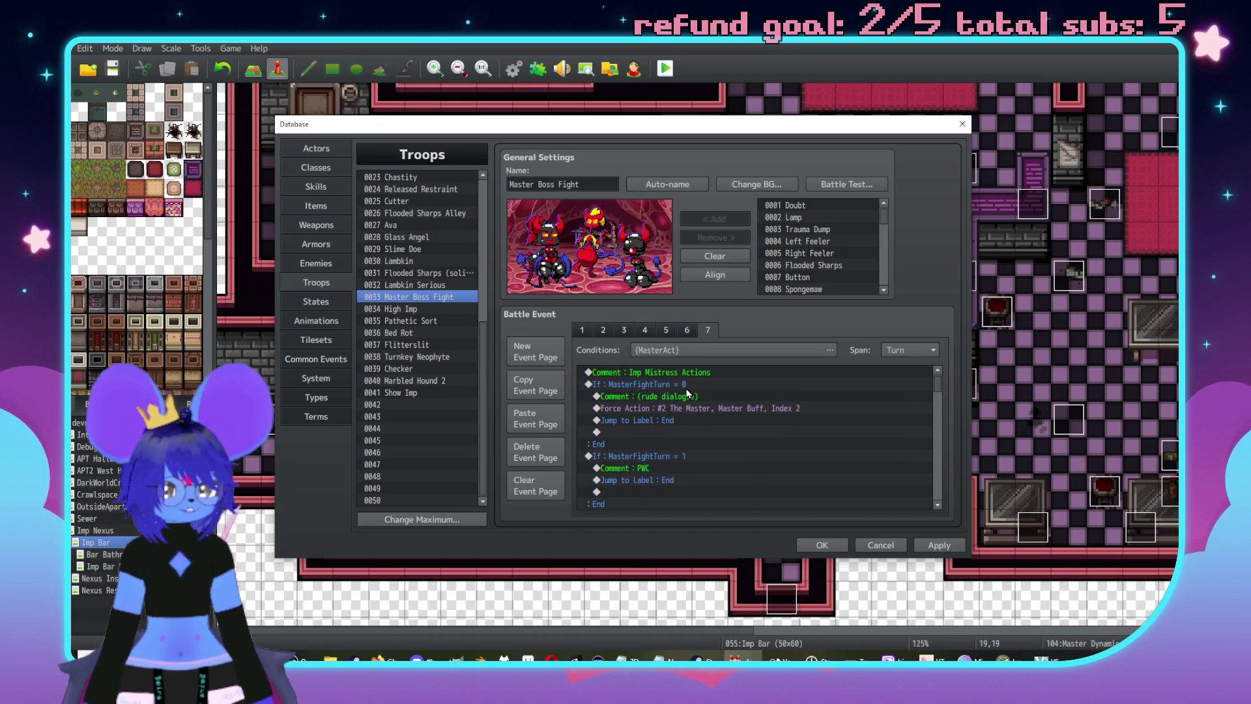
# - Move the (rude dialogue) comment from turn 0 into turn 2
pyautogui.click(699, 398)
pyautogui.hotkey('ctrl', 'x')
pyautogui.scroll(-3, 663, 427)
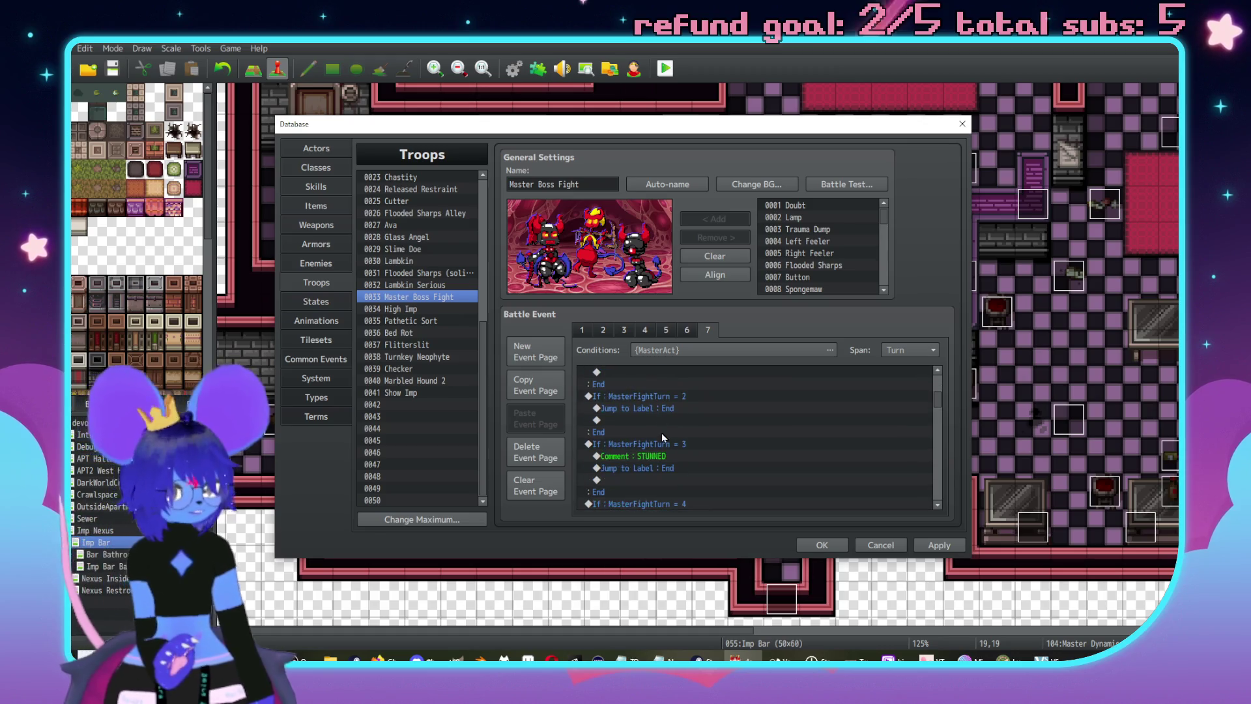
pyautogui.click(664, 408)
pyautogui.hotkey('ctrl', 'v')
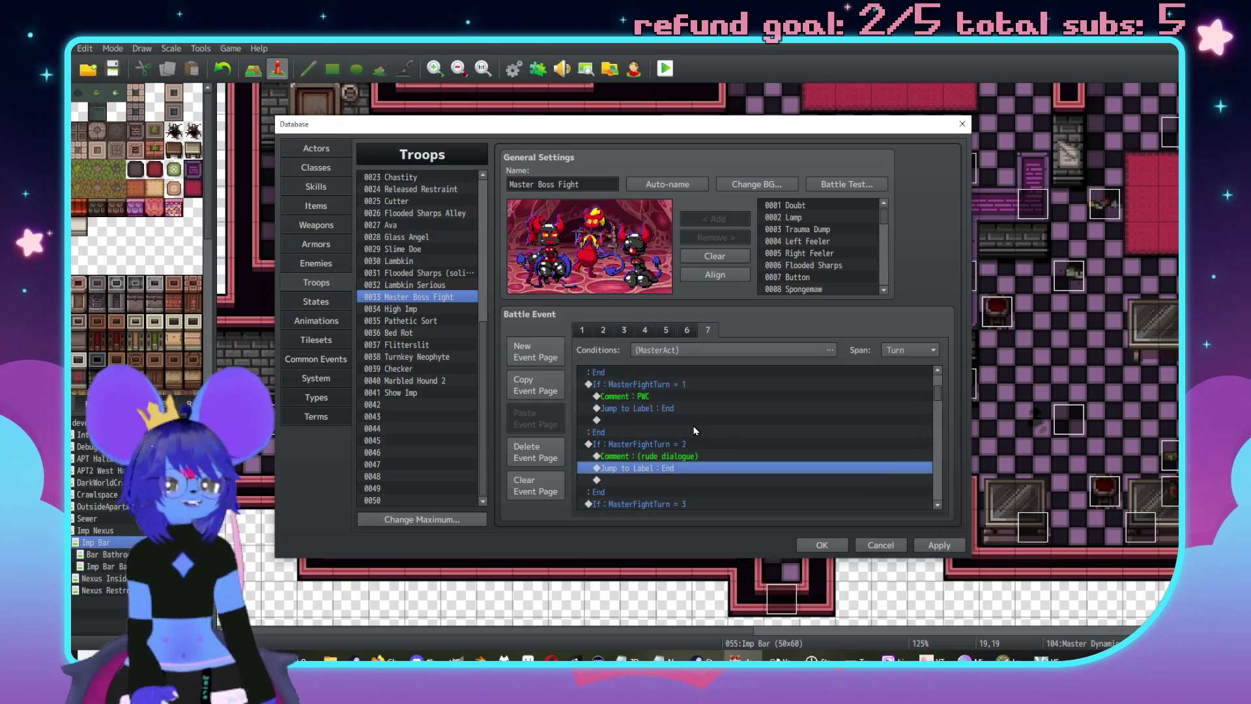
# - Extend the comment to read '(rude dialogue, attack if either imp is gone)'
pyautogui.scroll(1, 710, 426)
pyautogui.click(714, 424)
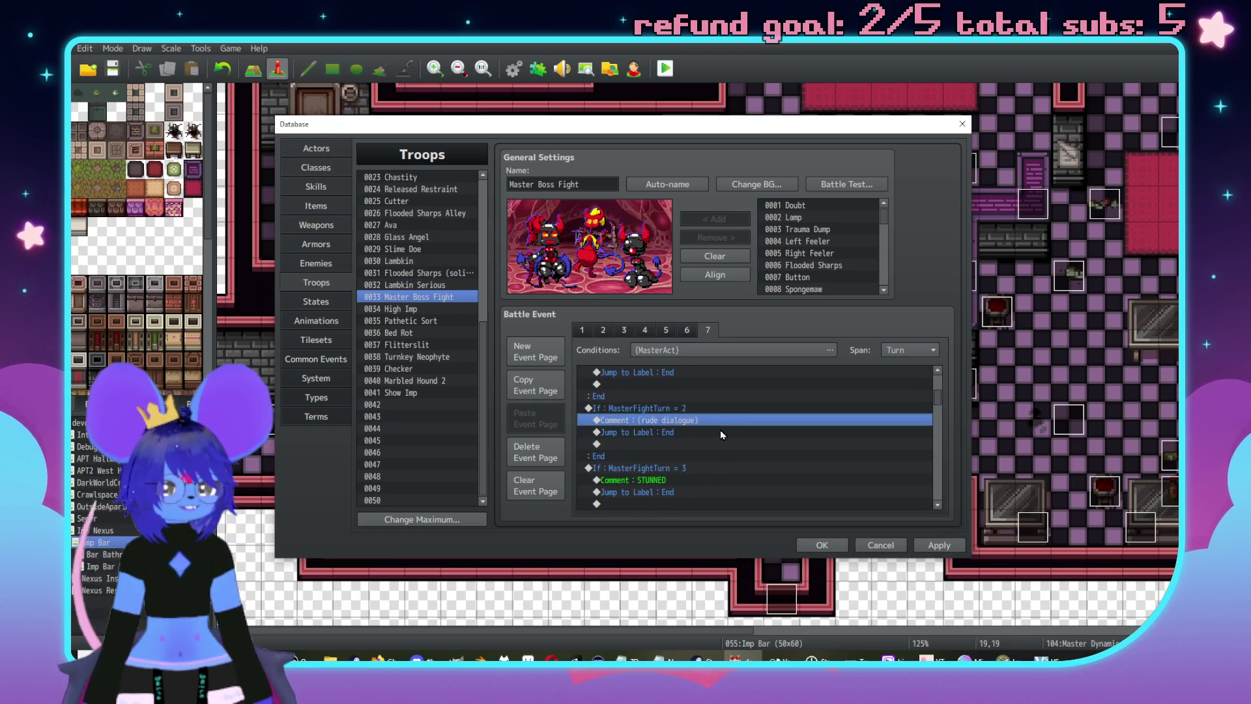
pyautogui.doubleClick(705, 421)
pyautogui.write(', attack ')
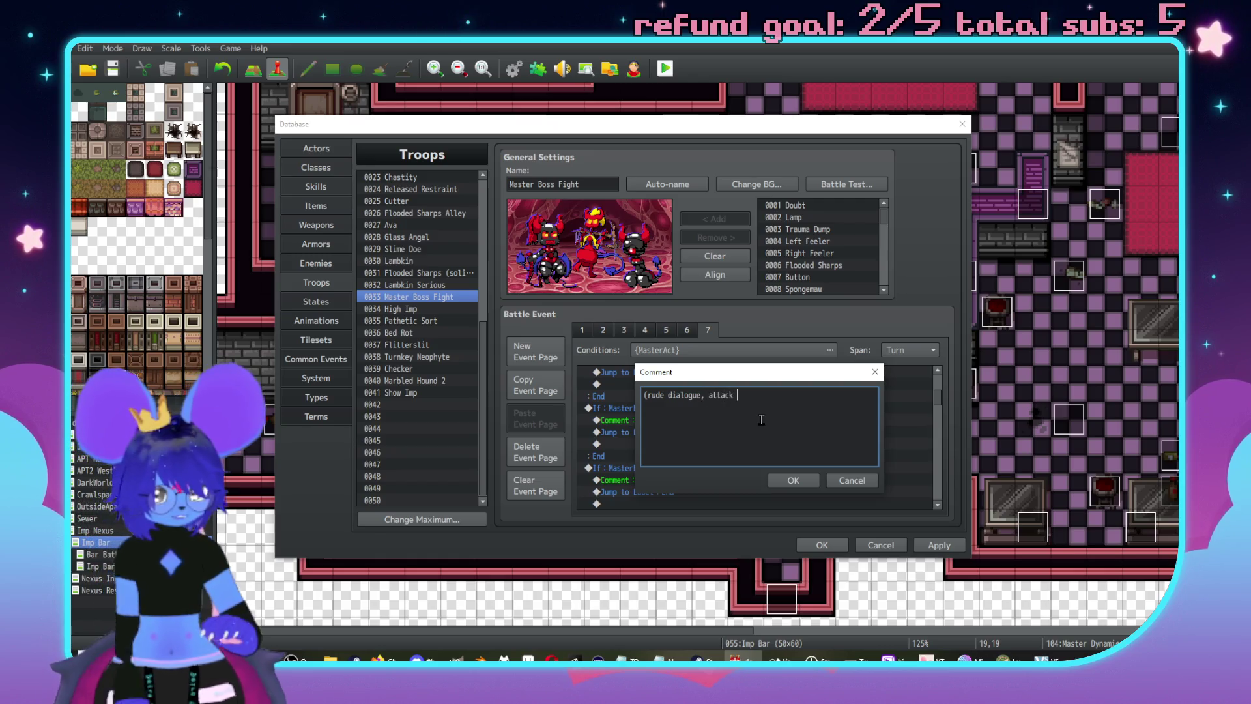
pyautogui.write('if either imp is ')
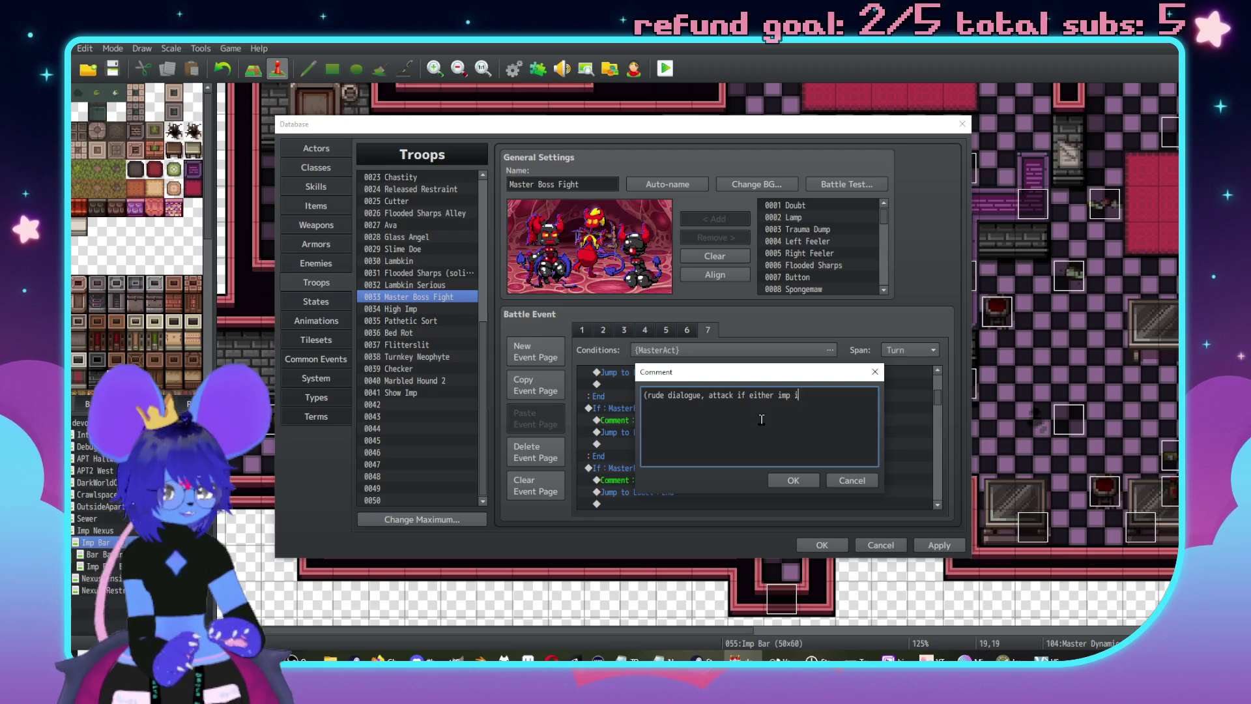
pyautogui.write('gone)')
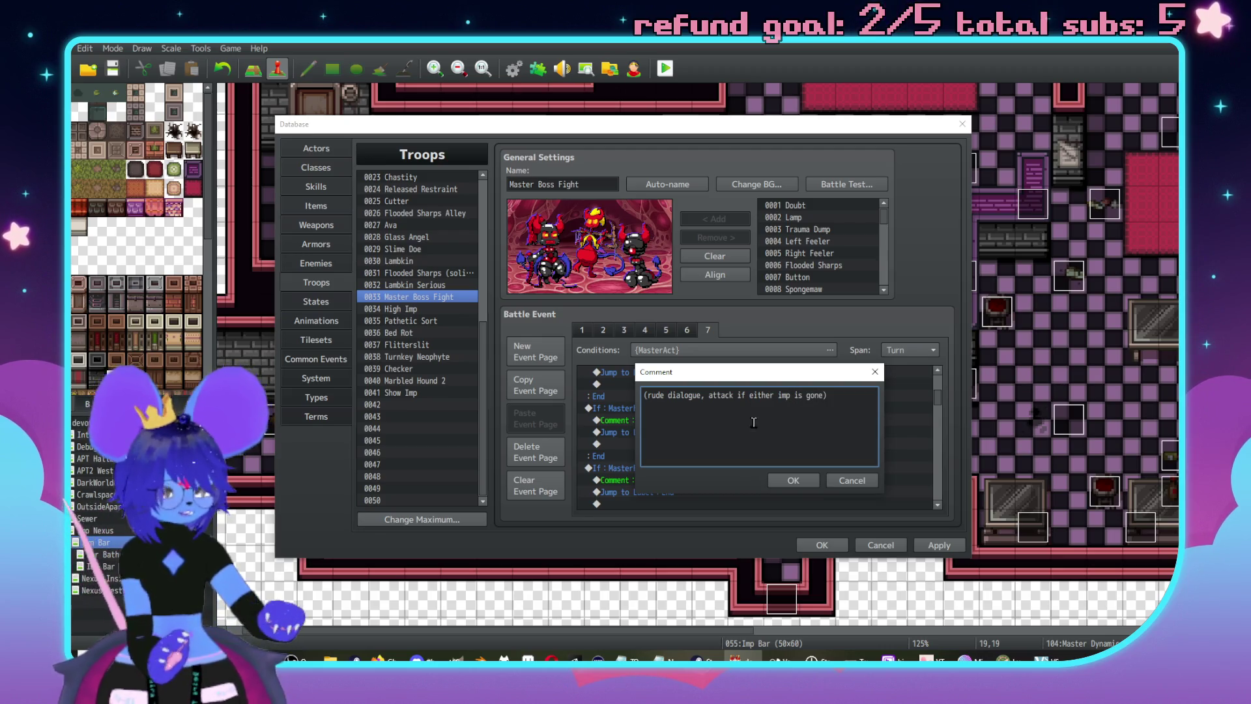
pyautogui.click(792, 480)
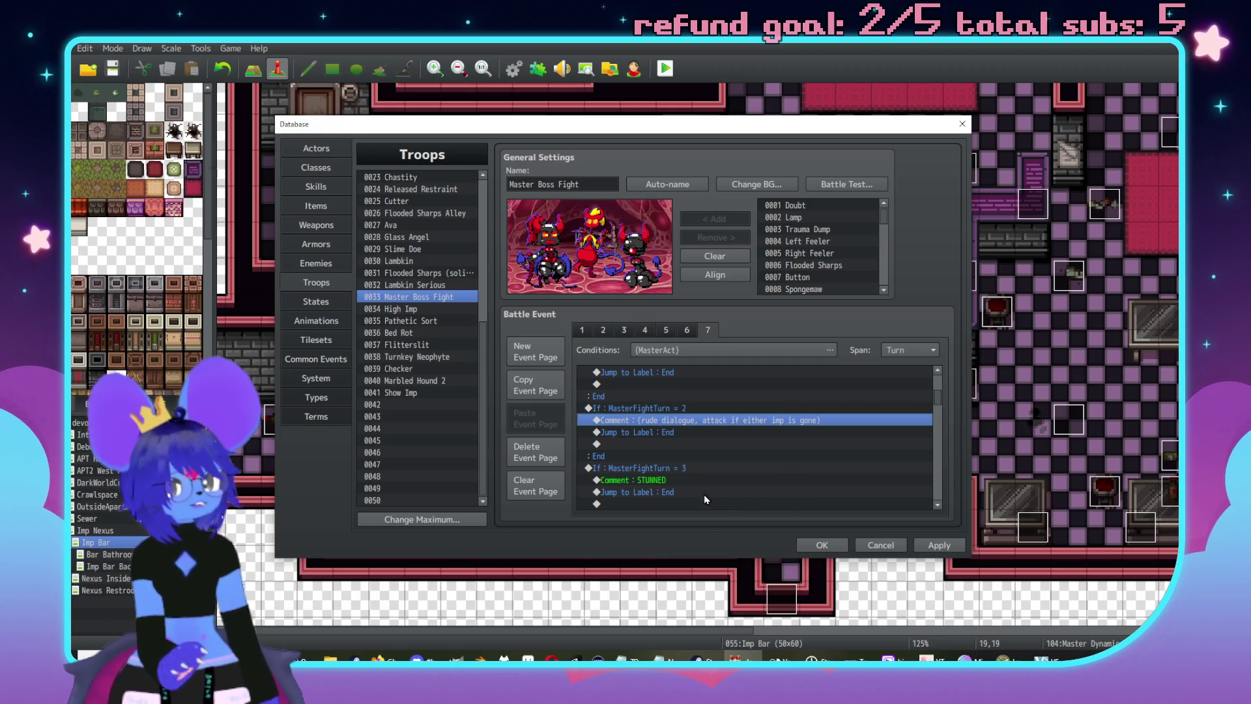
pyautogui.press('Down')
pyautogui.click(662, 479)
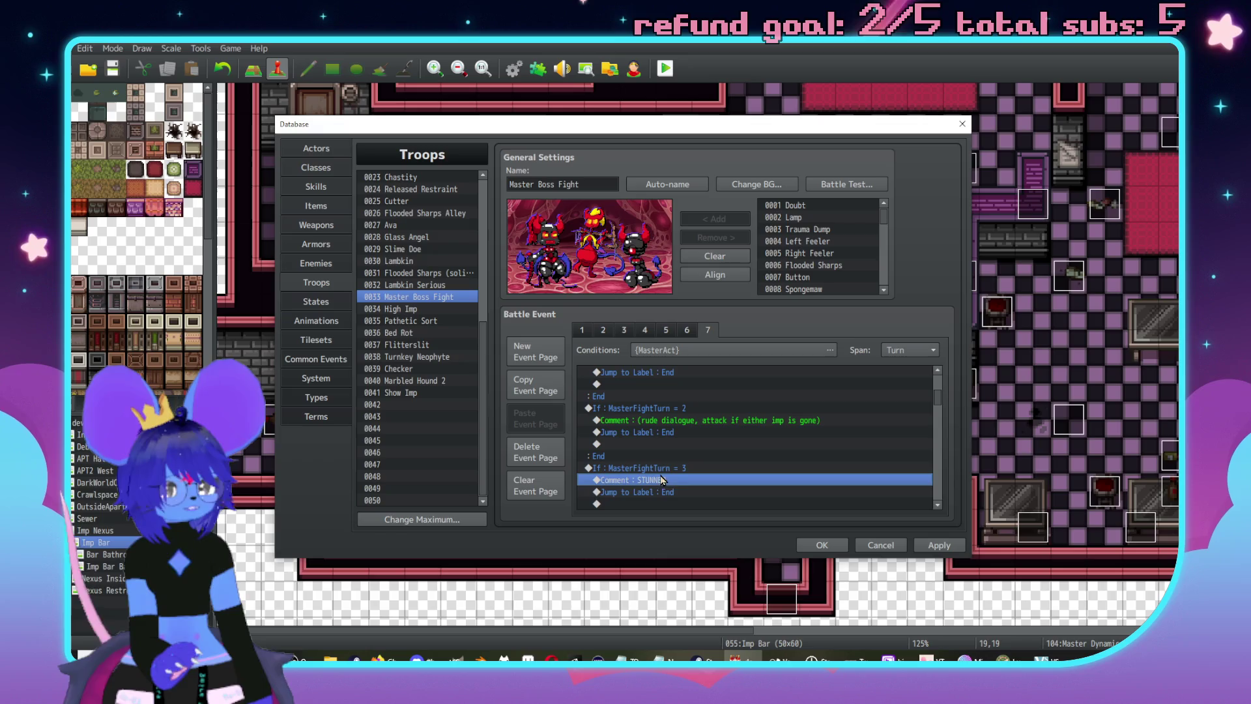
# - Append 'normal' to turn 3's PWC comment
pyautogui.scroll(1, 682, 469)
pyautogui.scroll(1, 682, 469)
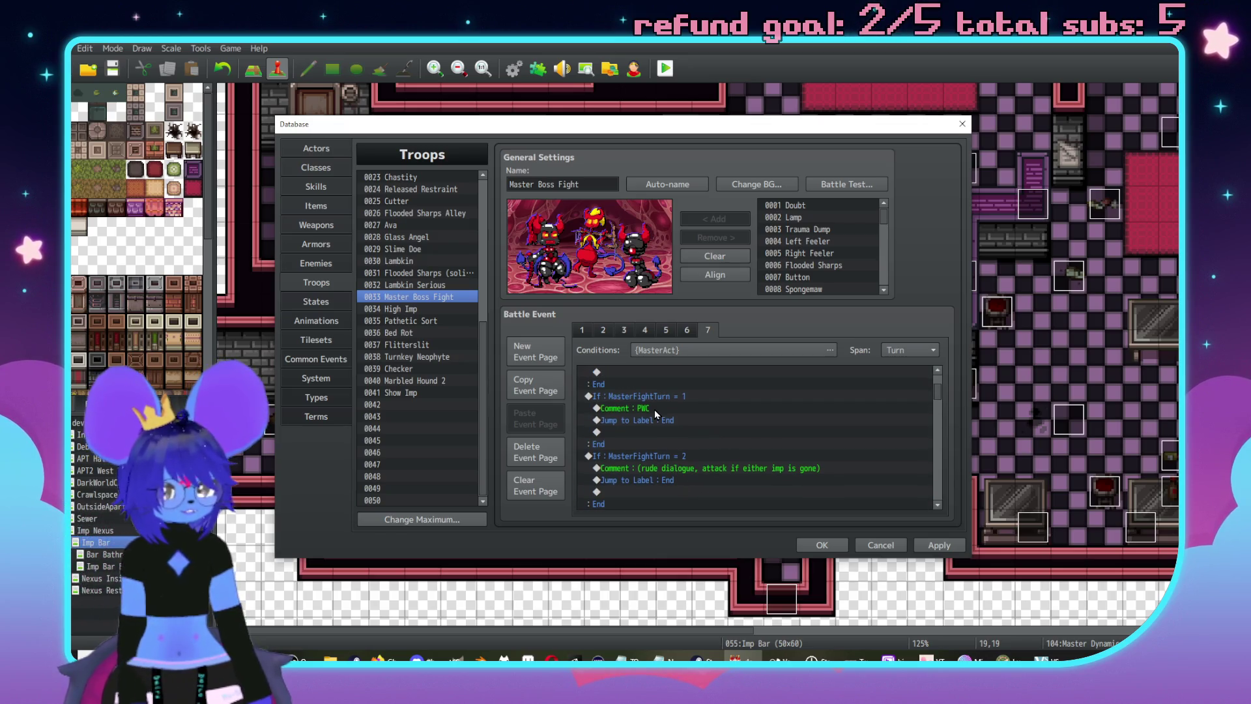
pyautogui.click(655, 409)
pyautogui.press('Insert')
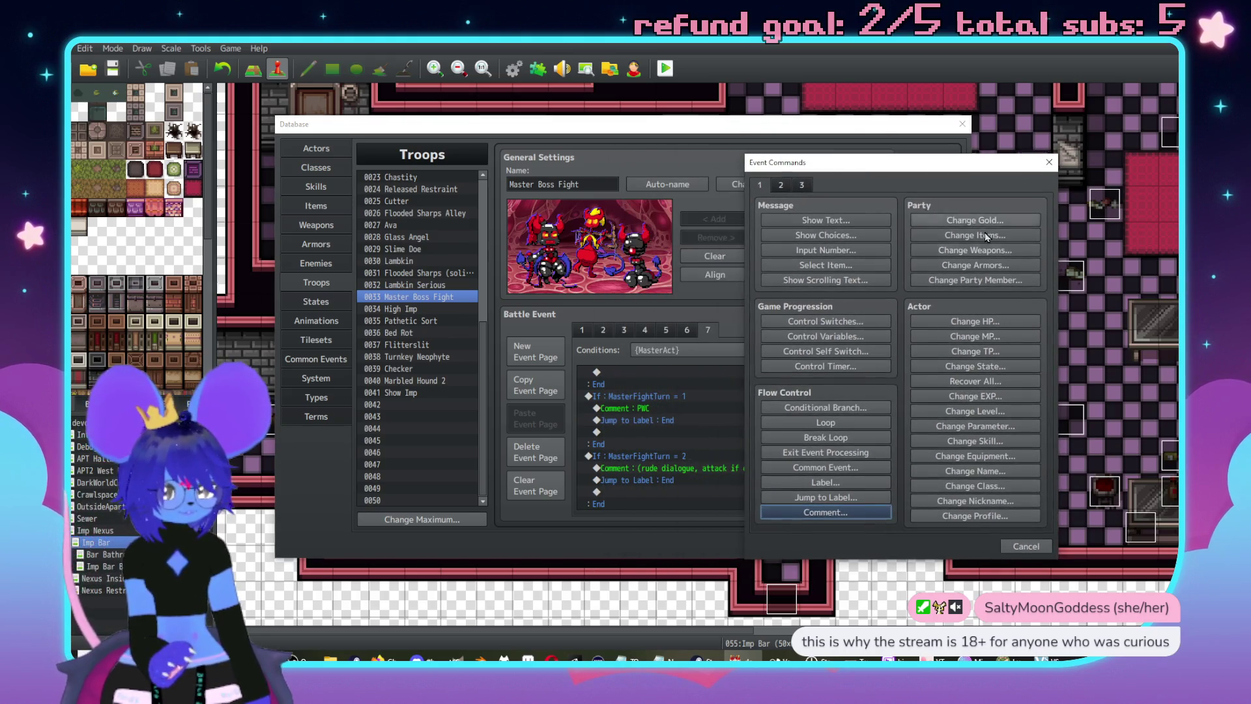
pyautogui.press('Escape')
pyautogui.scroll(-5, 658, 474)
pyautogui.click(664, 468)
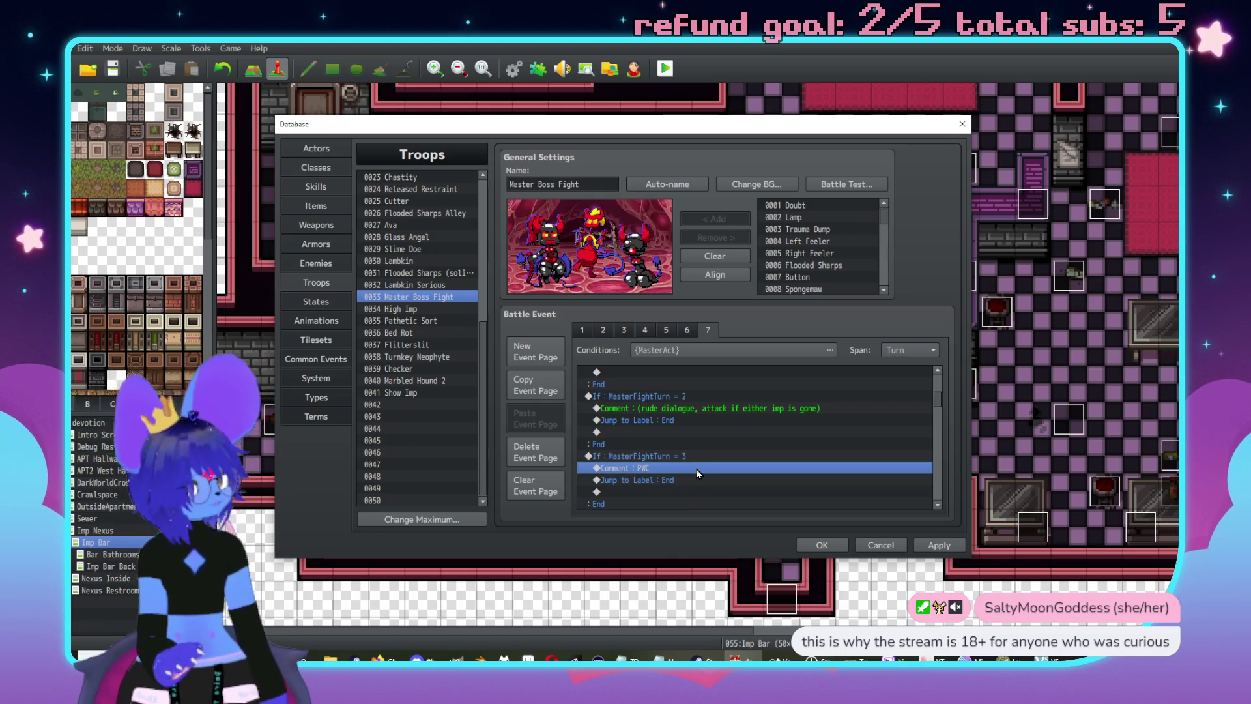
pyautogui.doubleClick(696, 468)
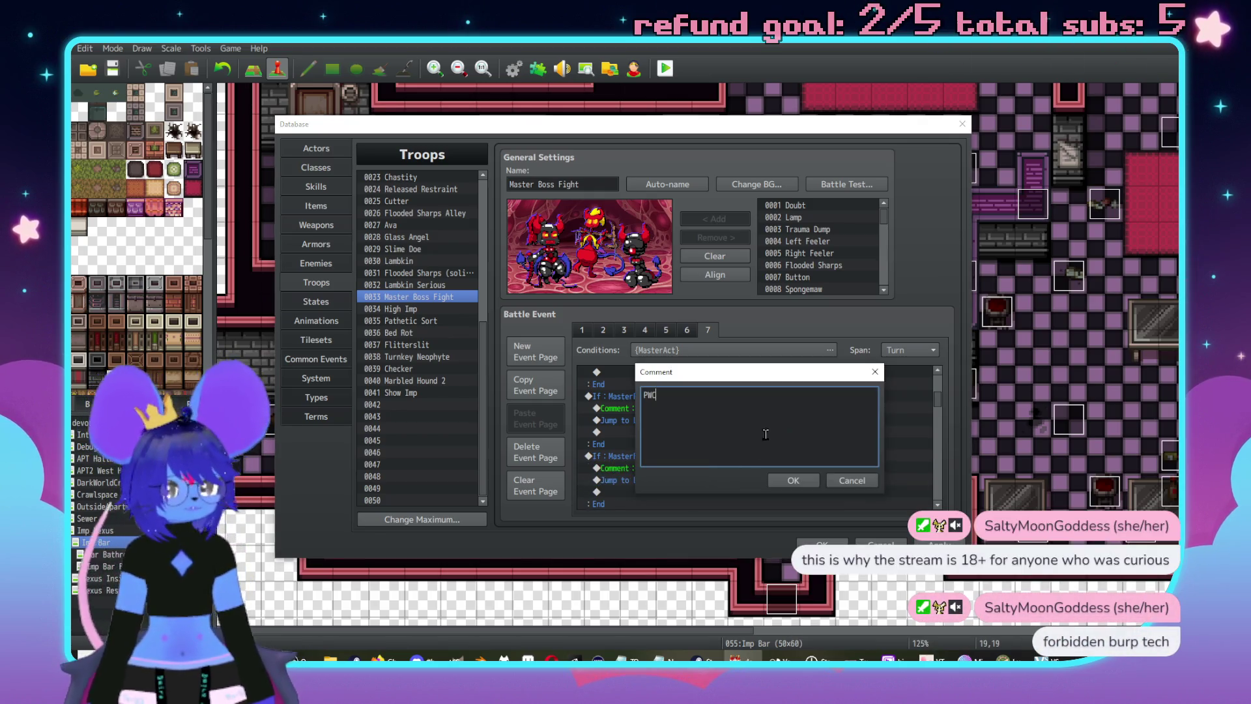
pyautogui.write('normal')
pyautogui.click(789, 481)
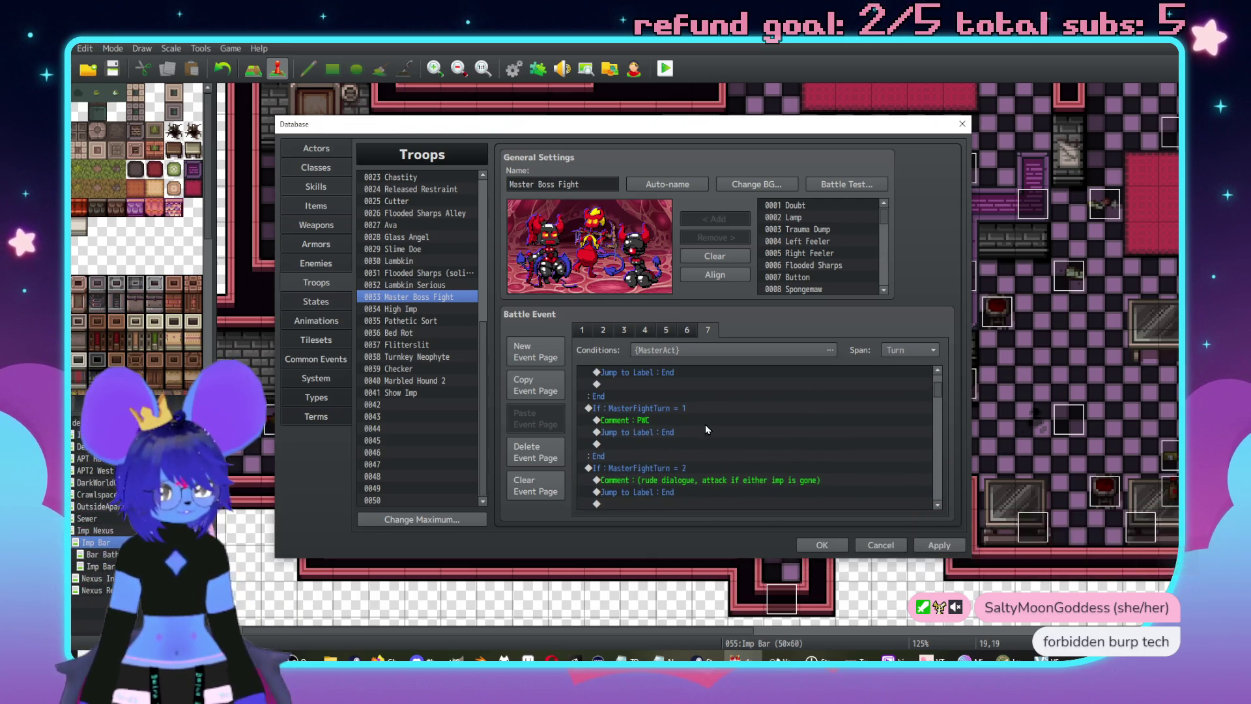
# - Change turn 1's comment to read 'PWC normal'
pyautogui.doubleClick(678, 420)
pyautogui.write('normal')
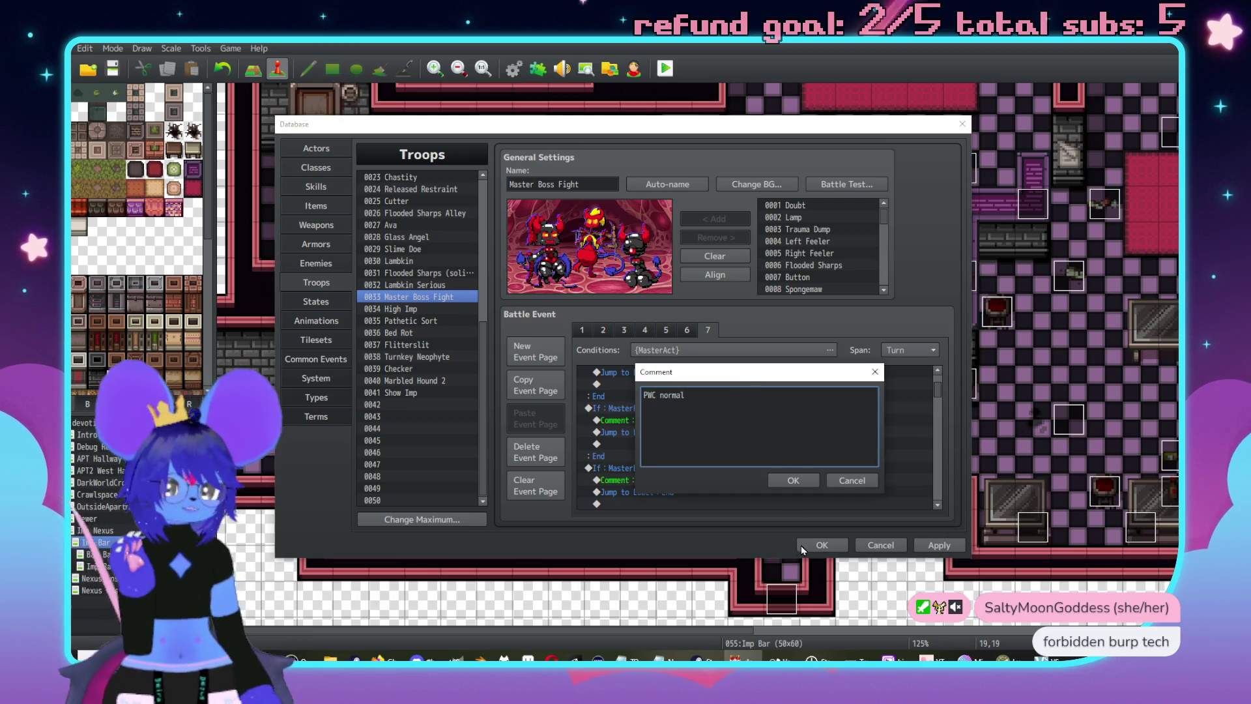
pyautogui.click(791, 481)
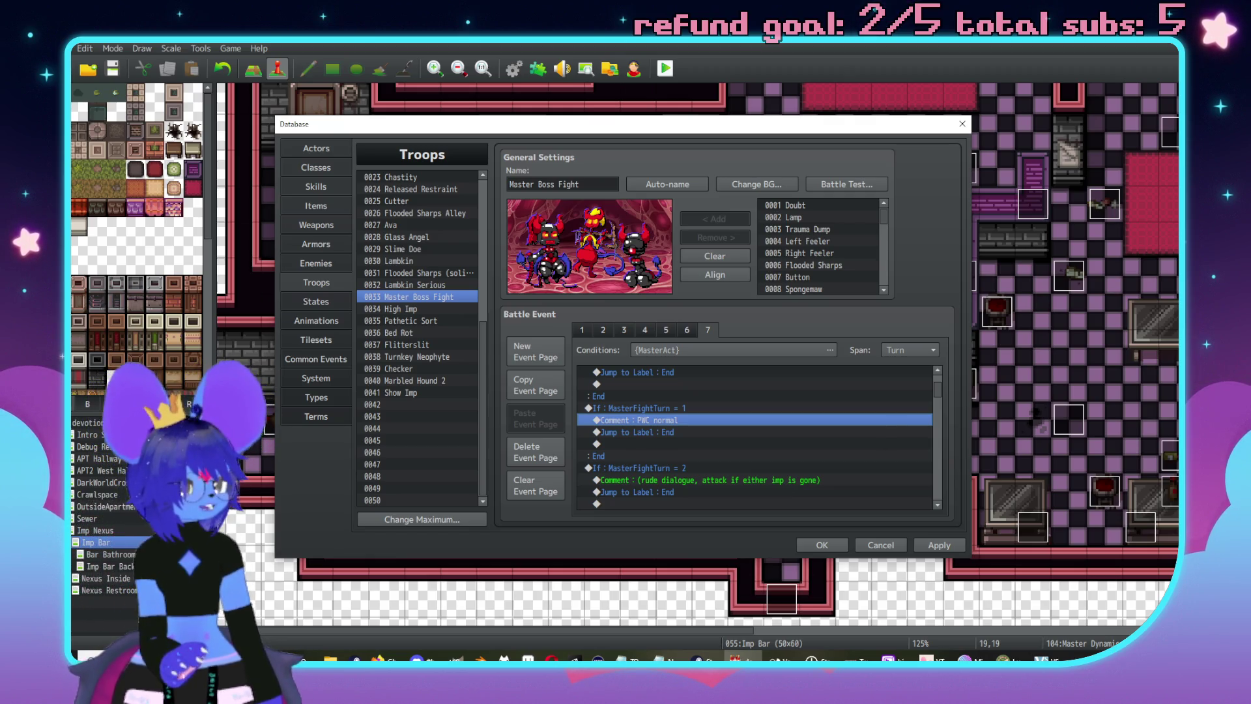
pyautogui.hotkey('alt', 'Tab')
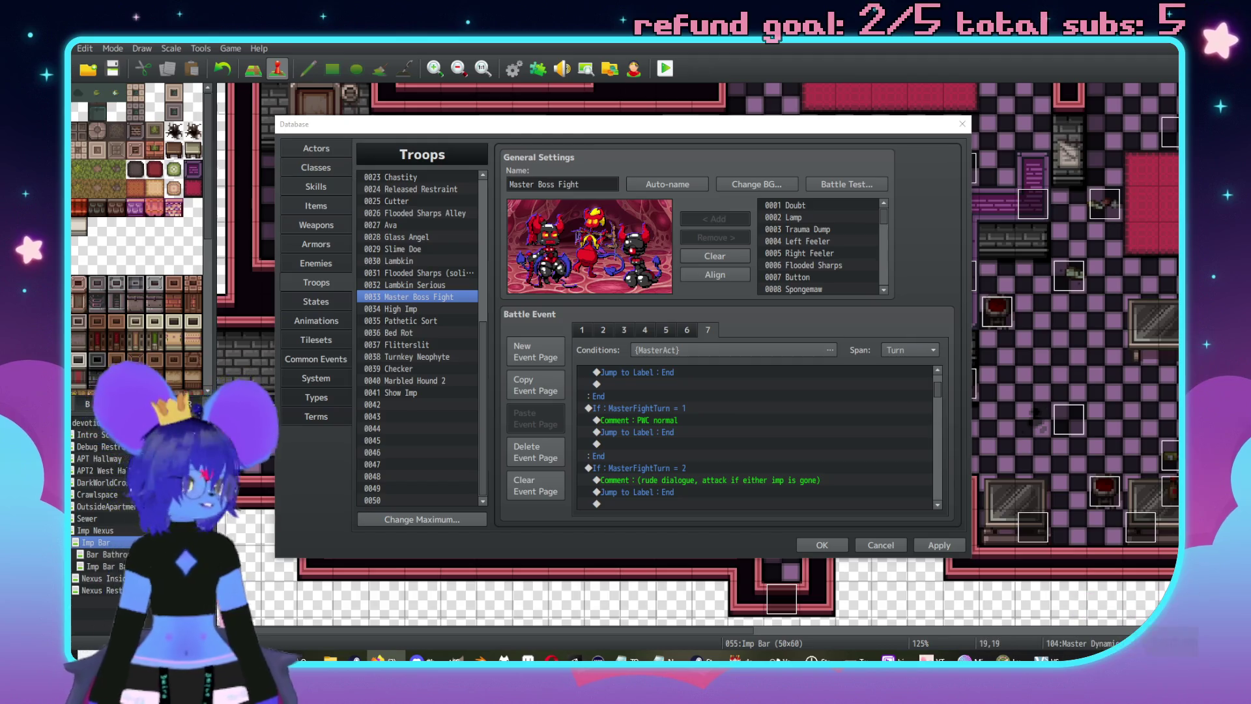
# - Remove turn 4's Aftercare label and Force Action lines
pyautogui.scroll(-4, 695, 511)
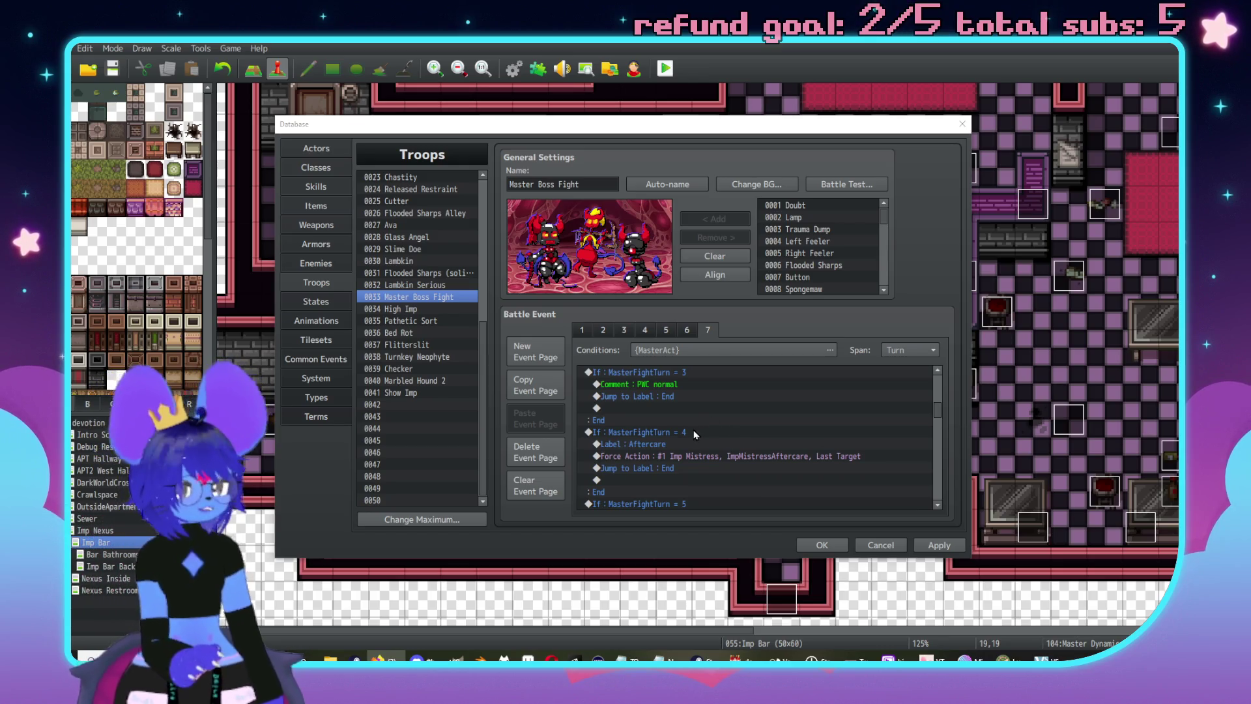
pyautogui.click(691, 456)
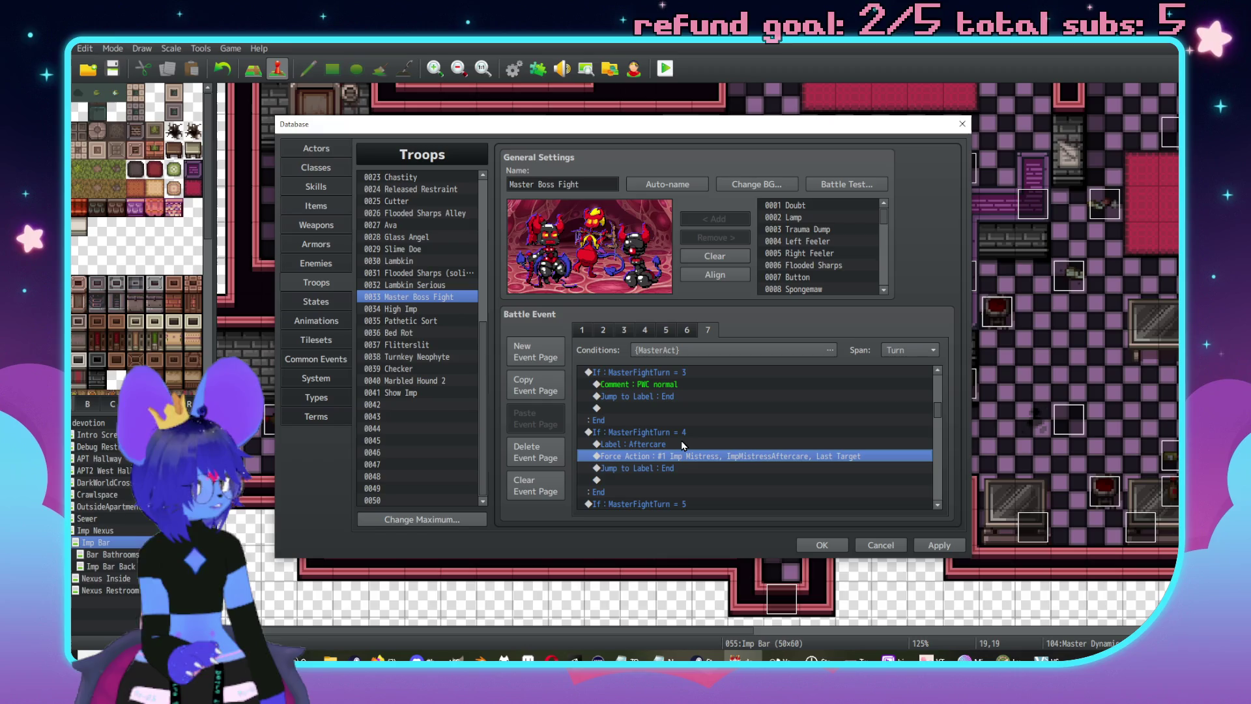
pyautogui.click(682, 445)
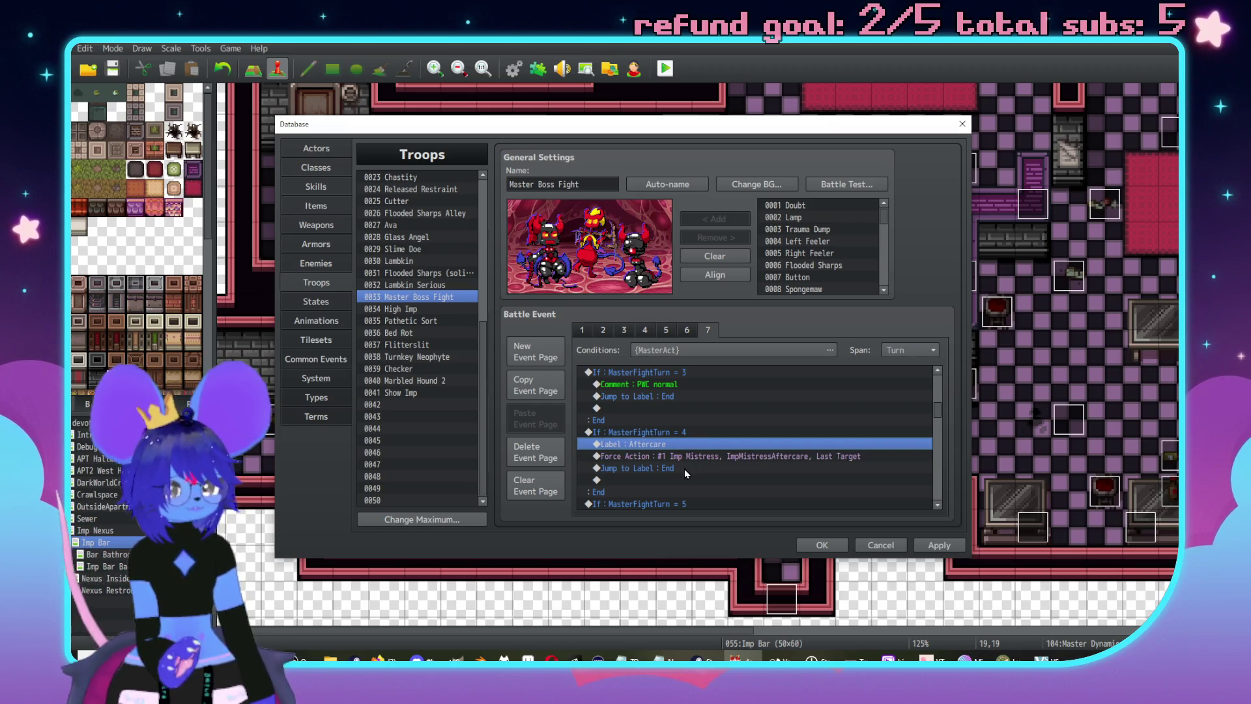
pyautogui.scroll(4, 723, 449)
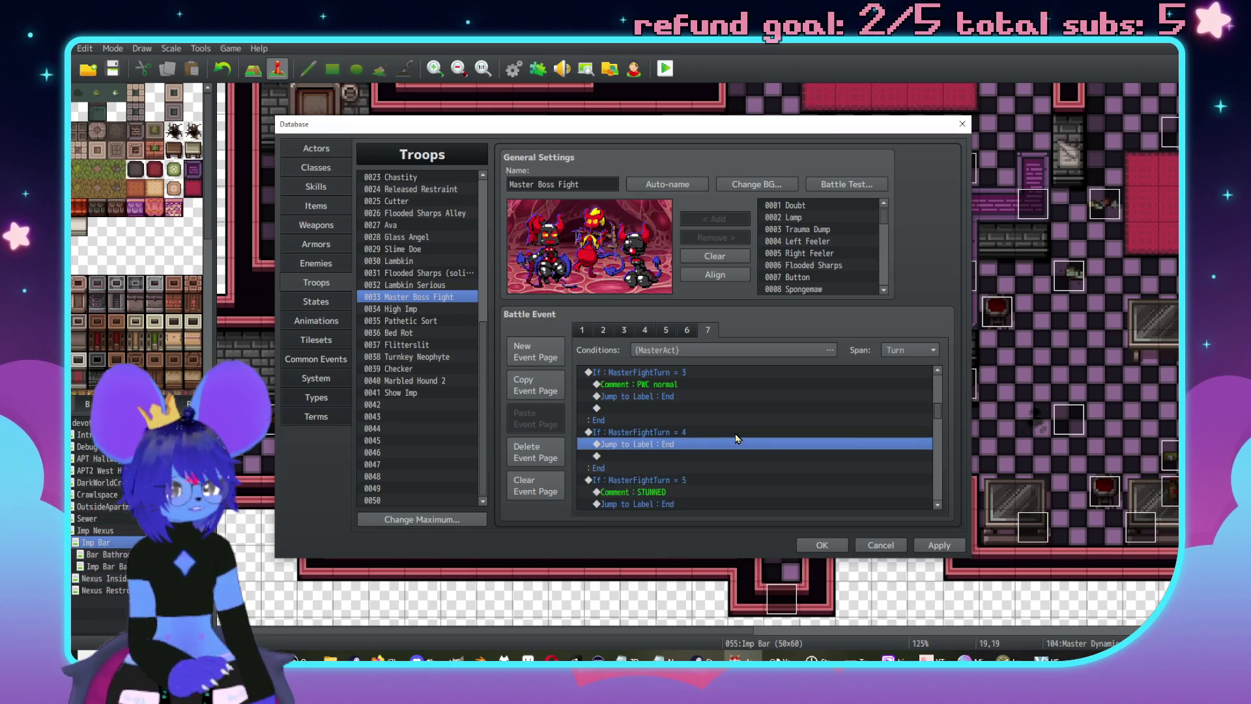
pyautogui.scroll(2, 717, 450)
# - Insert a Label named 'Buff' near the top of the event
pyautogui.click(696, 408)
pyautogui.press('Insert')
pyautogui.moveTo(747, 175); pyautogui.dragTo(862, 169)
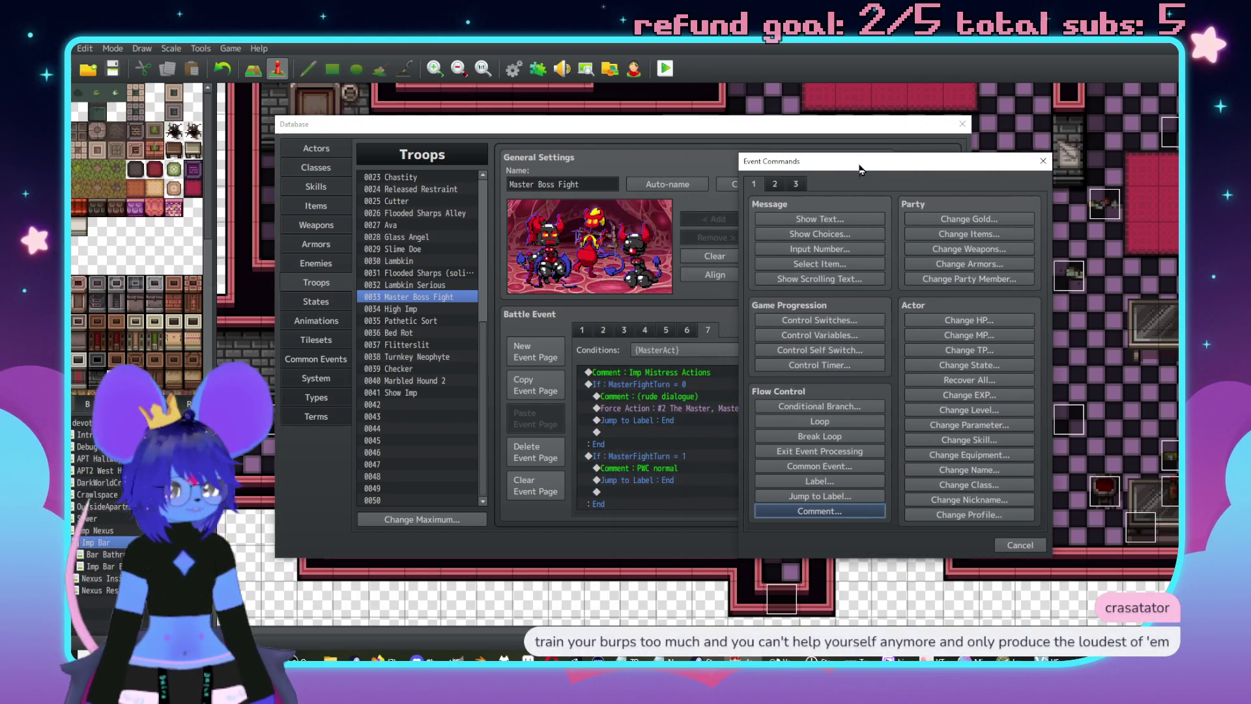
pyautogui.click(835, 482)
pyautogui.write('Buff')
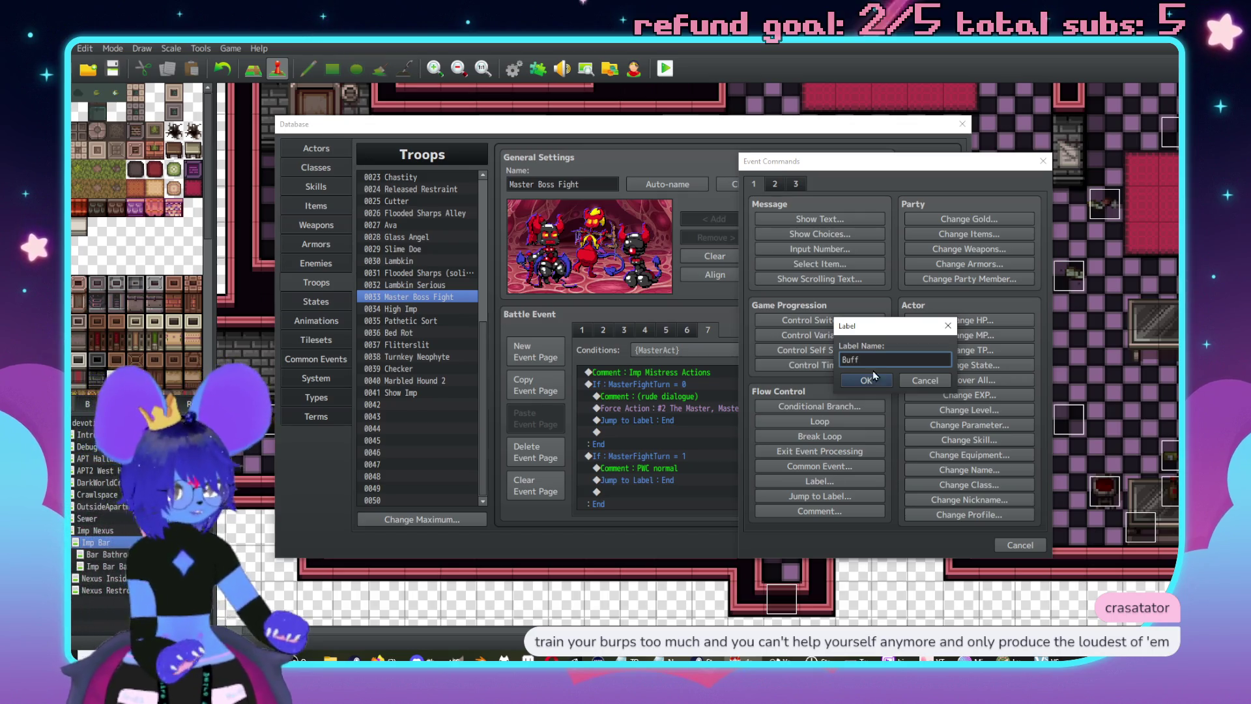
pyautogui.click(851, 385)
# - Add a Jump to Label 'Buff' in turn 4
pyautogui.scroll(-2, 749, 433)
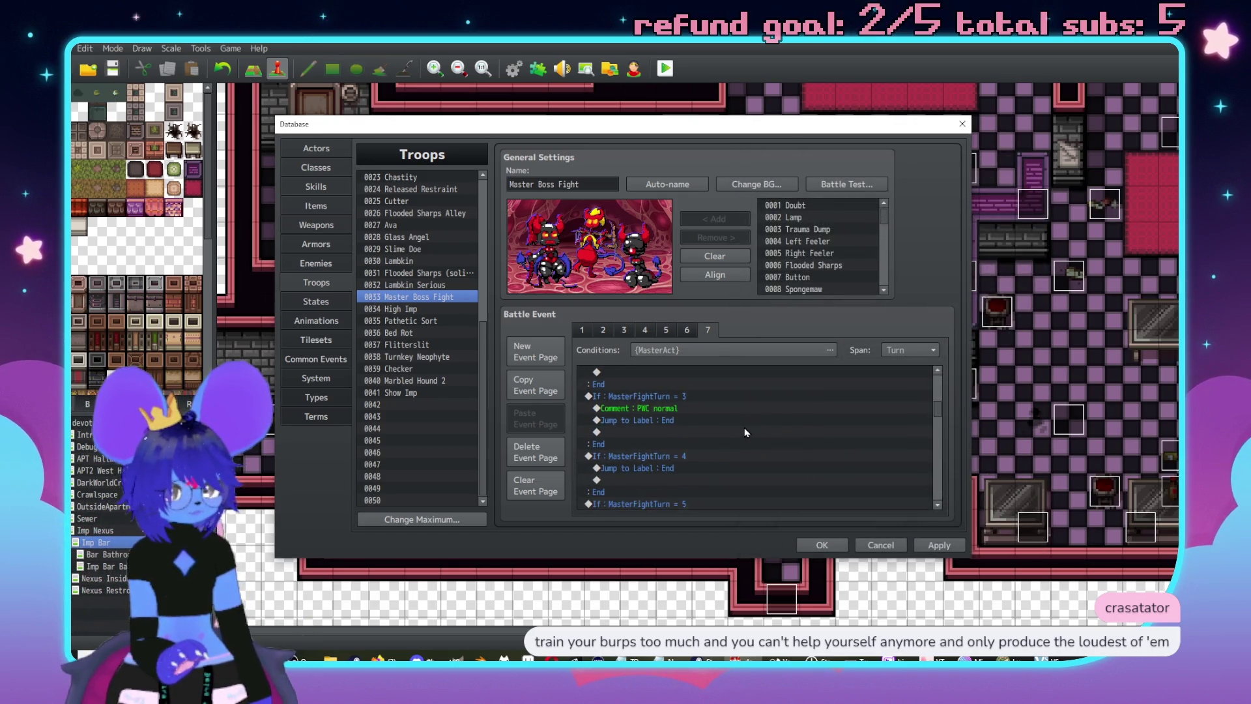
pyautogui.click(704, 424)
pyautogui.press('Insert')
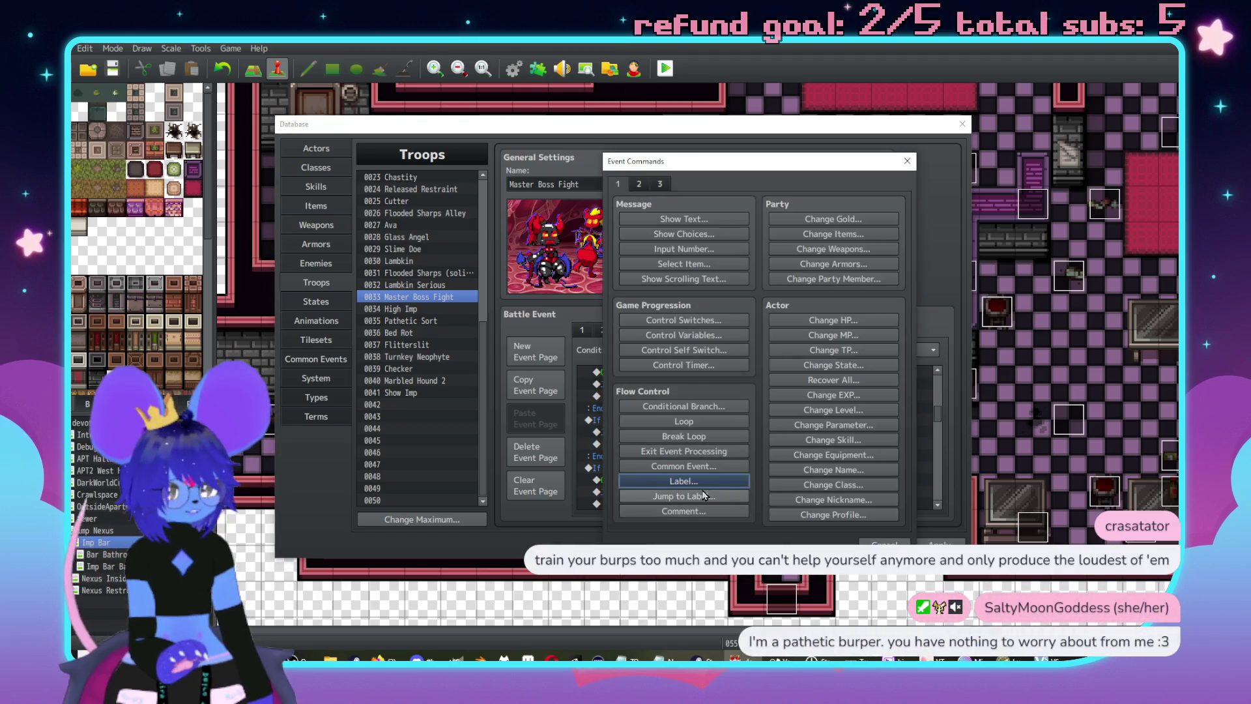
pyautogui.click(704, 496)
pyautogui.write('Buff')
pyautogui.press('Return')
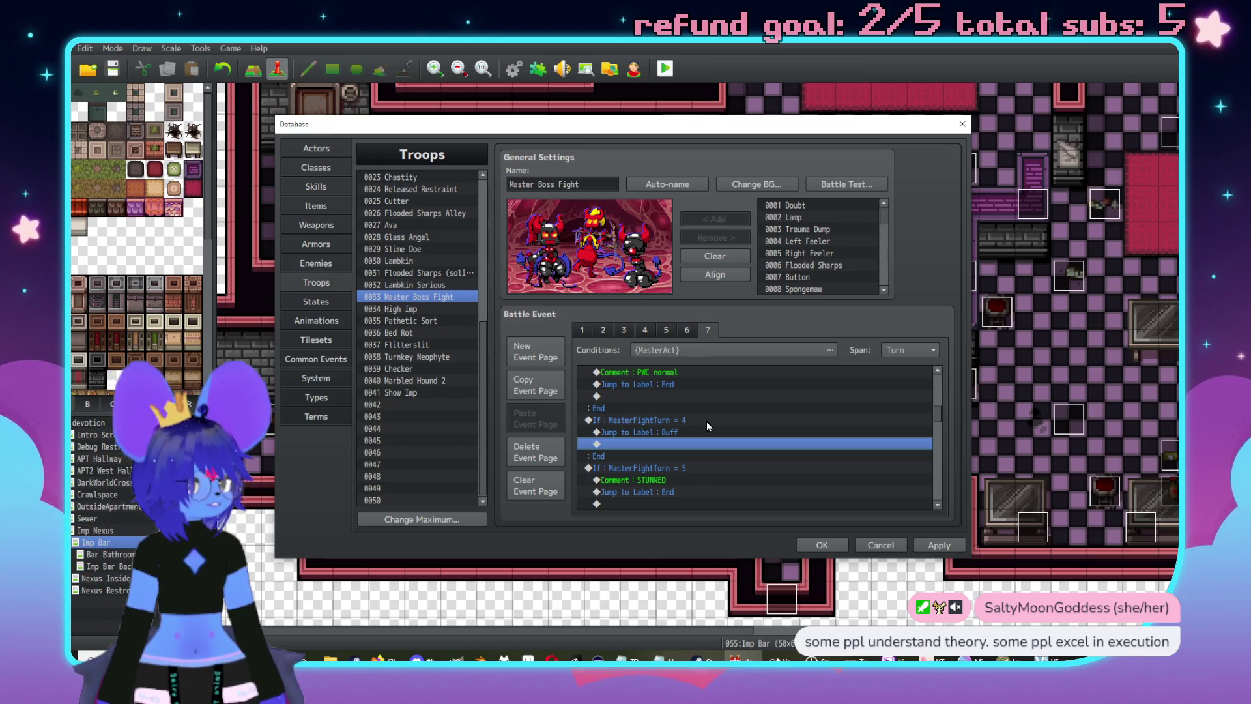
# - Open turn 5's comment for editing
pyautogui.scroll(-2, 689, 444)
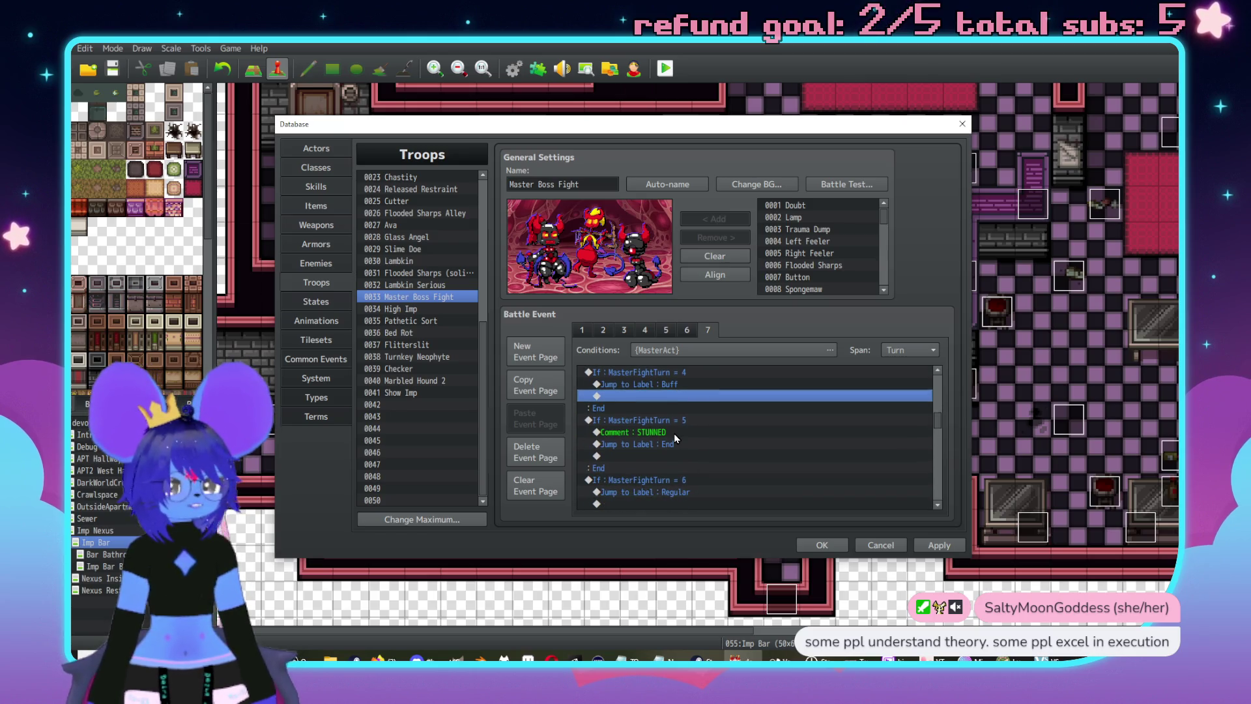
pyautogui.click(690, 435)
pyautogui.scroll(3, 681, 443)
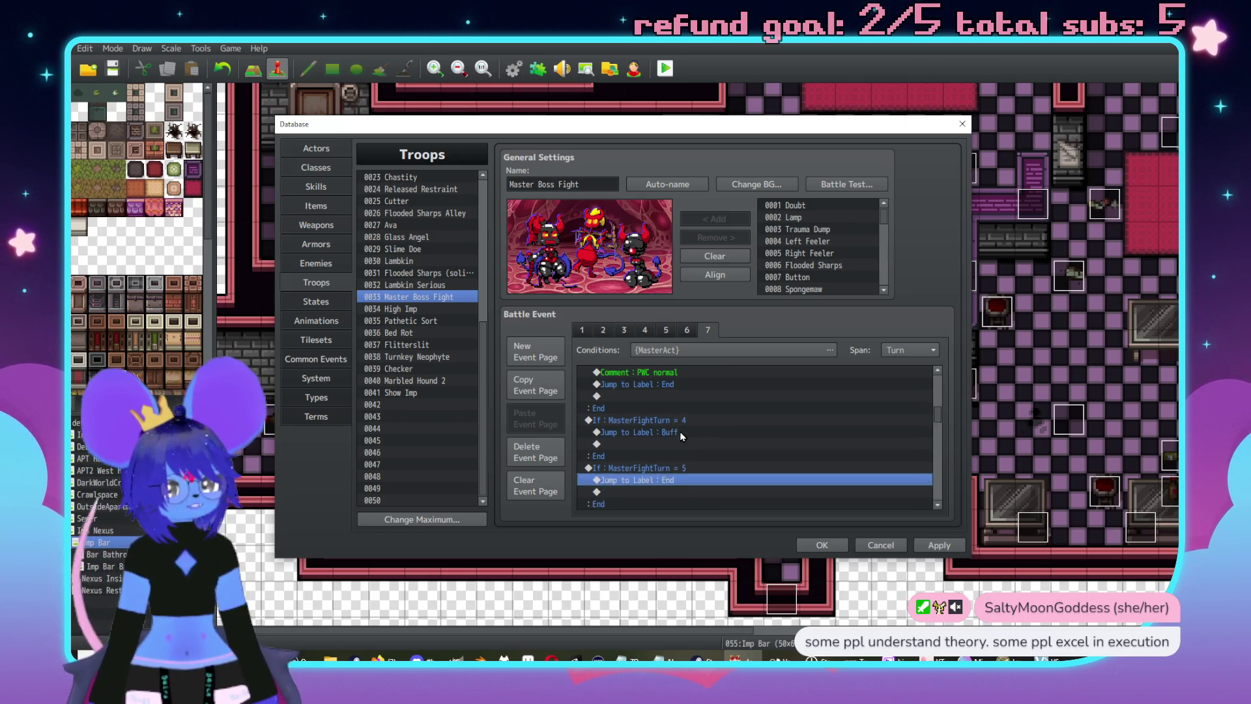
pyautogui.click(663, 410)
pyautogui.scroll(-2, 704, 422)
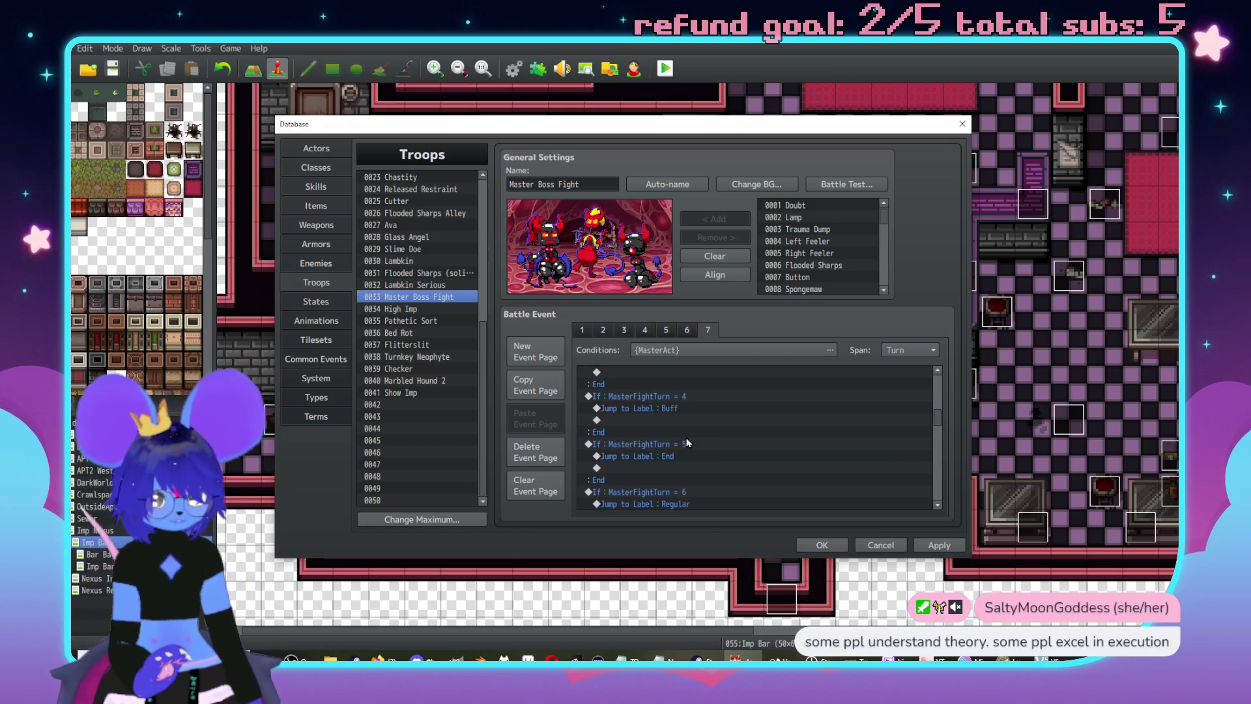
pyautogui.click(713, 456)
pyautogui.doubleClick(713, 456)
# - Reword turn 5's comment to 'PWC last normal, desensitizing'
pyautogui.hotkey('shift', 'Left')
pyautogui.hotkey('shift', 'Left')
pyautogui.hotkey('shift', 'Left')
pyautogui.press('BackSpace')
pyautogui.press('BackSpace')
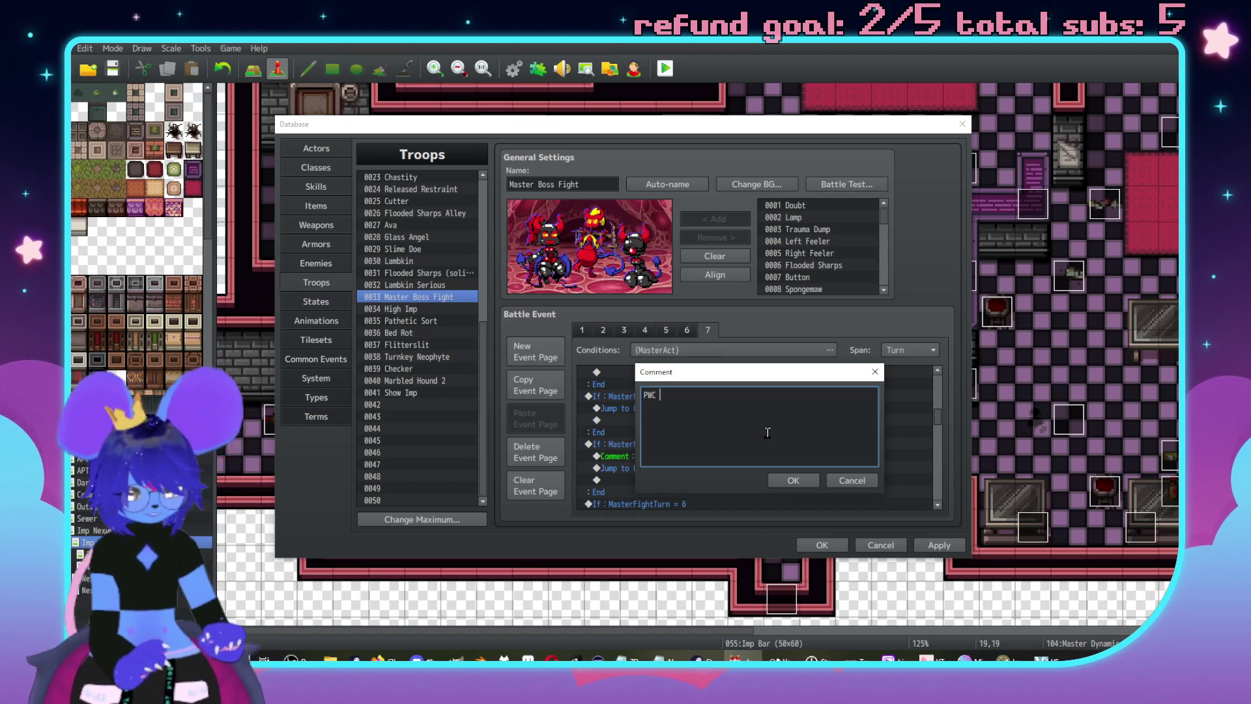
pyautogui.write('last normal, desentiz')
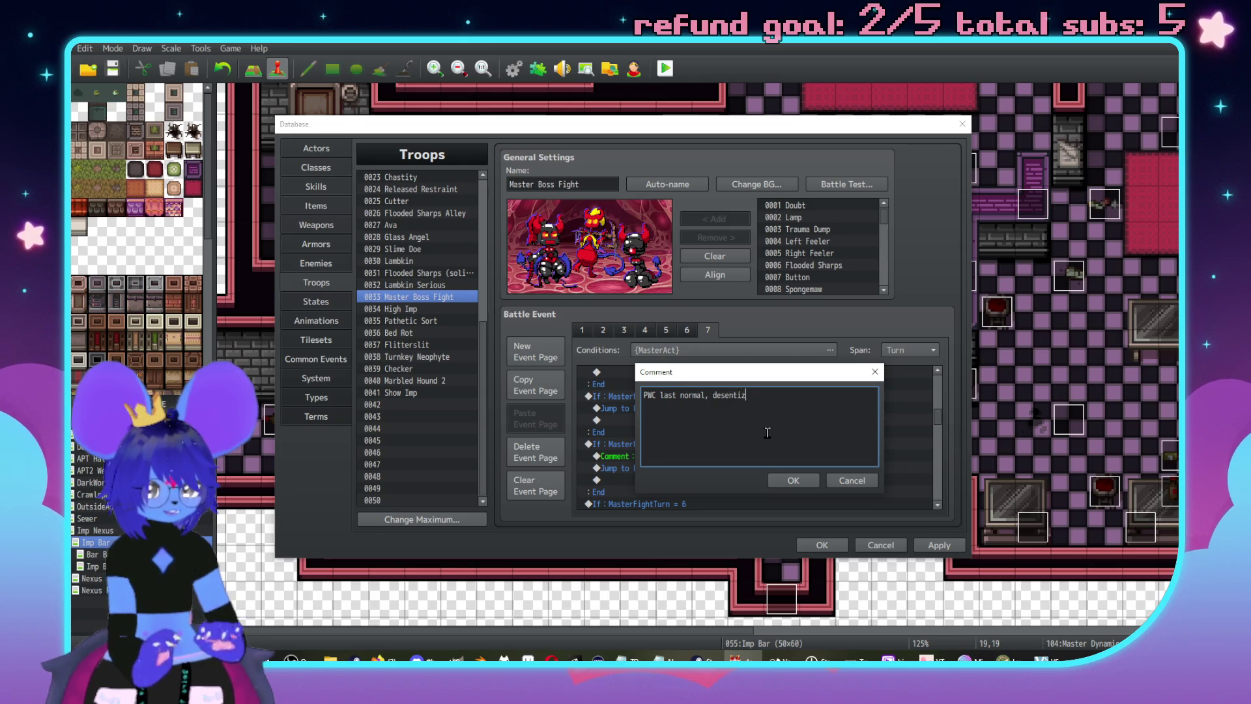
pyautogui.press('BackSpace')
pyautogui.write('sizin')
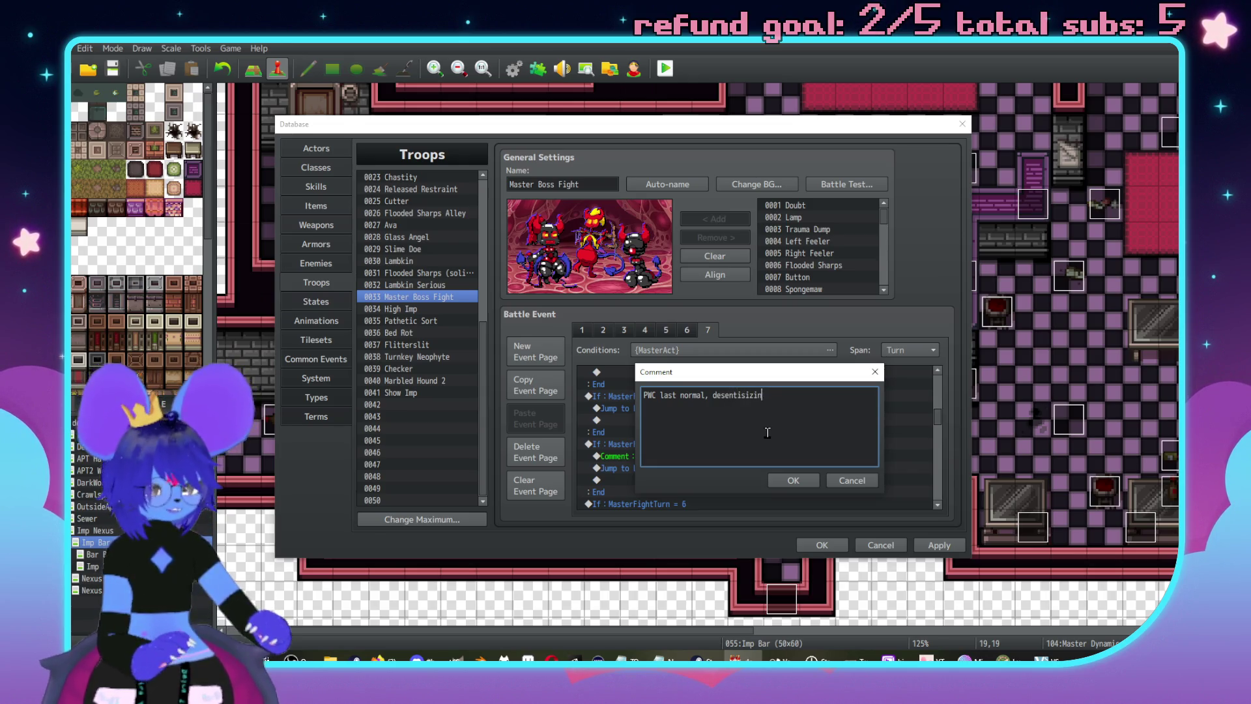
pyautogui.write('g')
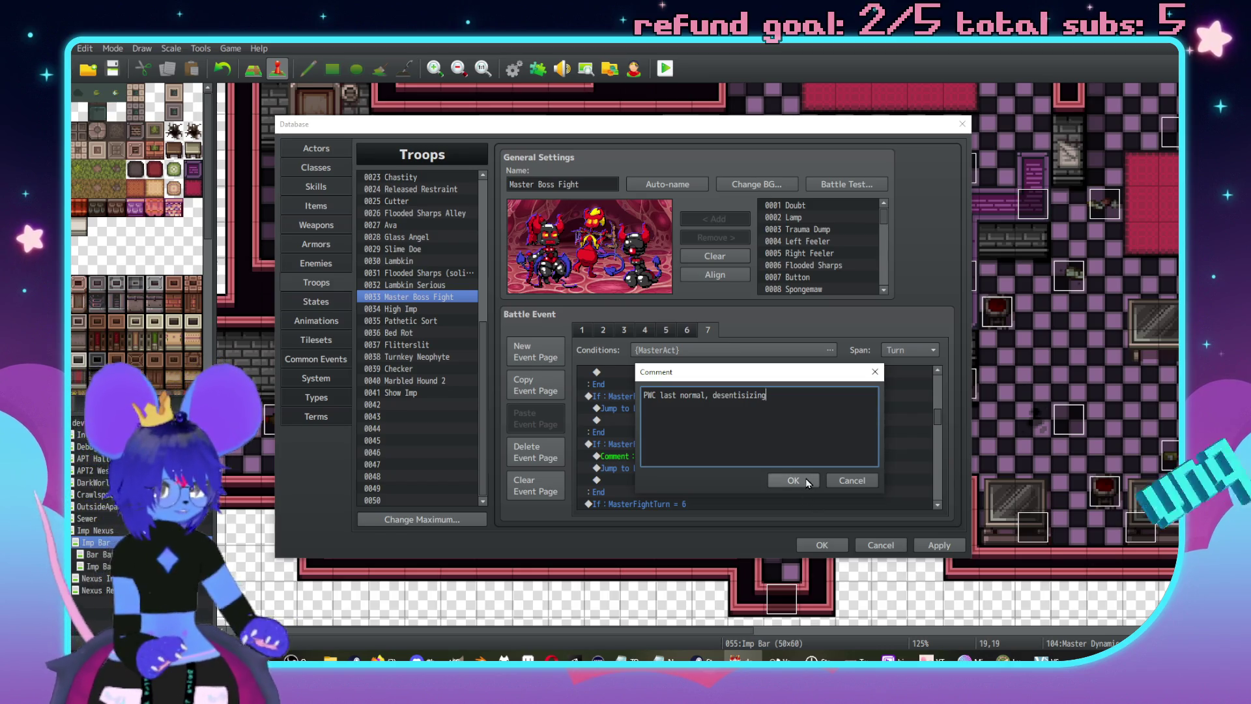
pyautogui.click(808, 482)
# - Paste turn 2's rude-dialogue comment into turn 6 in place of its Regular jump
pyautogui.scroll(-2, 756, 454)
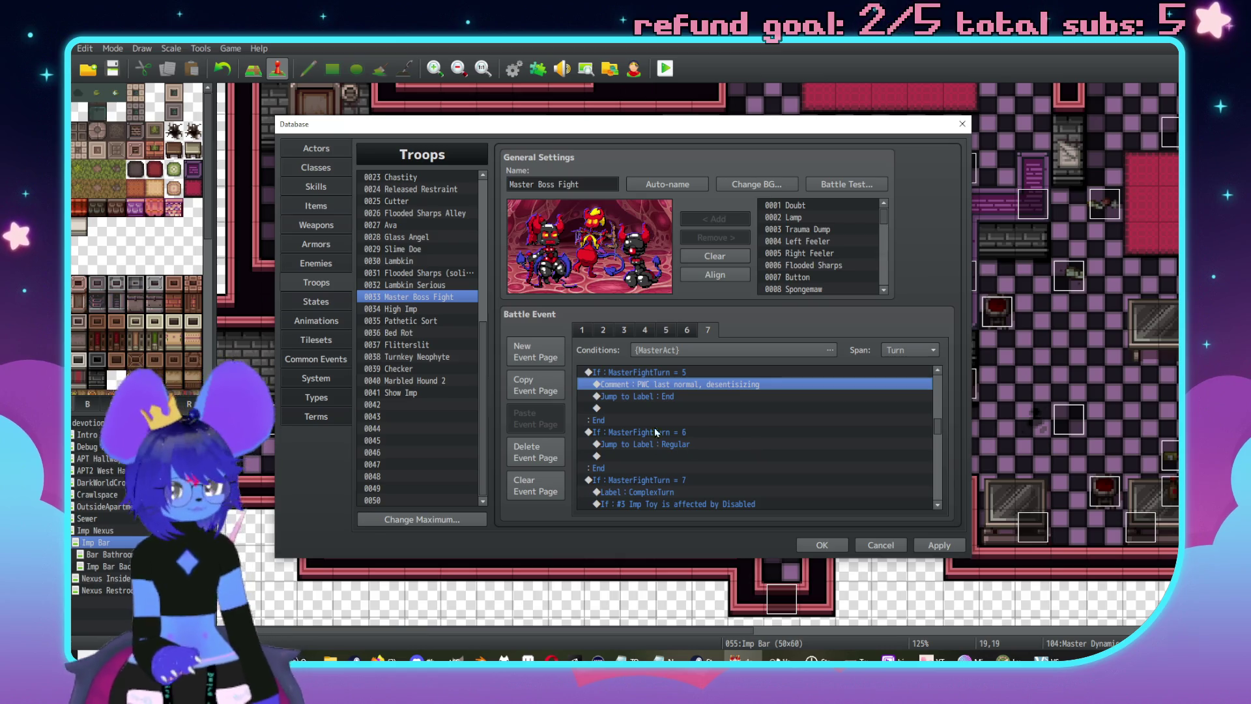
pyautogui.scroll(1, 678, 450)
pyautogui.click(704, 480)
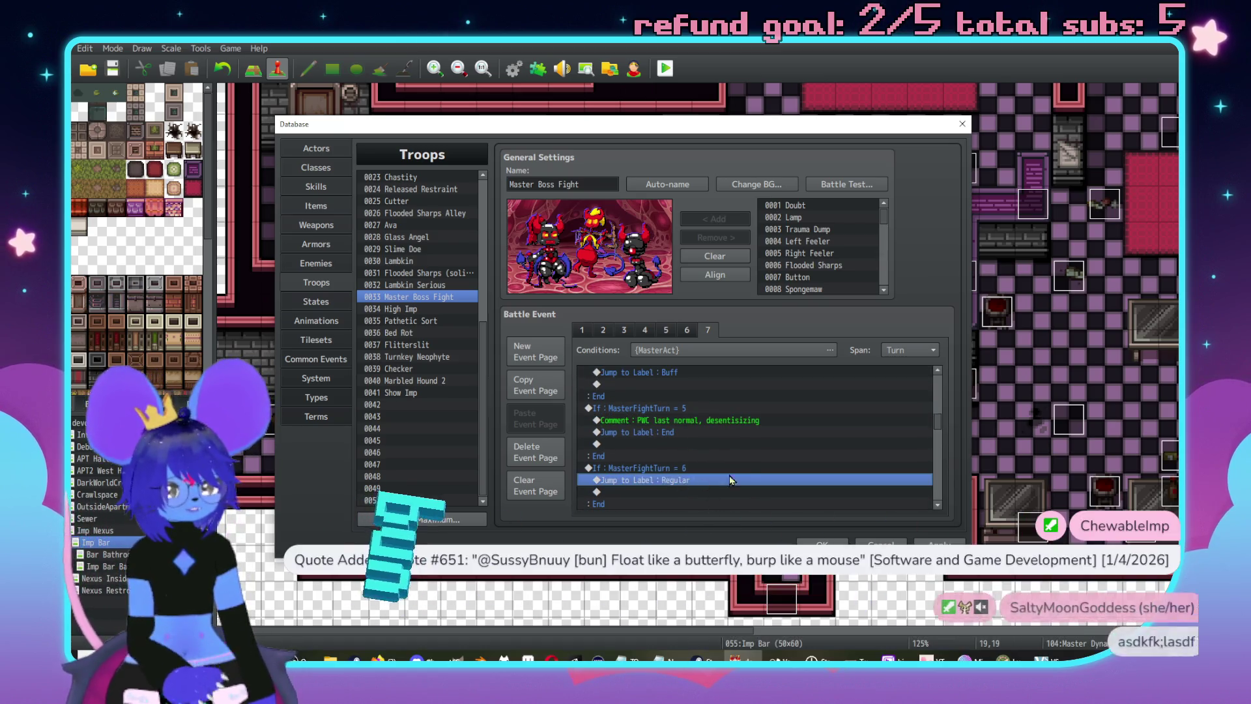
pyautogui.scroll(1, 703, 475)
pyautogui.scroll(3, 681, 454)
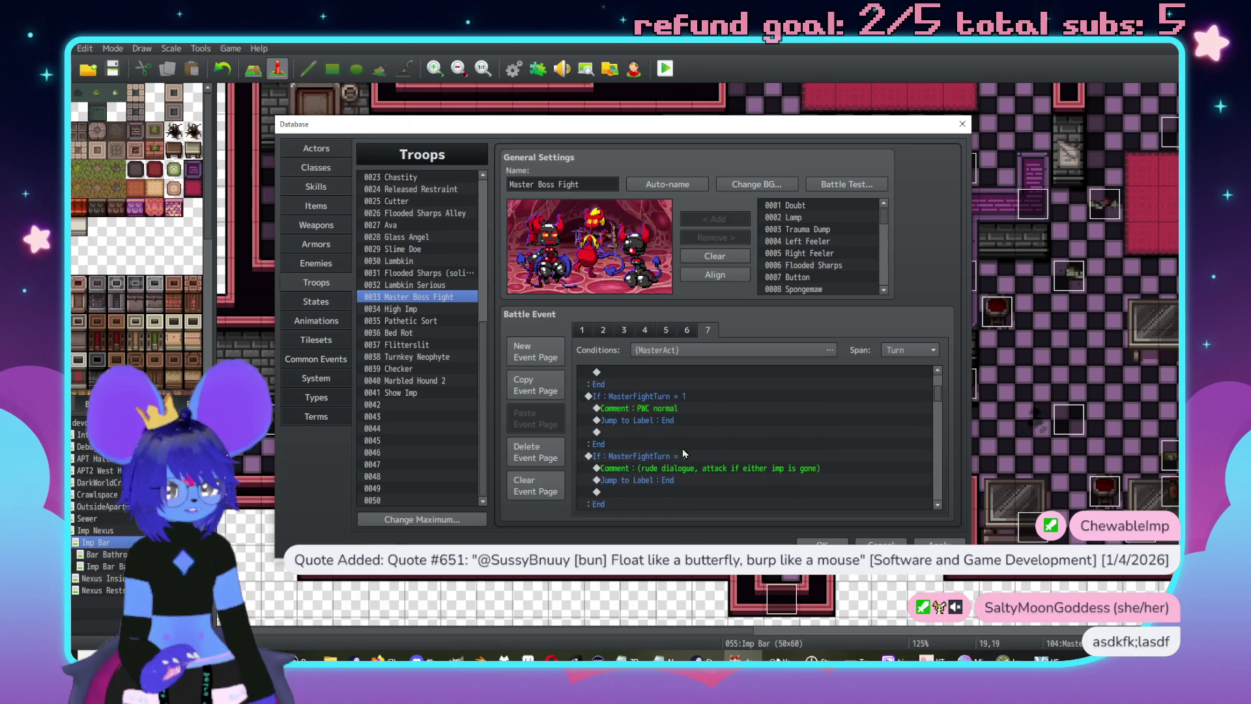
pyautogui.click(742, 469)
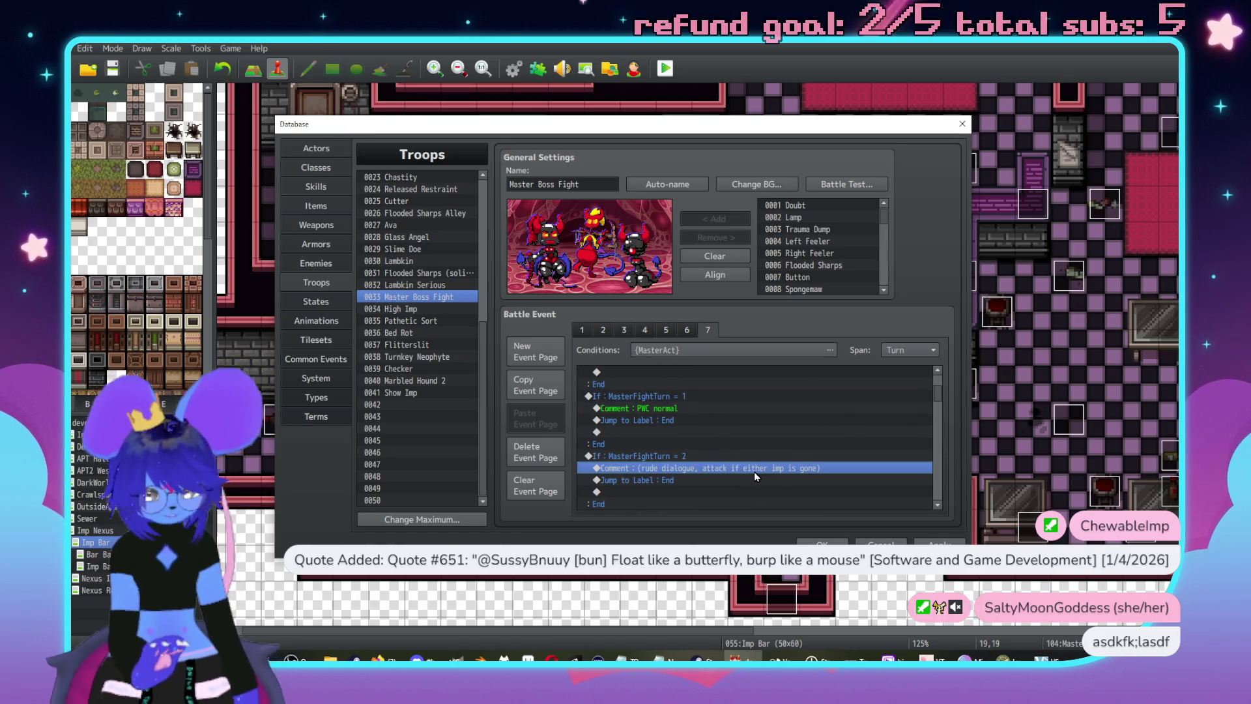
pyautogui.scroll(-8, 754, 472)
pyautogui.click(718, 431)
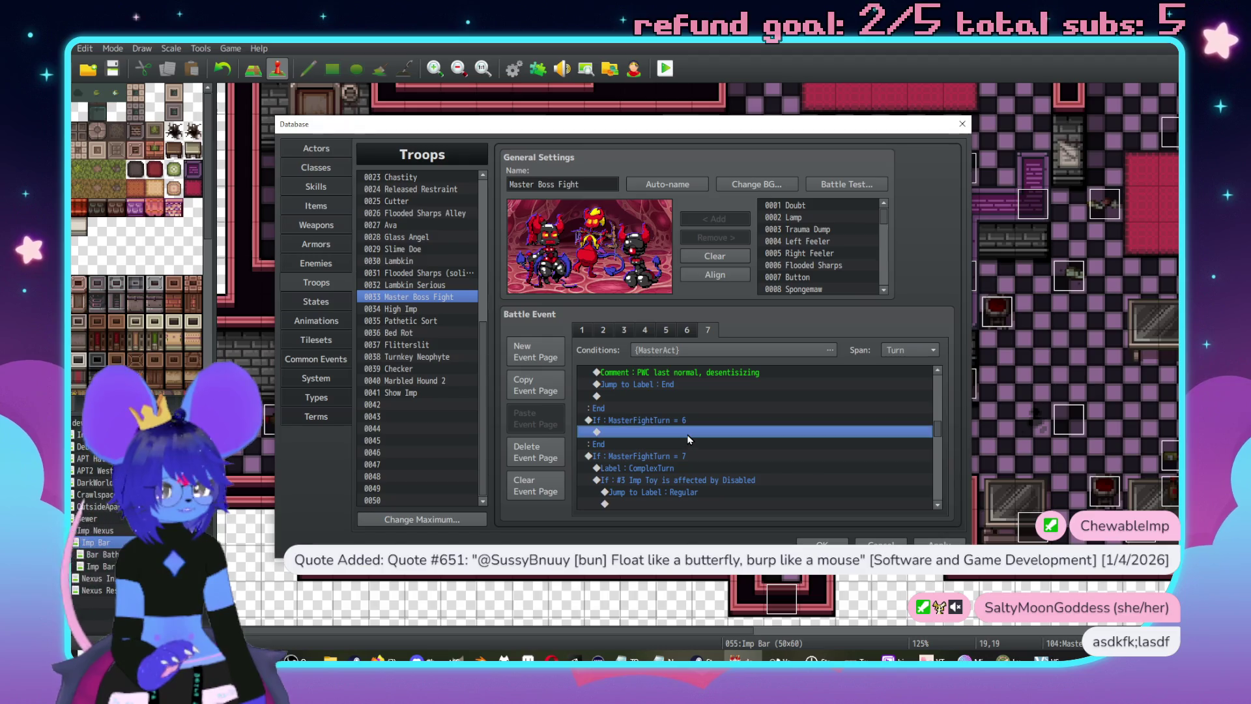
pyautogui.hotkey('ctrl', 'v')
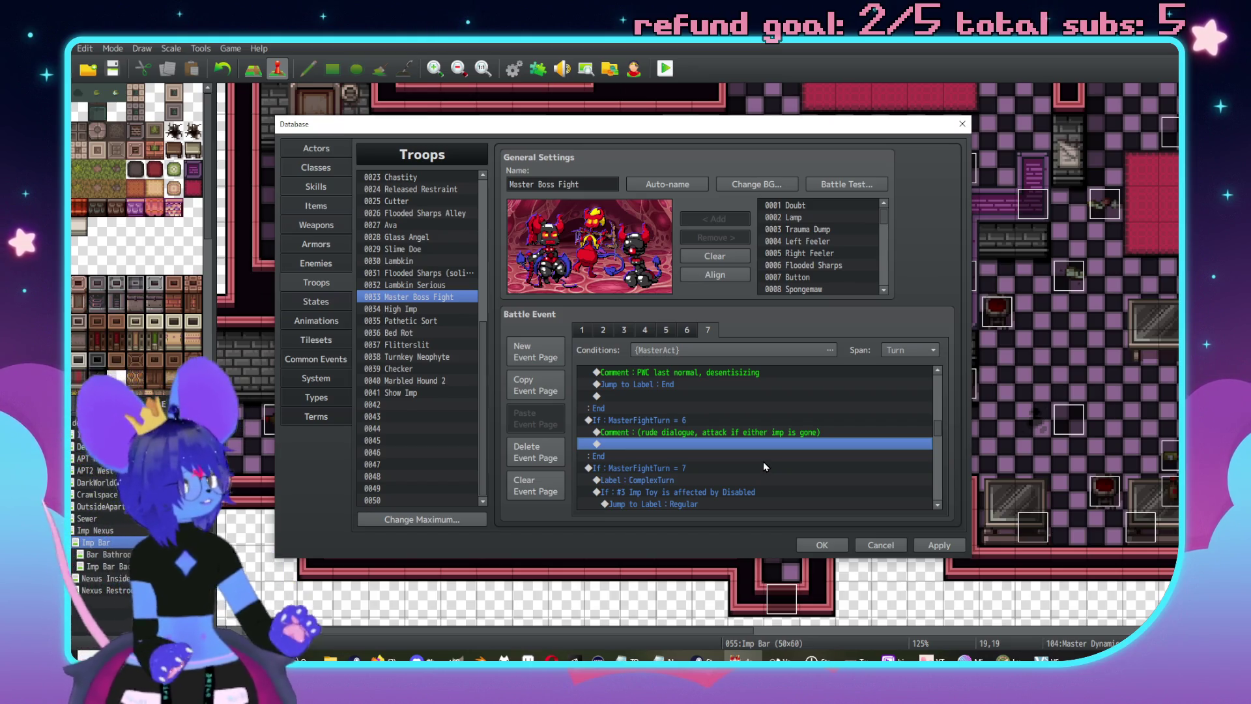
# - Delete turn 7's long condition logic
pyautogui.scroll(-2, 737, 443)
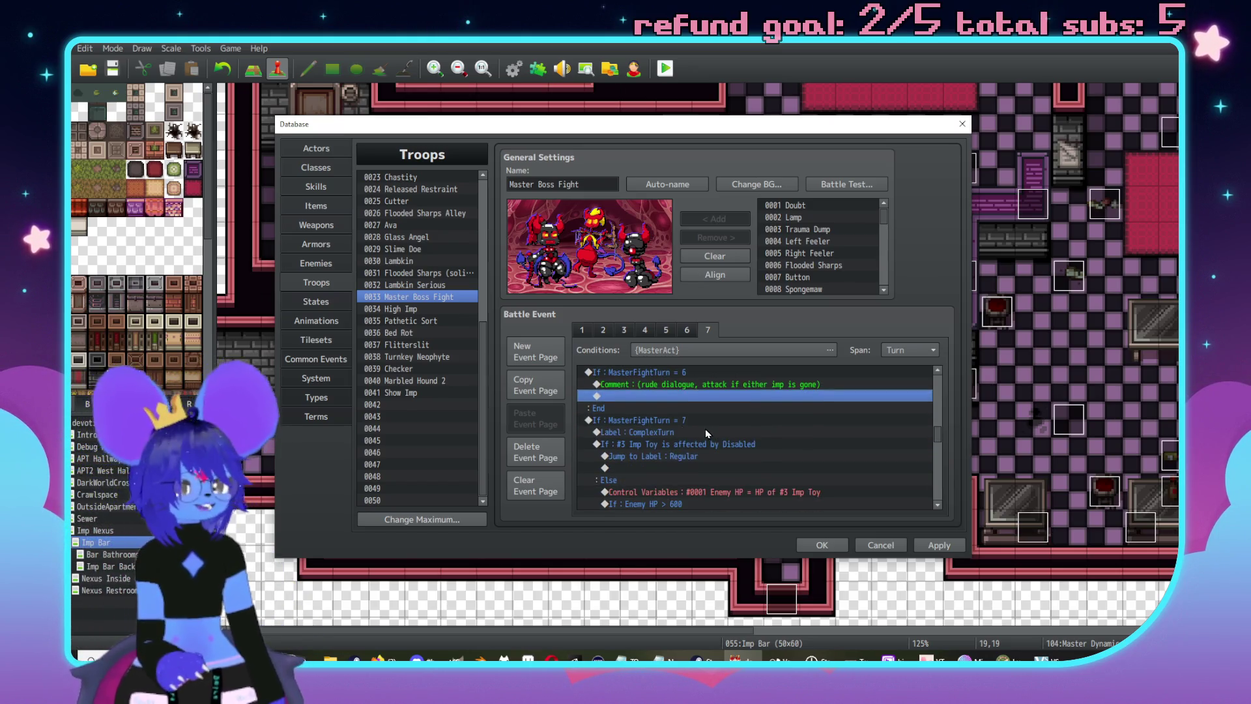
pyautogui.click(697, 423)
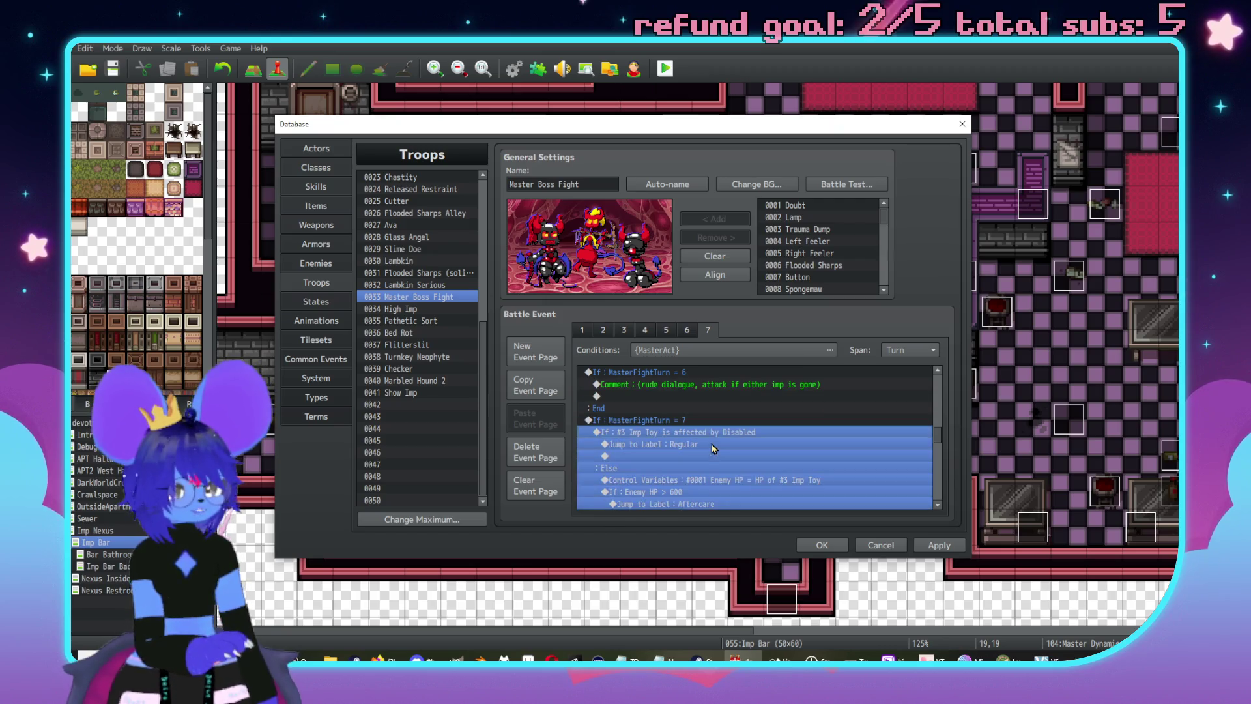
pyautogui.press('Delete')
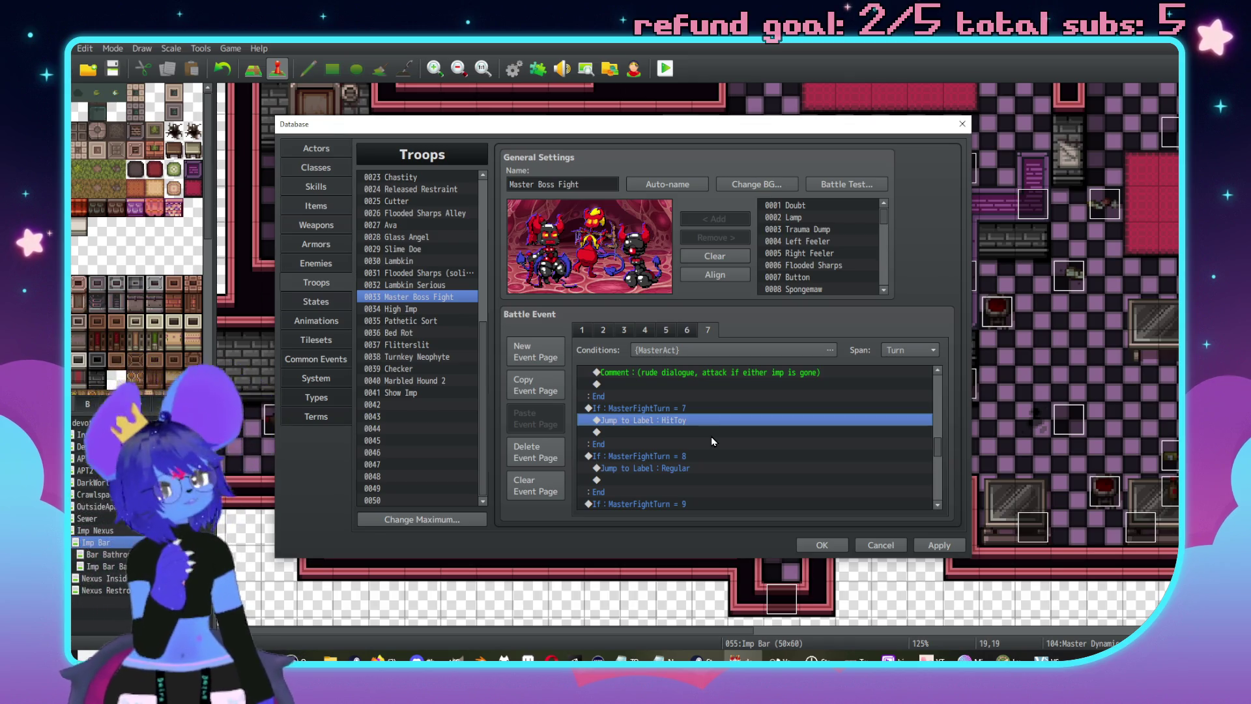
pyautogui.scroll(2, 712, 438)
pyautogui.scroll(-1, 711, 438)
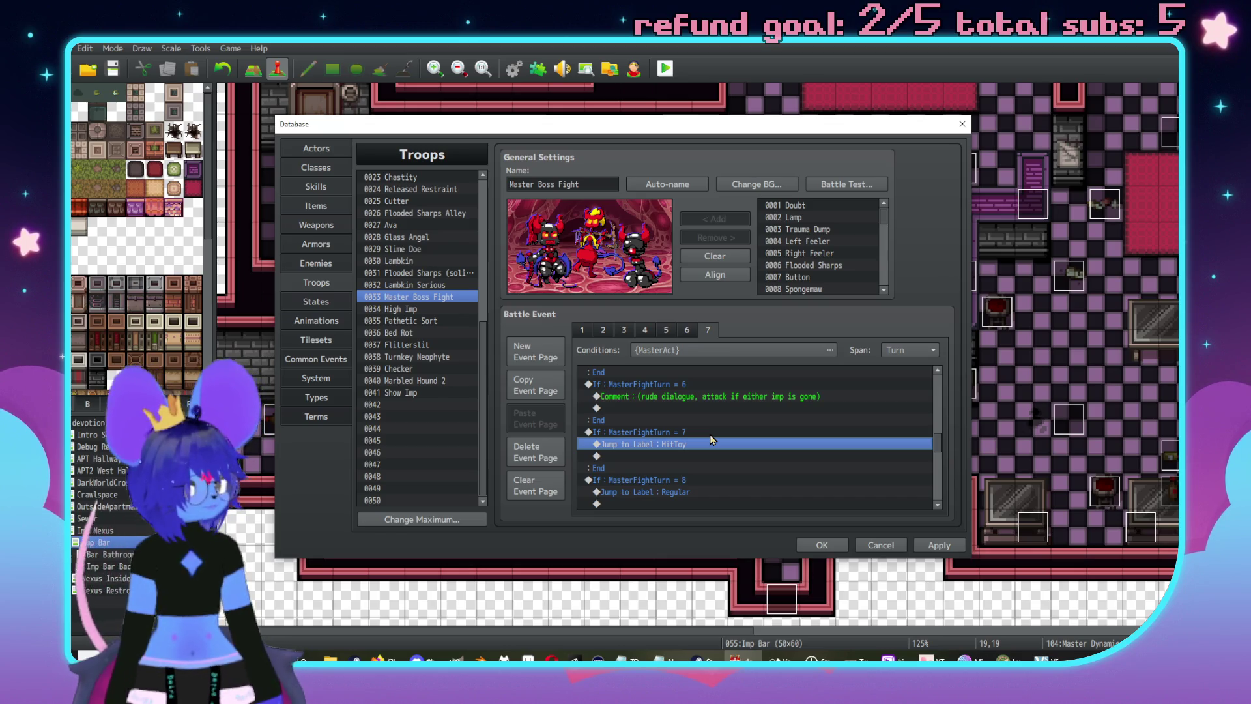
pyautogui.scroll(2, 708, 430)
# - Move turn 5's comment into turn 7 and reword it 'PWC only affecting party'
pyautogui.click(696, 384)
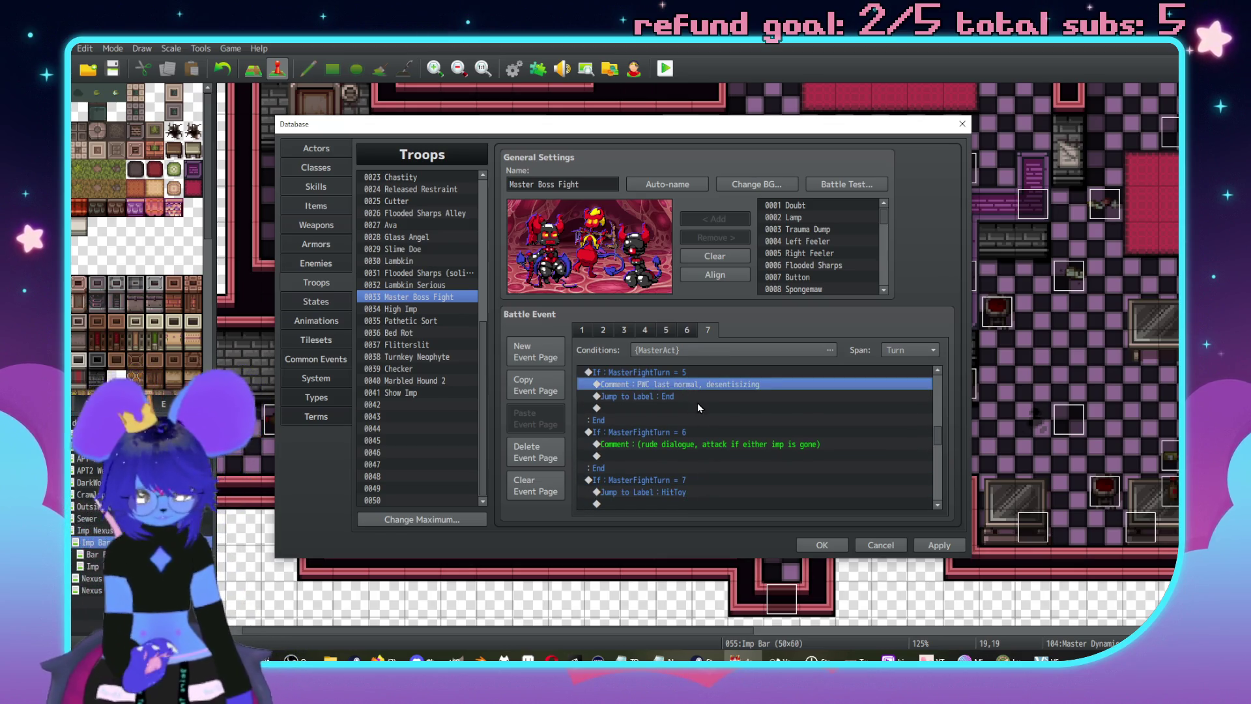
pyautogui.hotkey('ctrl', 'x')
pyautogui.click(694, 456)
pyautogui.hotkey('ctrl', 'v')
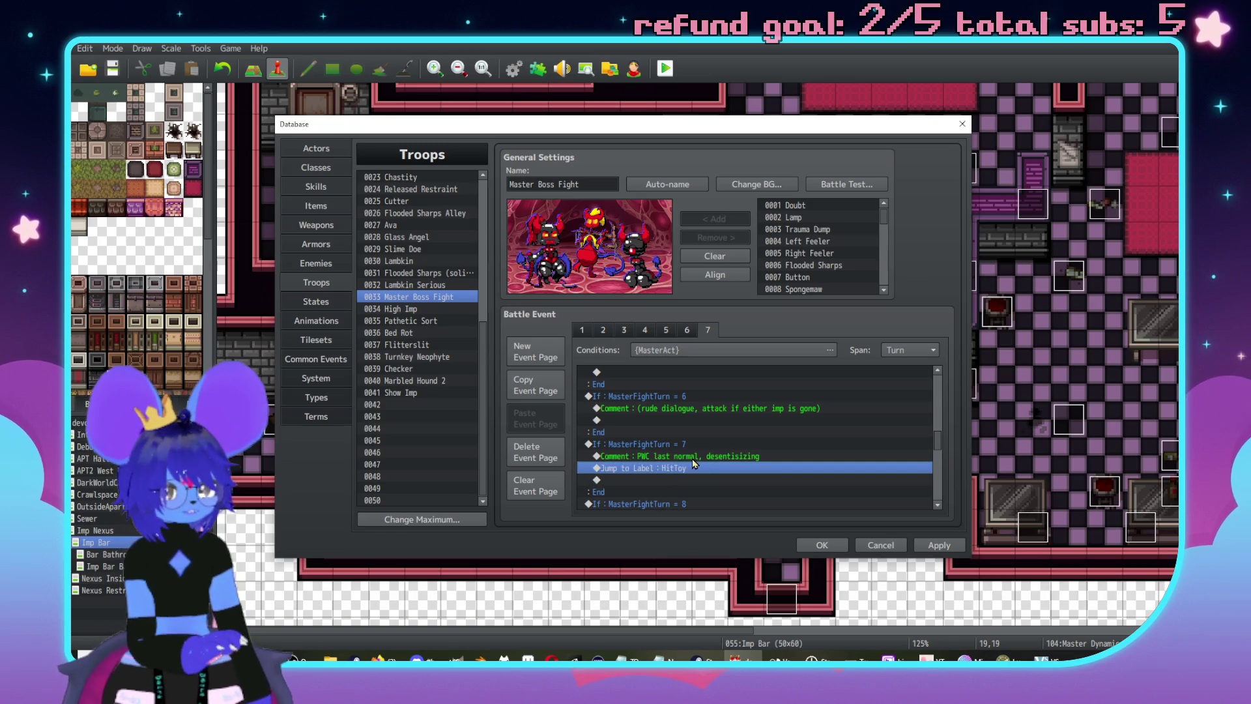
pyautogui.doubleClick(695, 456)
pyautogui.moveTo(767, 395); pyautogui.dragTo(656, 397)
pyautogui.write('only ')
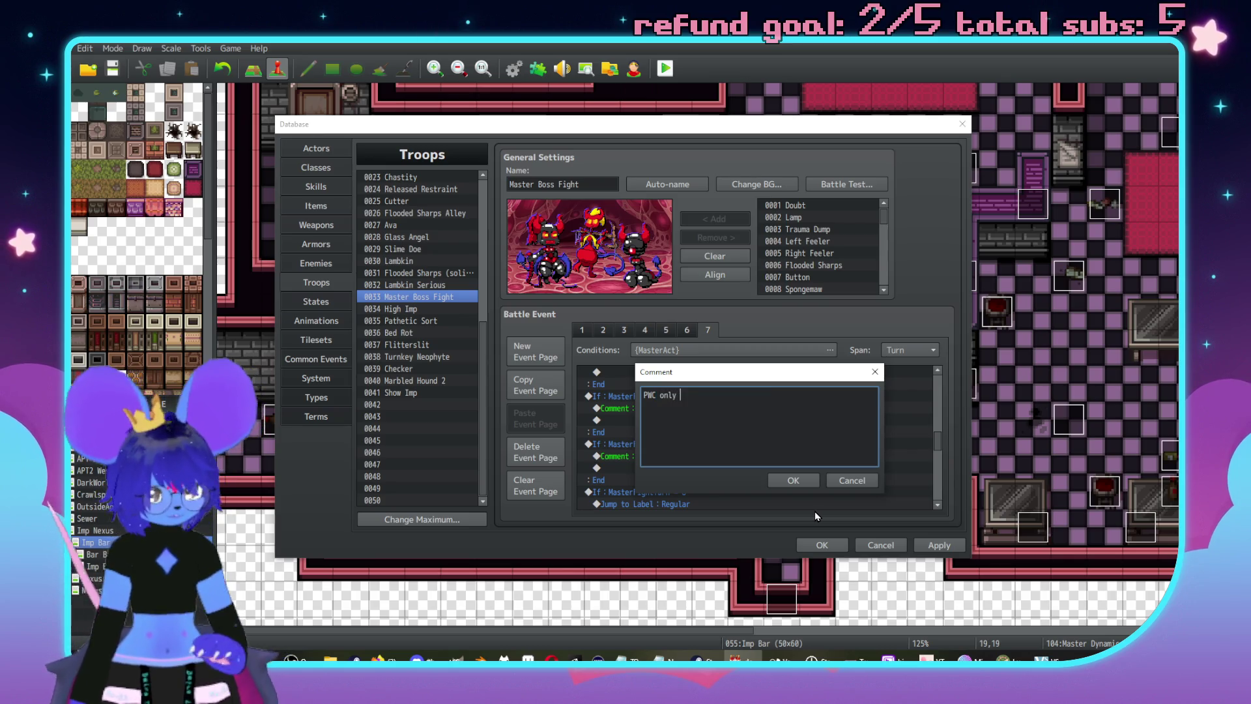
pyautogui.write('affecting party')
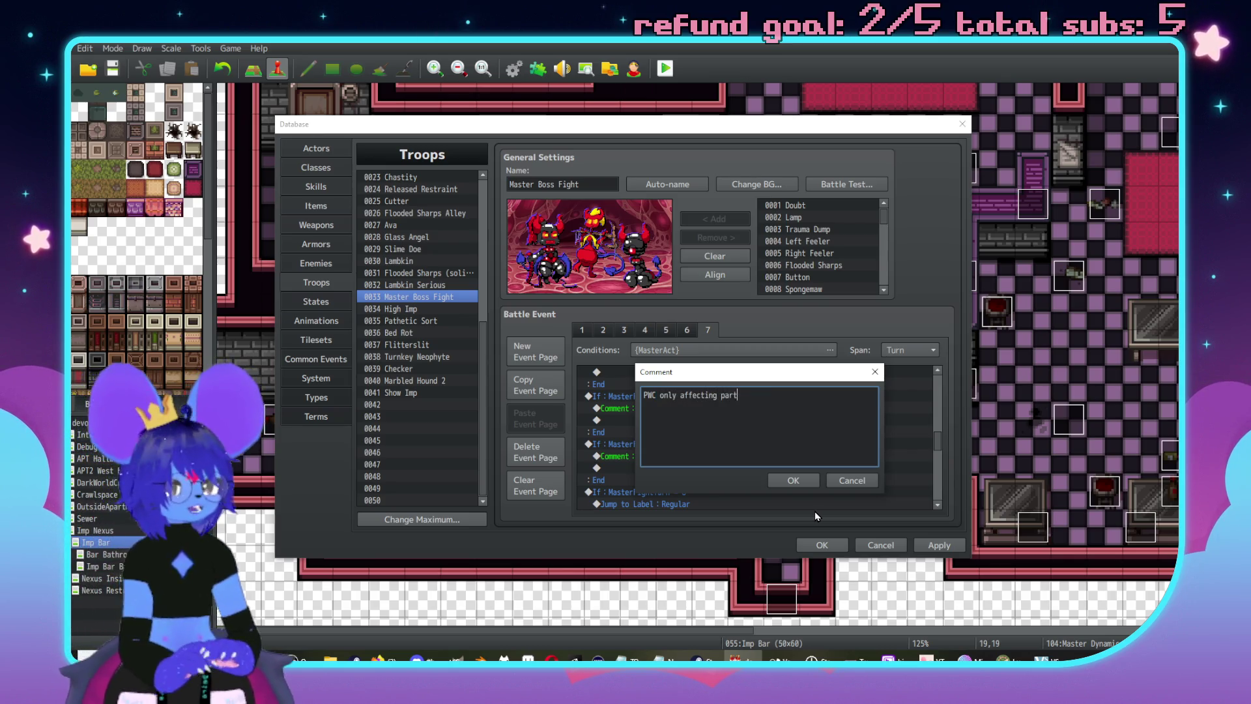
pyautogui.click(807, 482)
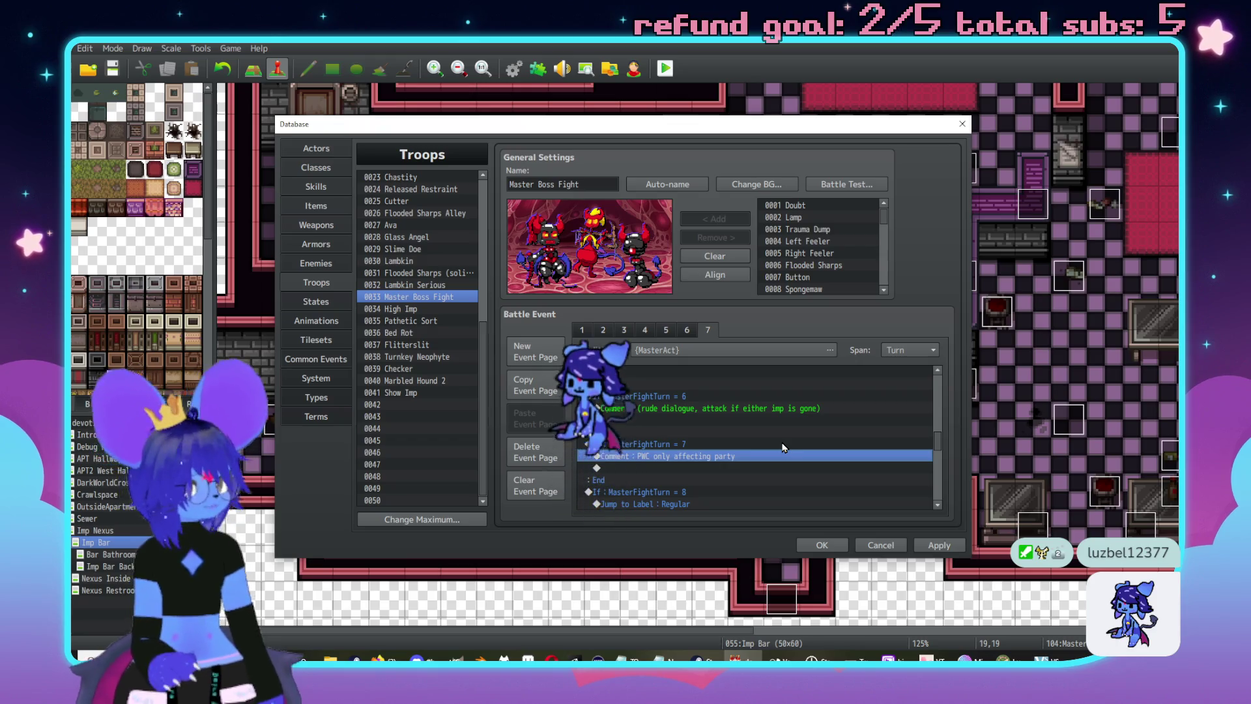
# - Change turn 8's jump label from Regular to Buff
pyautogui.scroll(-2, 780, 433)
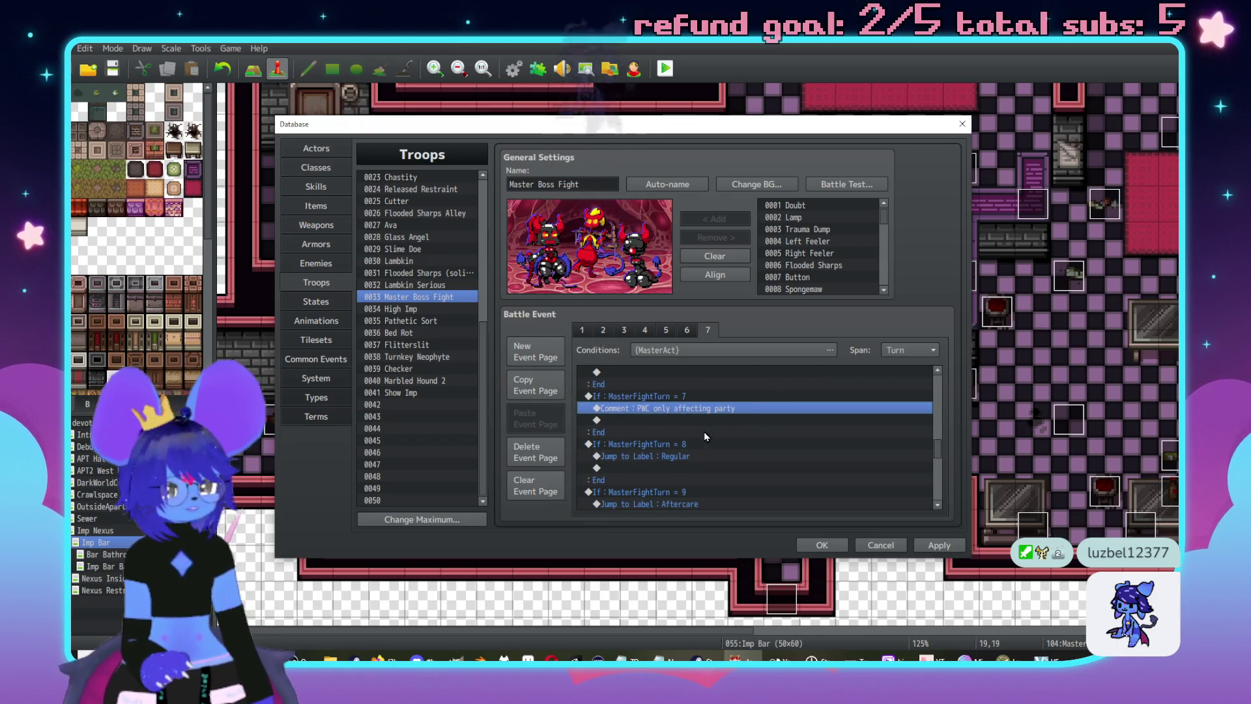
pyautogui.doubleClick(682, 457)
pyautogui.write('Buff')
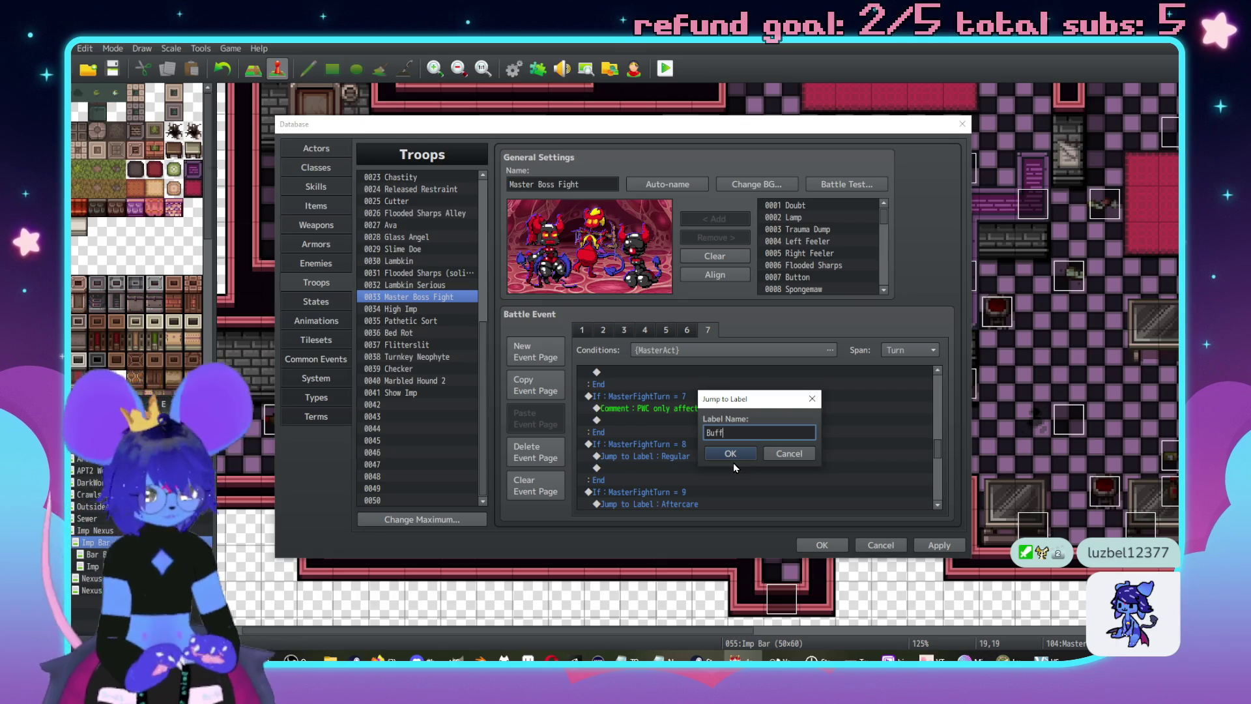
pyautogui.press('Return')
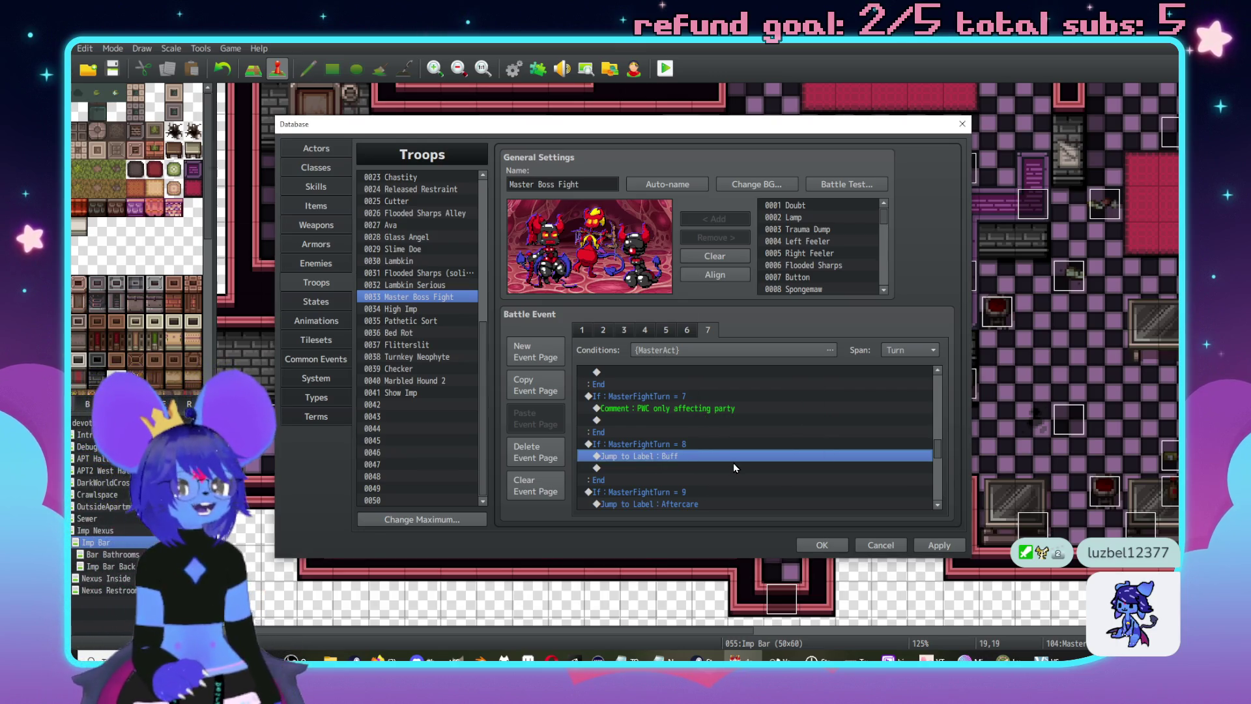
pyautogui.scroll(4, 717, 457)
pyautogui.scroll(-3, 699, 443)
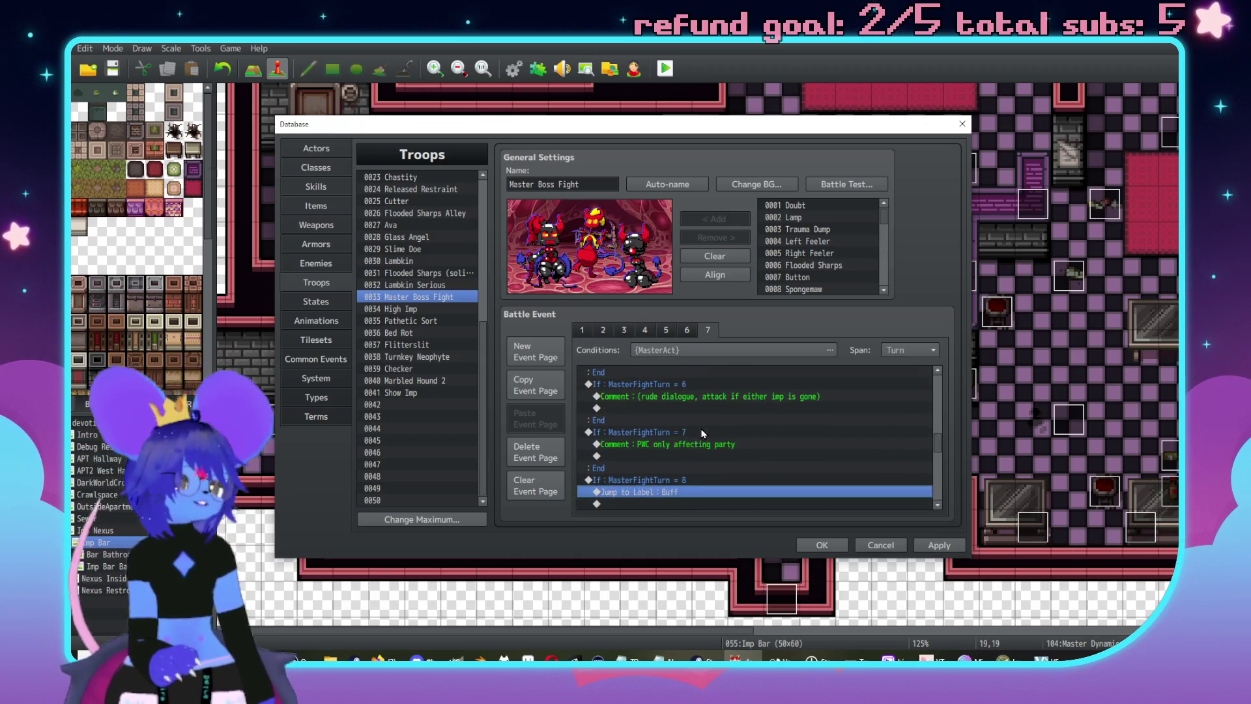
# - Copy turn 7's 'PWC only affecting party' comment into turn 9, replacing its Aftercare jump
pyautogui.scroll(-3, 703, 434)
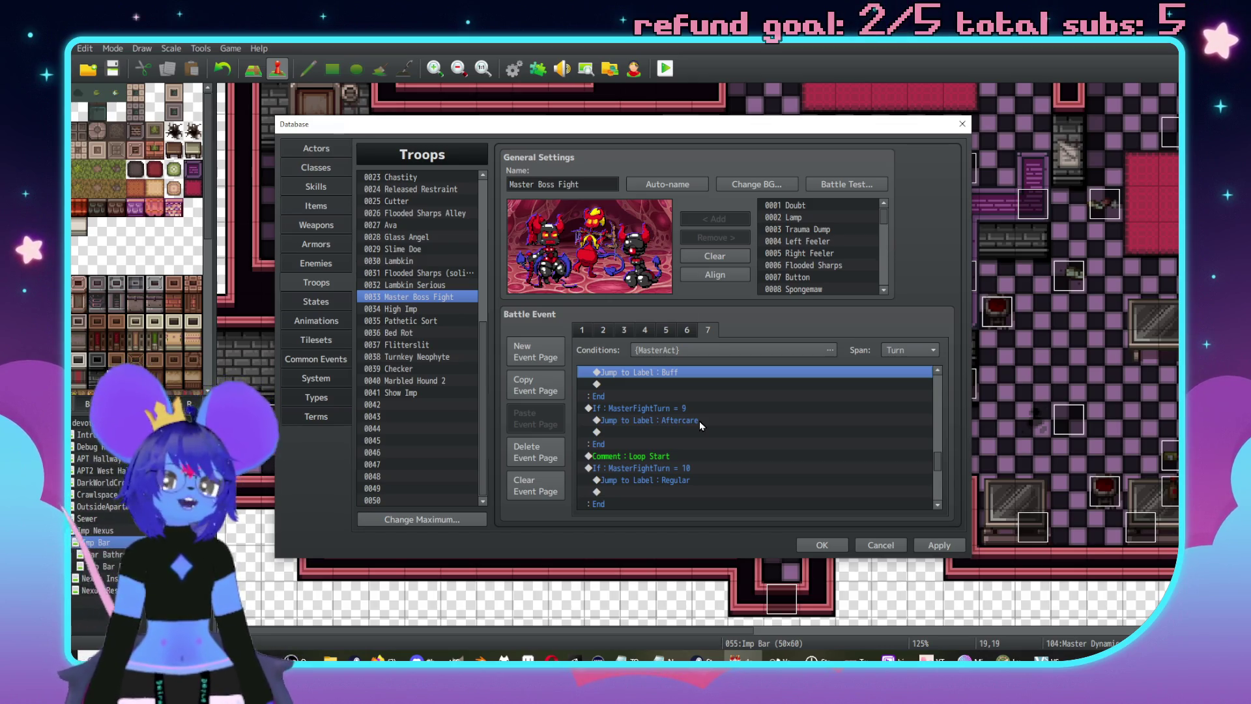
pyautogui.scroll(4, 698, 421)
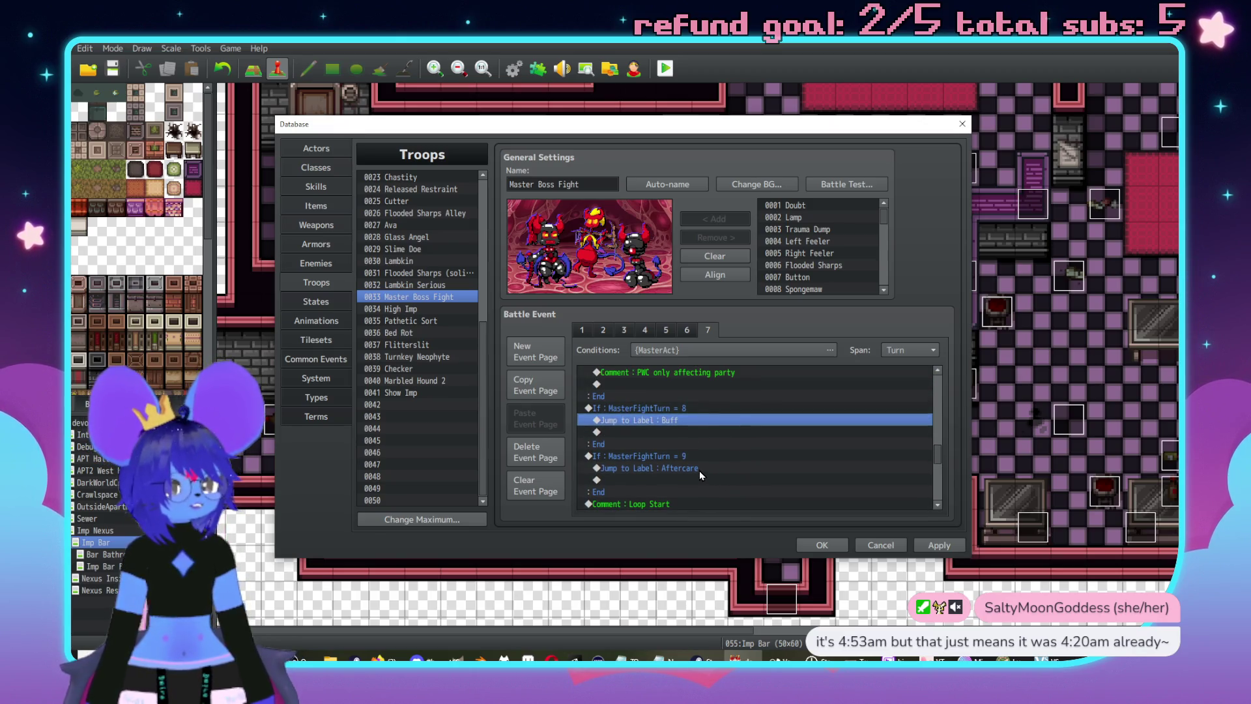
pyautogui.click(699, 470)
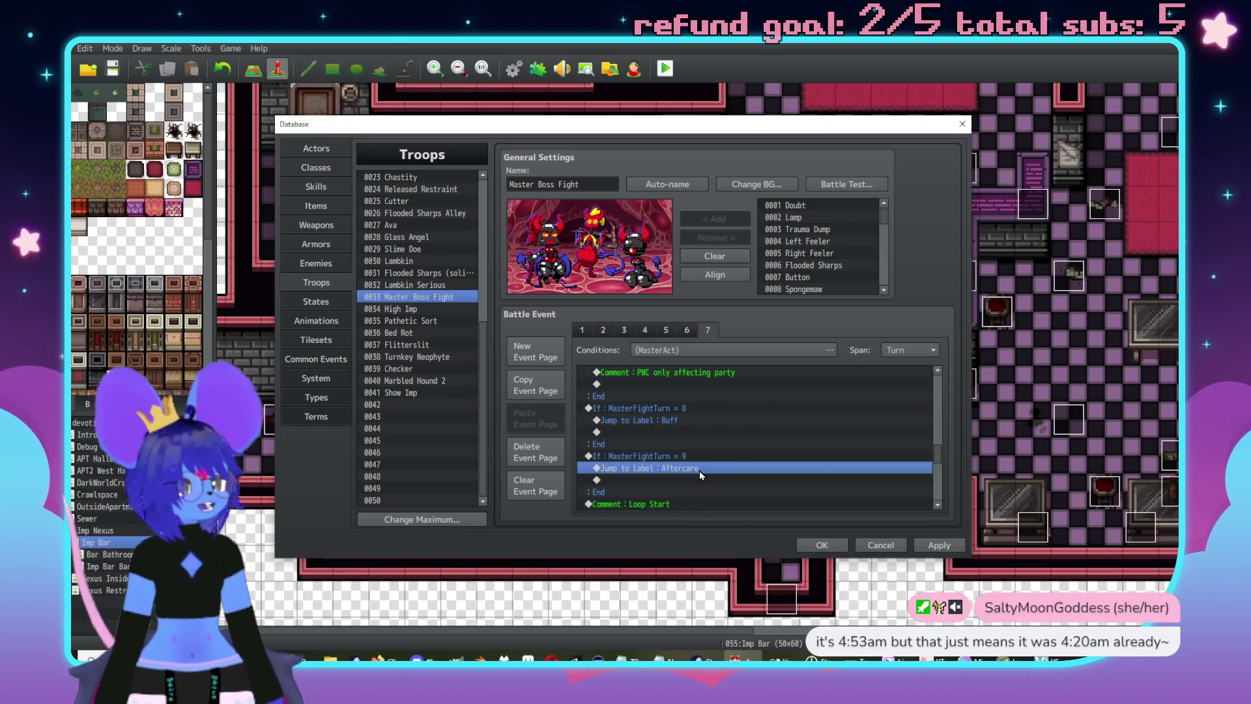
pyautogui.scroll(1, 699, 471)
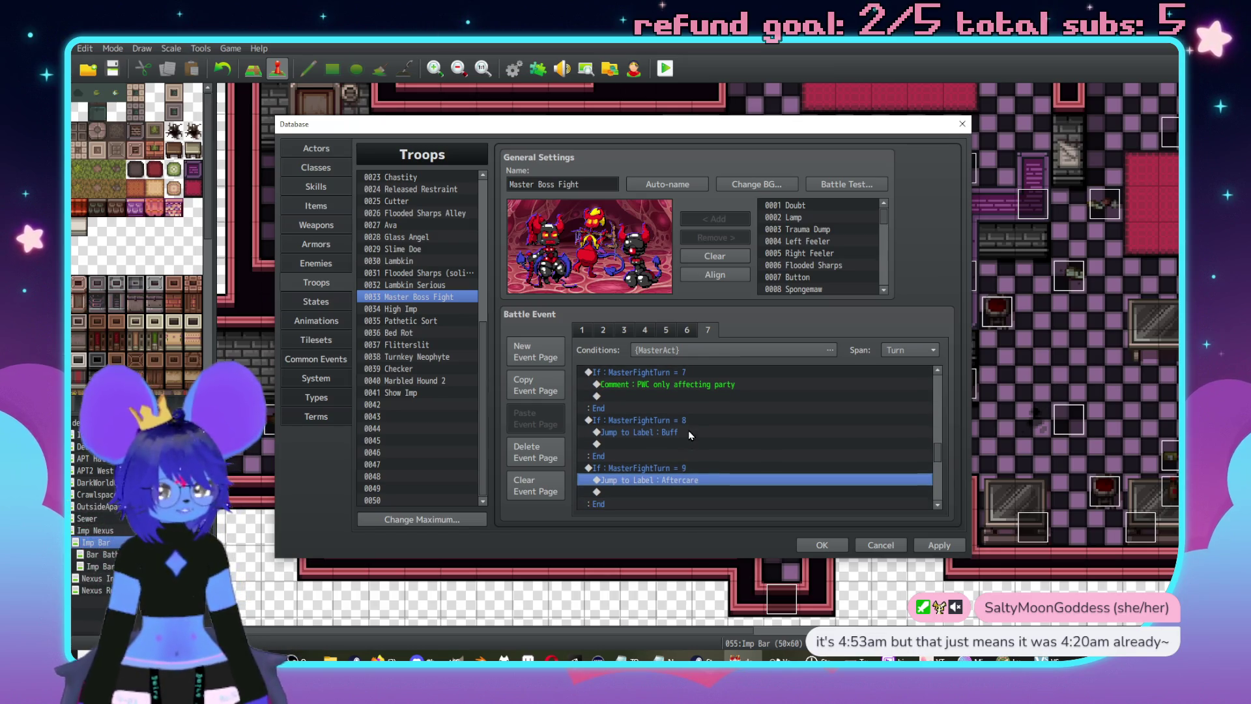
pyautogui.click(725, 385)
pyautogui.hotkey('ctrl', 'c')
pyautogui.click(684, 480)
pyautogui.press('Delete')
pyautogui.hotkey('ctrl', 'v')
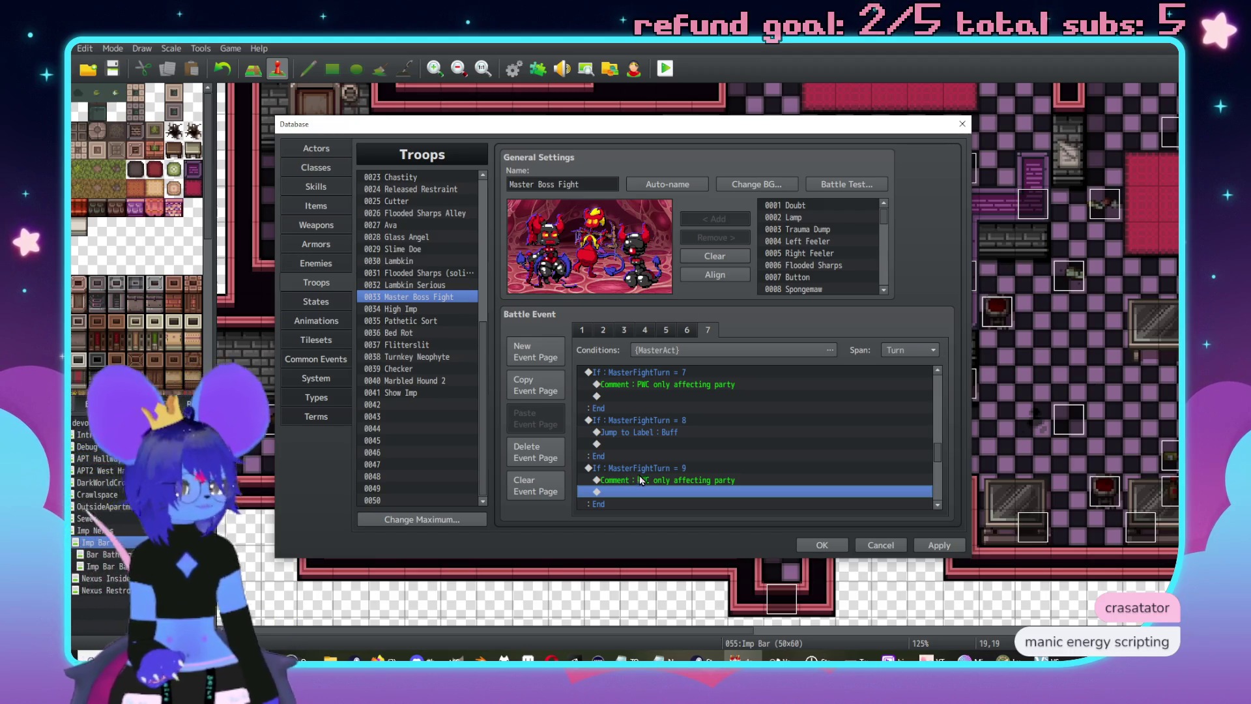
pyautogui.scroll(-3, 658, 466)
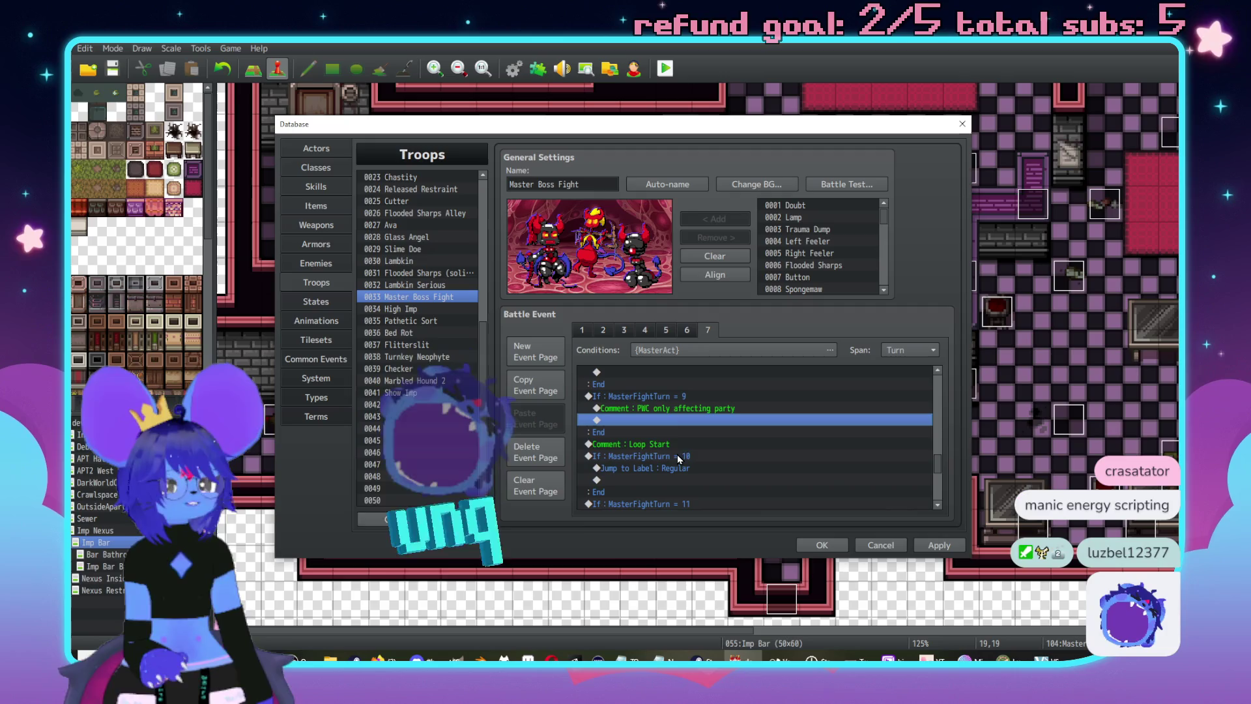
# - Change turn 12's jump label from Regular to Buff
pyautogui.click(658, 444)
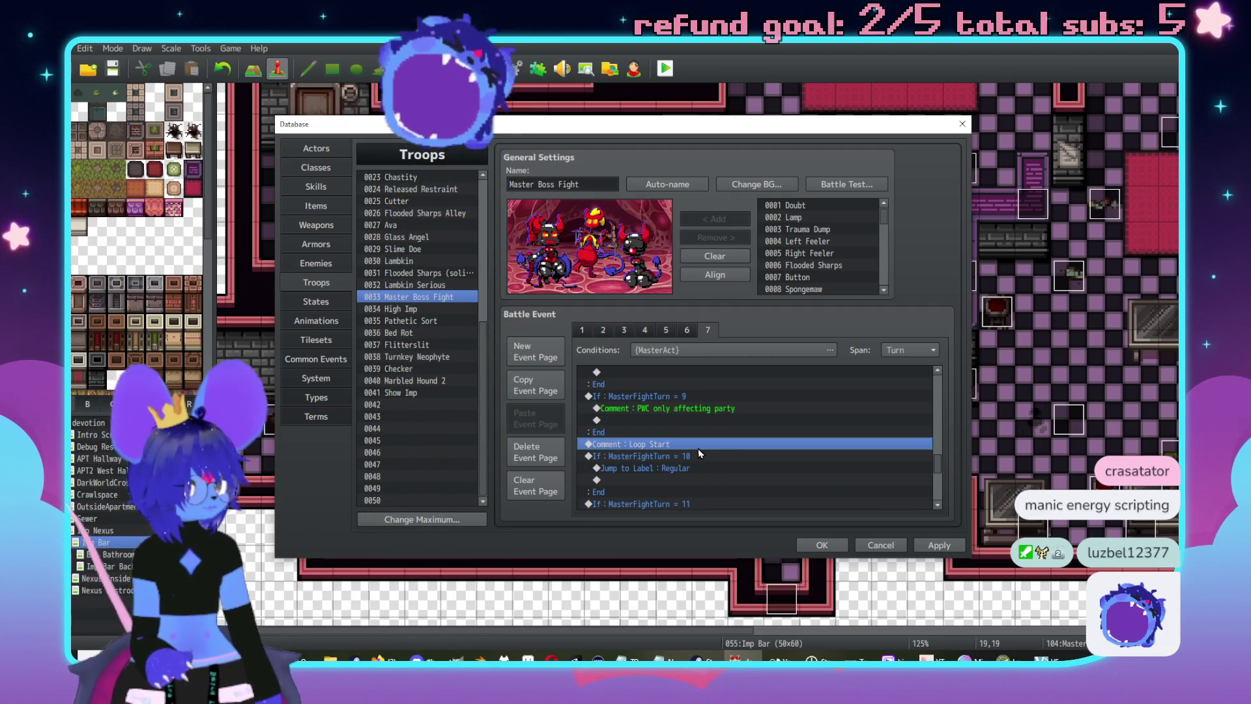
pyautogui.scroll(2, 677, 458)
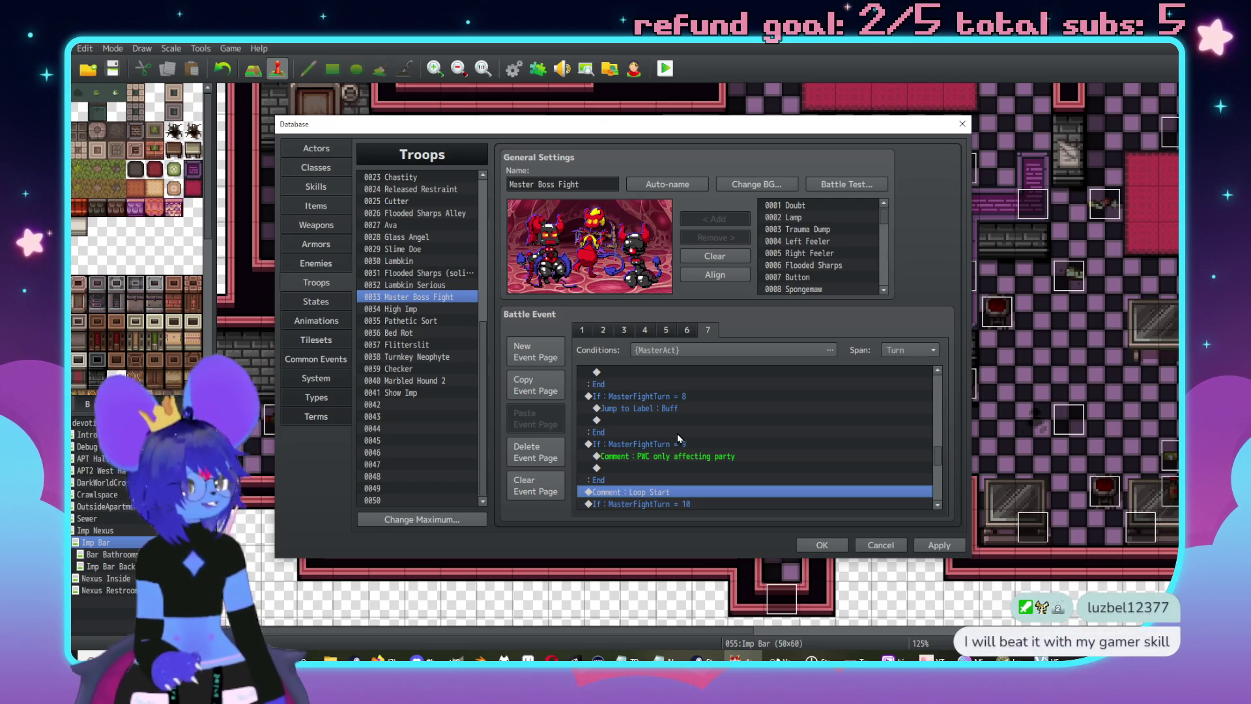
pyautogui.scroll(-5, 678, 432)
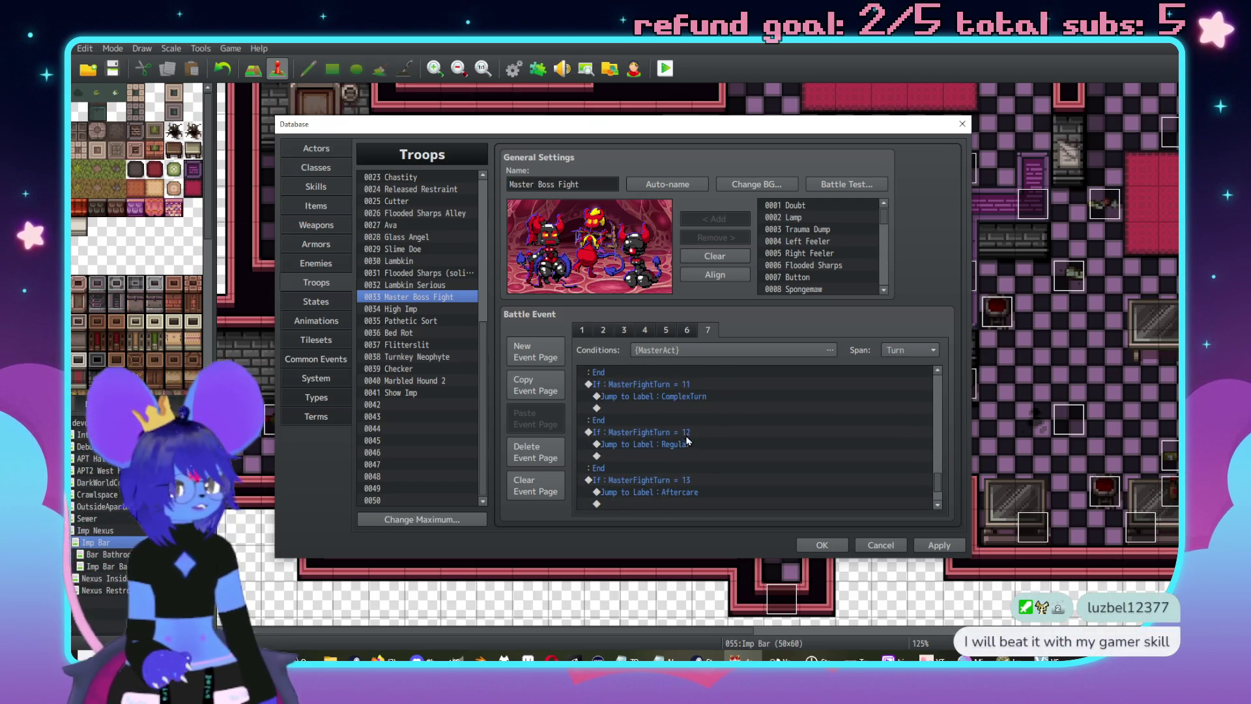
pyautogui.click(687, 444)
pyautogui.doubleClick(685, 447)
pyautogui.write('Bu')
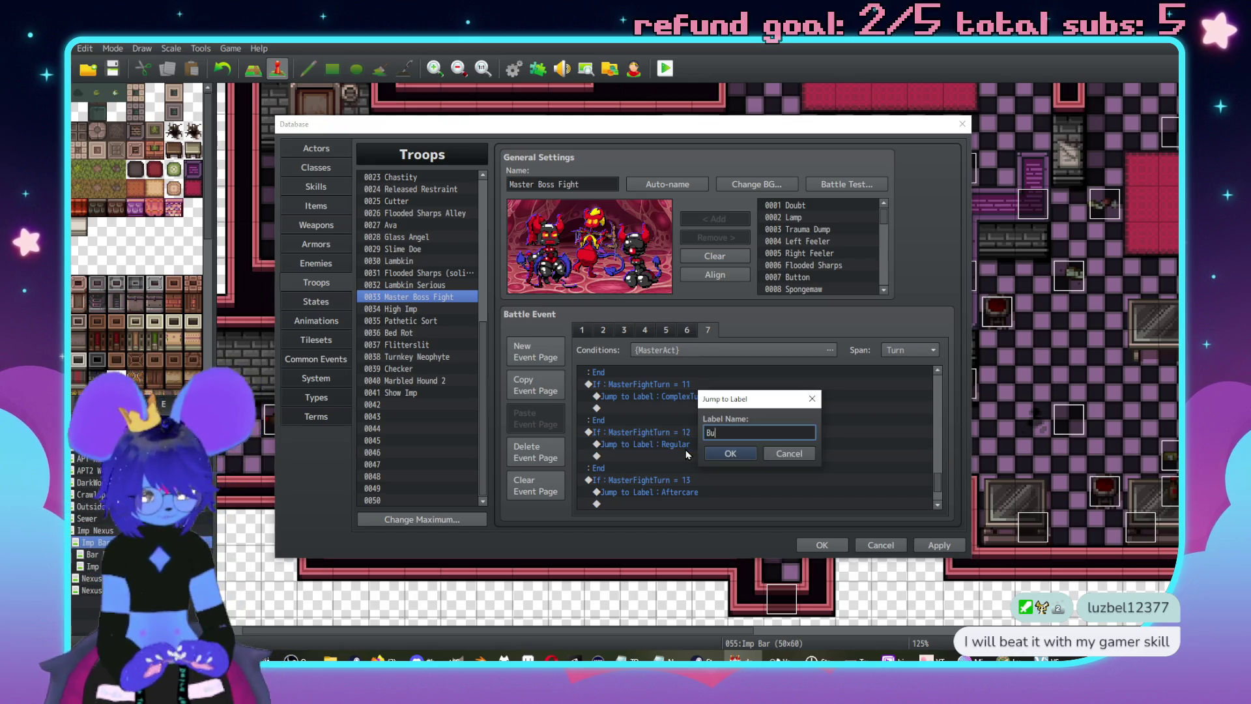
pyautogui.write('ff')
pyautogui.press('Return')
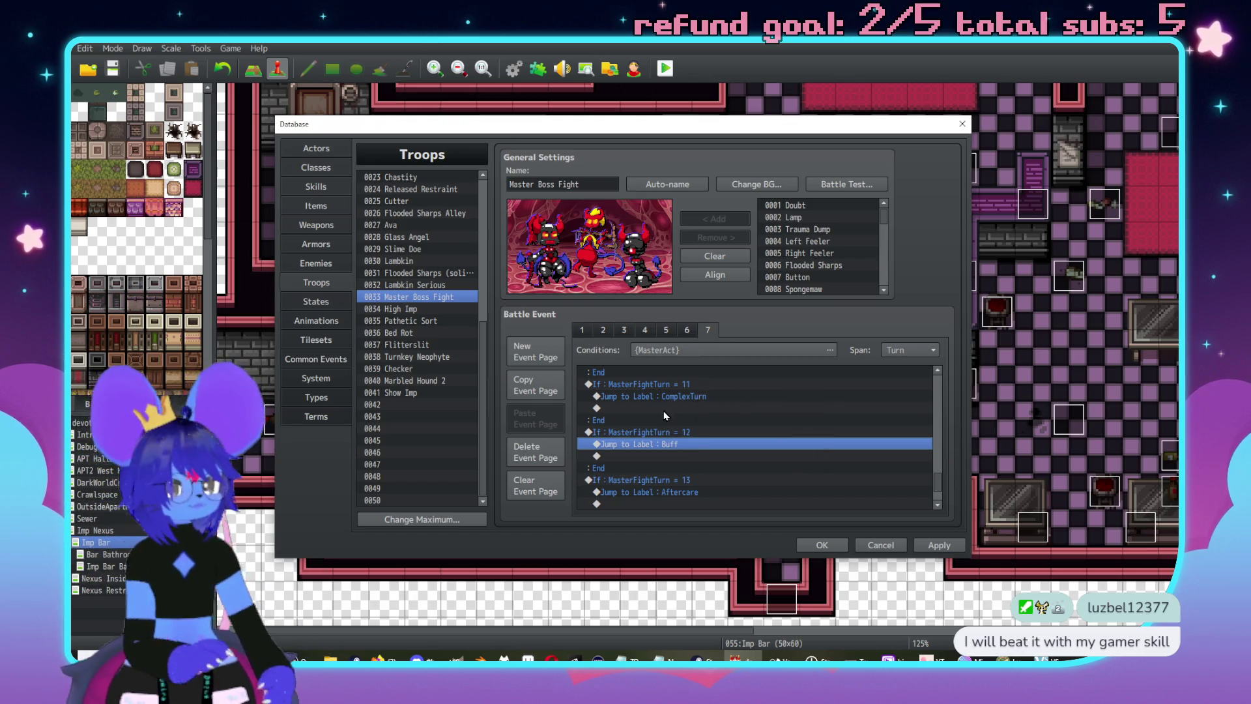
# - Delete turn 11's Jump to Label : ComplexTurn
pyautogui.click(647, 398)
pyautogui.press('Delete')
pyautogui.click(681, 480)
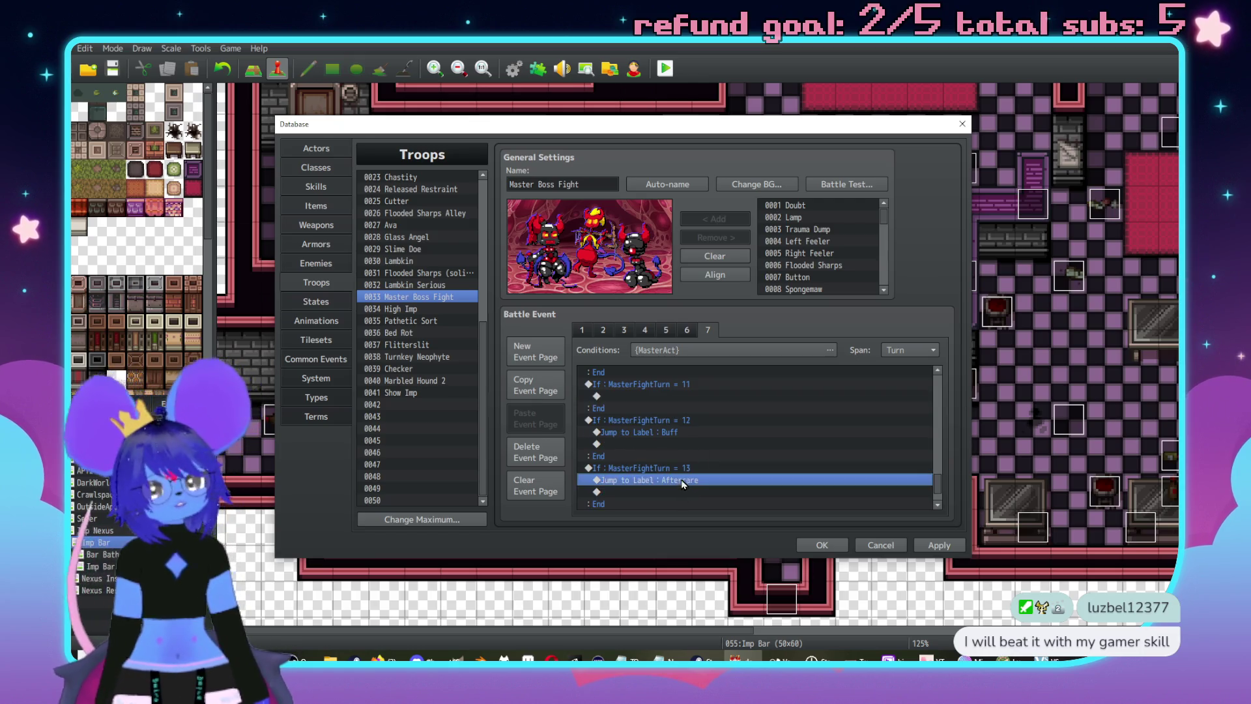
pyautogui.scroll(3, 733, 479)
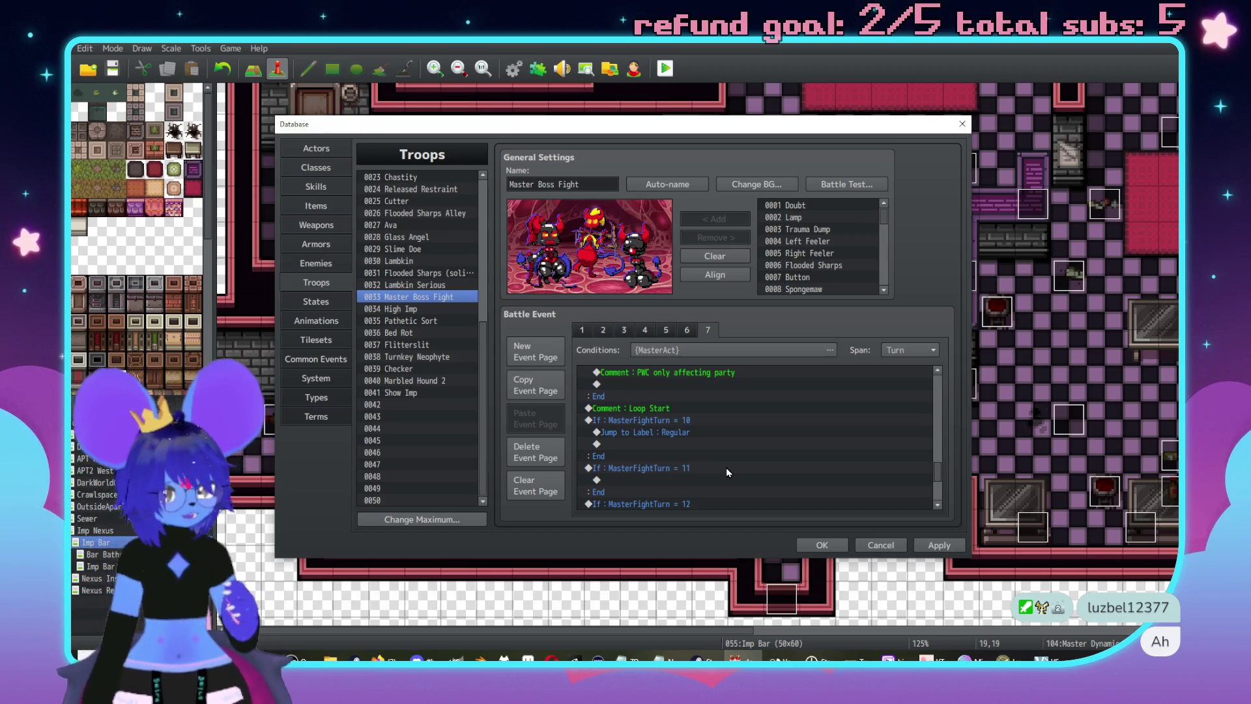
# - Paste the copied PWC comment into the empty line of turn 13
pyautogui.scroll(-2, 728, 469)
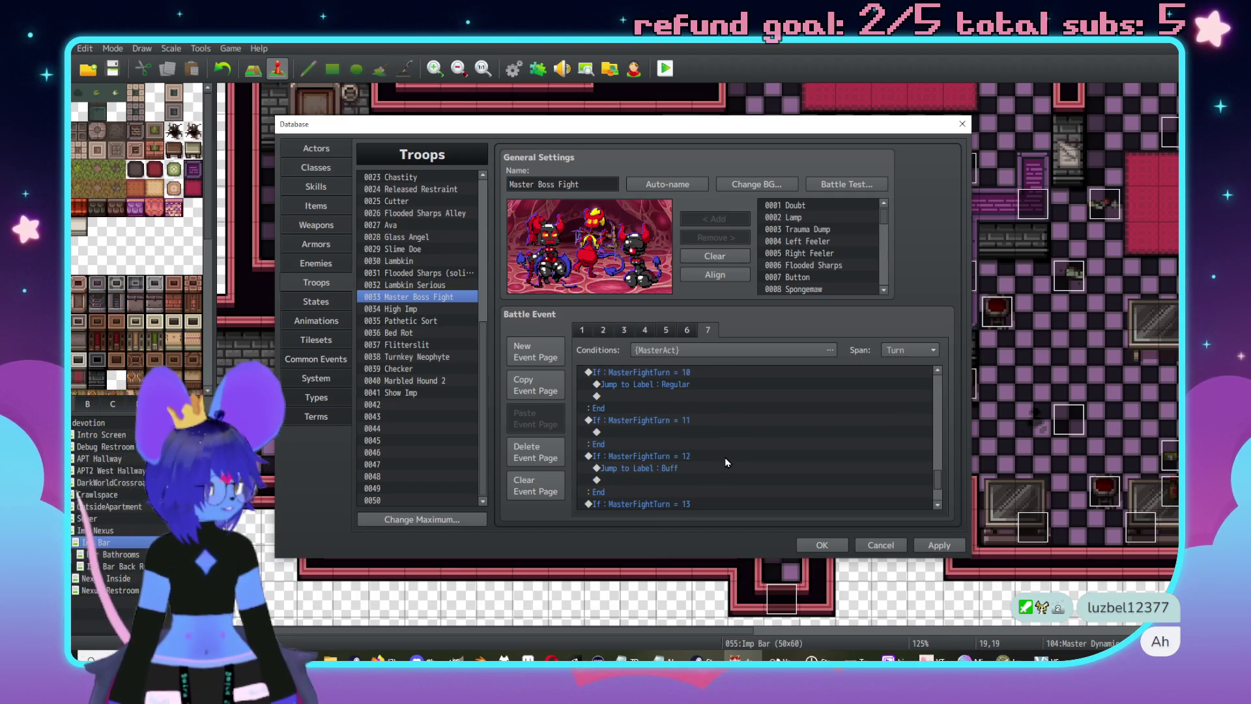
pyautogui.scroll(4, 728, 463)
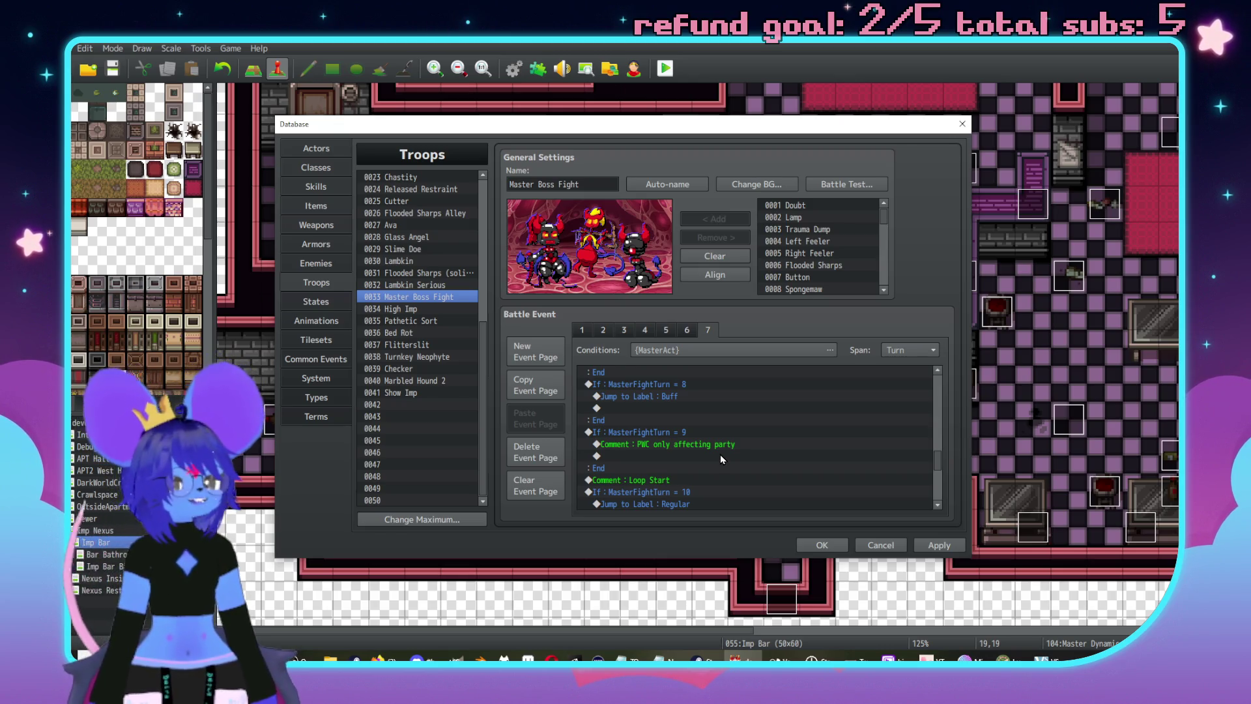
pyautogui.scroll(3, 721, 456)
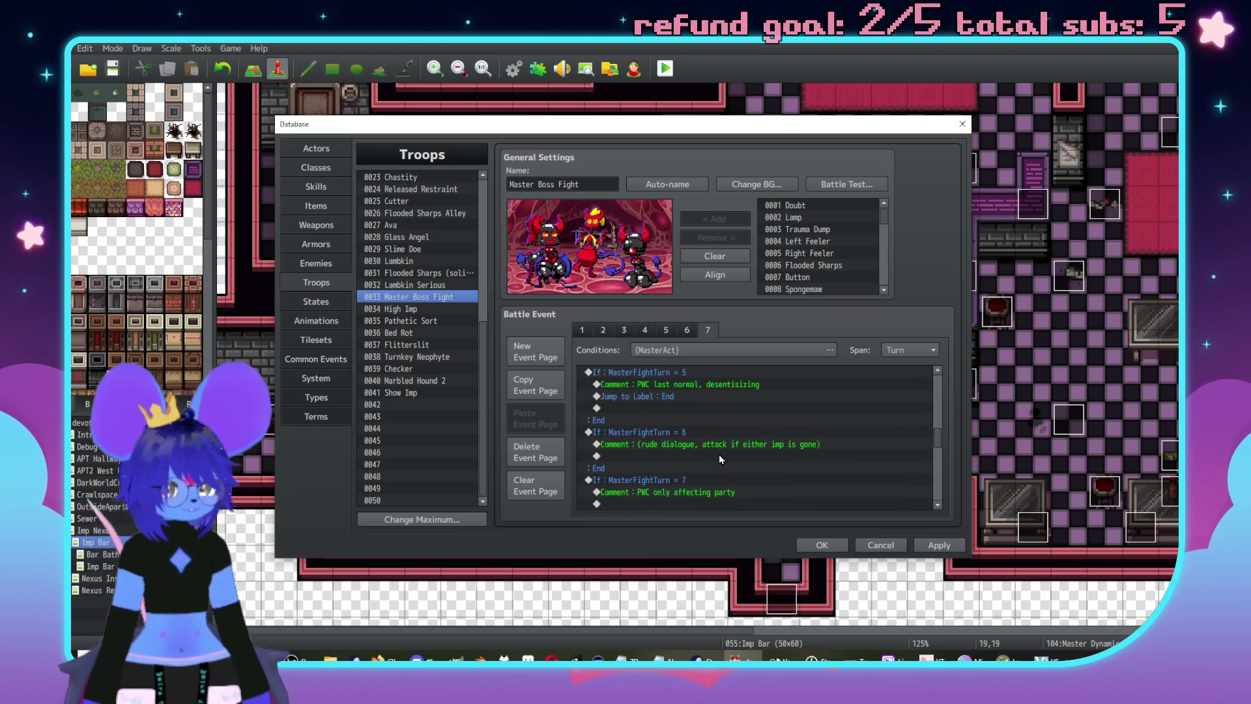
pyautogui.scroll(-3, 714, 404)
pyautogui.click(727, 420)
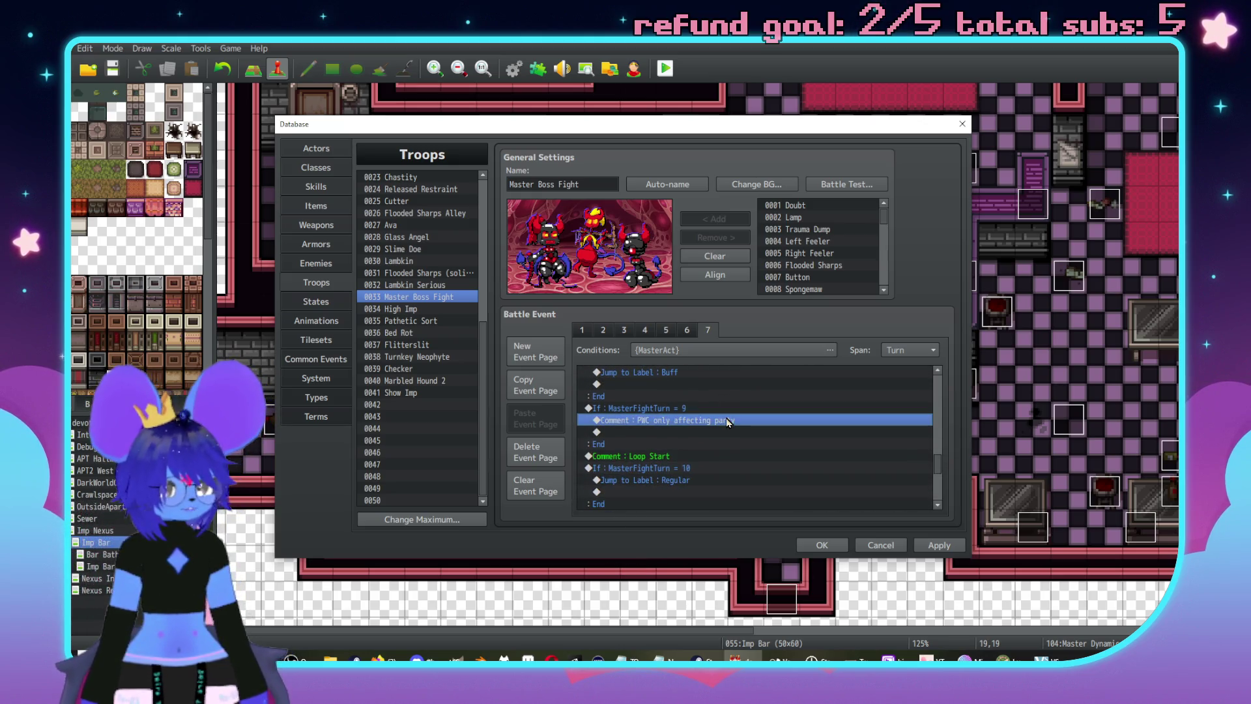
pyautogui.scroll(-3, 727, 414)
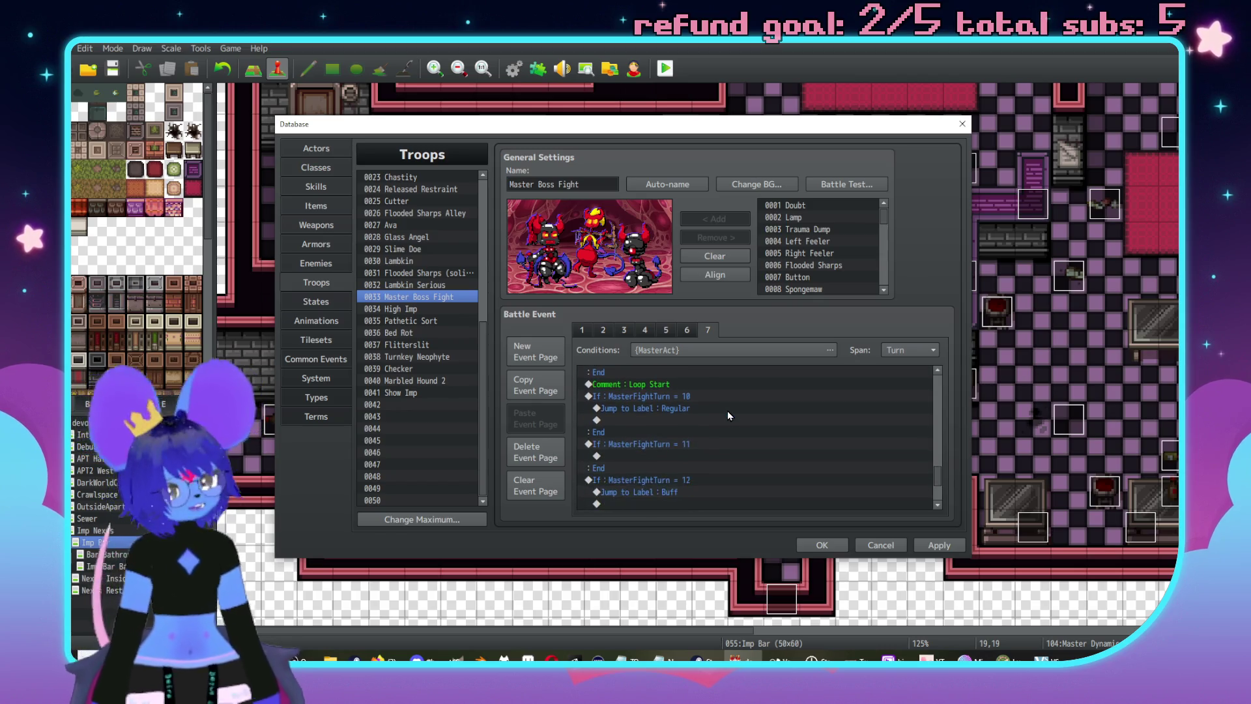
pyautogui.click(691, 432)
pyautogui.scroll(-2, 691, 436)
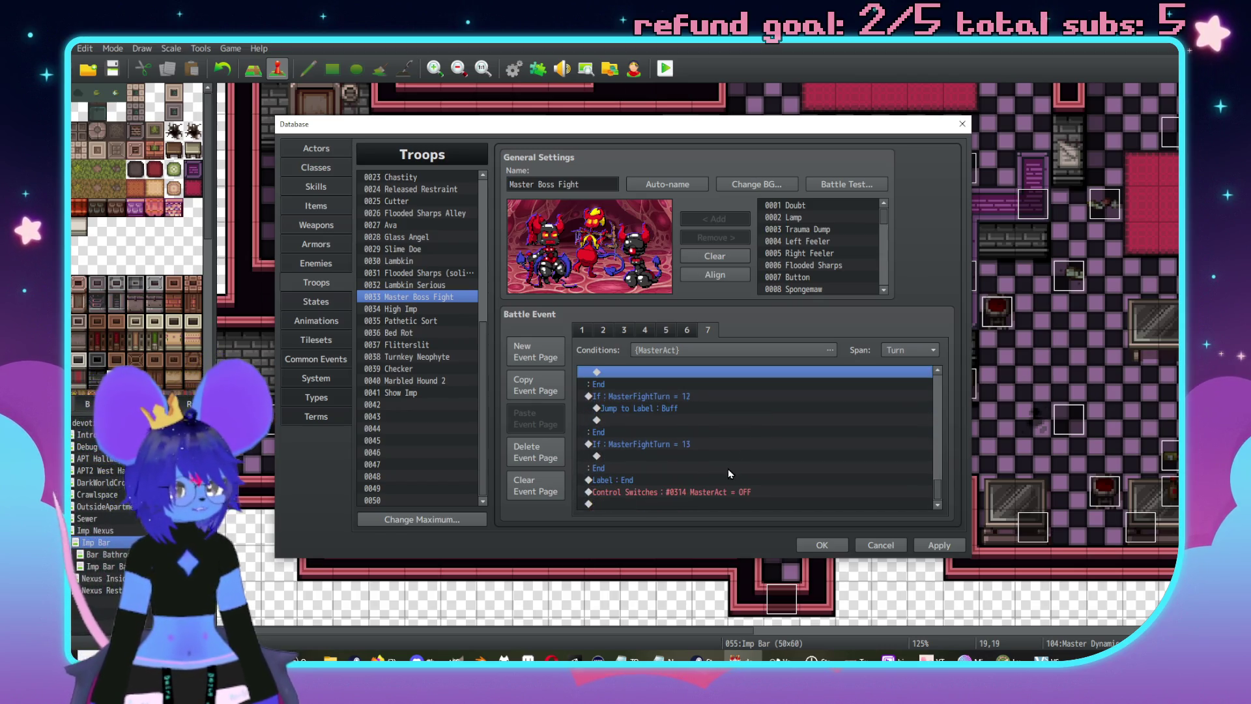
pyautogui.click(682, 456)
pyautogui.hotkey('ctrl', 'v')
# - Delete turn 10's jump to Regular and select turn 6's rude dialogue comment
pyautogui.scroll(3, 779, 466)
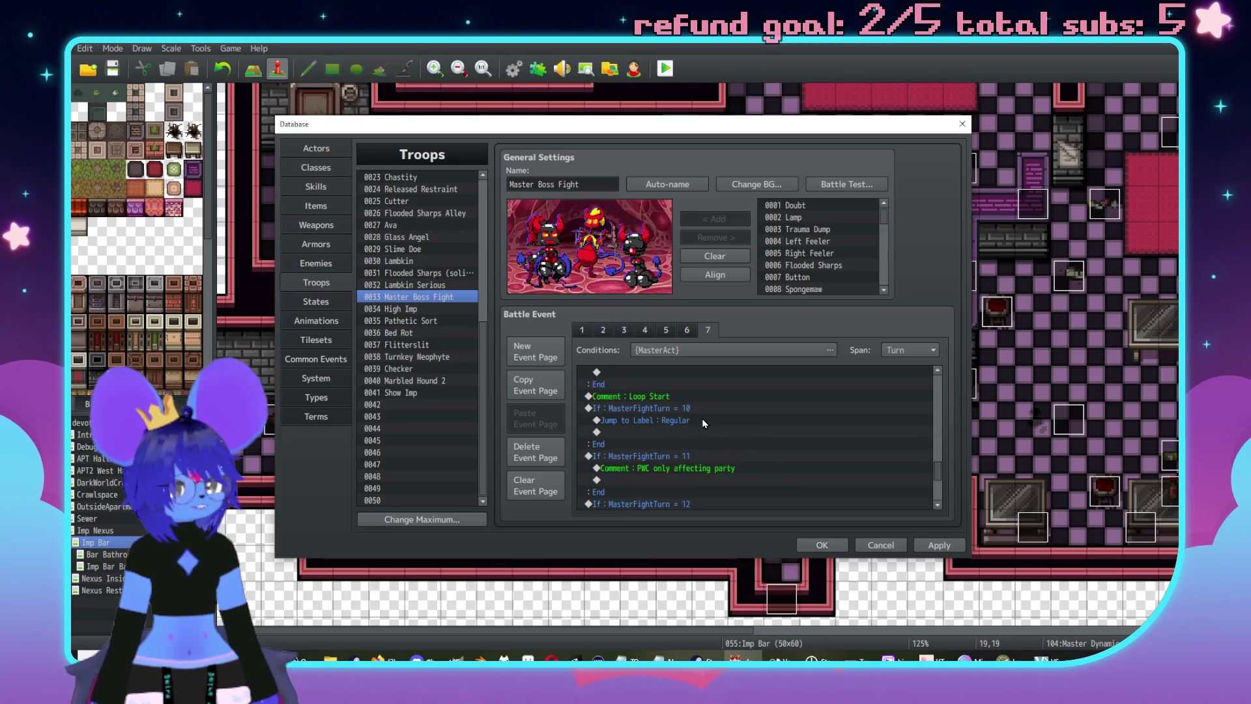
pyautogui.click(700, 421)
pyautogui.press('Delete')
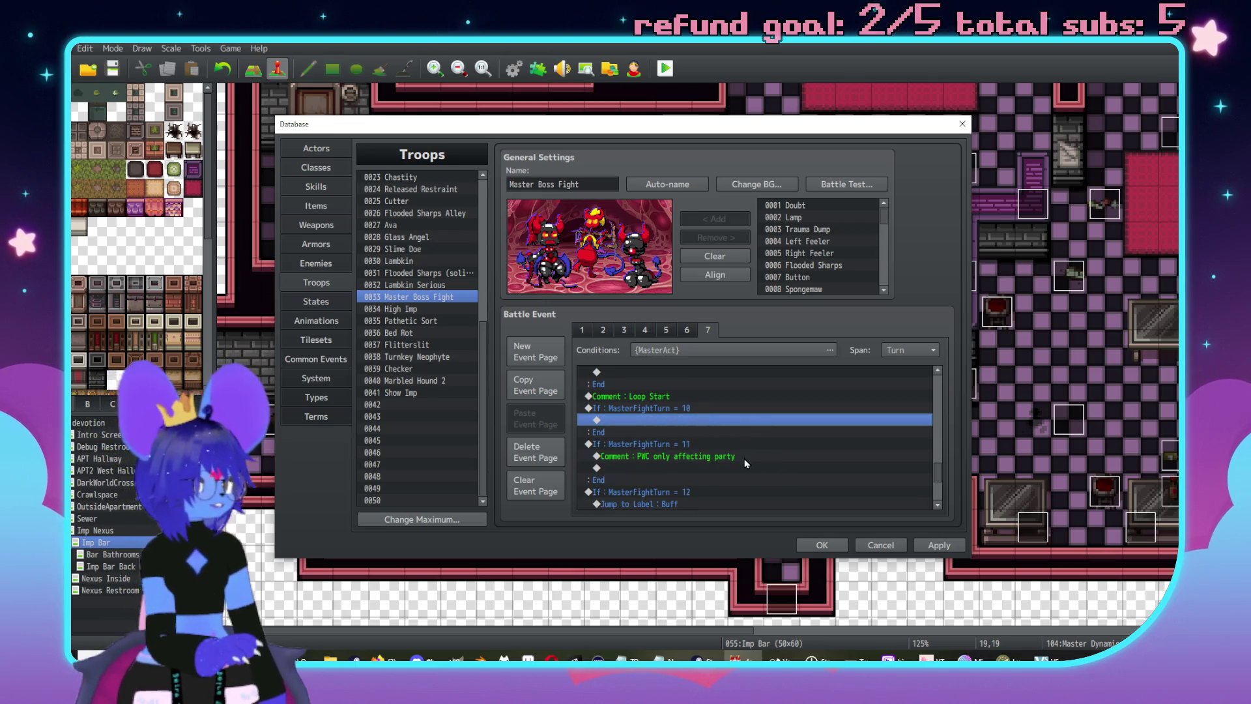
pyautogui.scroll(1, 695, 446)
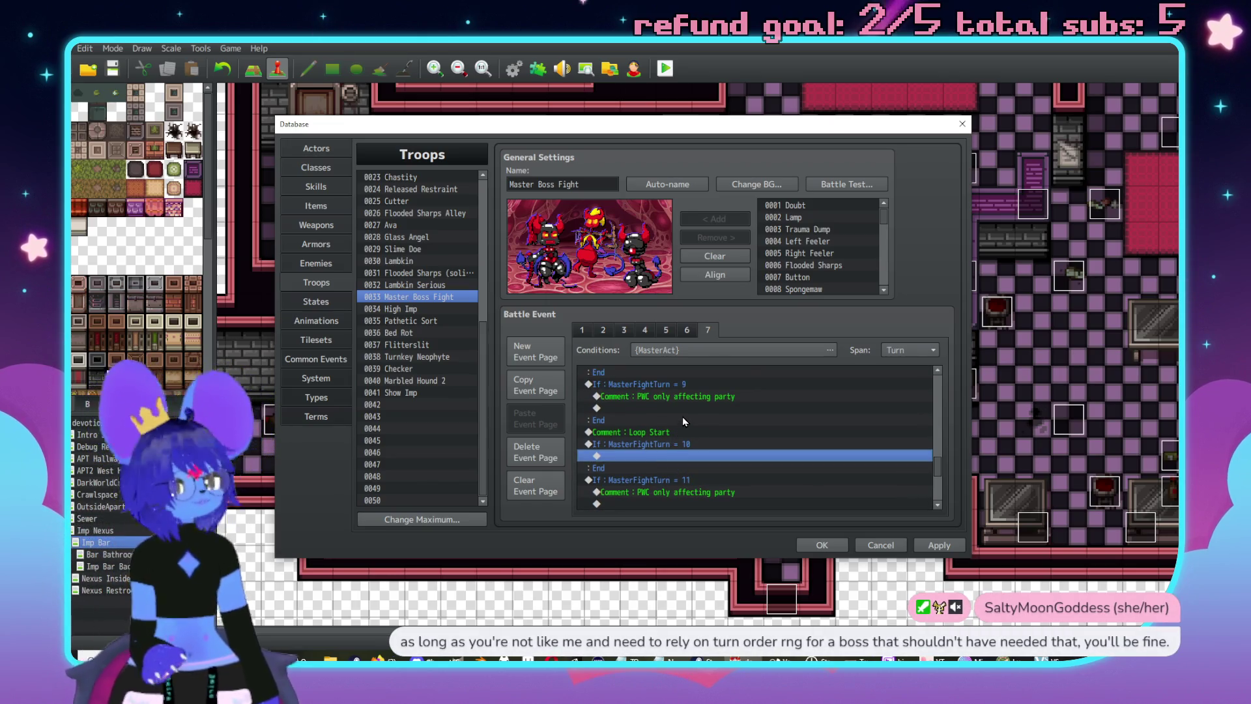
pyautogui.scroll(3, 684, 419)
pyautogui.scroll(3, 696, 416)
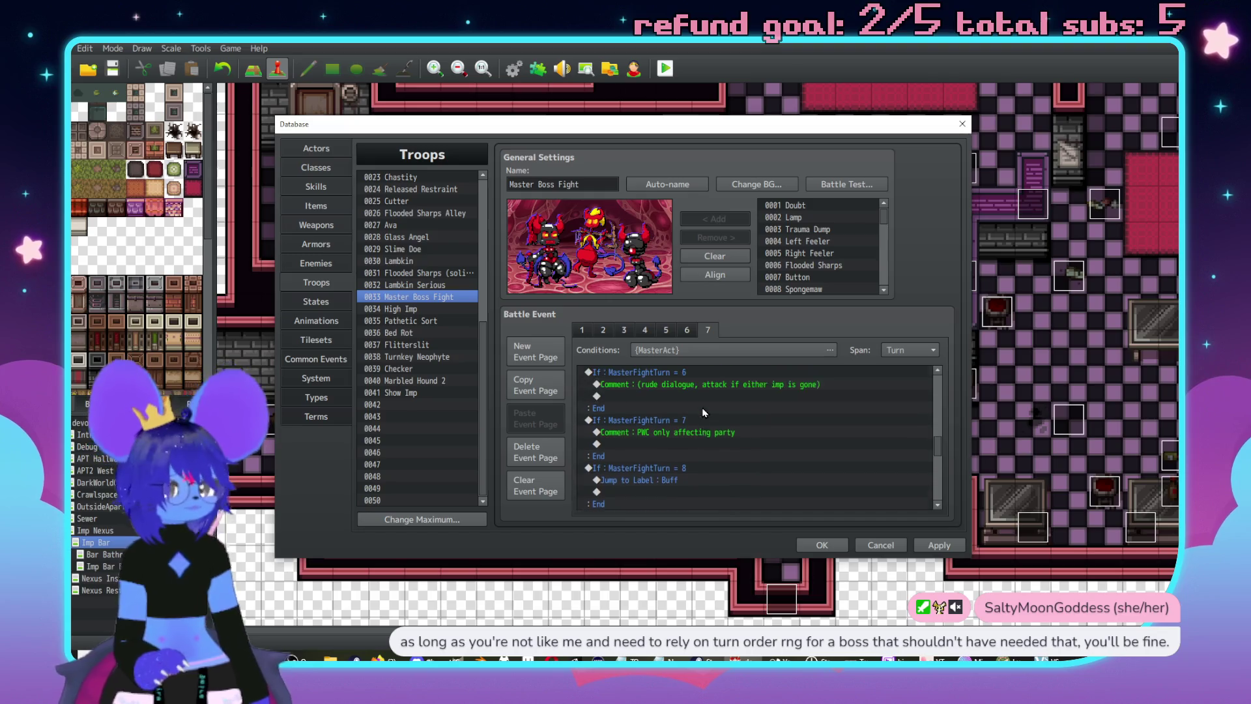
pyautogui.click(735, 434)
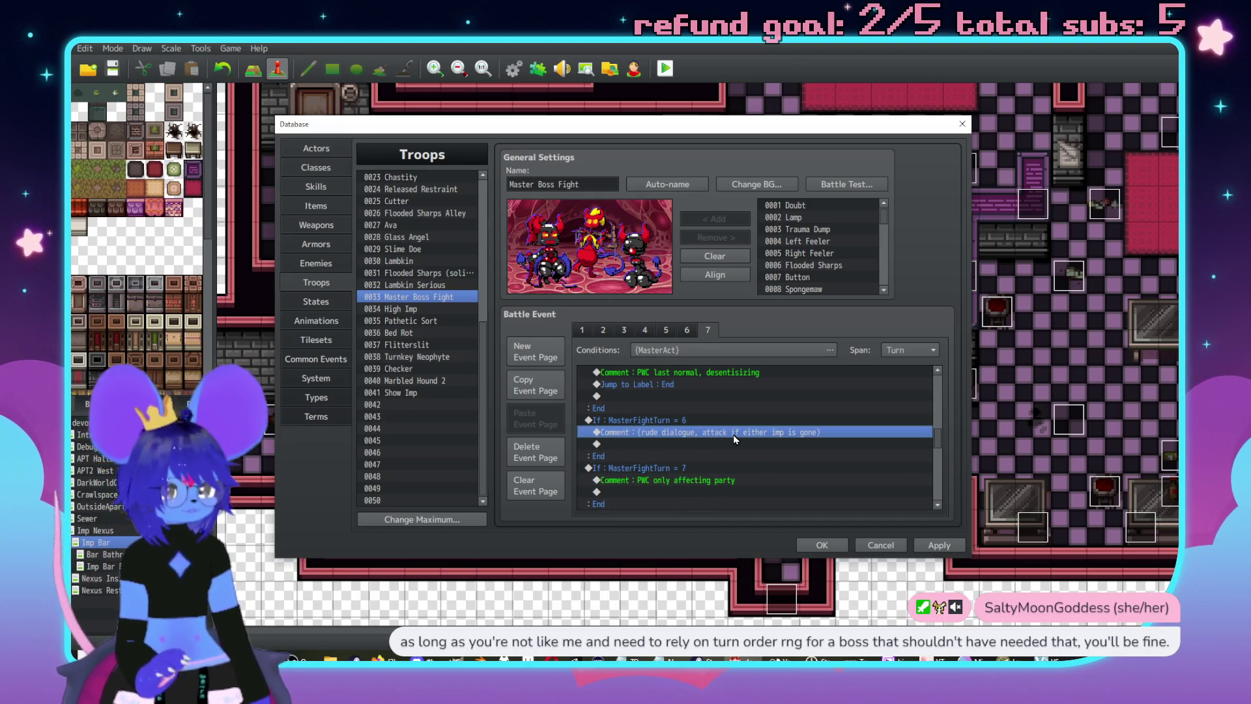
# - Paste the comment into turn 10, trim it to '(attack if either imp is gone)', and show Skills
pyautogui.scroll(-8, 736, 439)
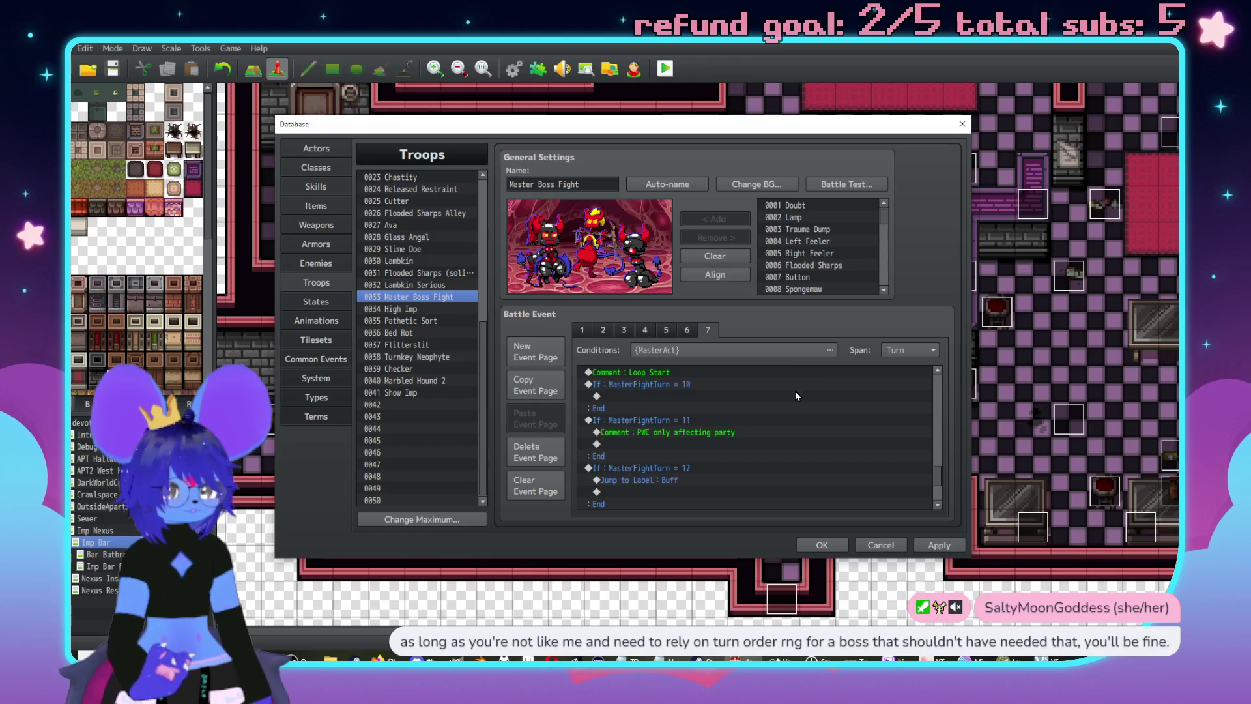
pyautogui.scroll(4, 762, 417)
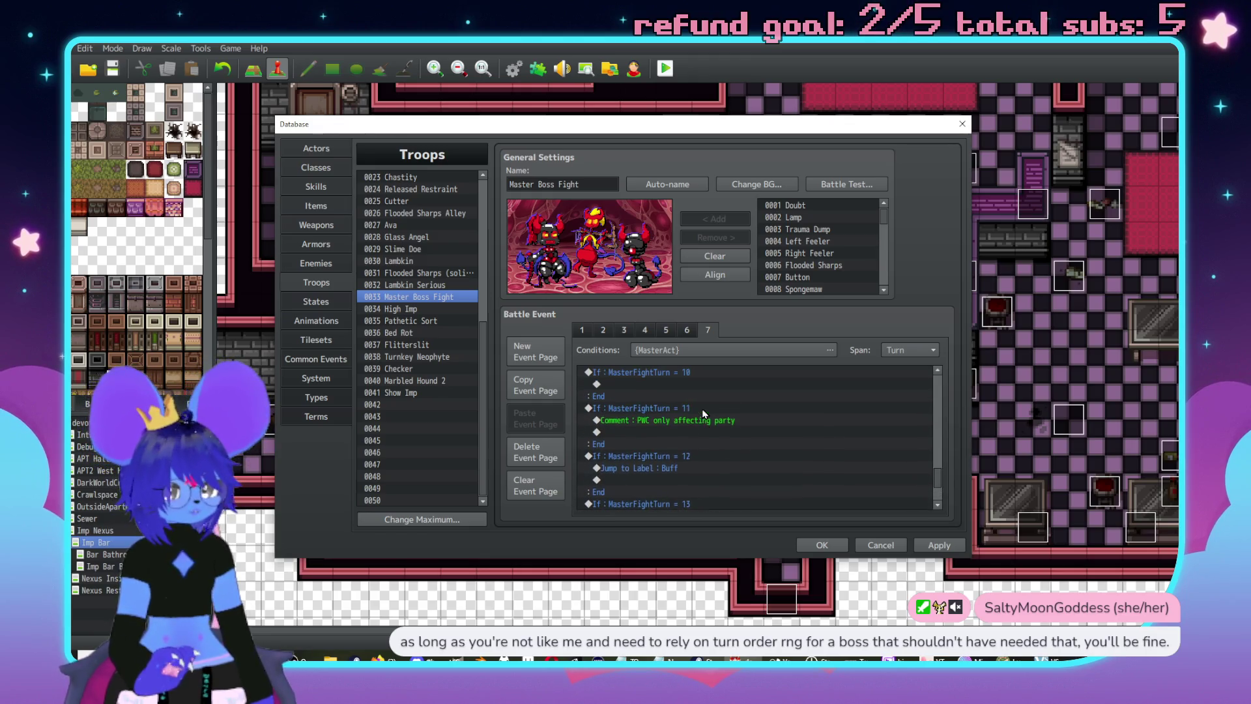
pyautogui.scroll(3, 706, 467)
pyautogui.click(679, 415)
pyautogui.click(718, 422)
pyautogui.hotkey('ctrl', 'v')
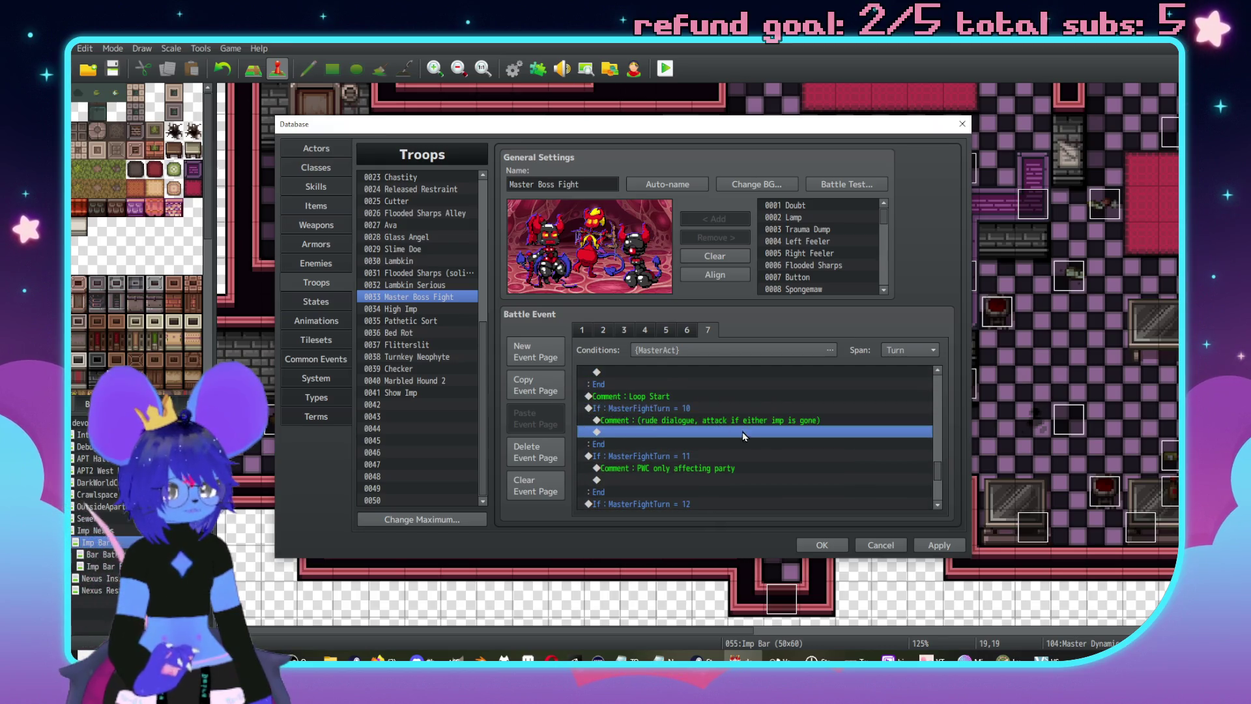
pyautogui.click(759, 420)
pyautogui.doubleClick(758, 421)
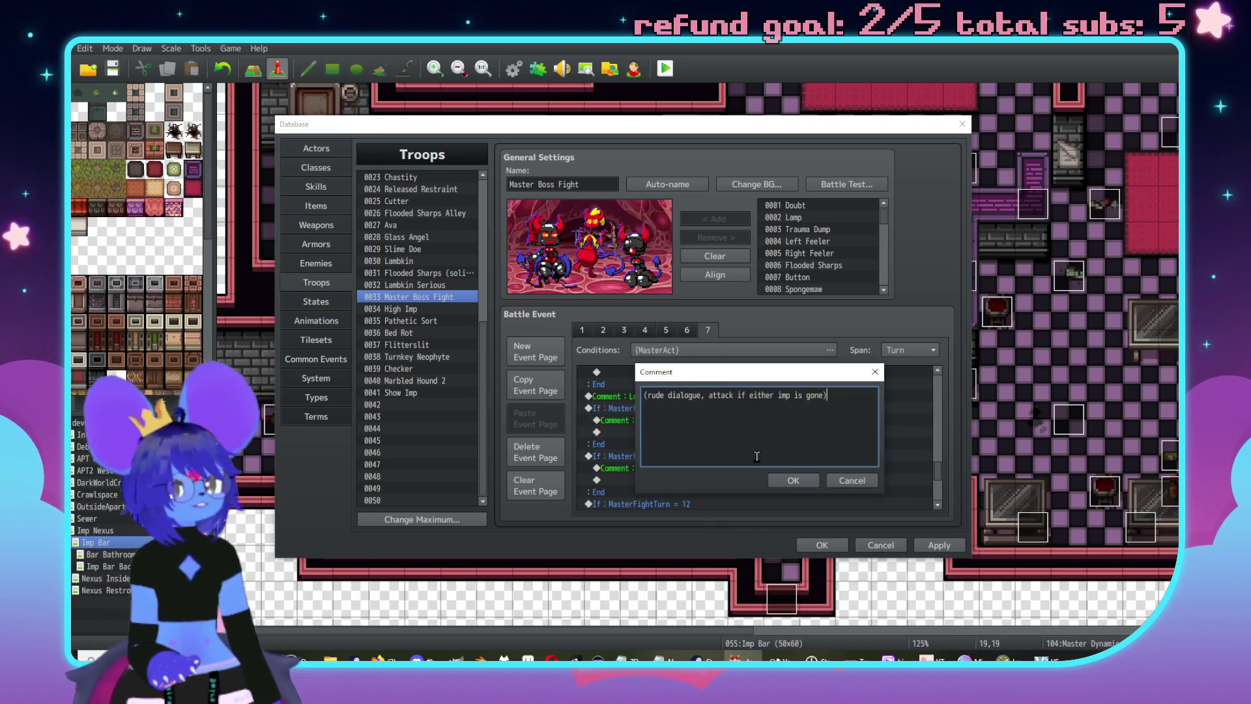
pyautogui.moveTo(708, 397); pyautogui.dragTo(650, 395)
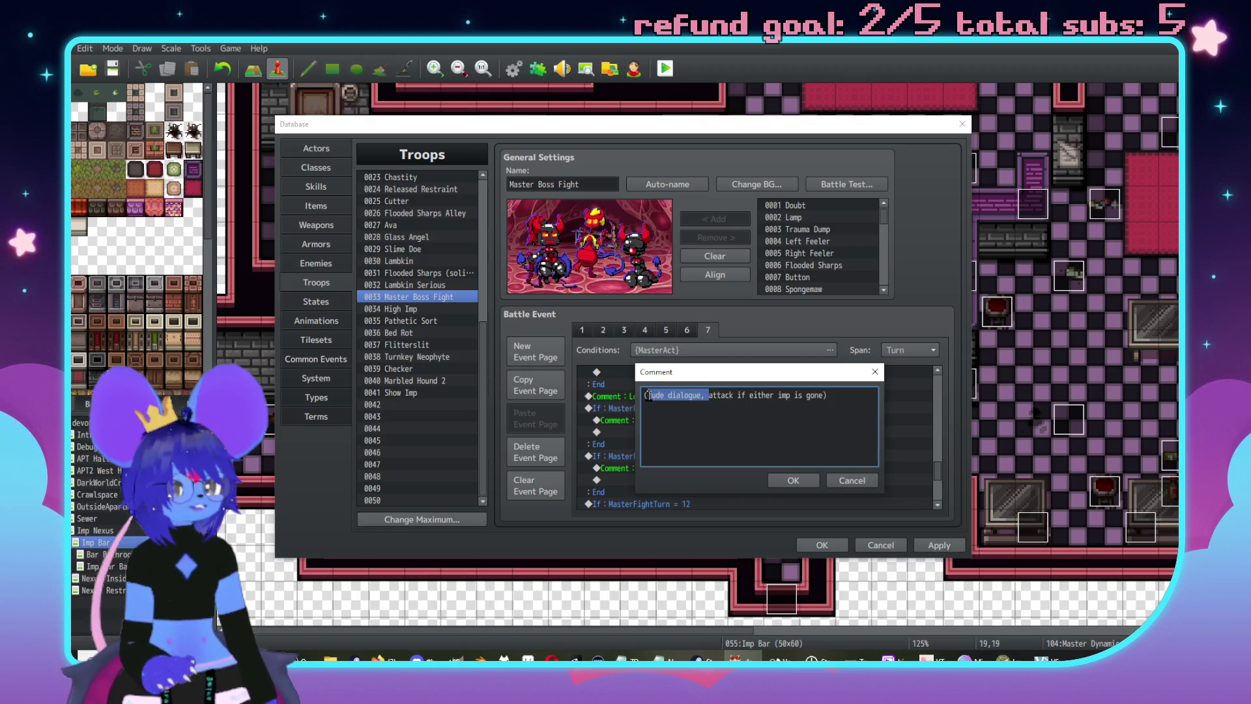
pyautogui.press('BackSpace')
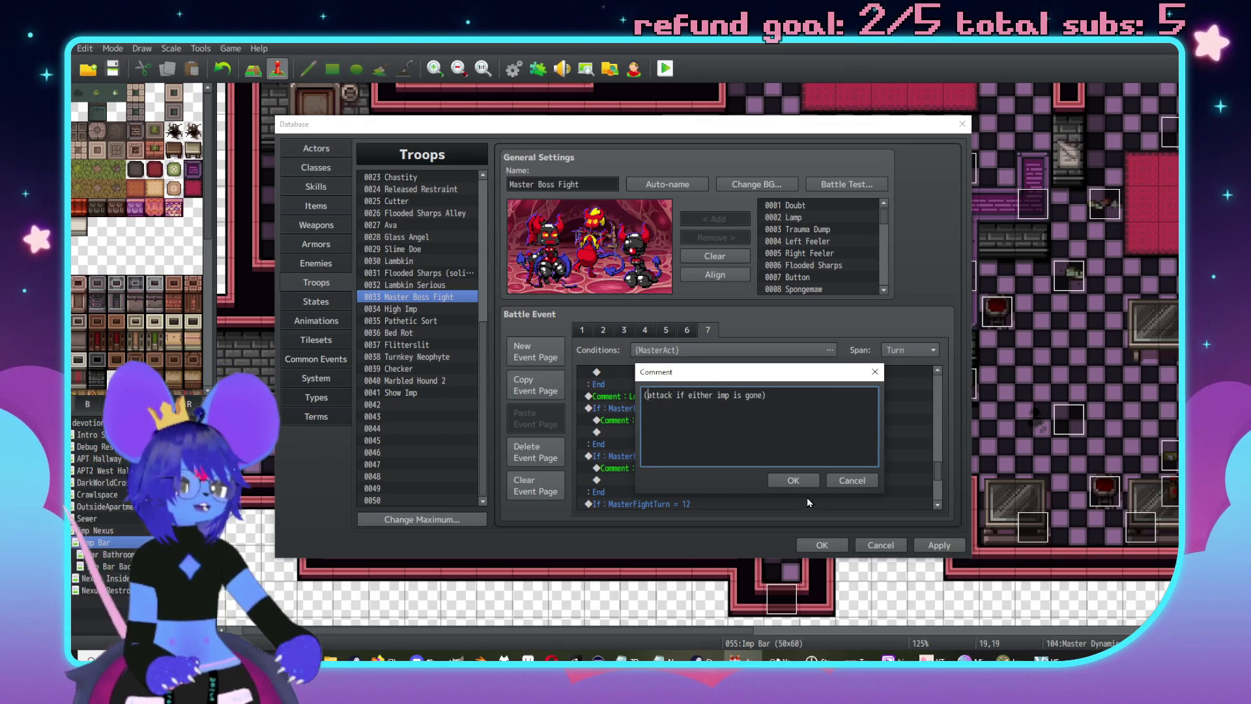
pyautogui.click(792, 482)
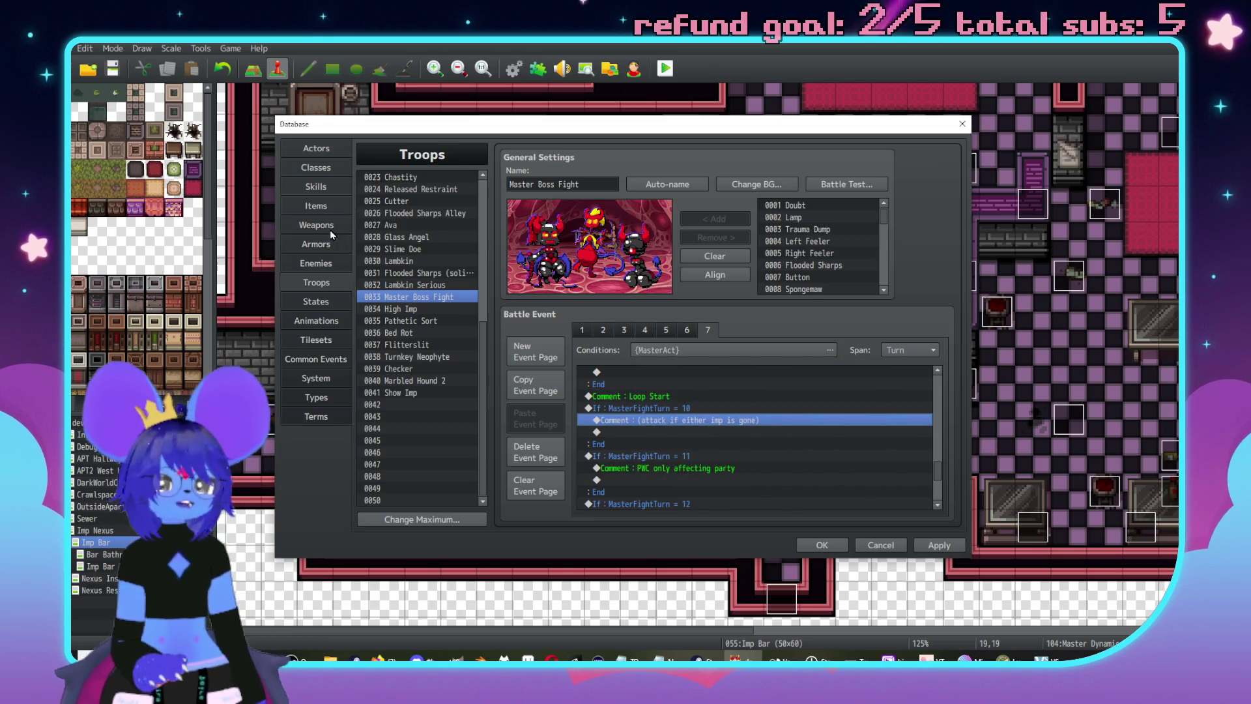
pyautogui.click(316, 187)
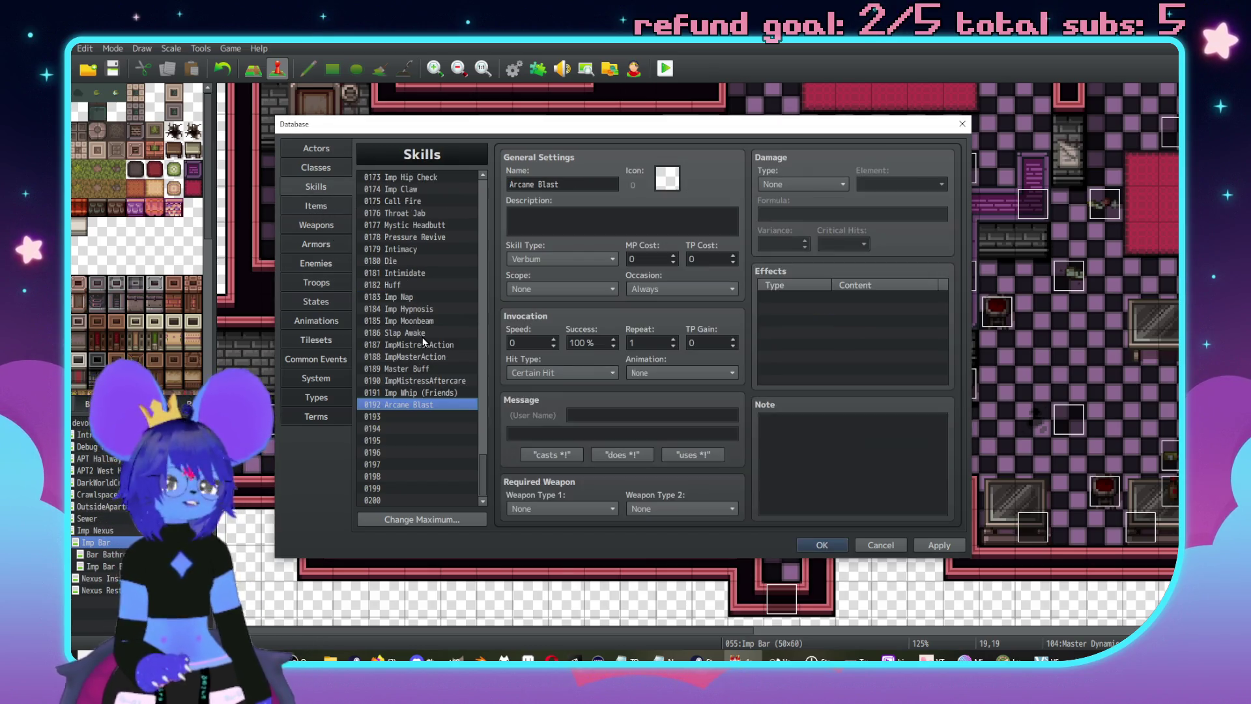
# - Name empty skill 0193 'Magic Darts' with the battle message 'conjures magic darts!'
pyautogui.scroll(3, 405, 424)
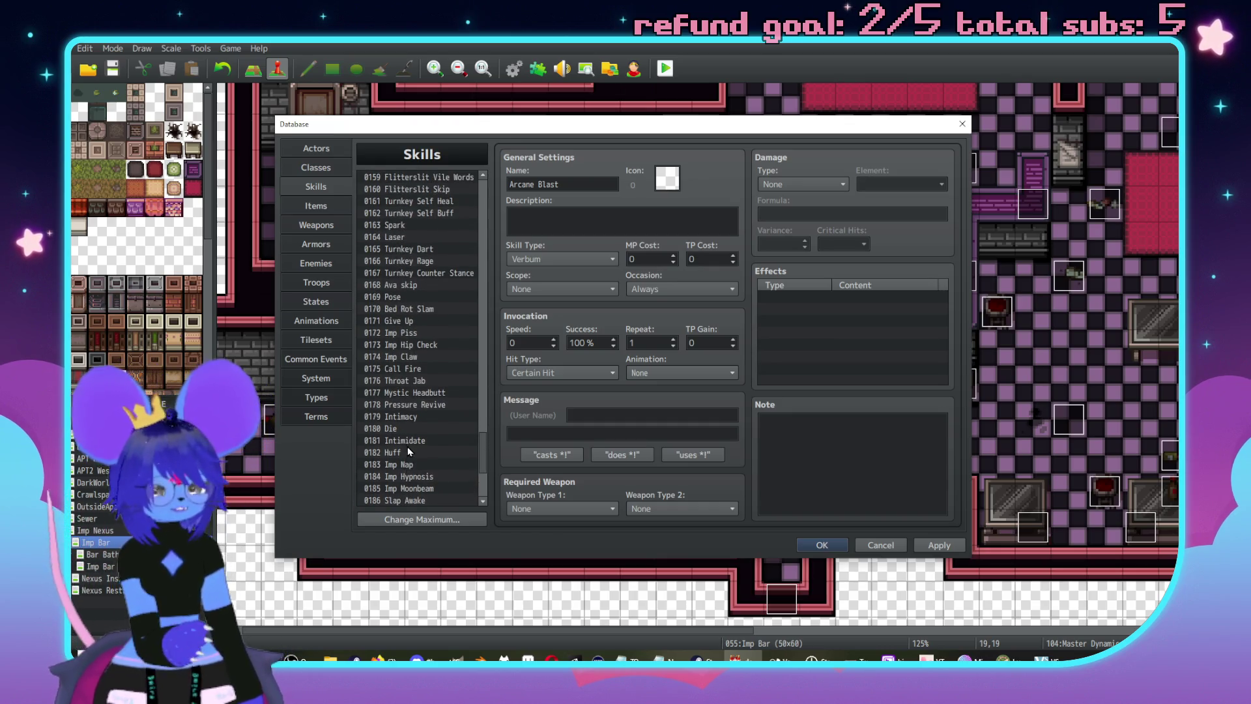
pyautogui.scroll(-4, 405, 408)
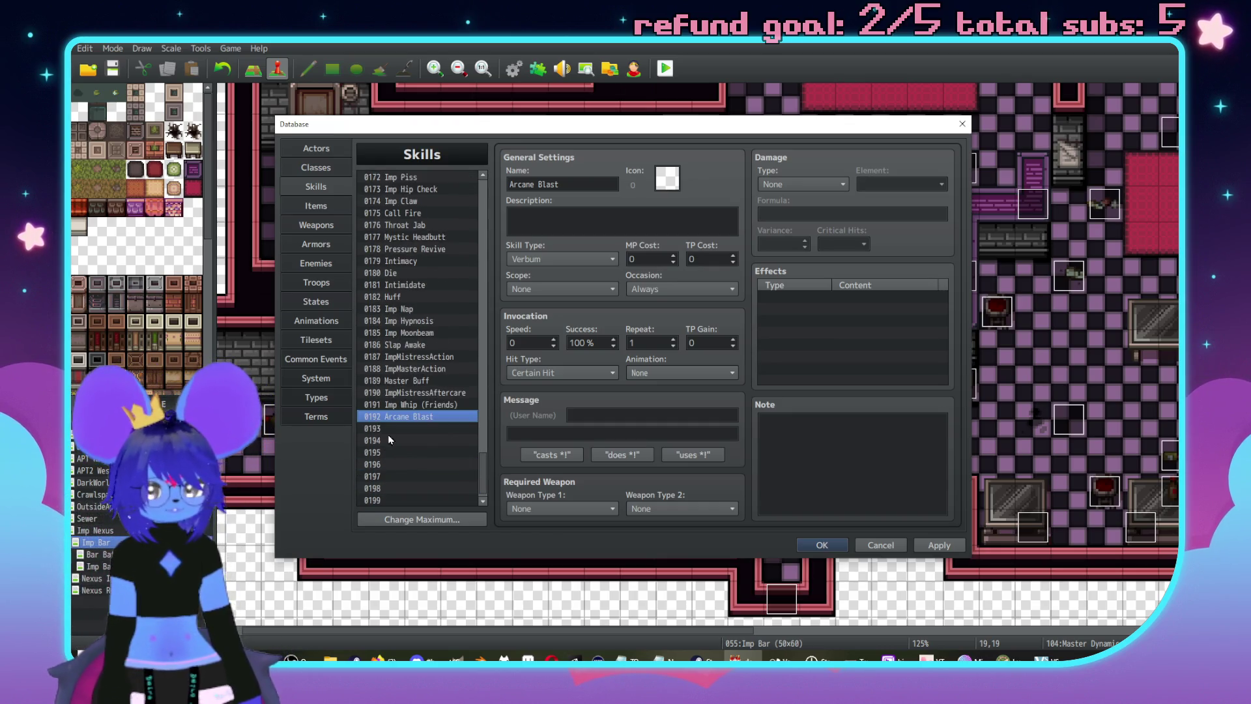
pyautogui.click(442, 429)
pyautogui.click(537, 183)
pyautogui.write('Da4rt')
pyautogui.press('BackSpace')
pyautogui.press('BackSpace')
pyautogui.press('BackSpace')
pyautogui.write('rts')
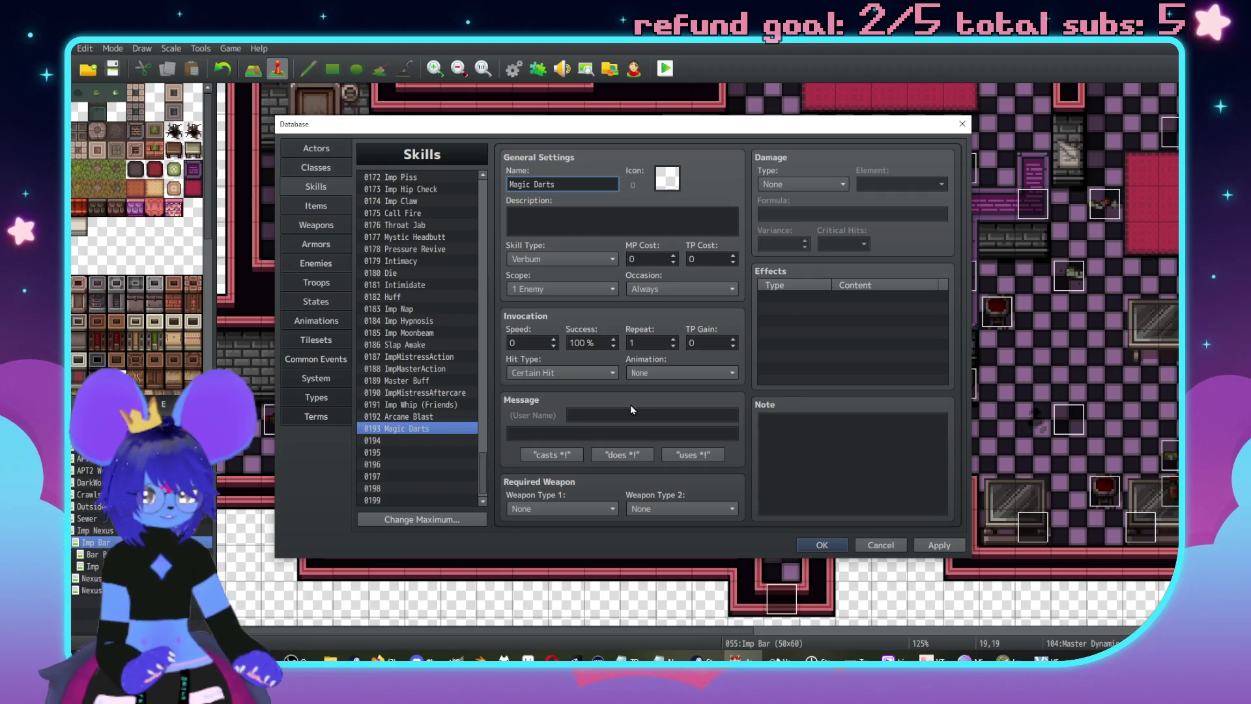
pyautogui.click(632, 414)
pyautogui.write('conjures magic darts!')
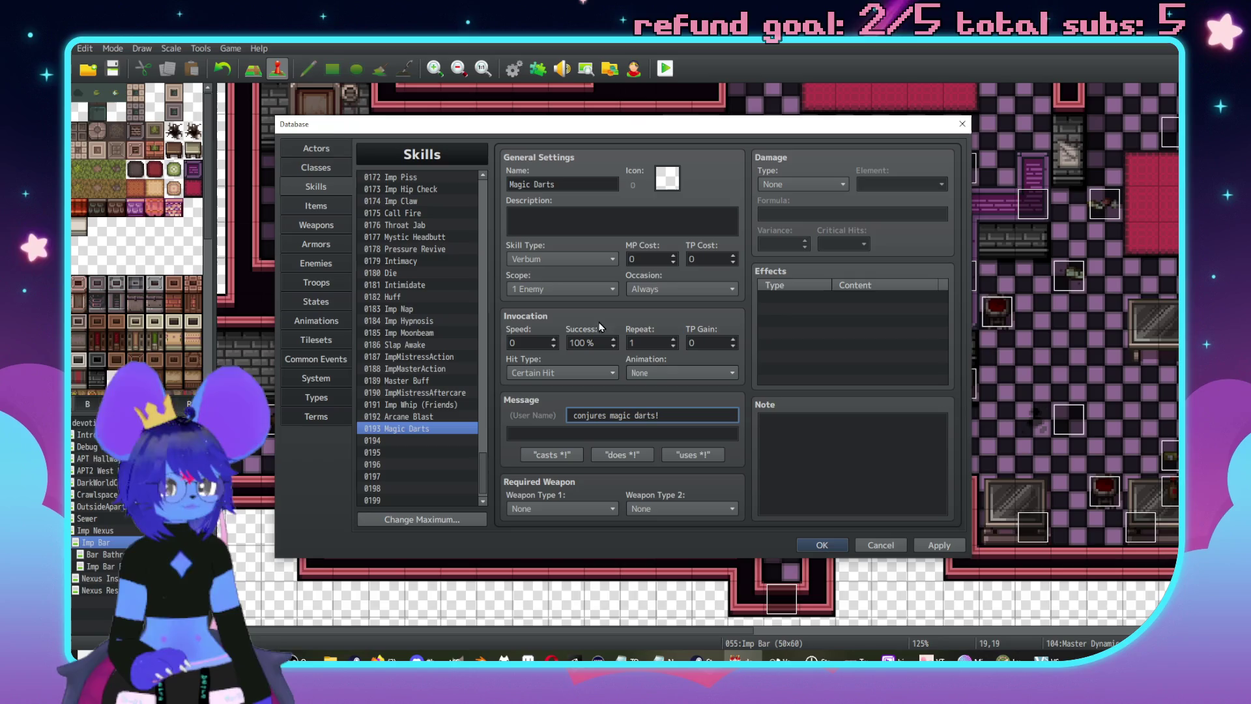
# - Set Magic Darts' Repeat count to 3
pyautogui.doubleClick(646, 343)
pyautogui.write('3')
pyautogui.click(809, 346)
pyautogui.scroll(12, 391, 361)
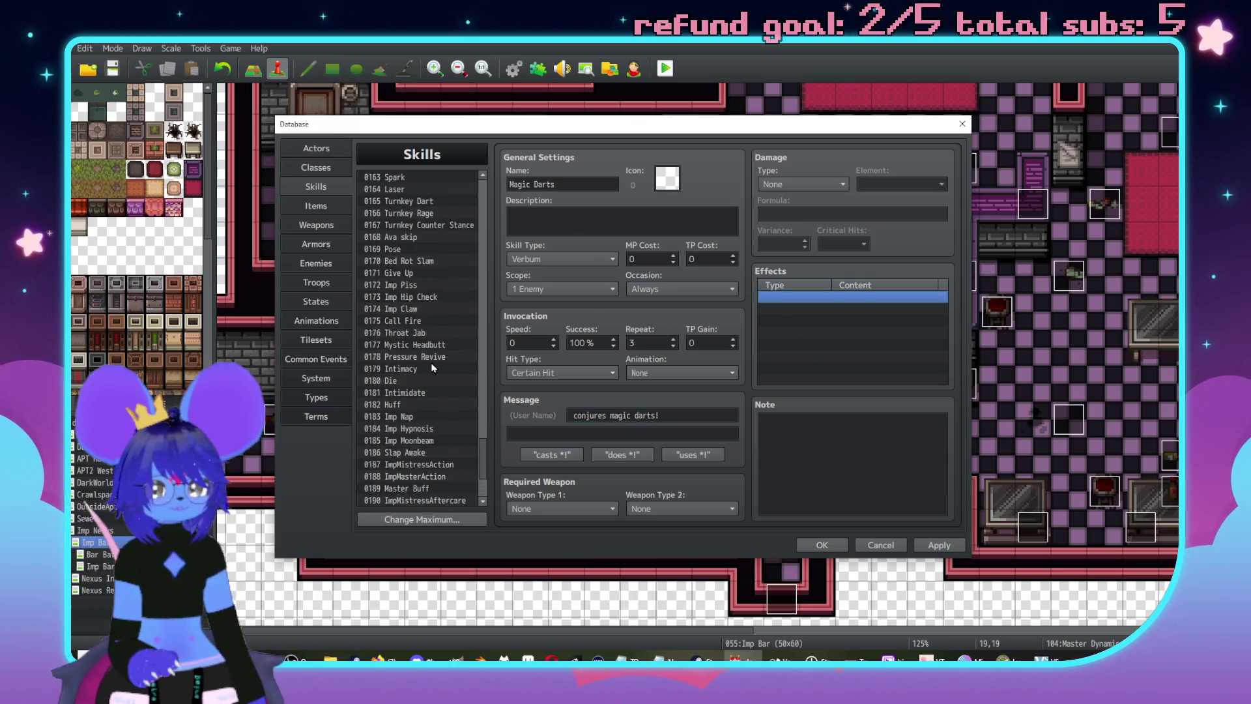
pyautogui.scroll(11, 409, 353)
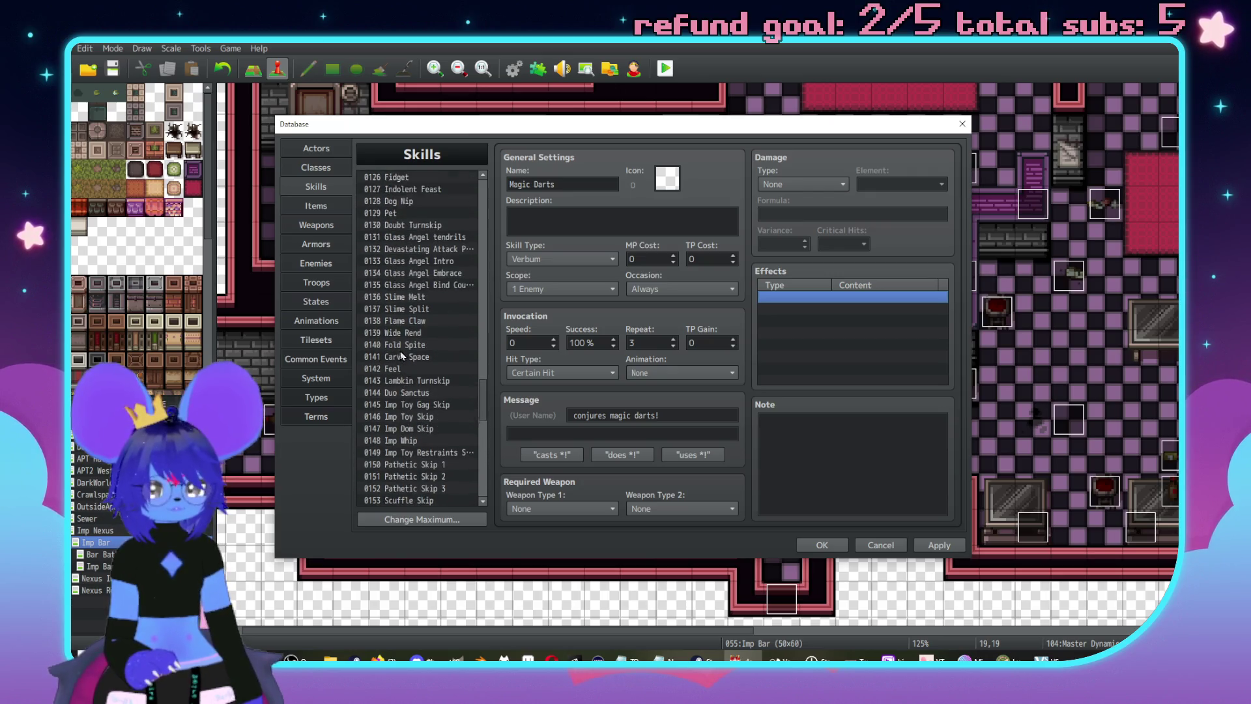
pyautogui.scroll(-4, 397, 342)
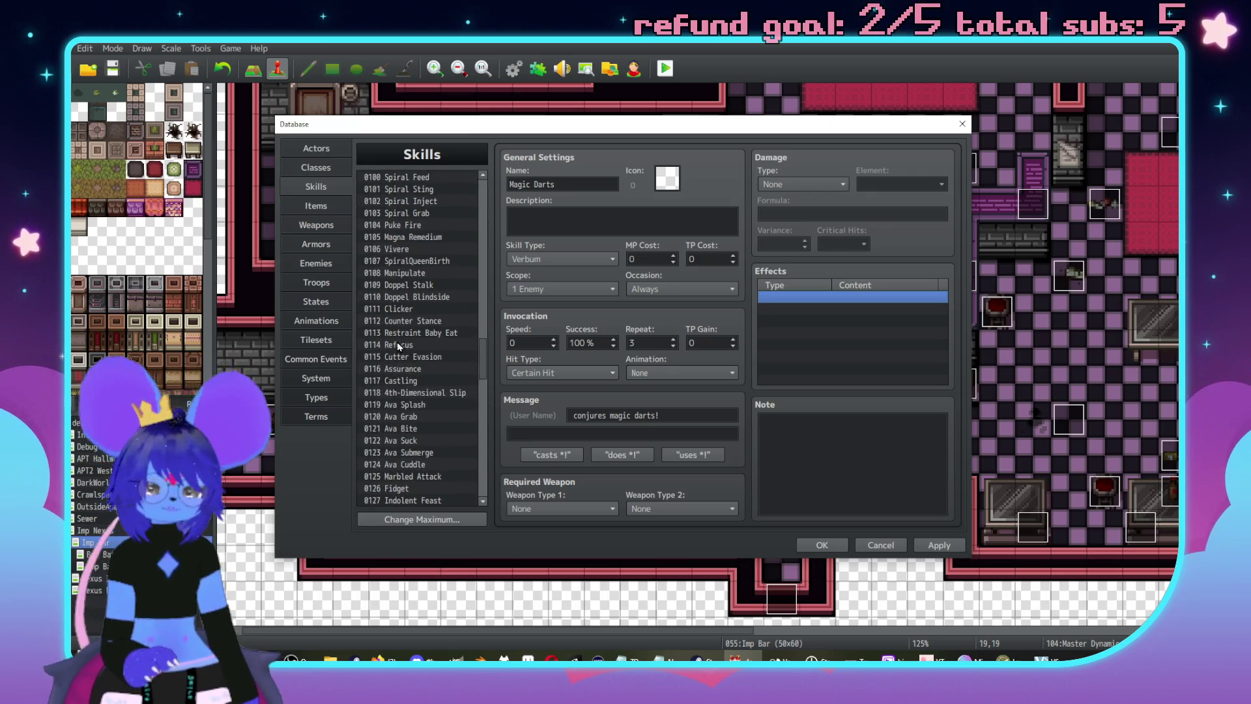
pyautogui.scroll(-7, 405, 345)
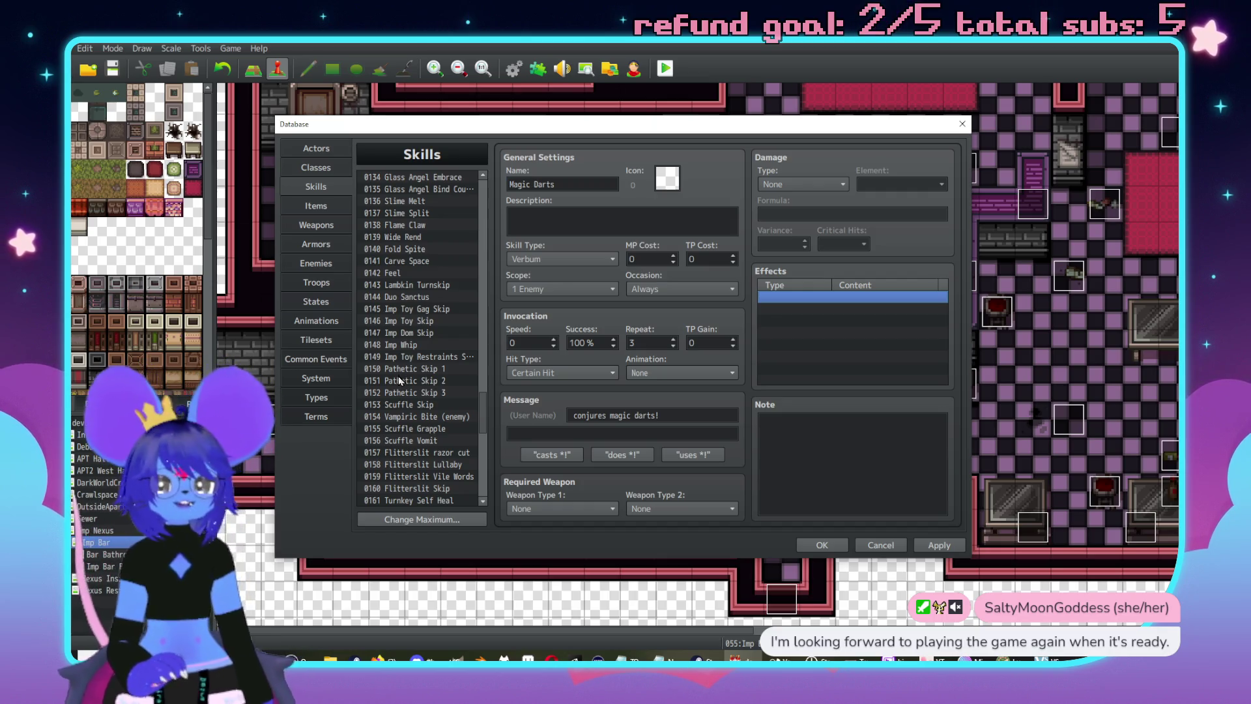
pyautogui.scroll(5, 438, 354)
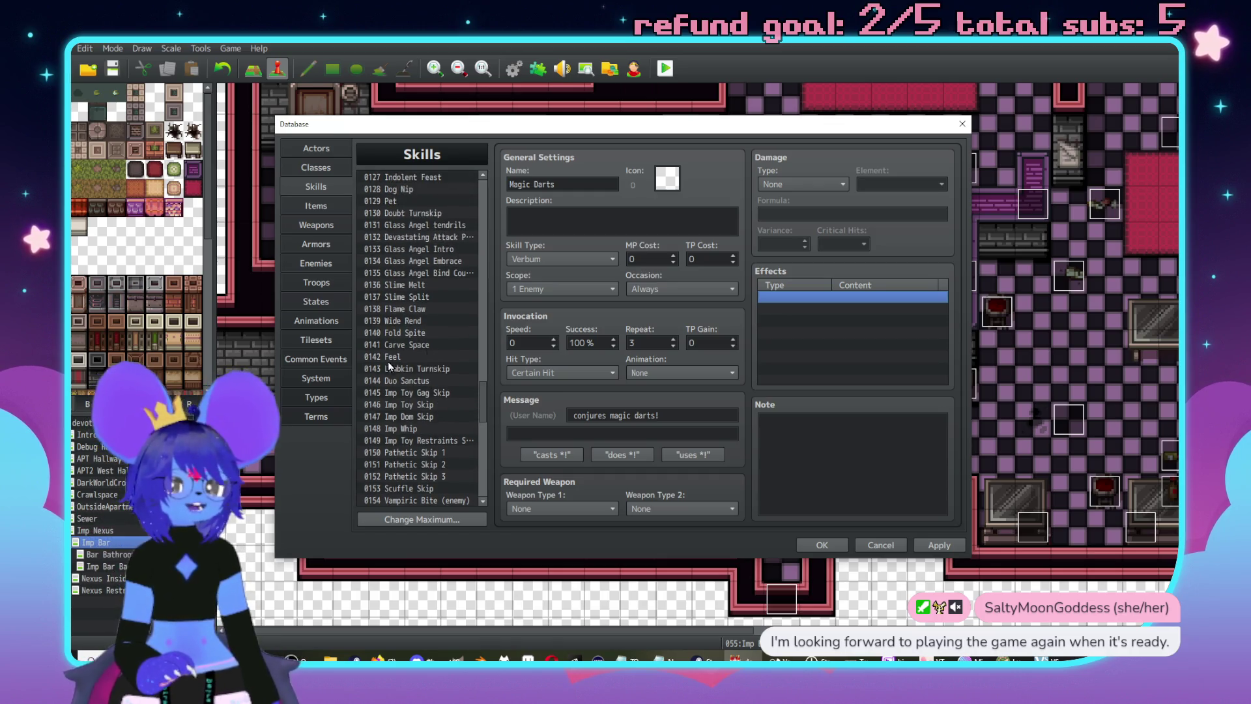
pyautogui.scroll(6, 396, 360)
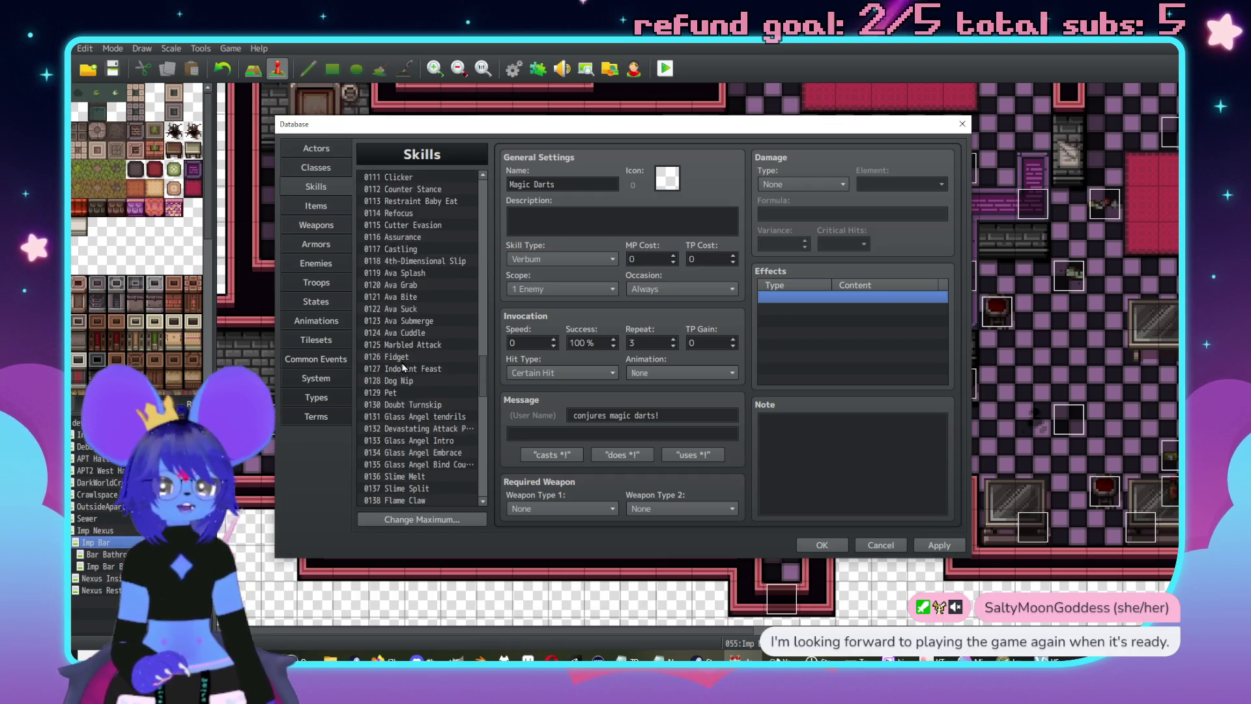
pyautogui.scroll(7, 419, 375)
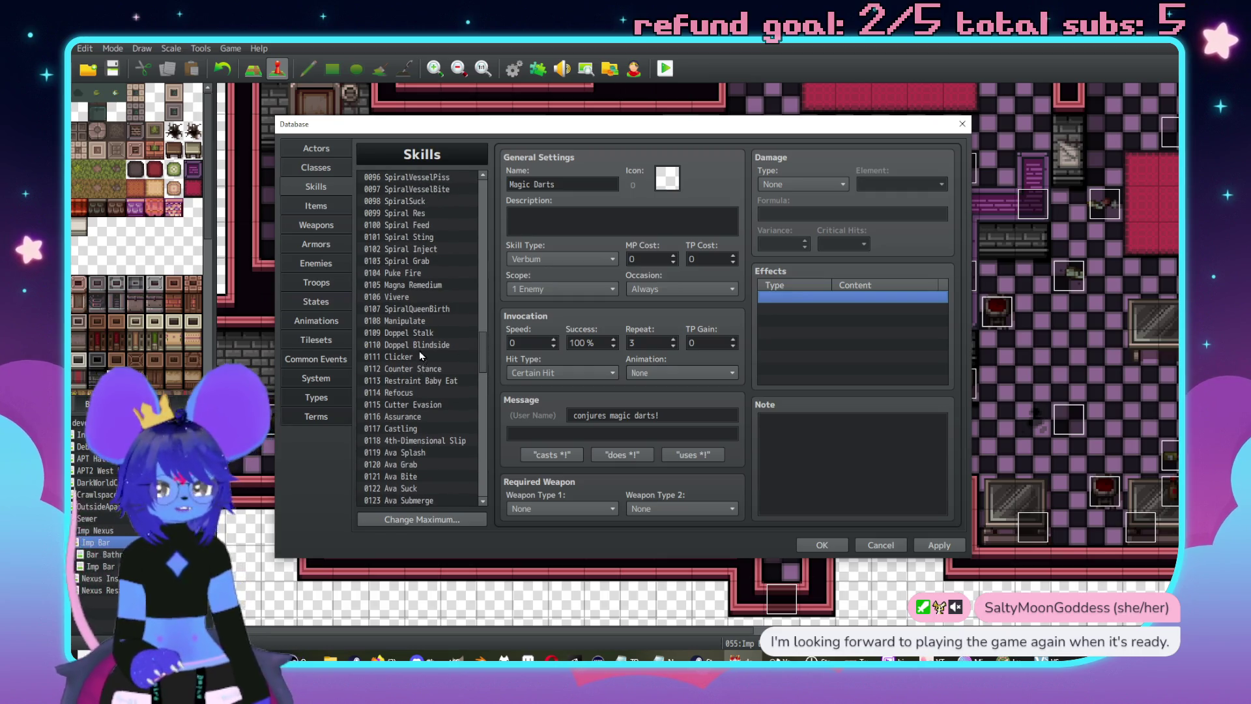
pyautogui.scroll(5, 389, 352)
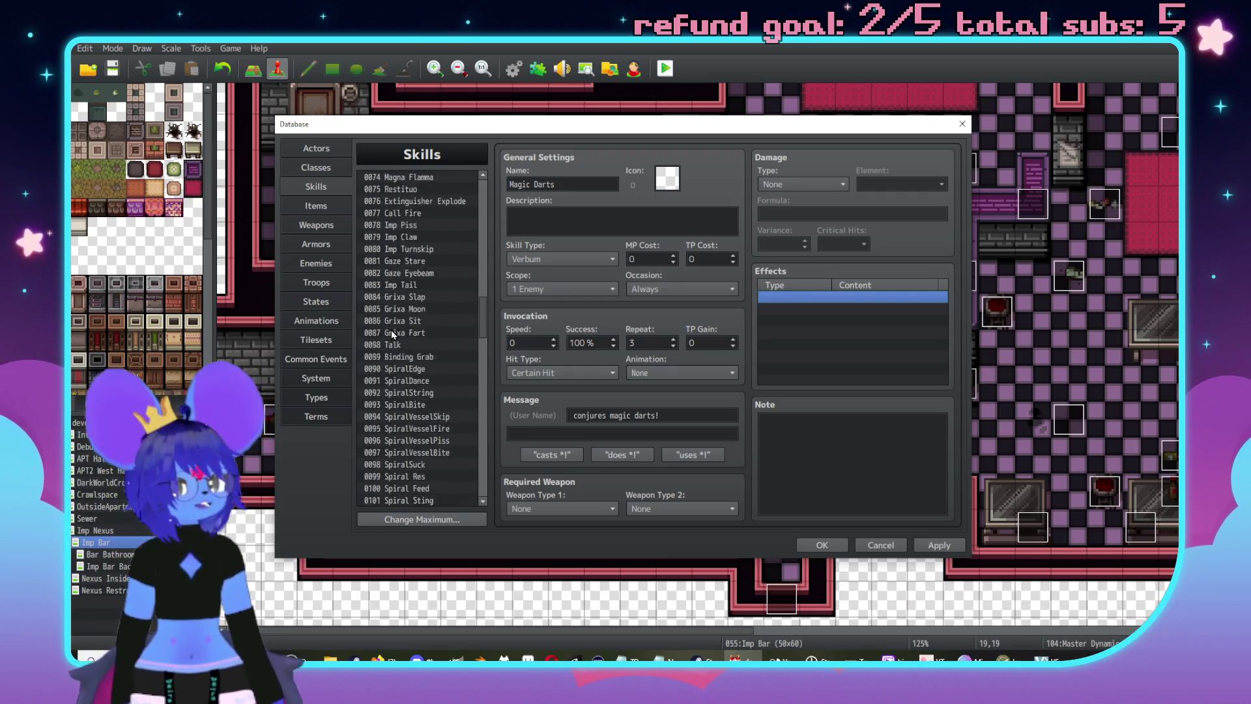
pyautogui.scroll(9, 398, 334)
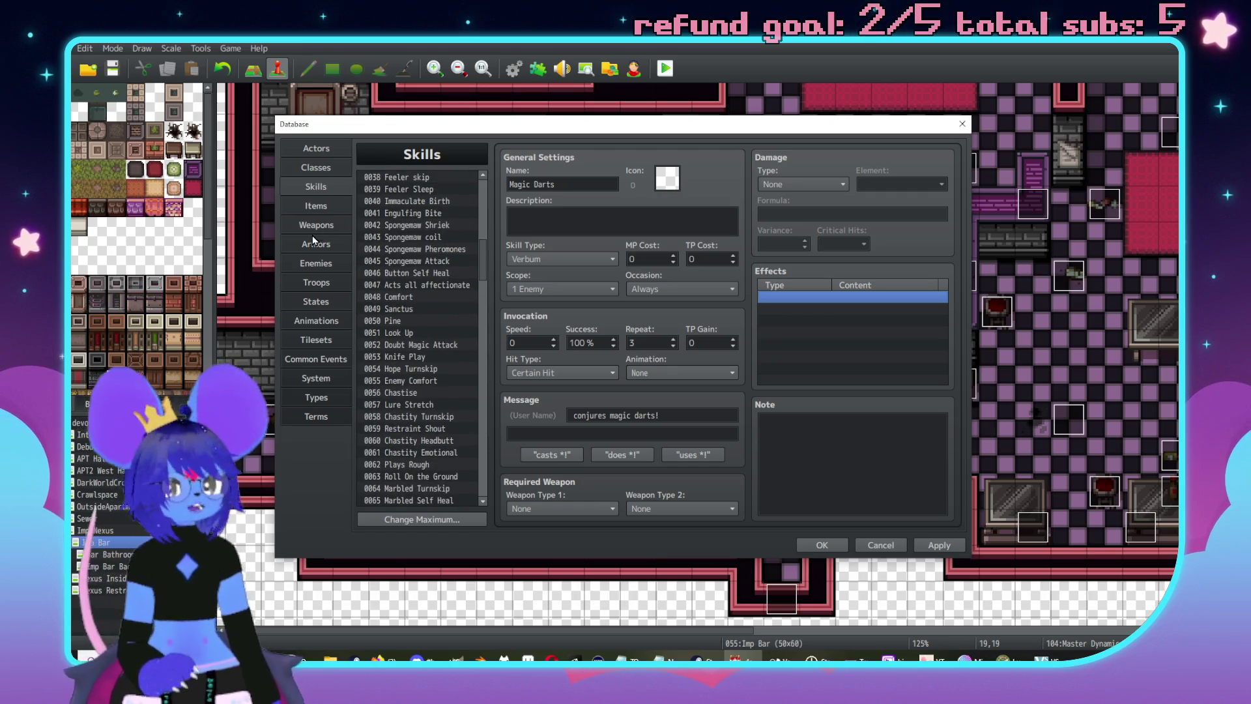
pyautogui.click(316, 263)
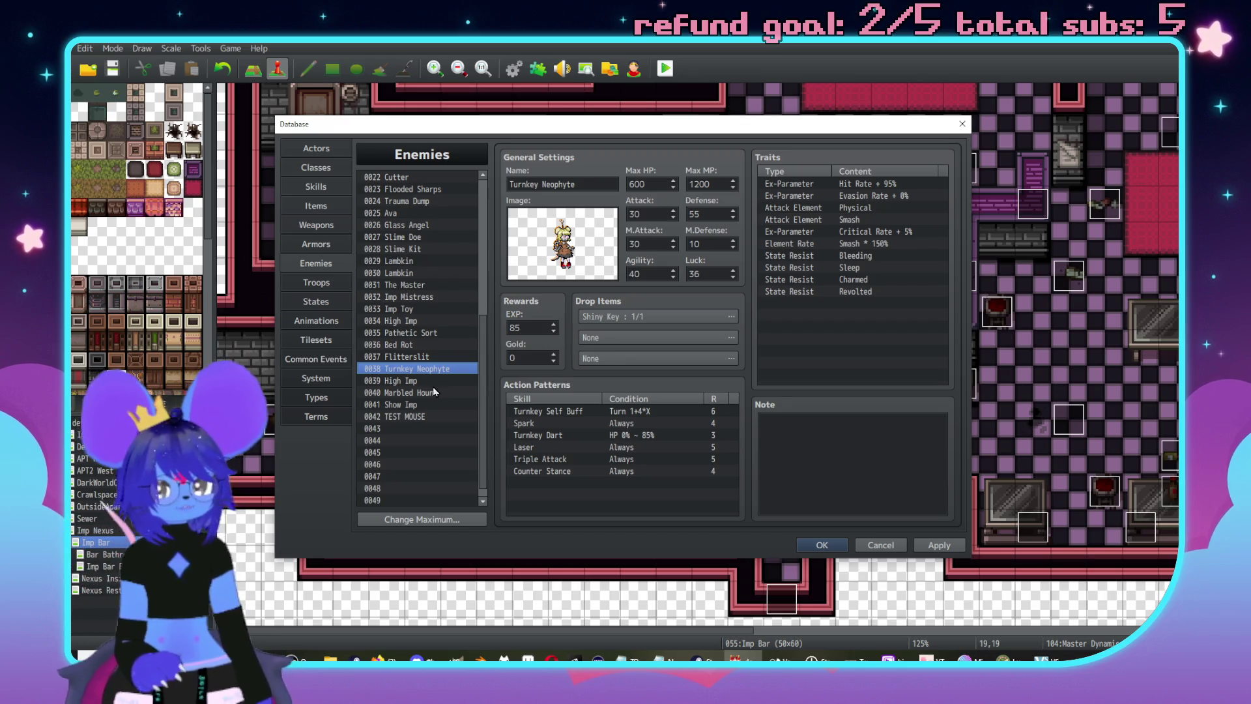
pyautogui.scroll(1, 433, 391)
pyautogui.click(407, 285)
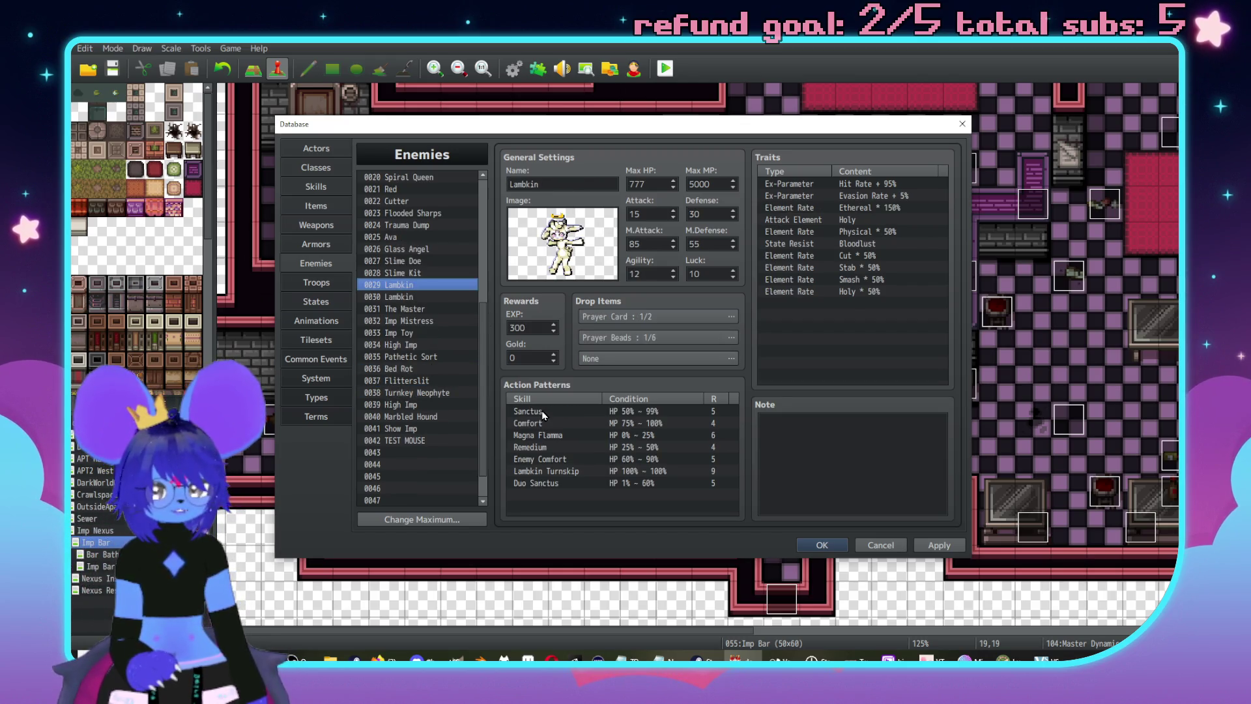
pyautogui.click(547, 412)
pyautogui.doubleClick(597, 411)
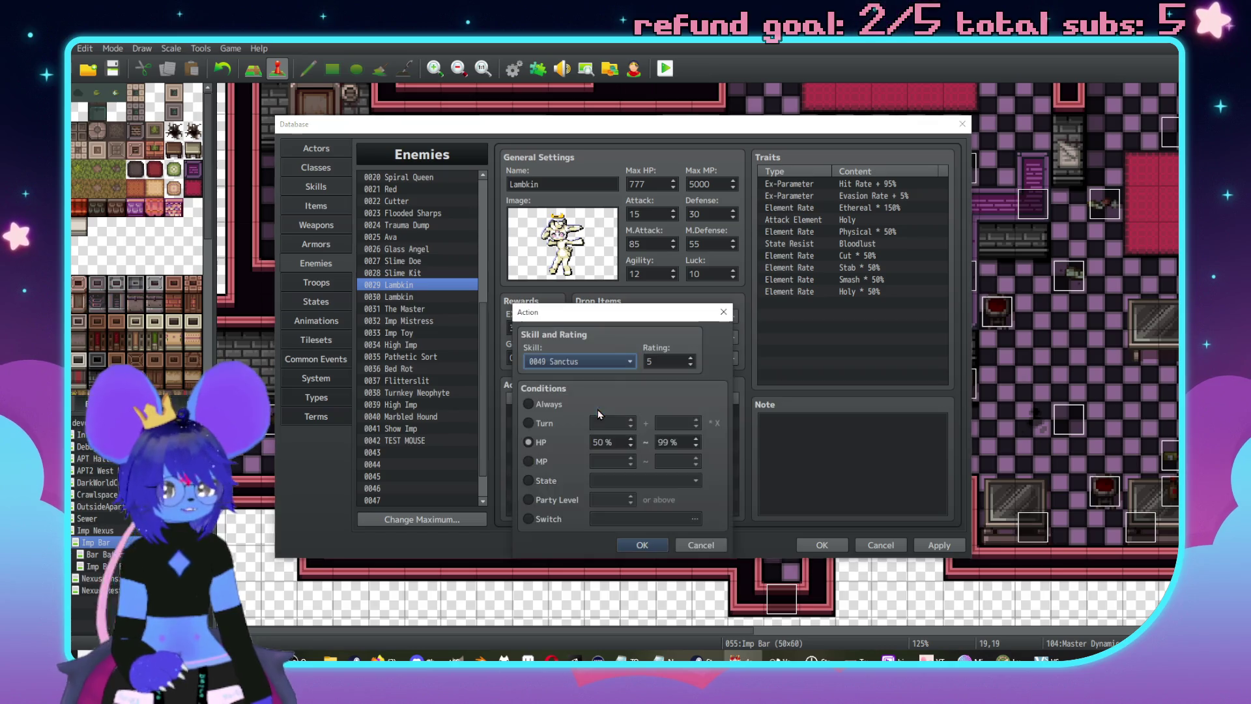
pyautogui.click(700, 545)
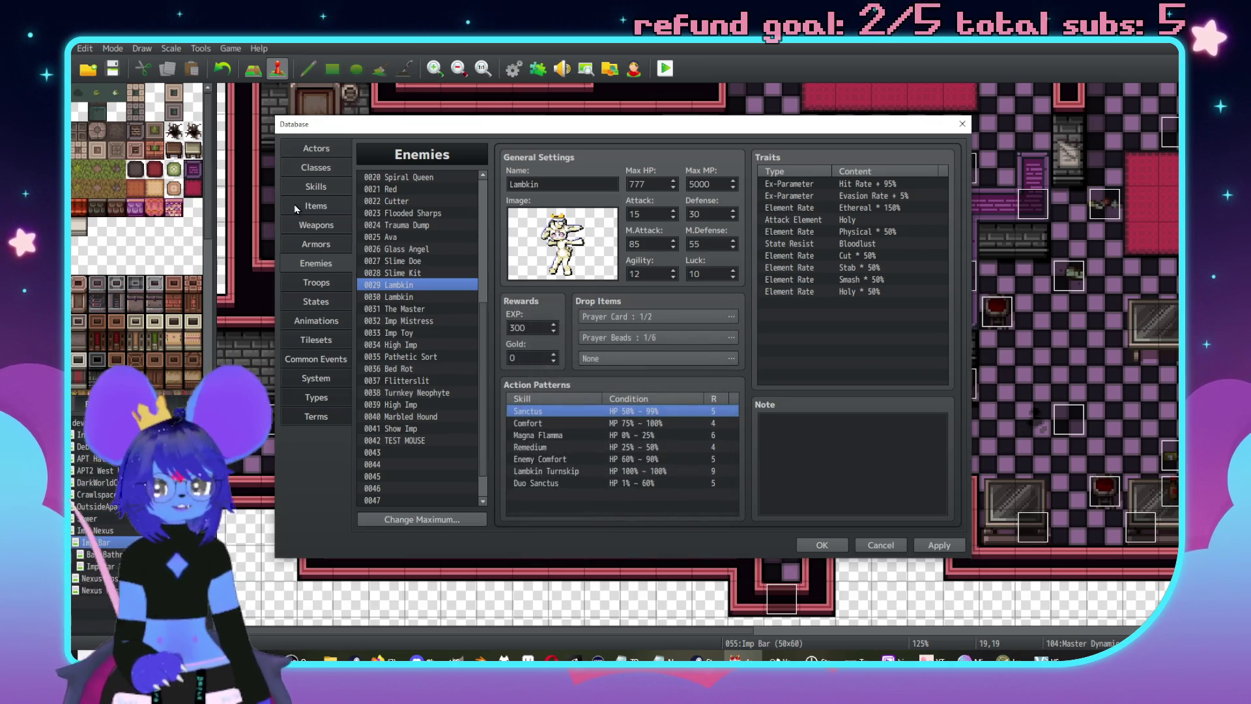
pyautogui.click(316, 187)
pyautogui.scroll(20, 437, 333)
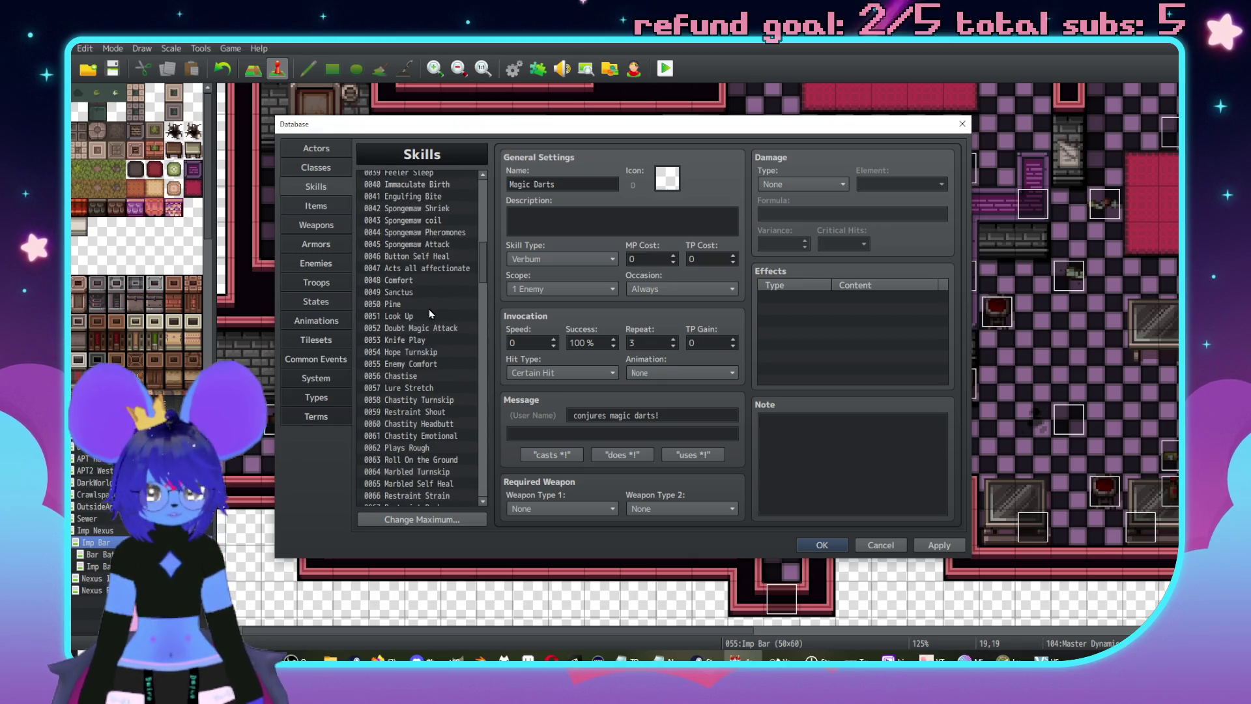
# - Inspect skill 0049 Sanctus's Holy damage formula, then return to Magic Darts
pyautogui.click(412, 294)
pyautogui.tripleClick(888, 219)
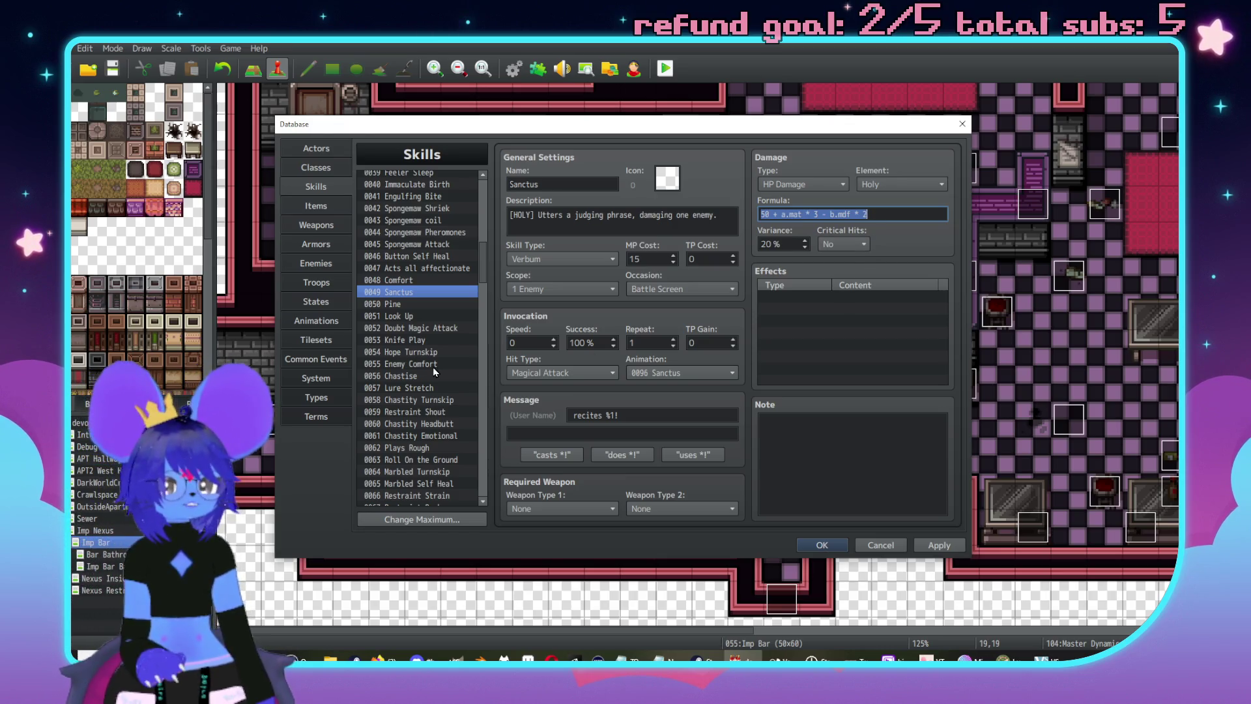
pyautogui.scroll(-13, 409, 383)
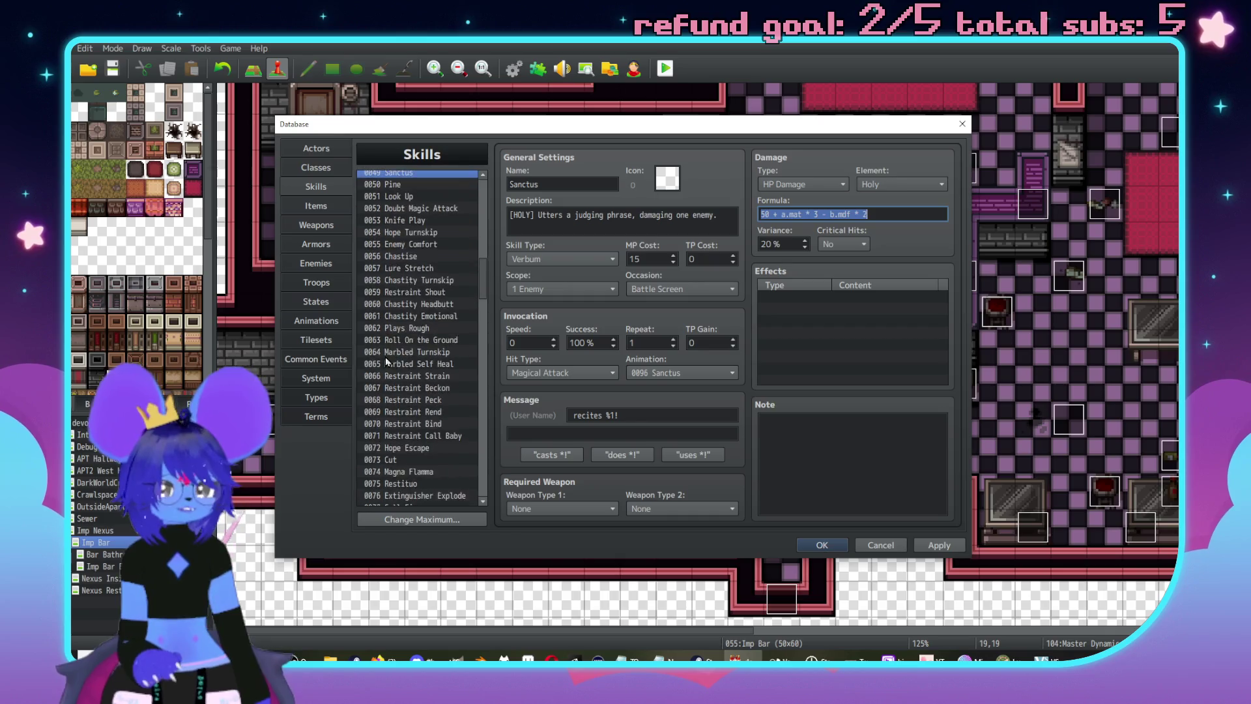
pyautogui.scroll(-14, 407, 362)
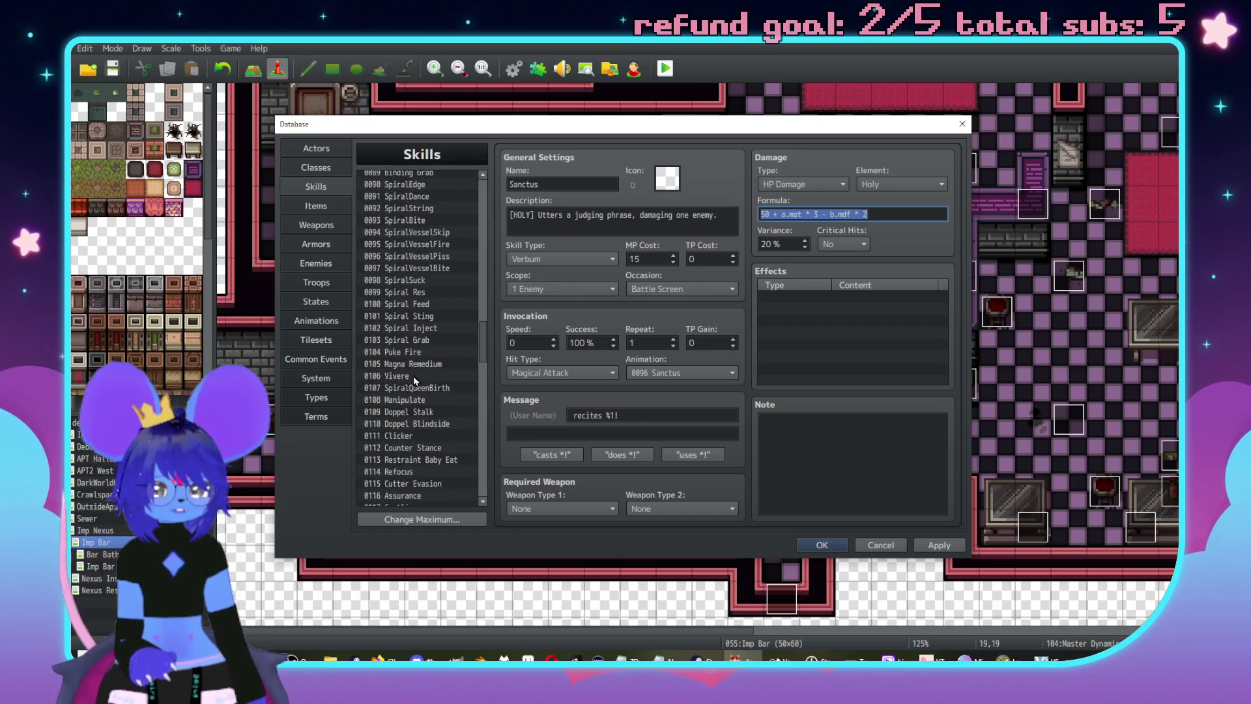
pyautogui.scroll(-14, 419, 389)
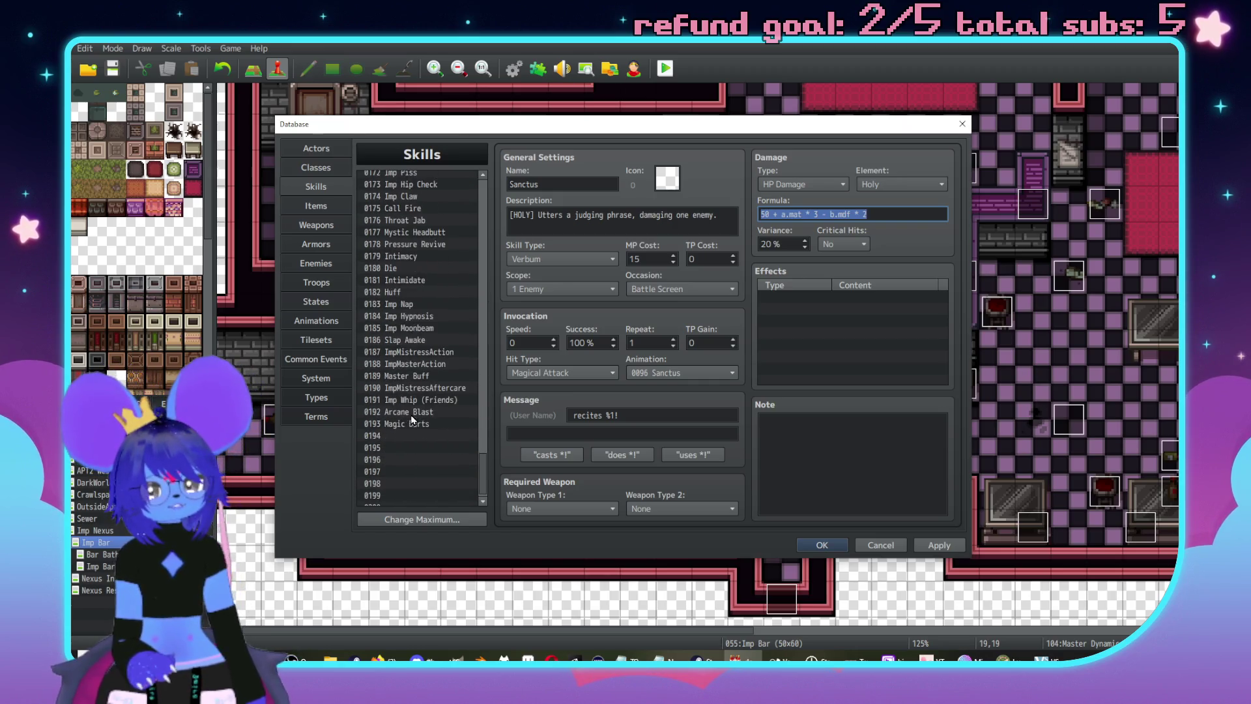
pyautogui.scroll(-4, 411, 418)
pyautogui.click(411, 417)
# - Make Magic Darts deal Ethereal HP damage to 1 Random Enemy with formula 50 + a.mat * 3 - b.mdf * 2
pyautogui.click(537, 292)
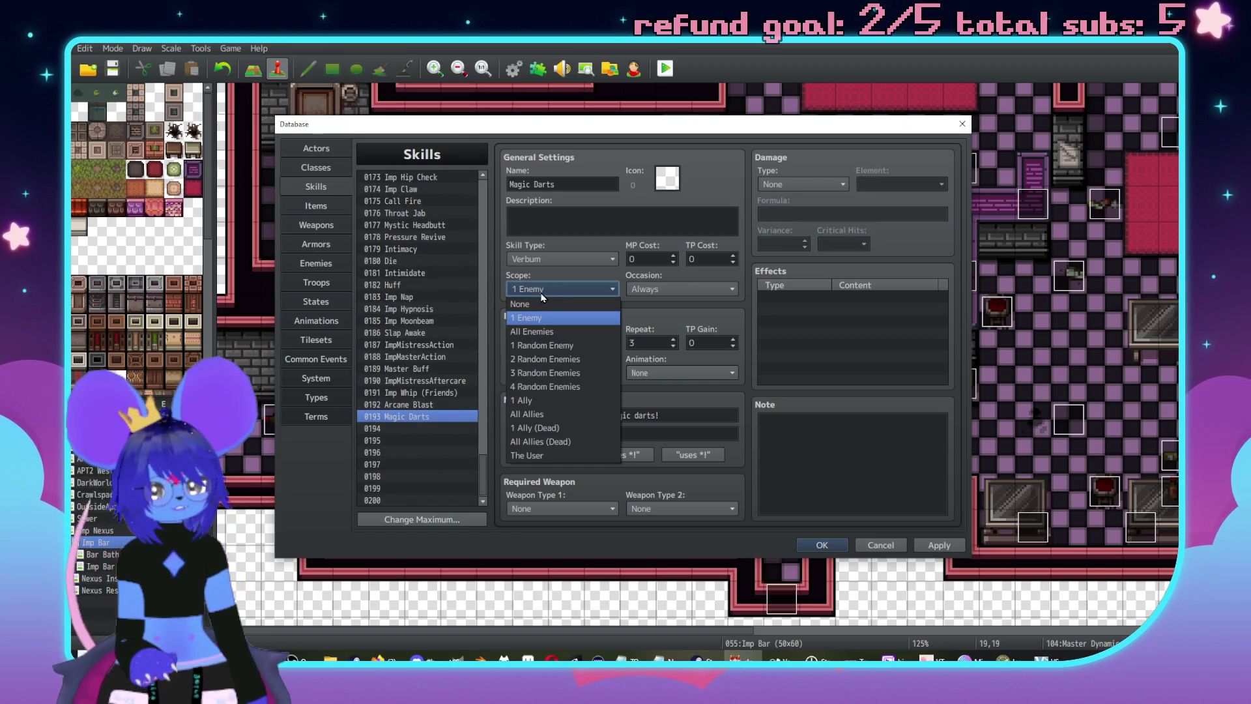
pyautogui.click(570, 348)
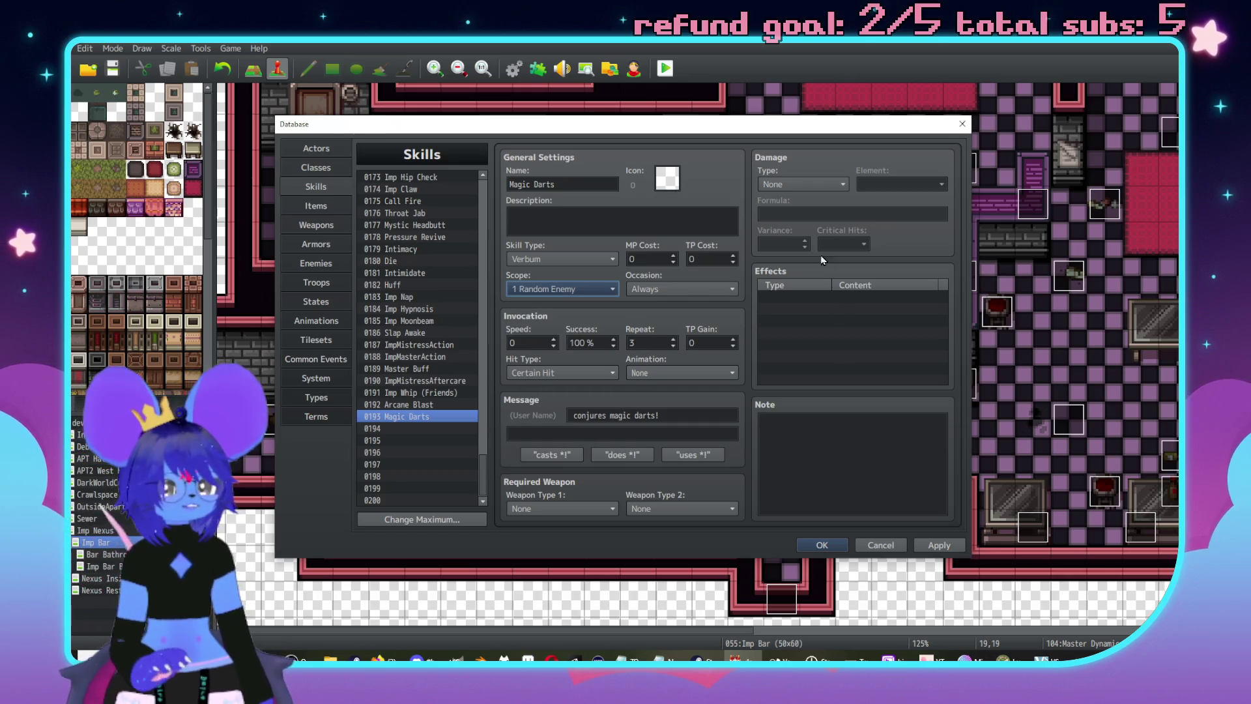
pyautogui.click(803, 184)
pyautogui.click(796, 213)
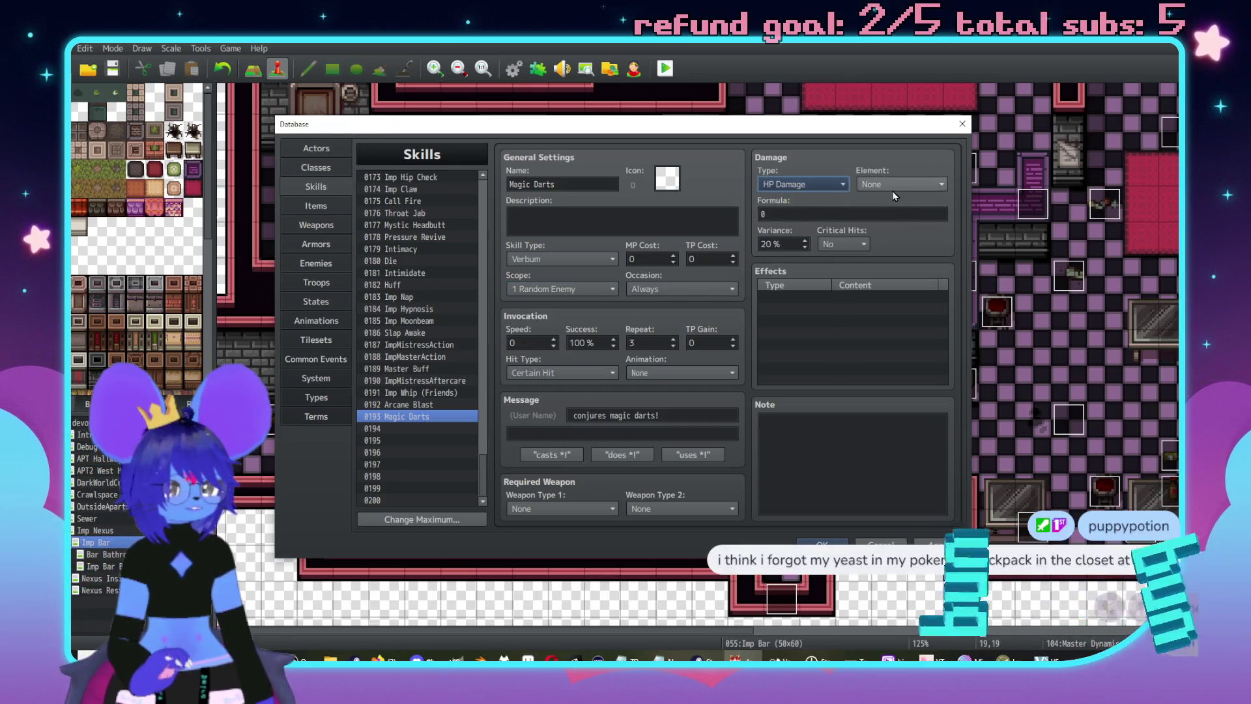
pyautogui.click(894, 184)
pyautogui.click(861, 246)
pyautogui.click(848, 214)
pyautogui.write('50 + a.mat * 3 - b.mdf * 2')
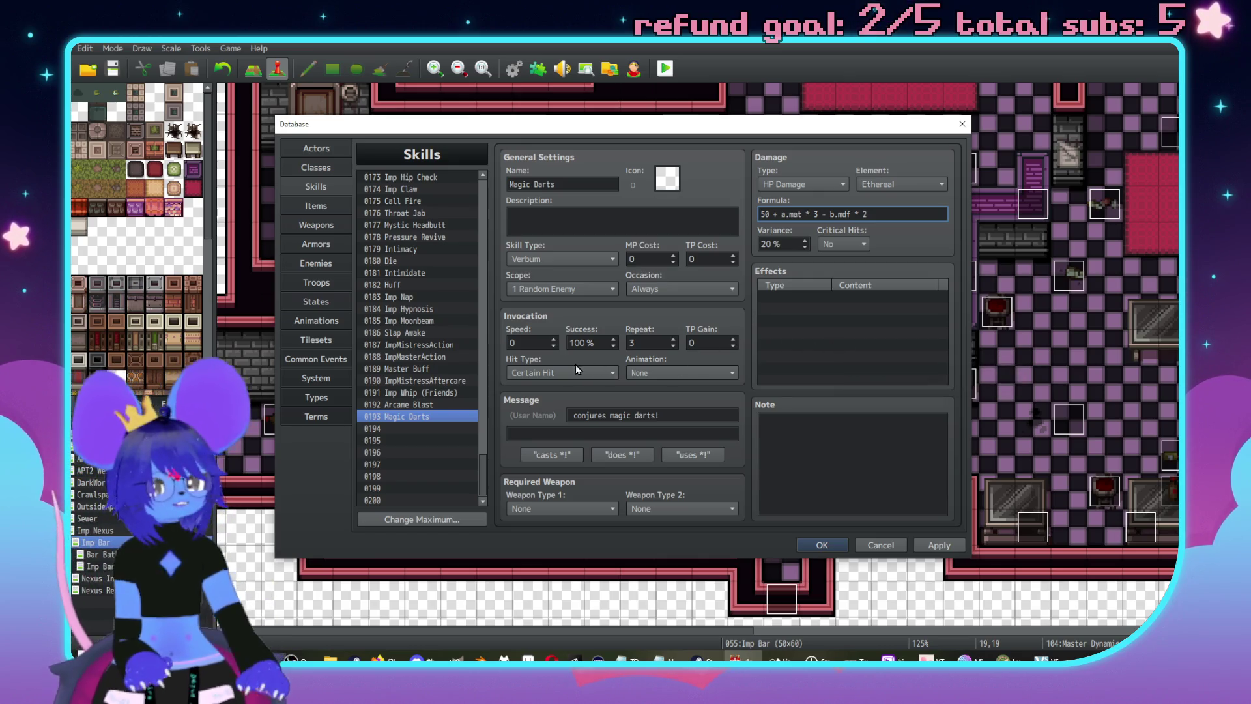
# - Set Magic Darts to a Magical Attack with skill type None and MP cost 30
pyautogui.click(555, 373)
pyautogui.click(551, 421)
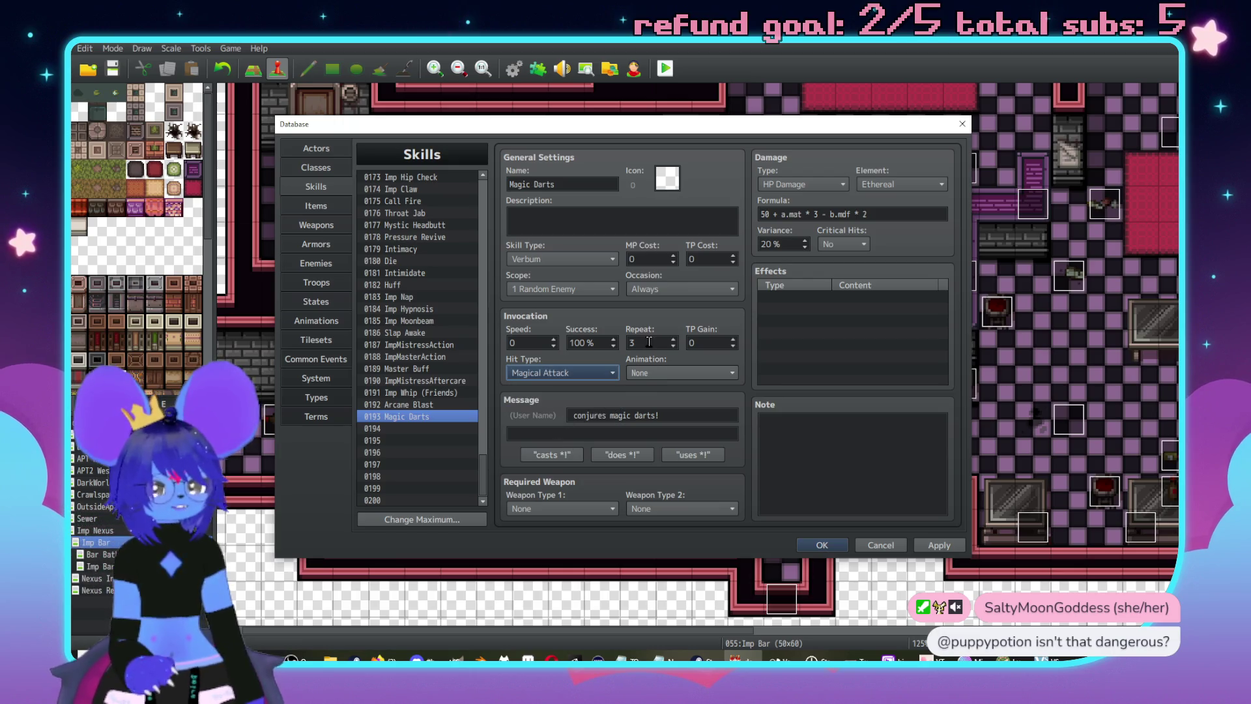
pyautogui.click(863, 341)
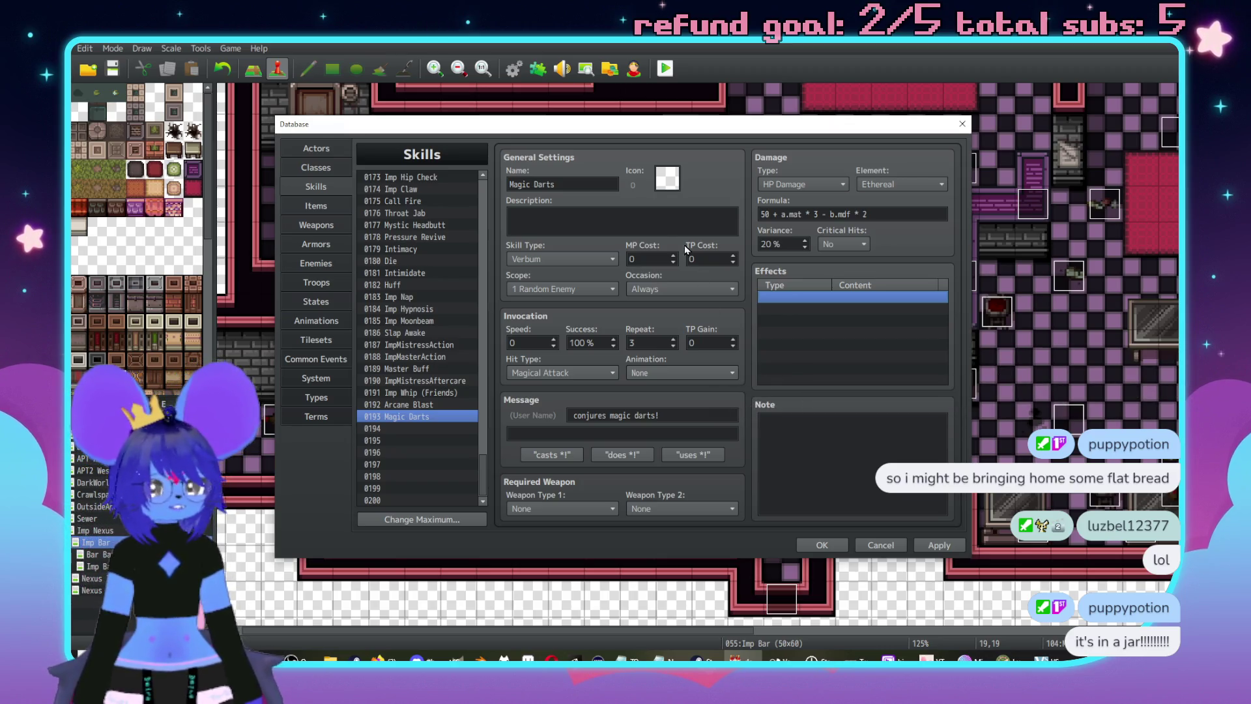
pyautogui.click(531, 260)
pyautogui.click(536, 270)
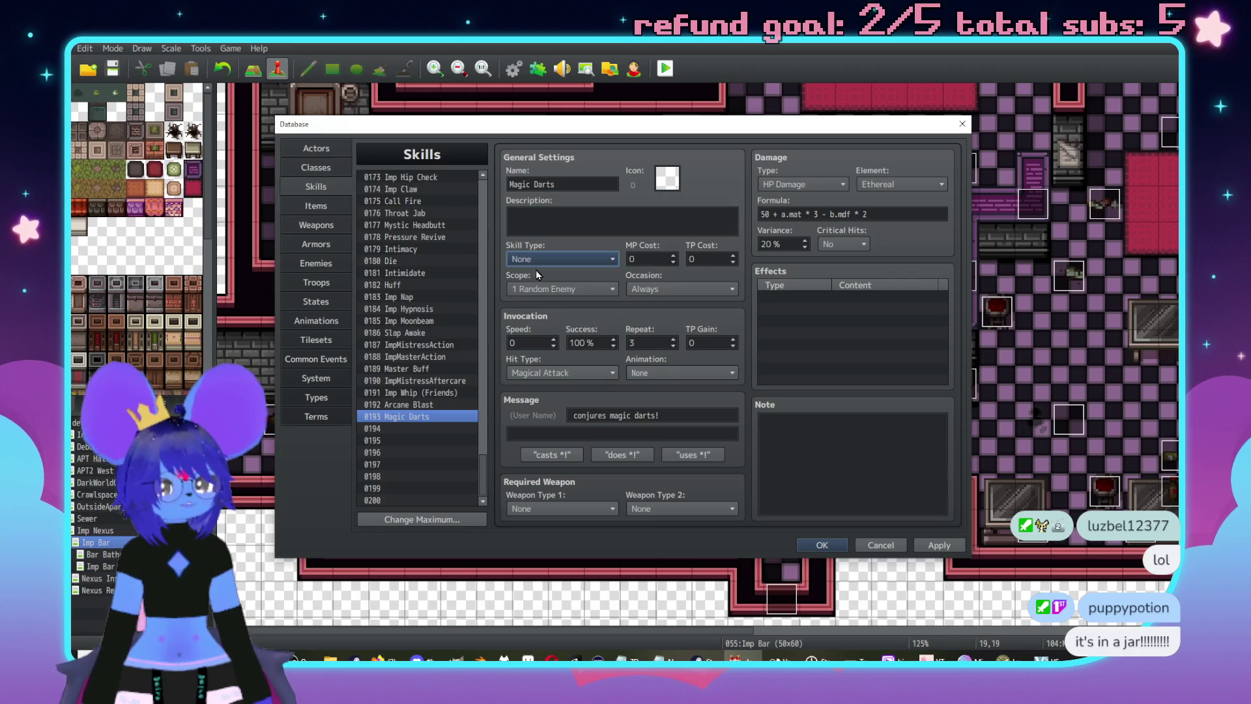
pyautogui.doubleClick(652, 261)
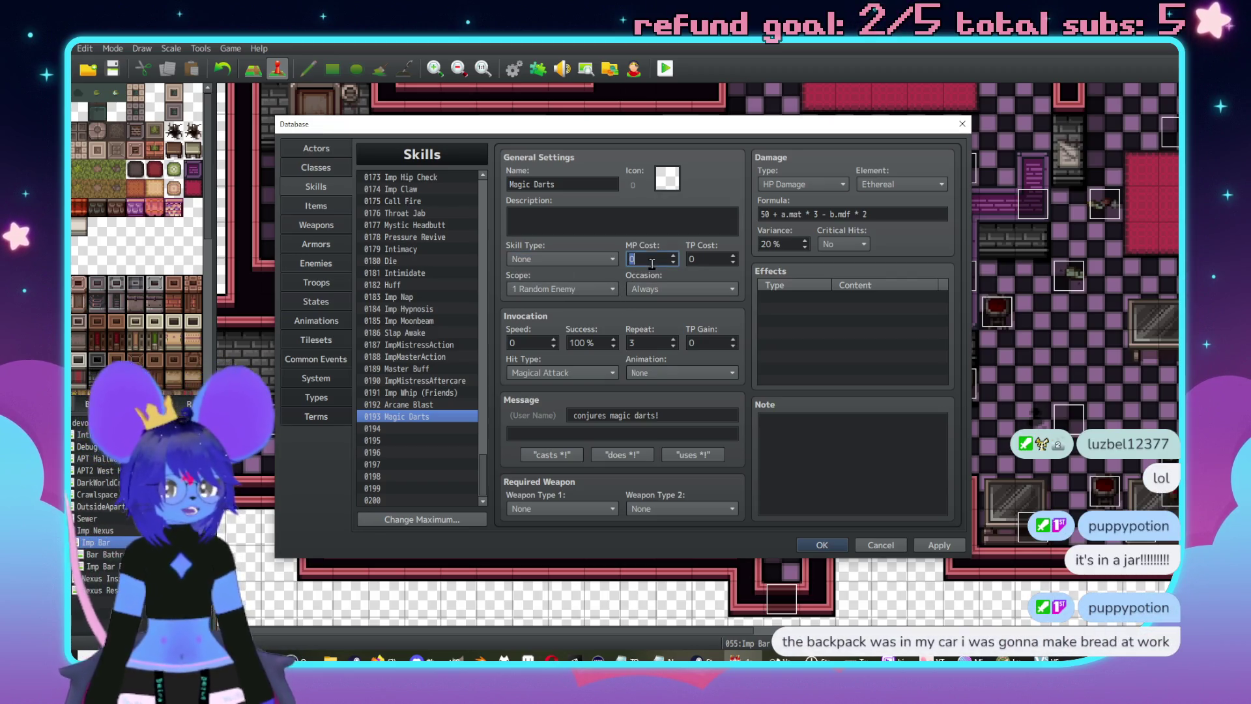
pyautogui.write('3')
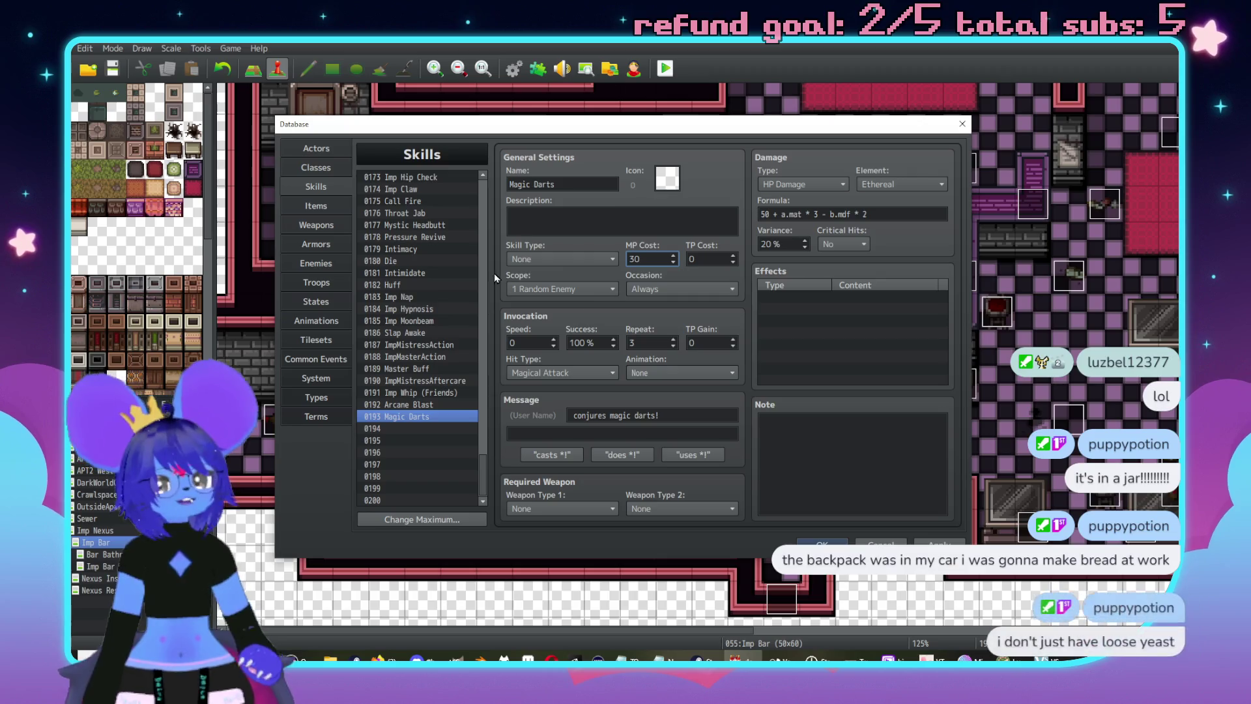
pyautogui.click(400, 430)
# - Name skill 0194 'Staff Hit' with the message 'swings with a staff!'
pyautogui.click(560, 185)
pyautogui.write('S')
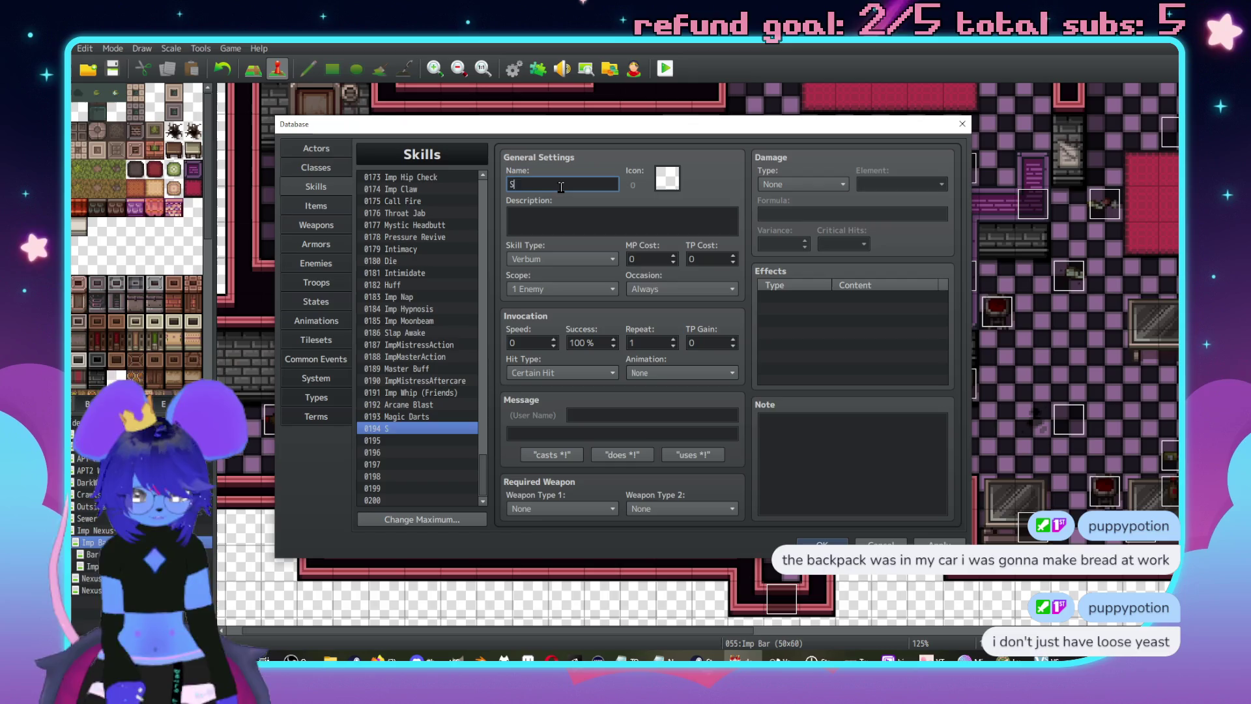
pyautogui.write('taf  Hit')
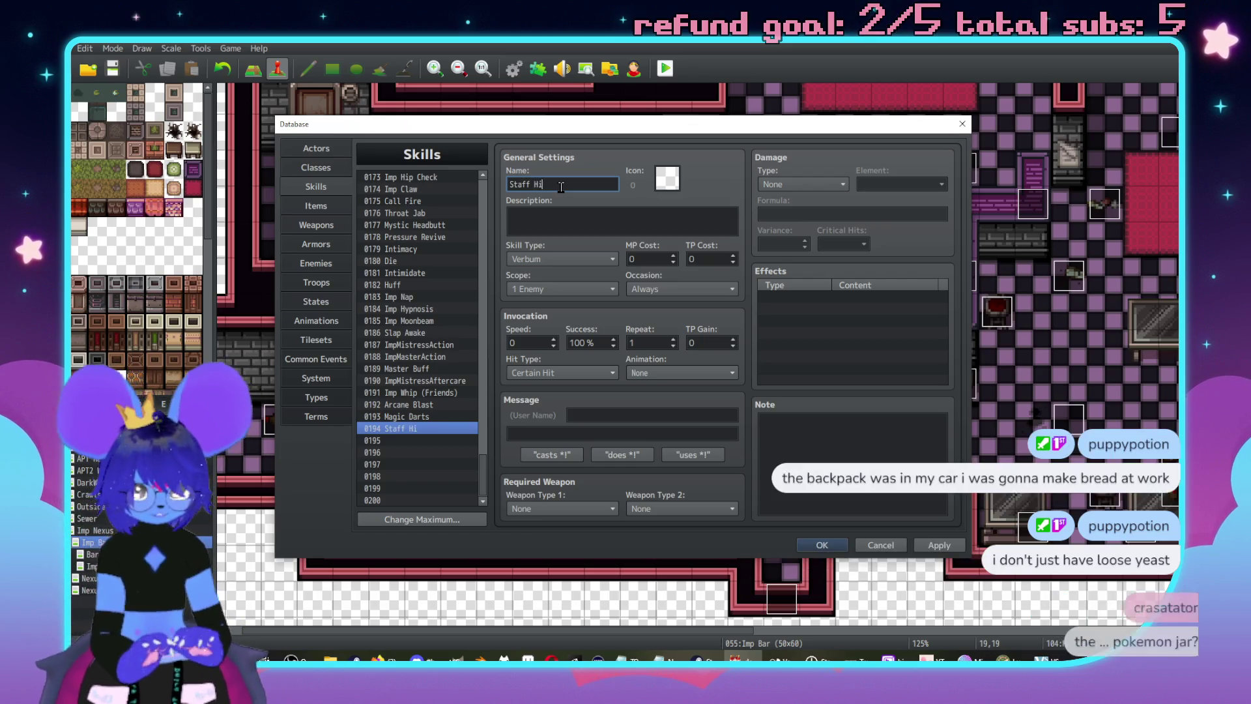
pyautogui.click(619, 415)
pyautogui.write('sw')
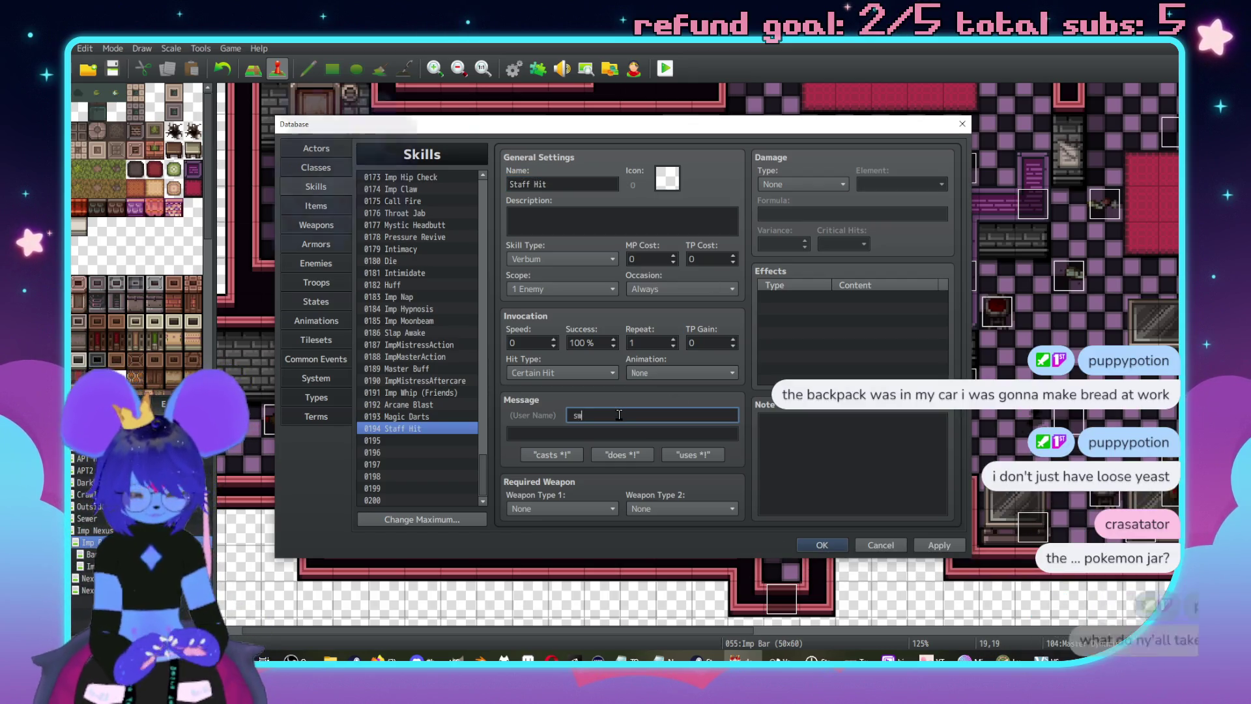
pyautogui.write('ings with')
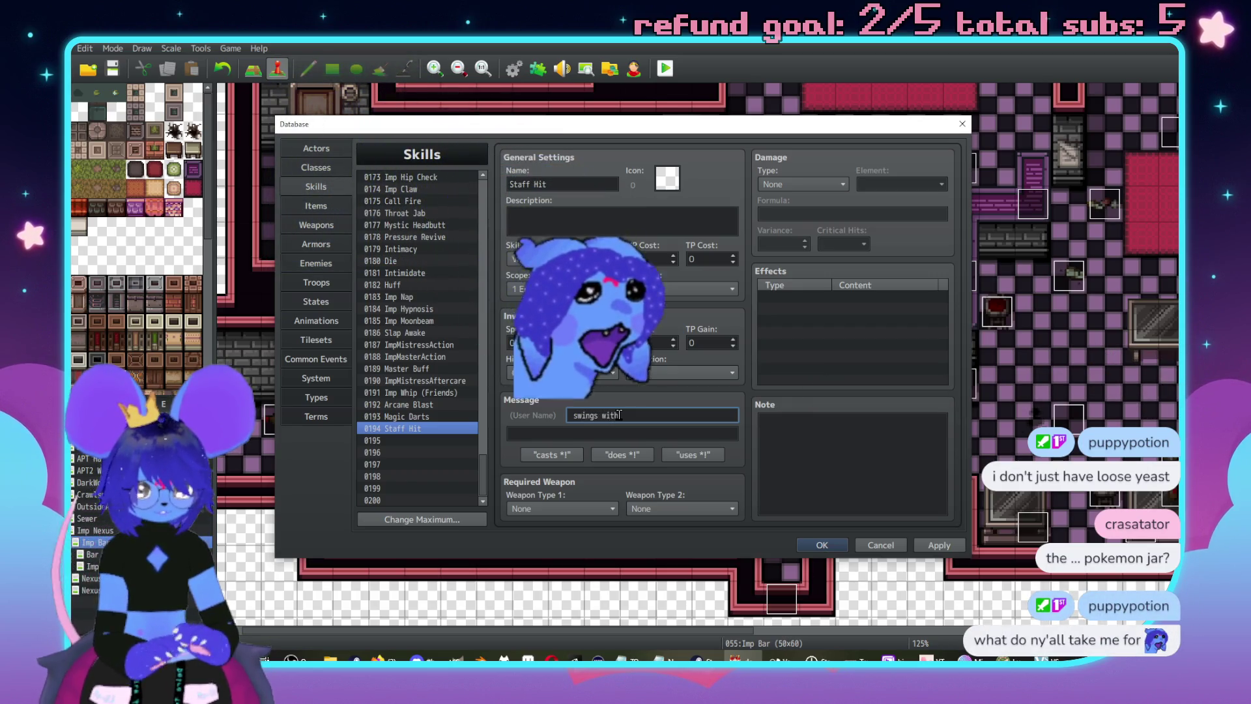
pyautogui.write(' a staff!')
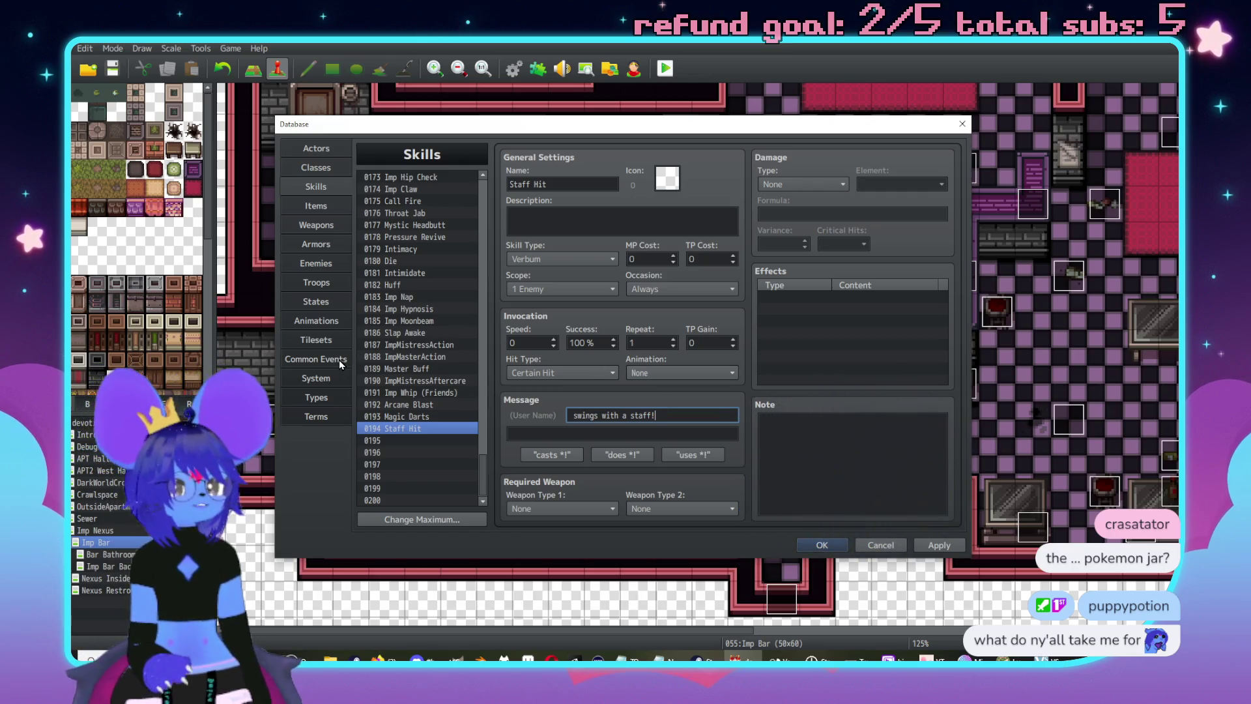
# - Find and select skill 0173 Imp Hip Check in the skills list
pyautogui.scroll(2, 401, 380)
pyautogui.scroll(9, 402, 379)
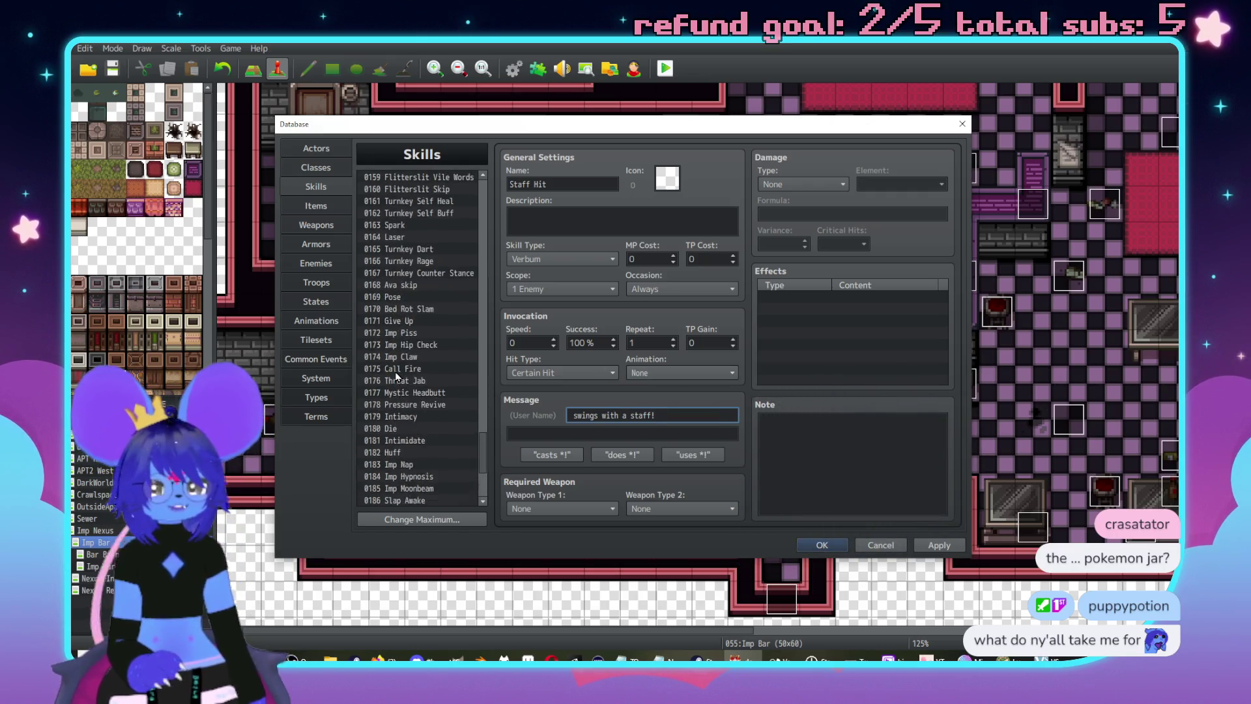
pyautogui.scroll(11, 412, 369)
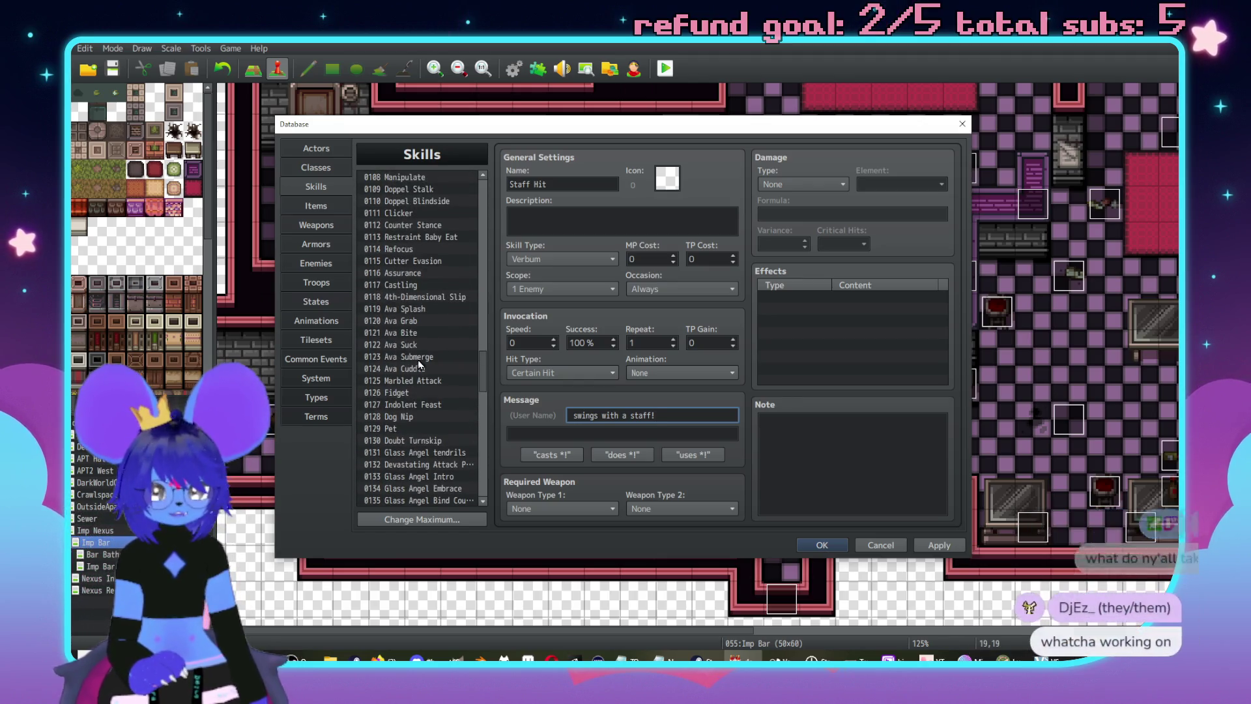
pyautogui.scroll(-7, 421, 365)
pyautogui.scroll(-12, 424, 372)
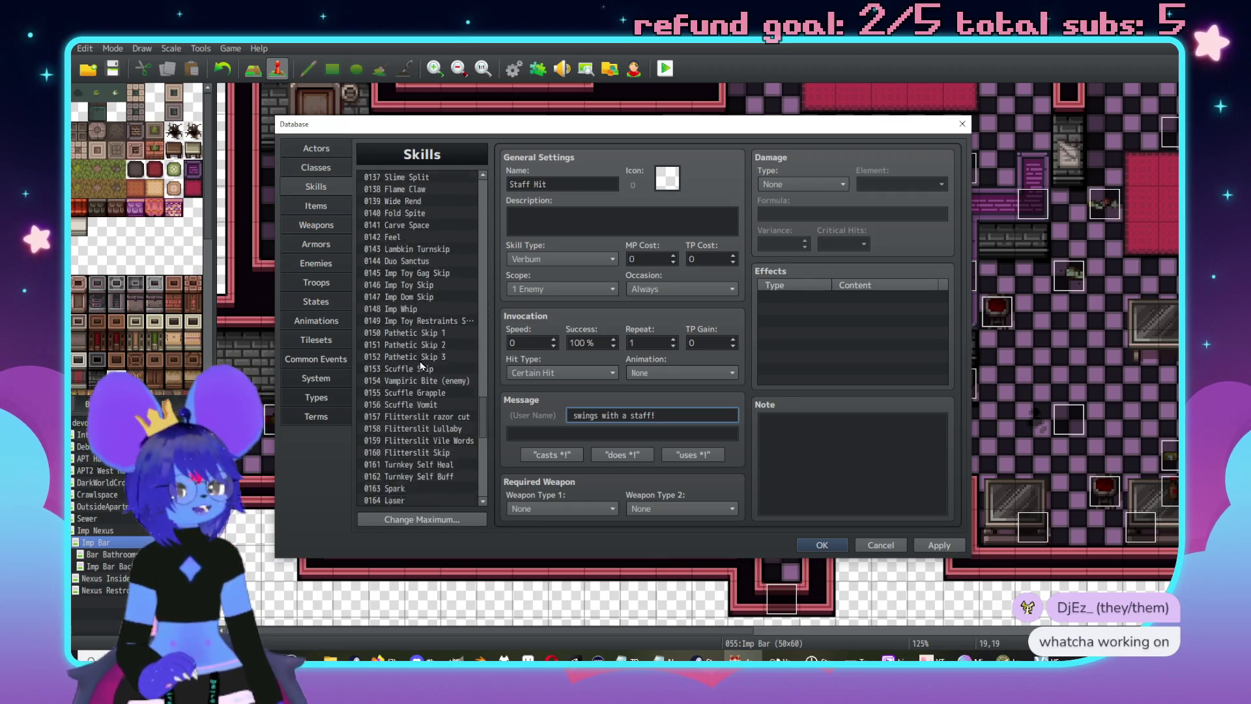
pyautogui.scroll(-2, 427, 390)
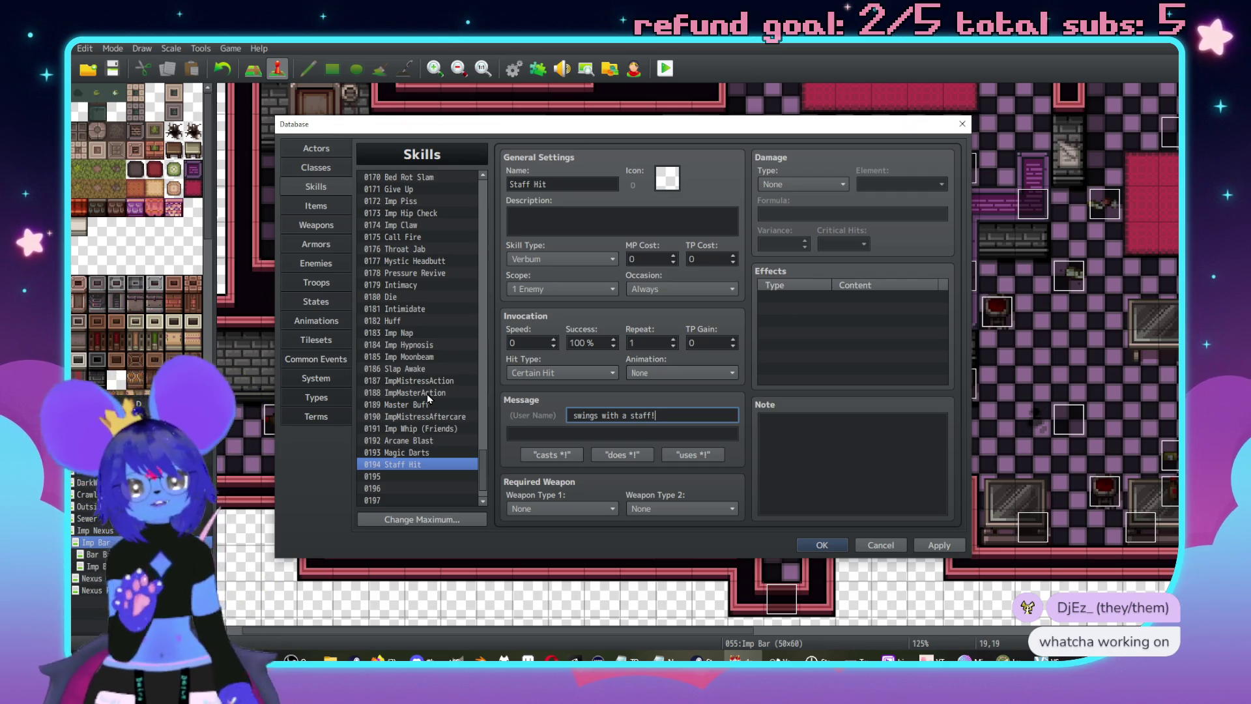
pyautogui.scroll(-1, 430, 395)
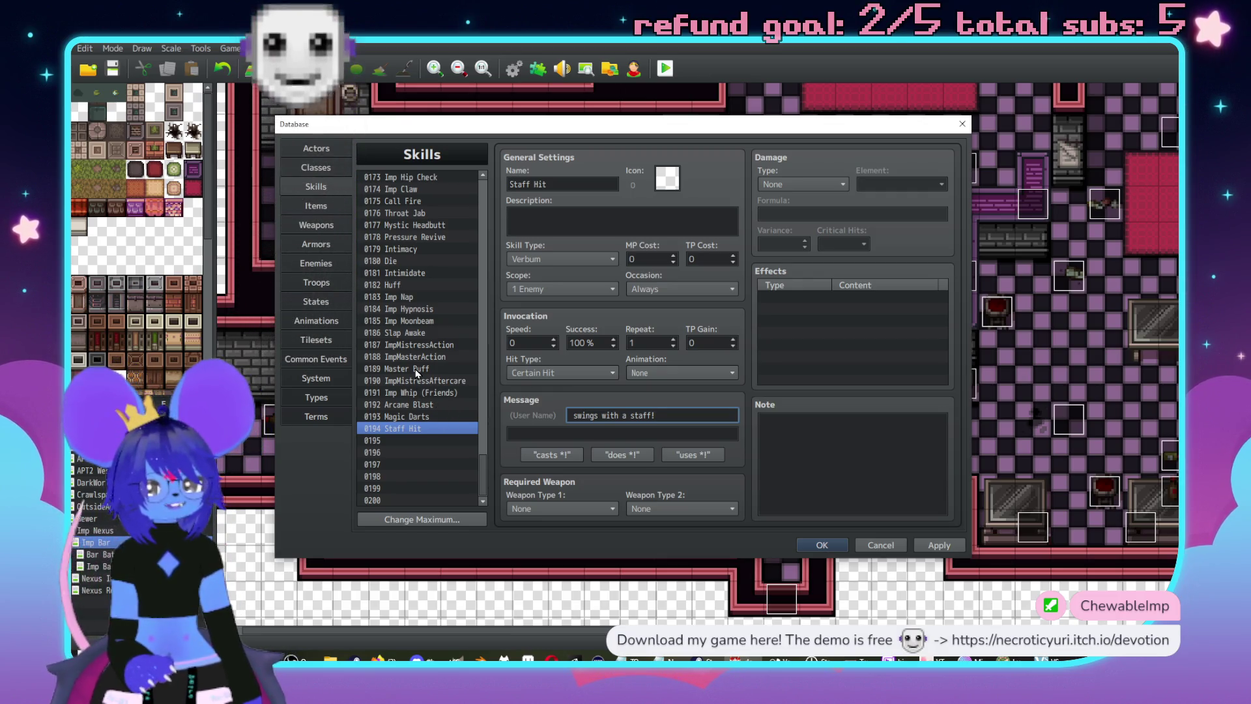
pyautogui.scroll(1, 442, 309)
pyautogui.scroll(4, 440, 304)
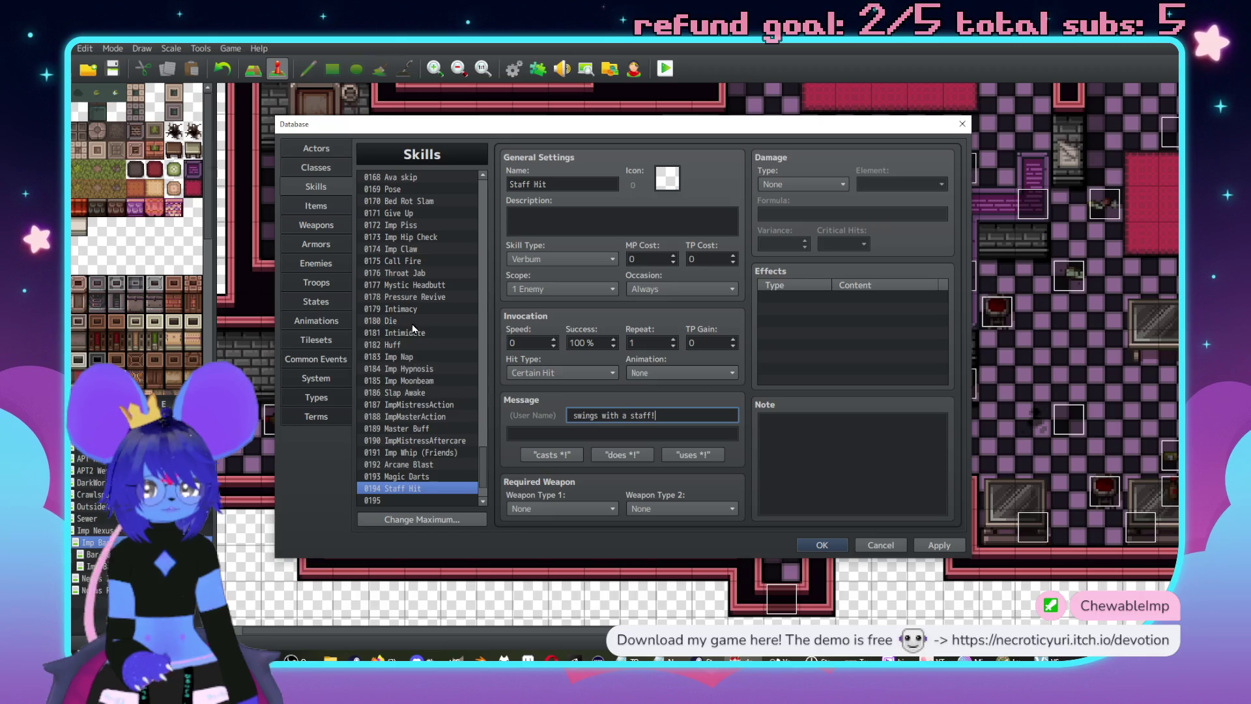
pyautogui.scroll(1, 432, 274)
pyautogui.click(418, 253)
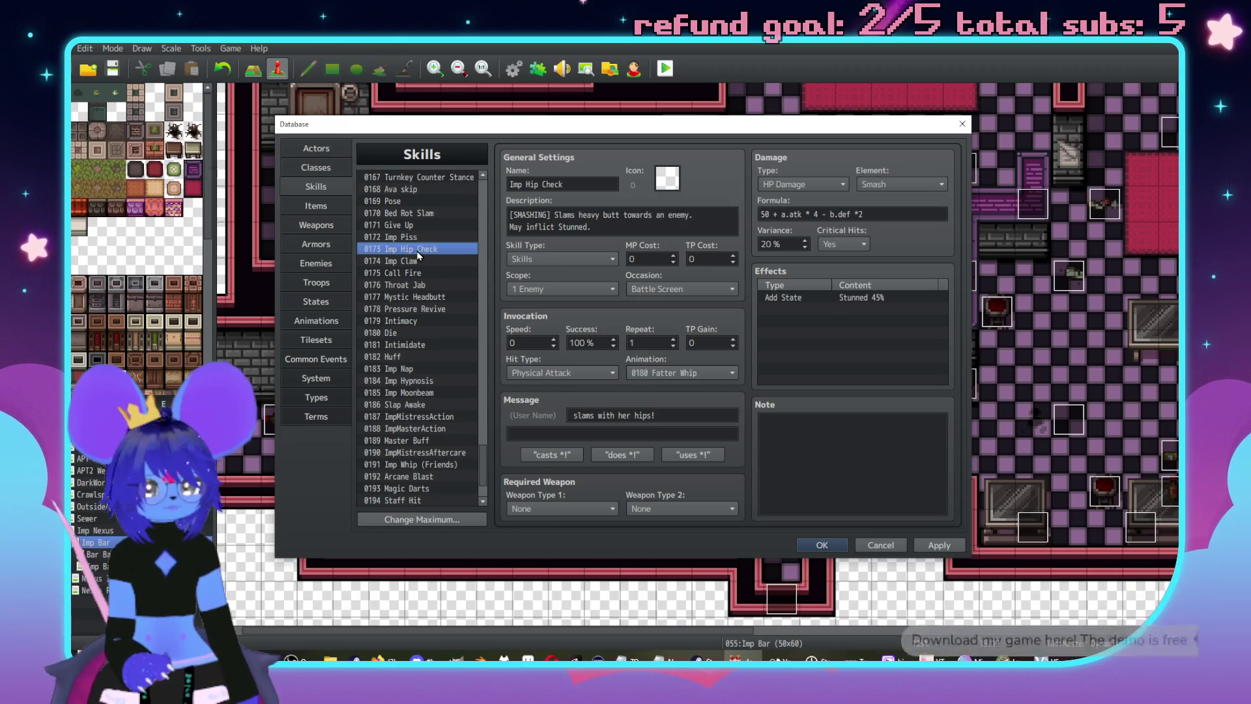
# - Paste Imp Hip Check's settings into 0194, restoring the name Staff Hit and message 'swings with a staff!'
pyautogui.scroll(-2, 454, 298)
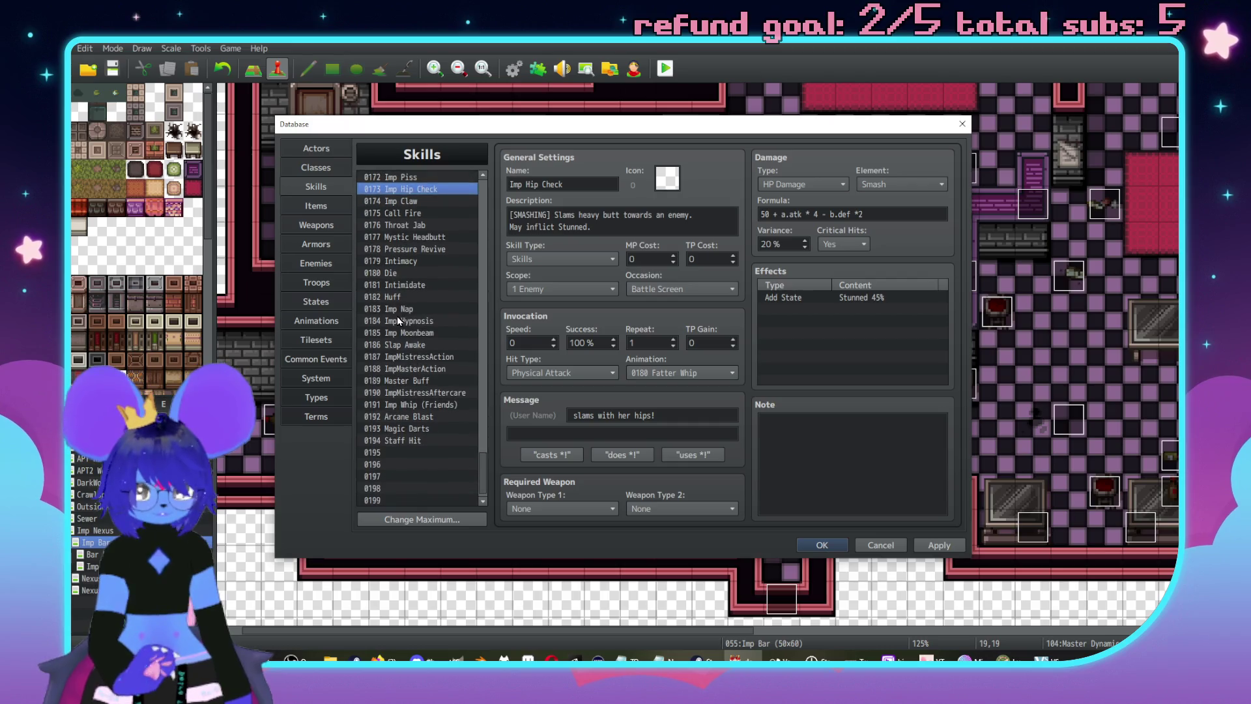
pyautogui.click(413, 428)
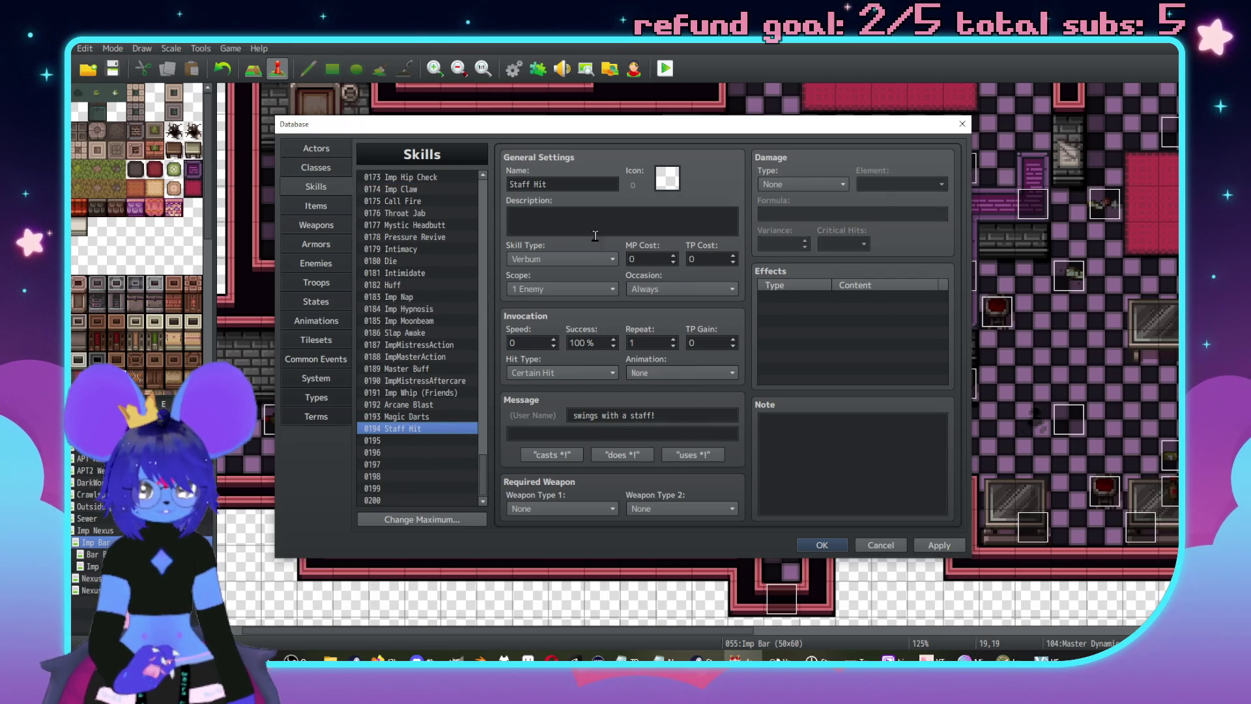
pyautogui.hotkey('ctrl', 'v')
pyautogui.tripleClick(584, 185)
pyautogui.write('S')
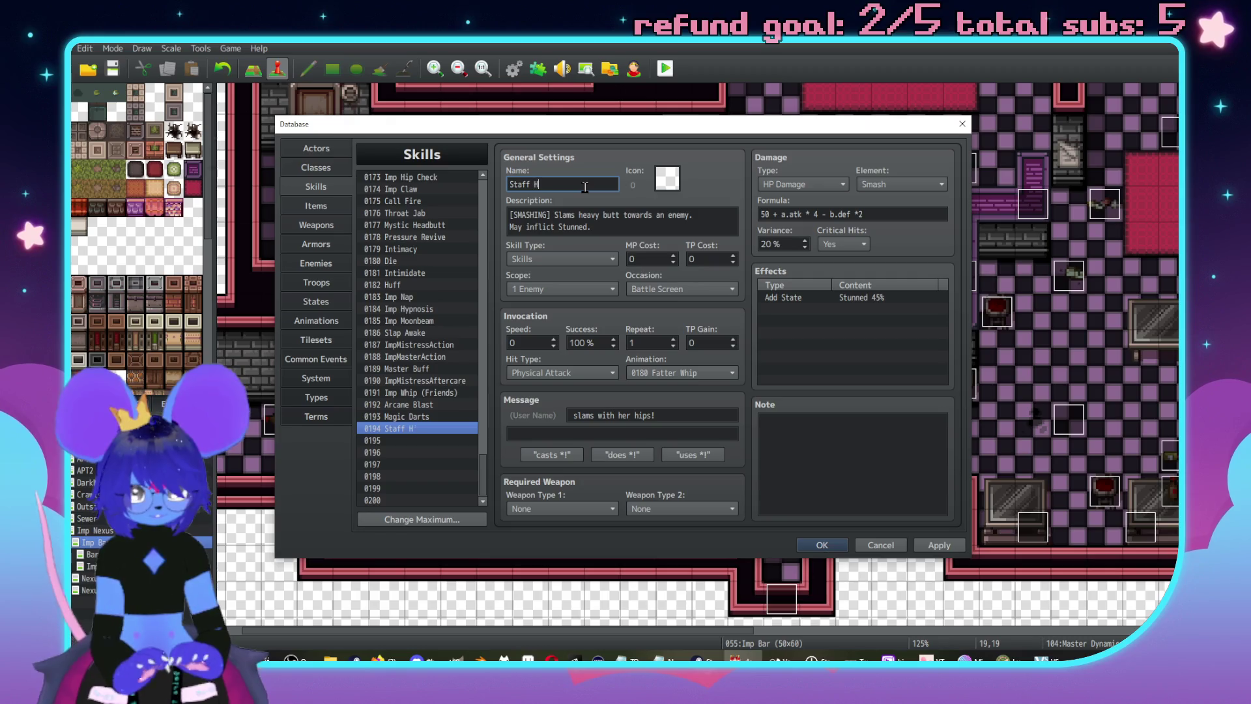
pyautogui.write('it')
pyautogui.click(691, 433)
pyautogui.tripleClick(684, 418)
pyautogui.press('BackSpace')
pyautogui.write('th a staff!')
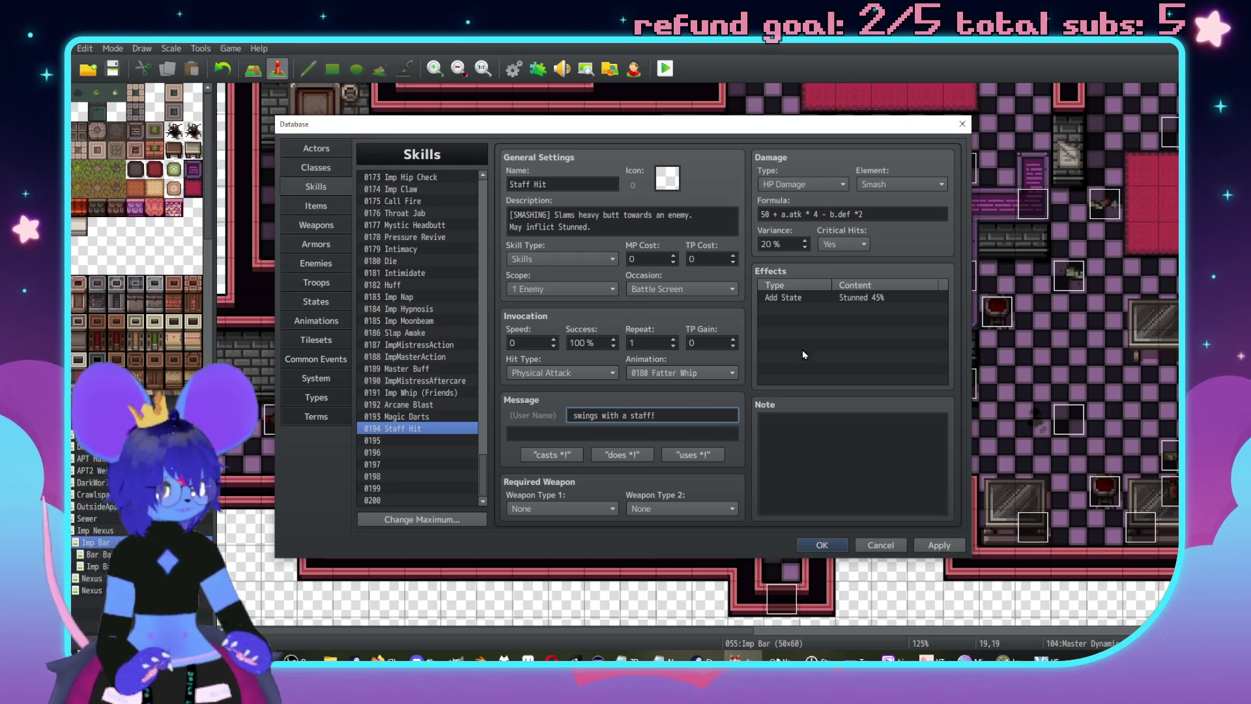
# - Lower the Stunned effect chance to 25% and clear Staff Hit's description
pyautogui.click(851, 301)
pyautogui.doubleClick(871, 298)
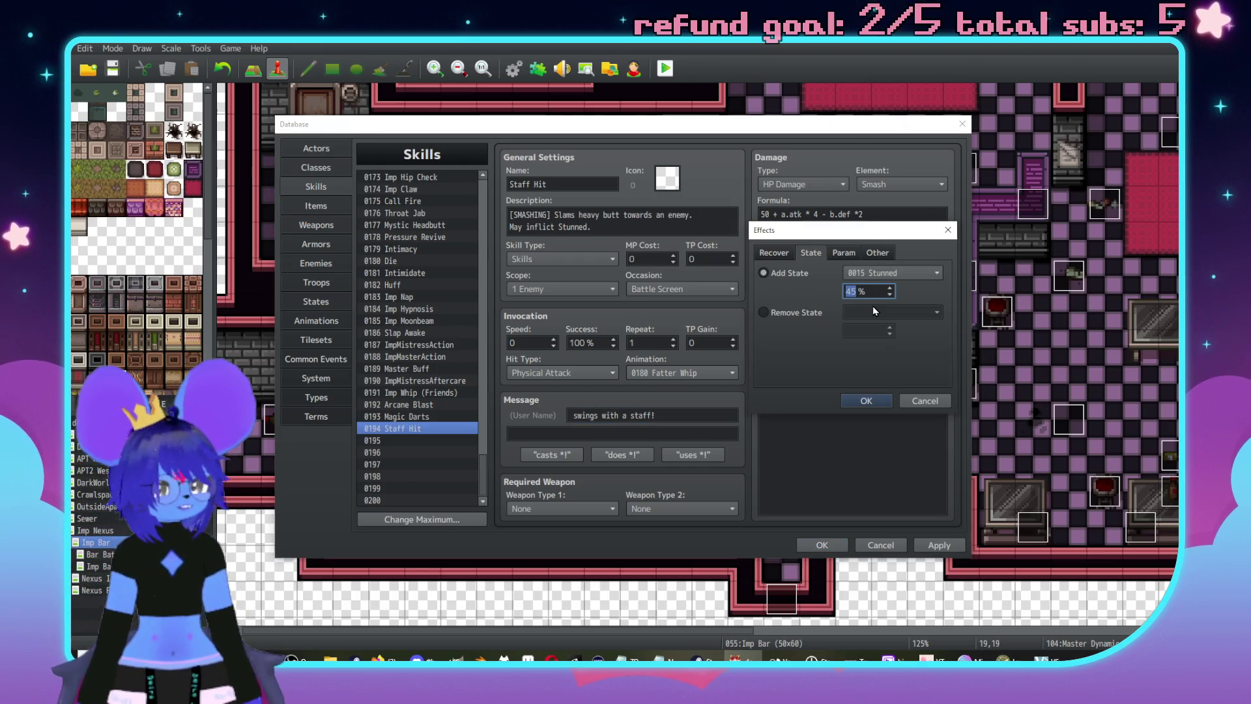
pyautogui.write('25')
pyautogui.click(866, 400)
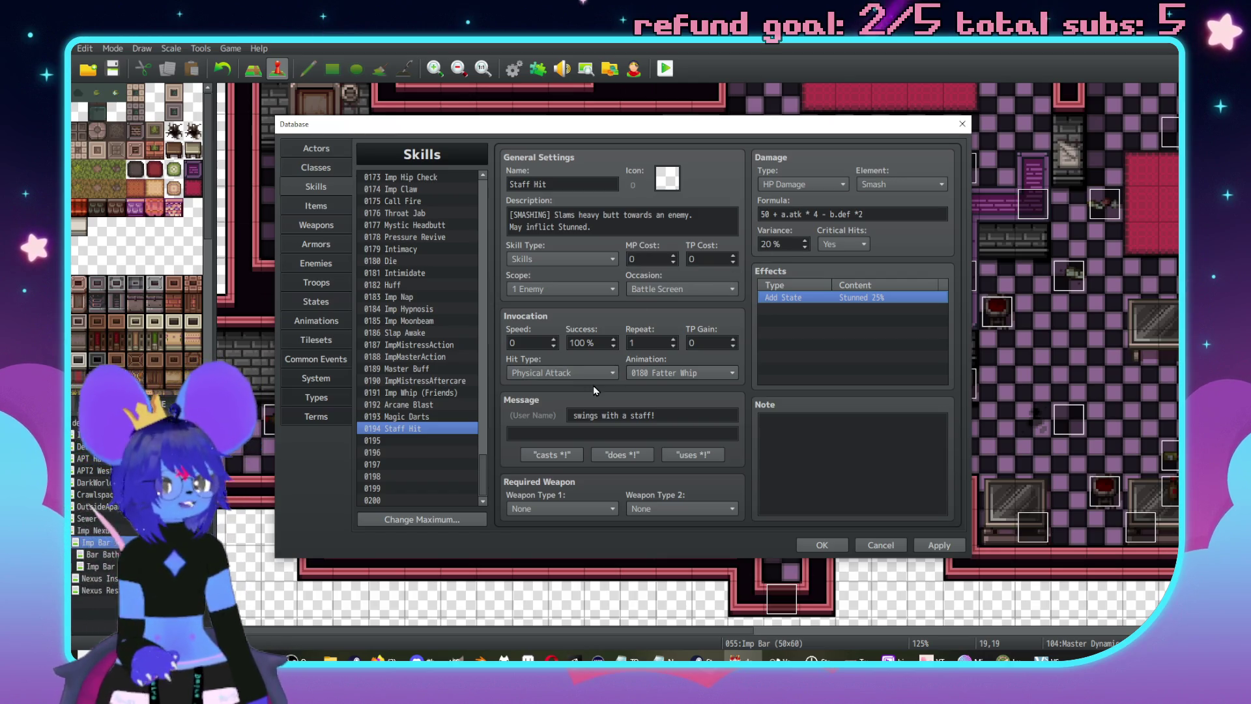
pyautogui.click(614, 224)
pyautogui.hotkey('ctrl', 'a')
pyautogui.press('BackSpace')
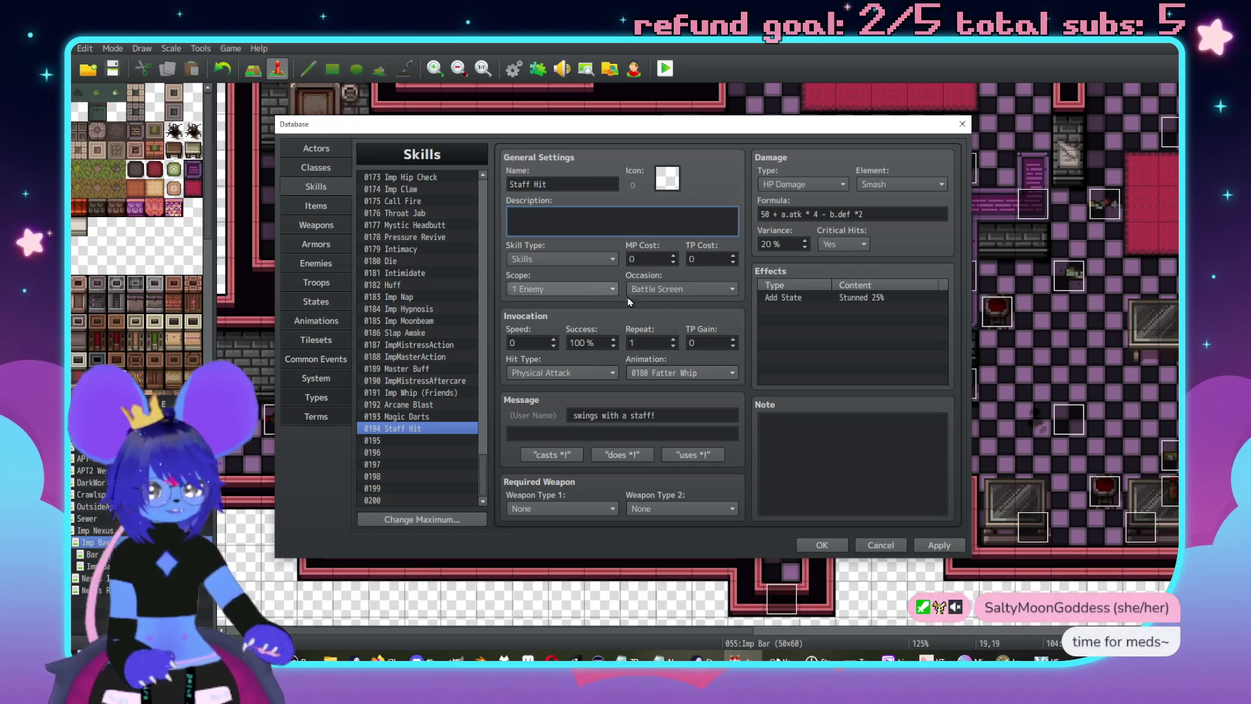
pyautogui.click(844, 354)
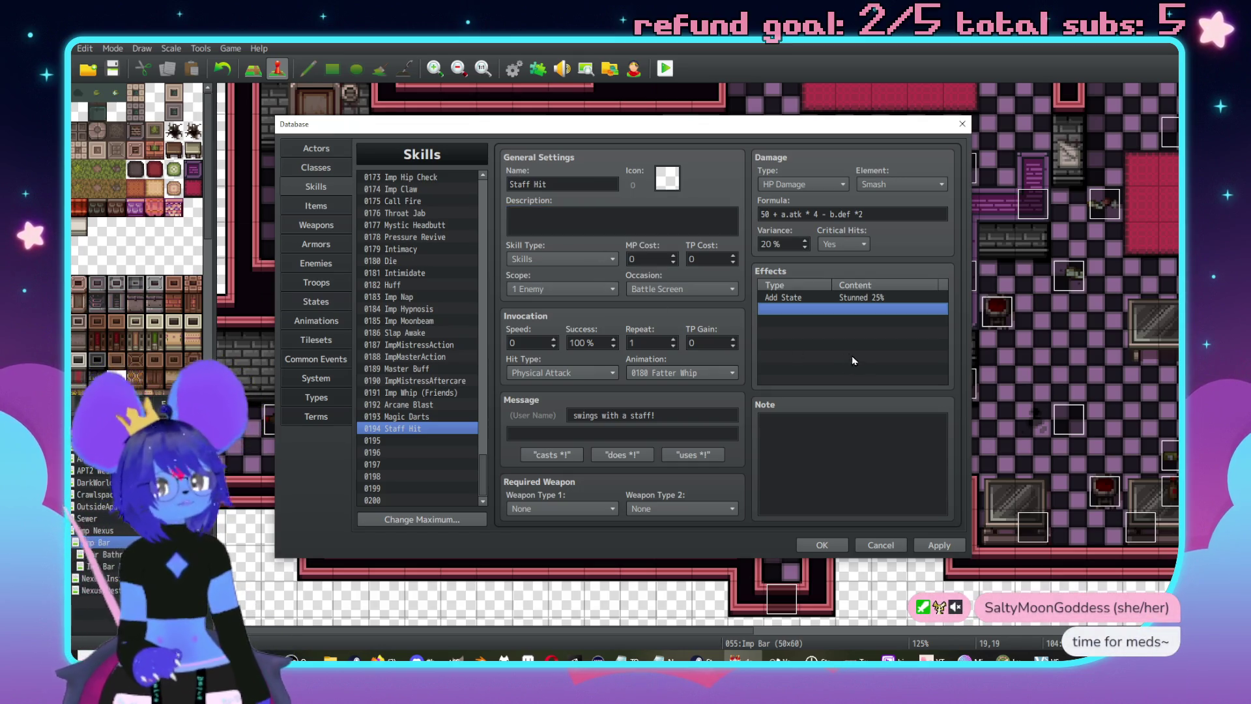
pyautogui.click(431, 418)
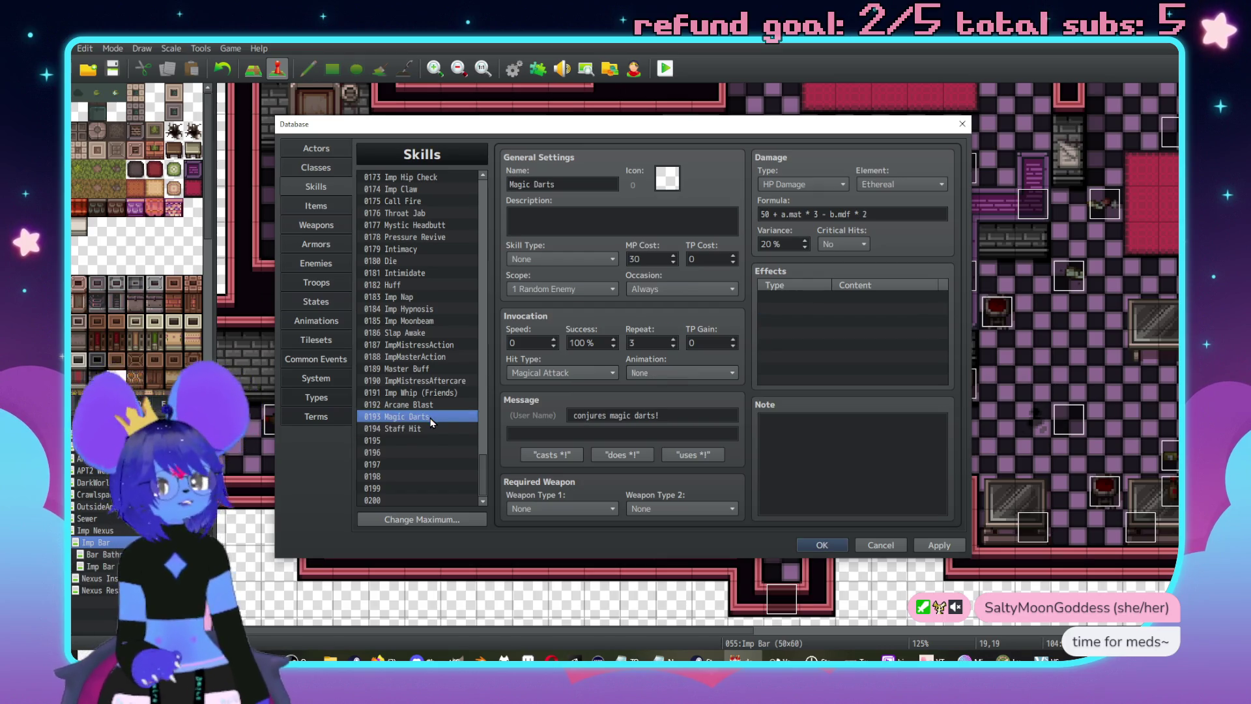
# - Copy the 0096 Sanctus animation into empty slot 0197 and select its name for renaming
pyautogui.press('Down')
pyautogui.press('Up')
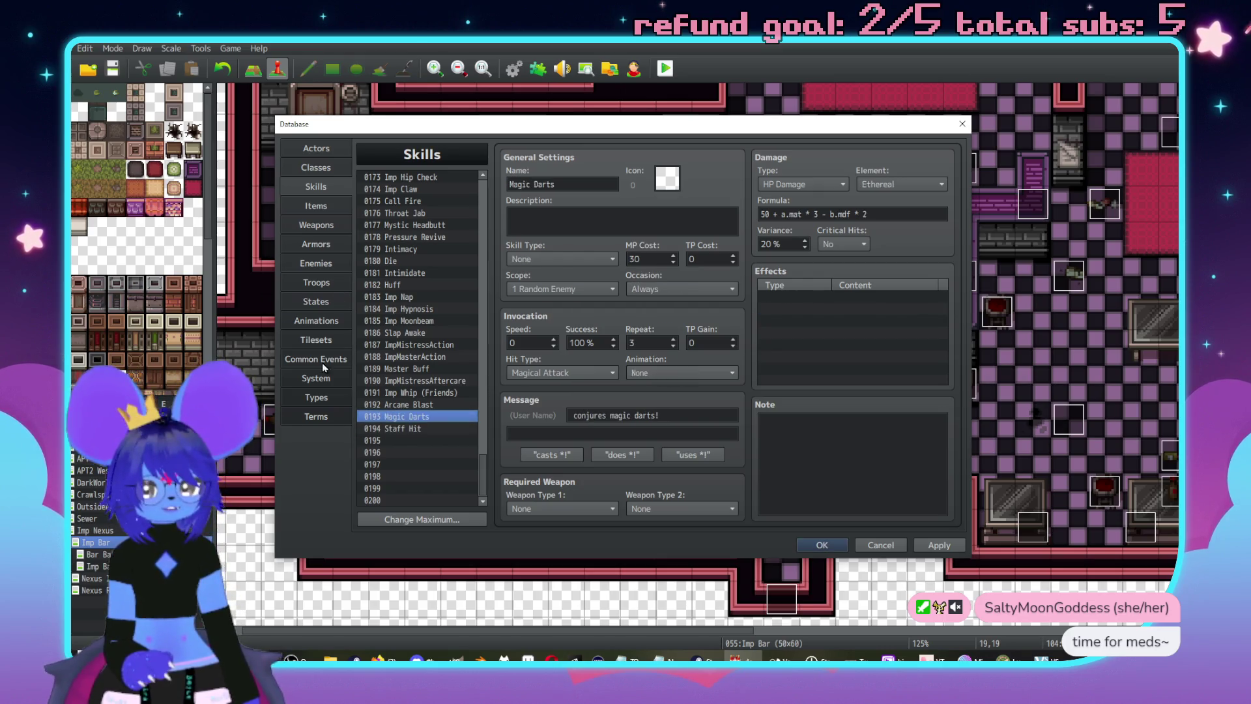
pyautogui.click(336, 322)
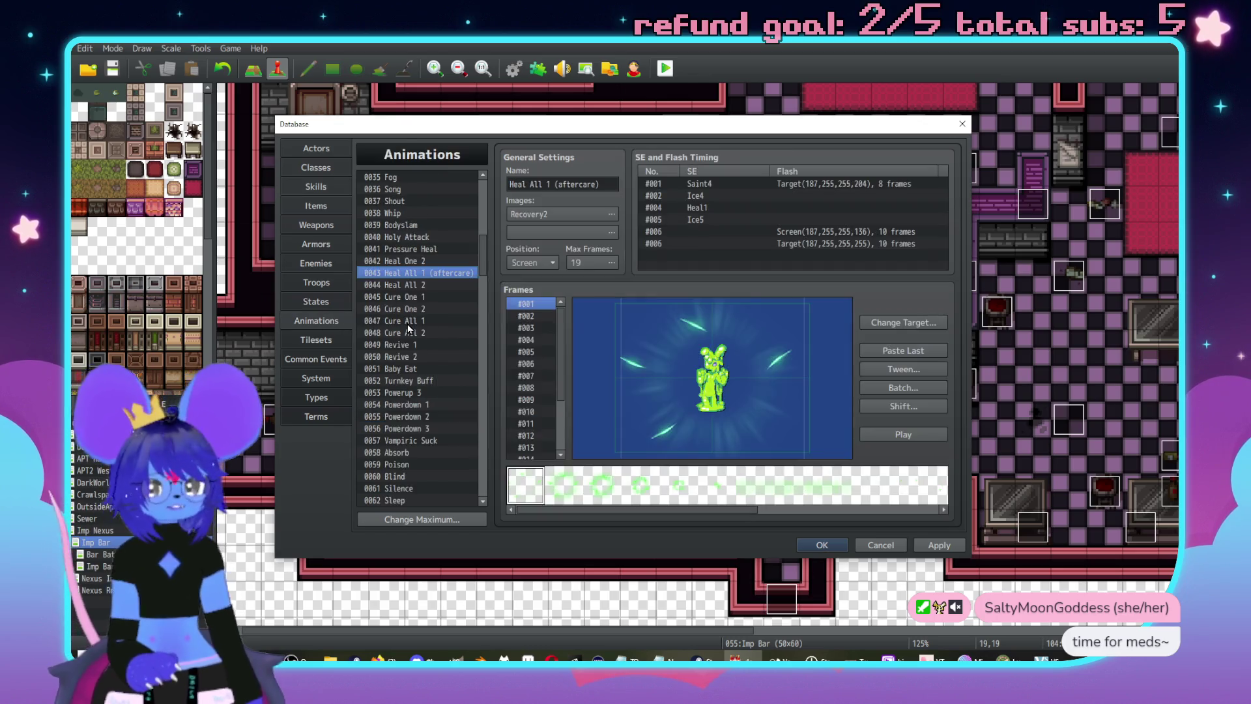
pyautogui.scroll(5, 378, 294)
pyautogui.scroll(-12, 378, 295)
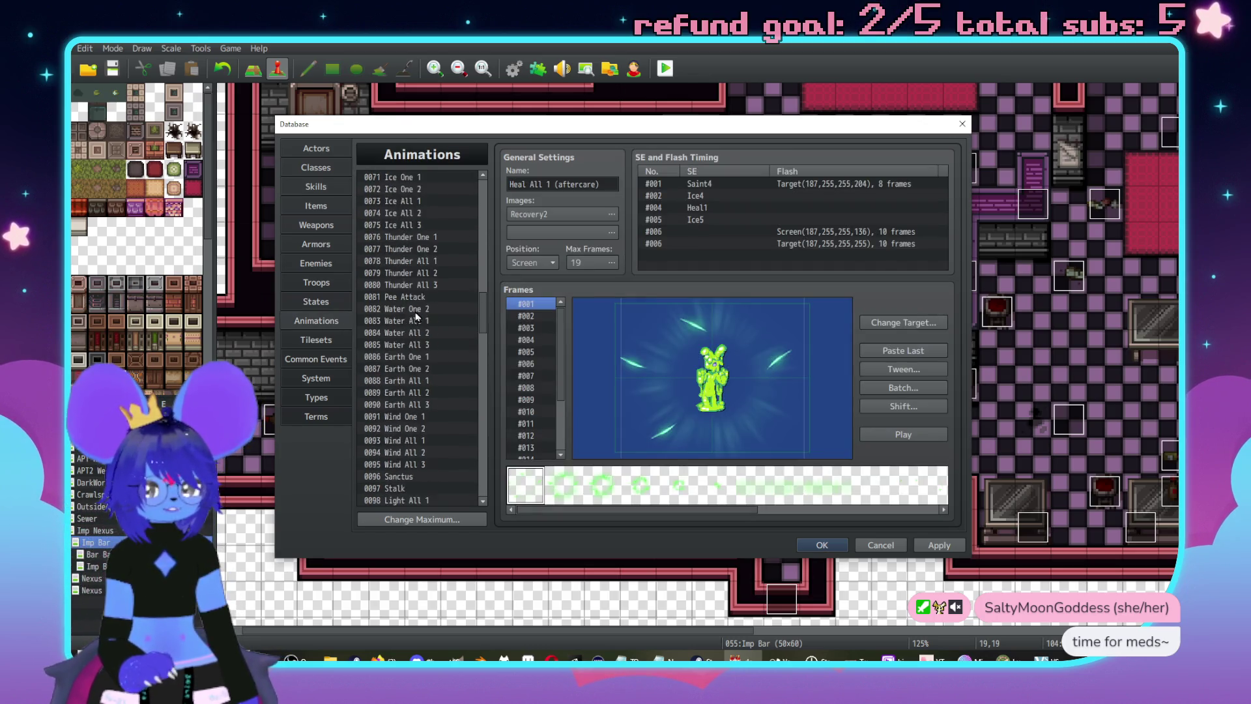
pyautogui.click(405, 320)
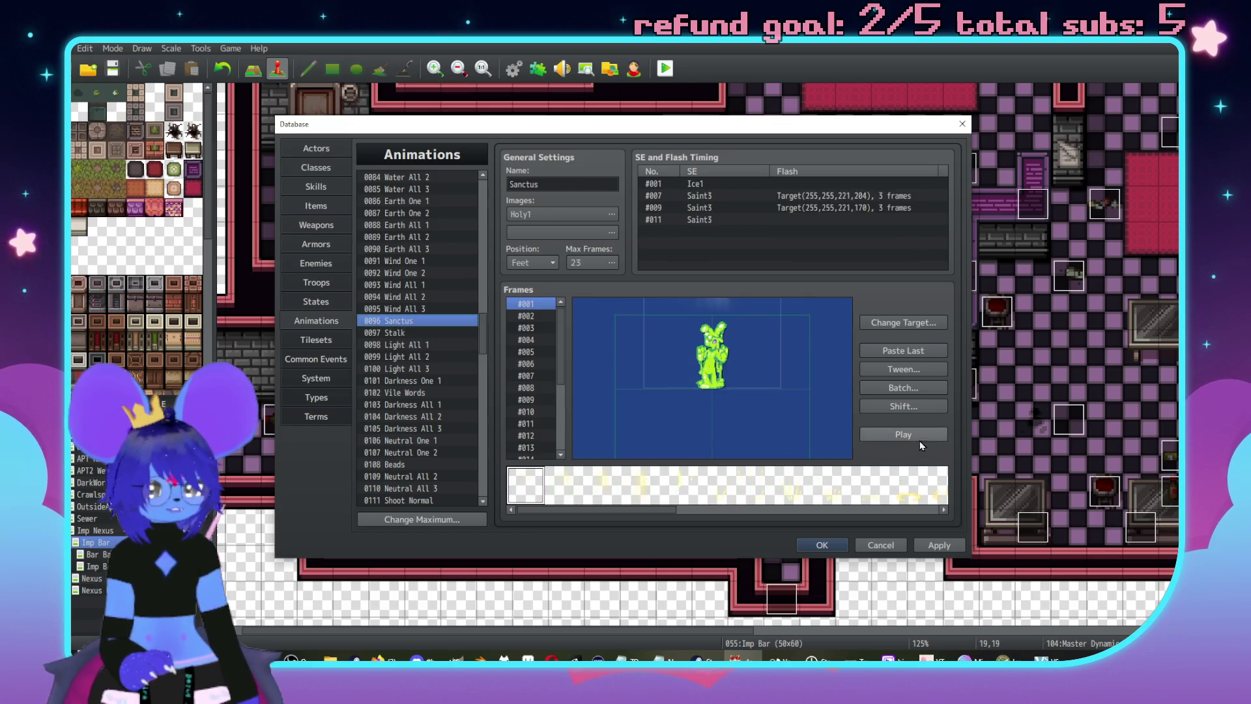
pyautogui.click(905, 435)
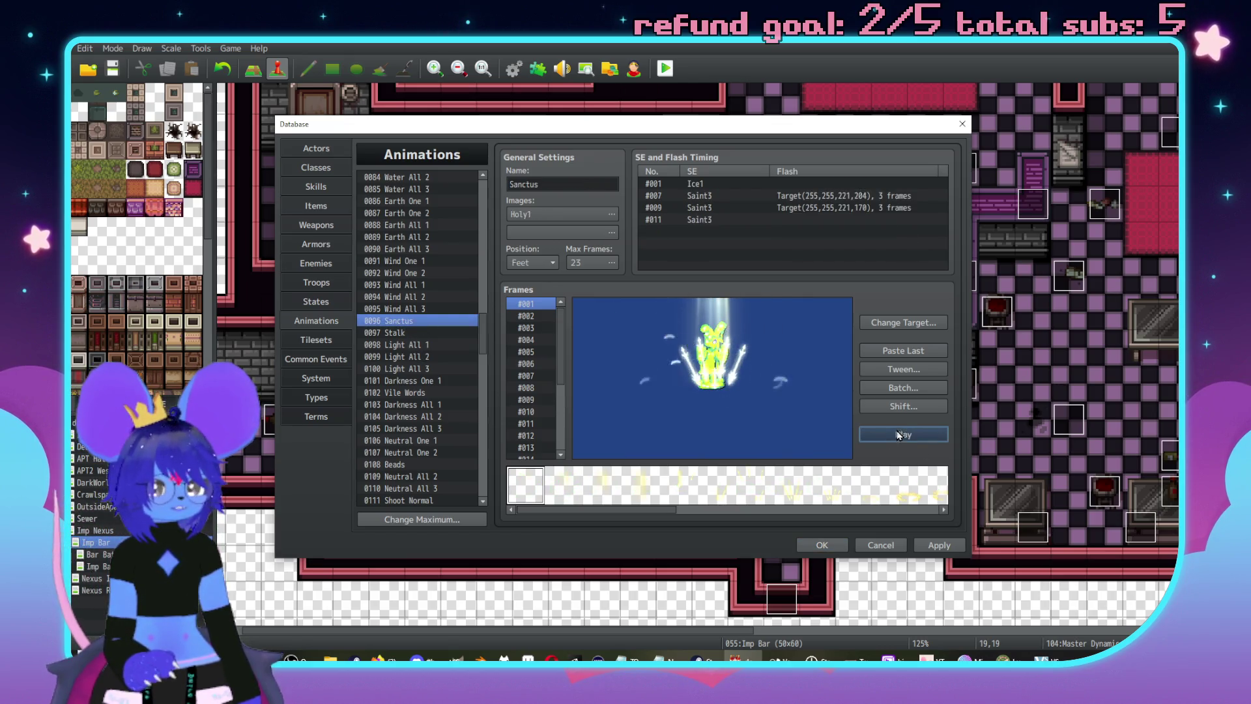
pyautogui.moveTo(483, 329); pyautogui.dragTo(484, 502)
pyautogui.click(424, 464)
pyautogui.hotkey('ctrl', 'v')
pyautogui.click(568, 185)
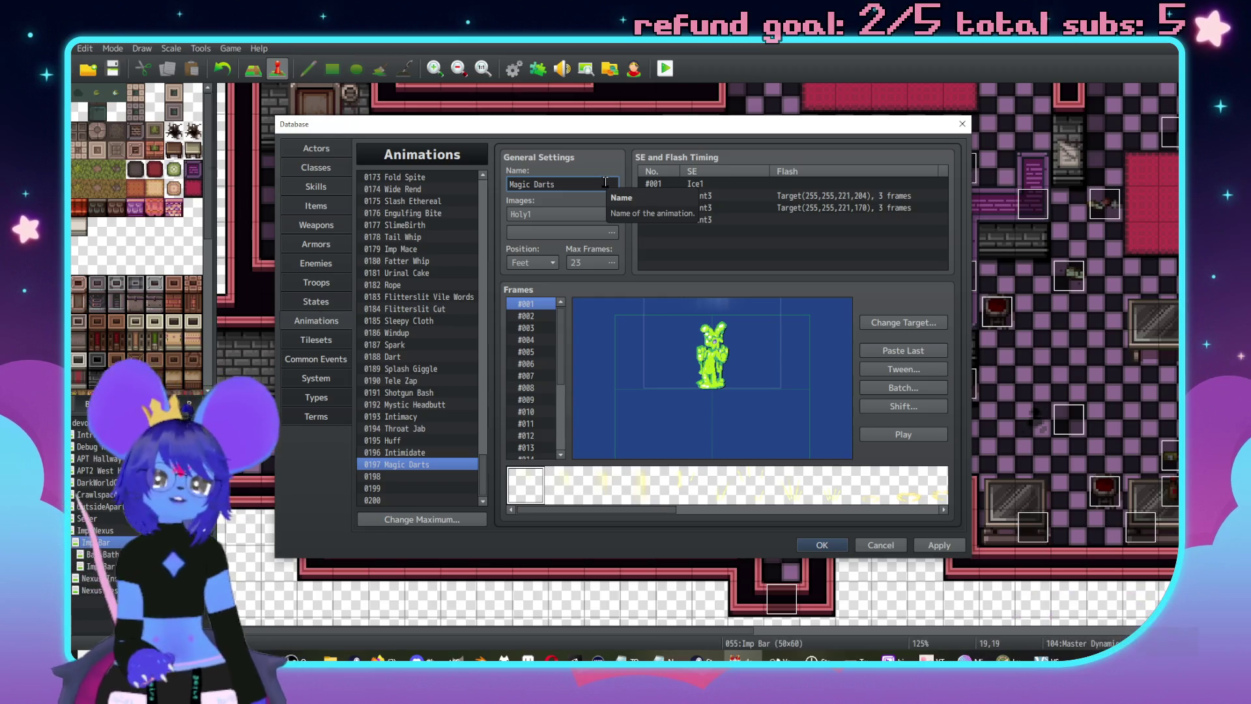
# - Delete the Ice1 sound cue and set the frame 7 cue to Saint3
pyautogui.click(710, 185)
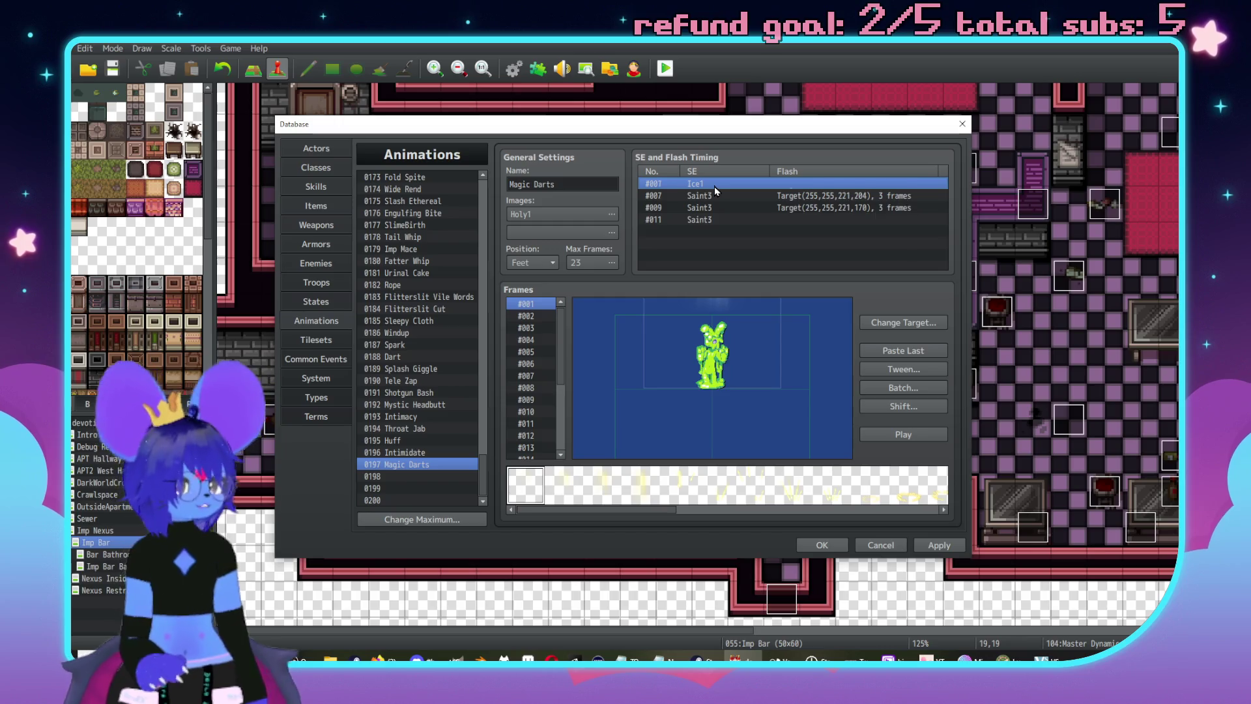
pyautogui.press('Delete')
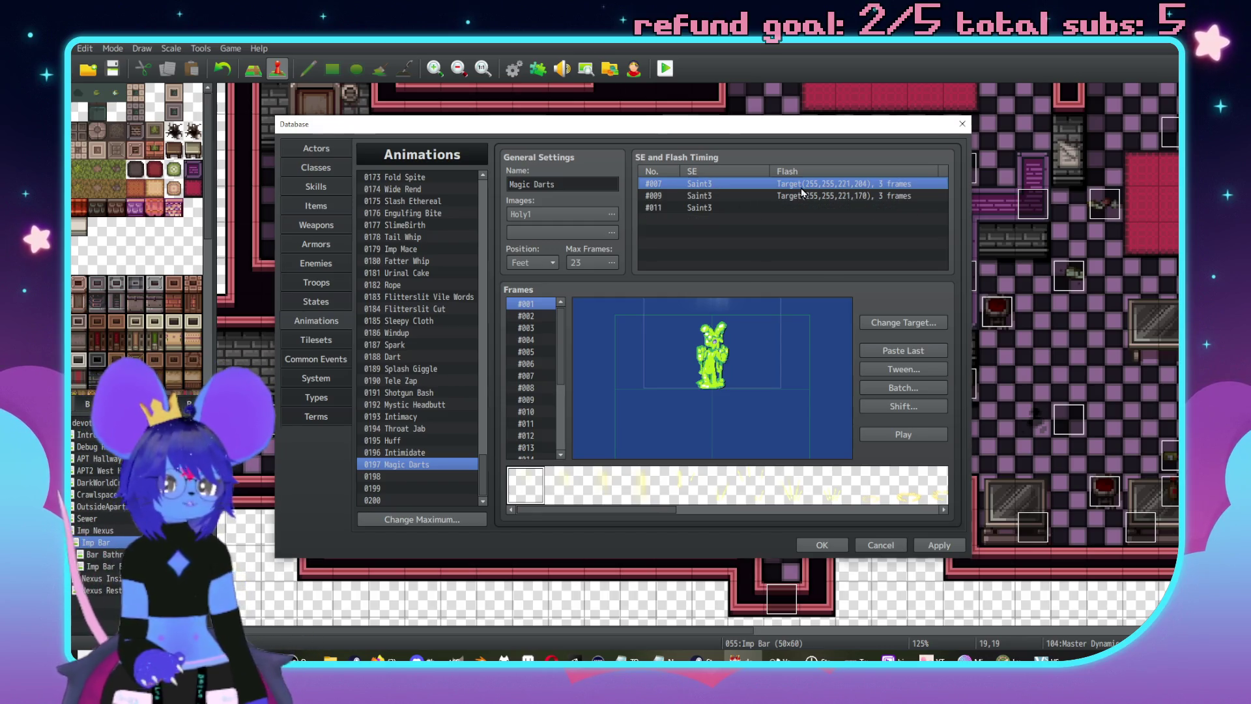
pyautogui.doubleClick(800, 187)
pyautogui.click(823, 164)
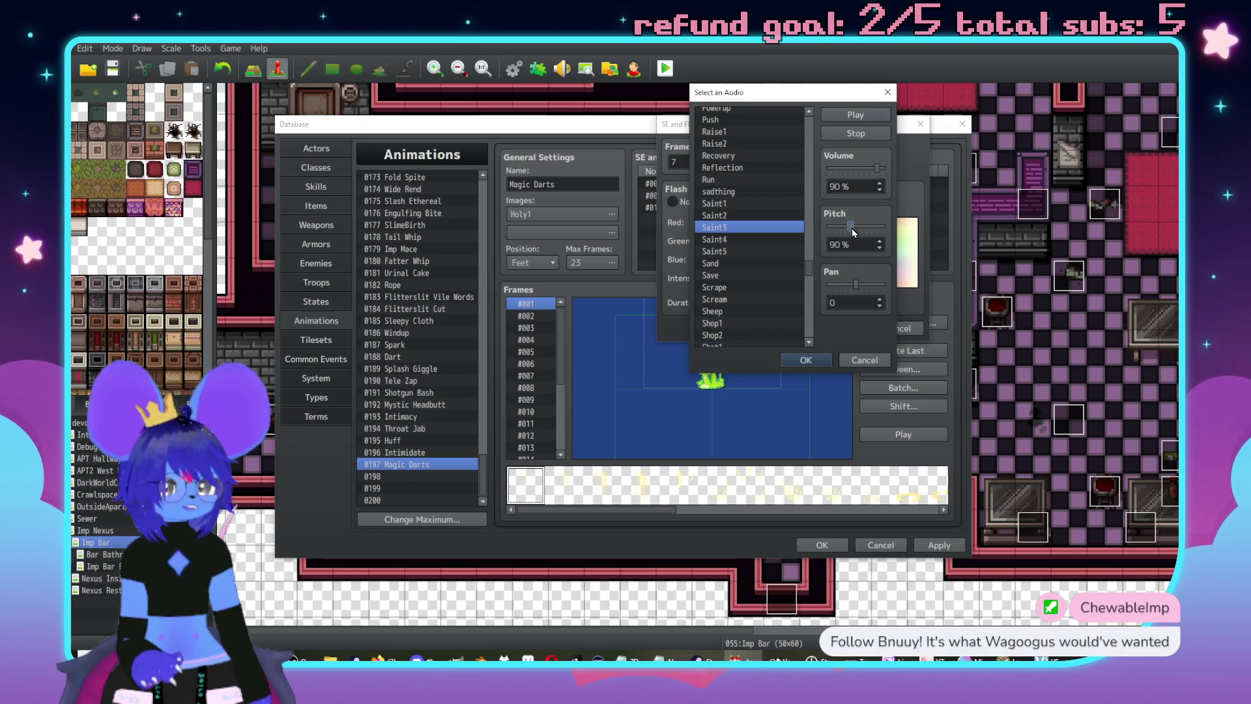
pyautogui.click(817, 358)
pyautogui.click(831, 330)
# - Set the frame 9 and frame 11 cues to Saint3, frame 11 at 150% pitch
pyautogui.click(760, 196)
pyautogui.doubleClick(756, 198)
pyautogui.click(800, 165)
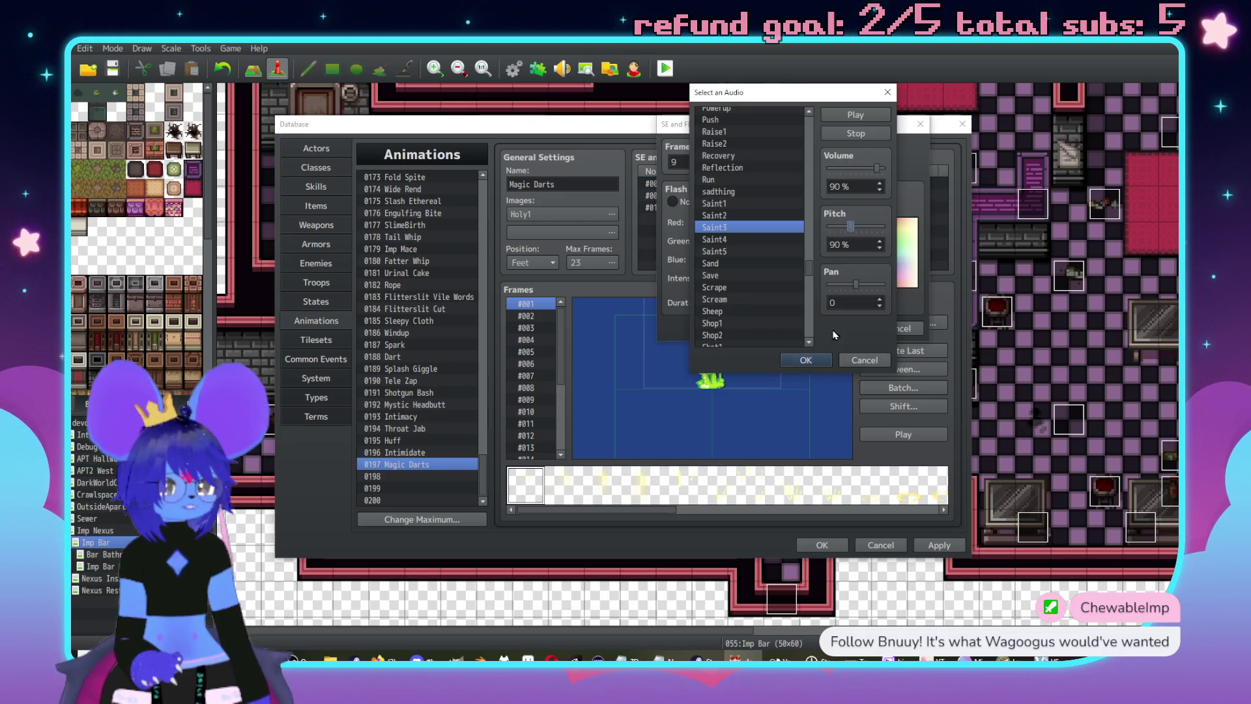
pyautogui.click(806, 360)
pyautogui.click(839, 328)
pyautogui.click(808, 208)
pyautogui.doubleClick(808, 208)
pyautogui.click(841, 162)
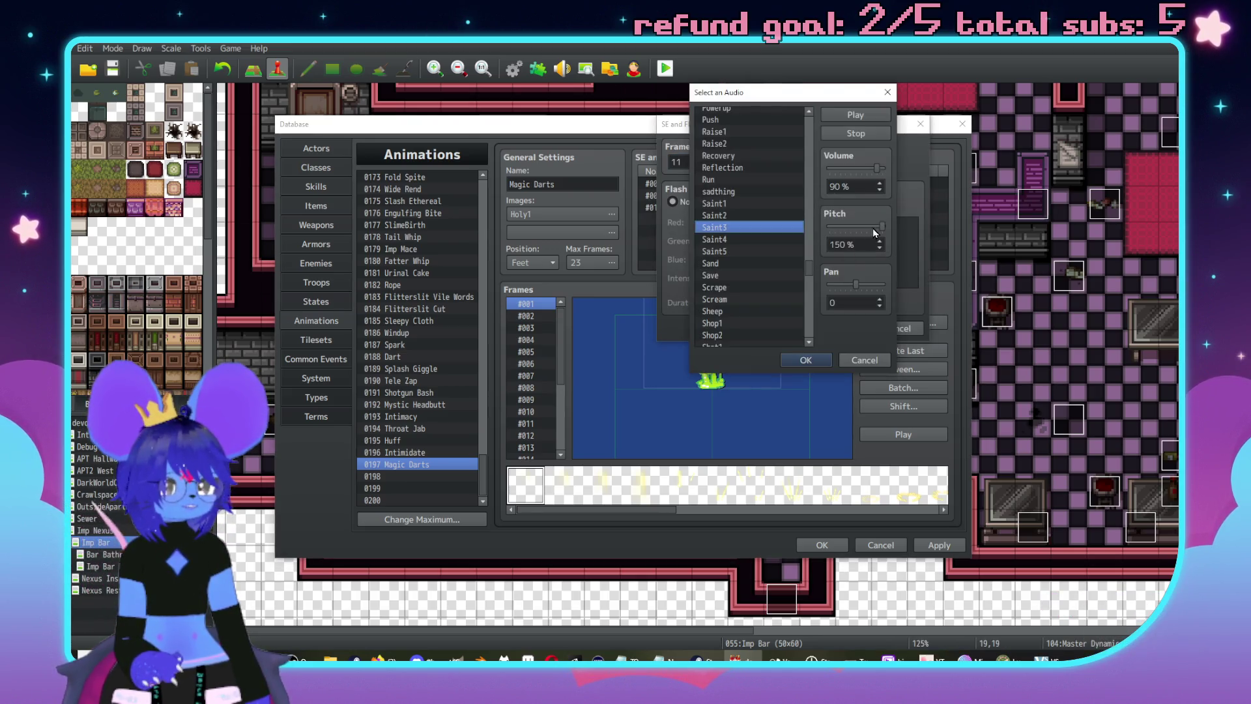
pyautogui.click(805, 361)
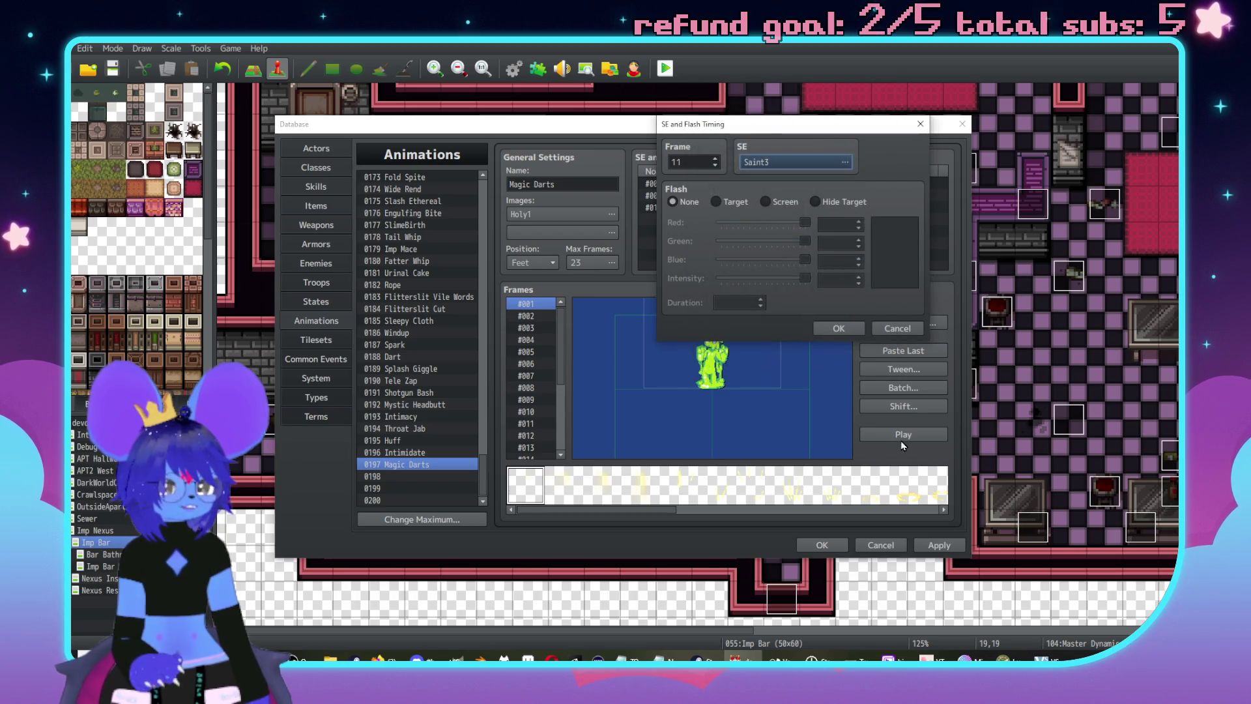
pyautogui.click(839, 328)
# - Preview Magic Darts, then browse second-image options, previewing Holy2
pyautogui.click(936, 433)
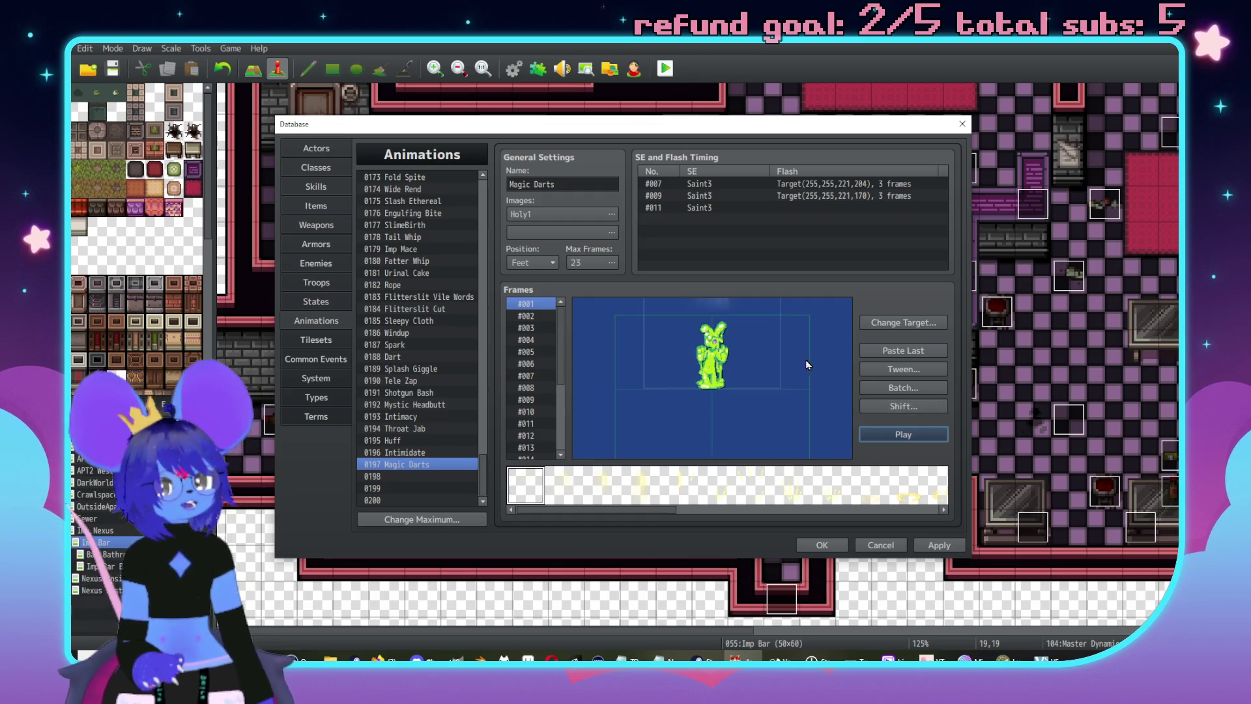
pyautogui.click(549, 226)
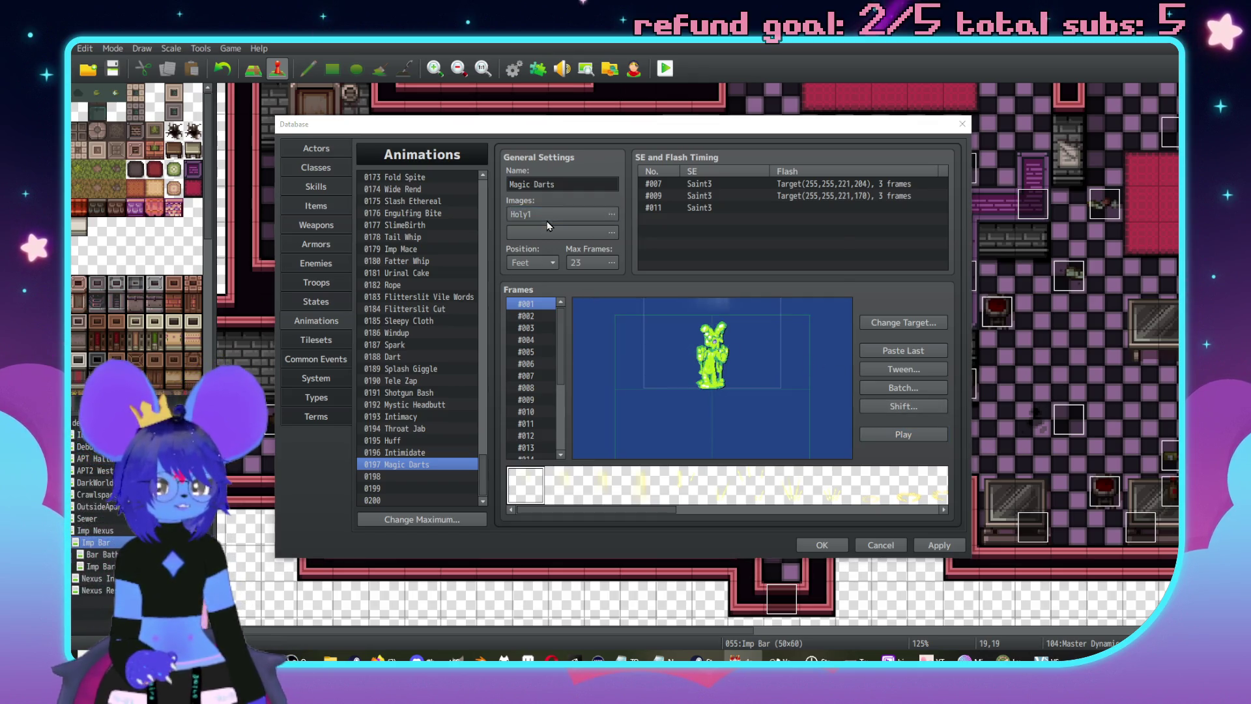
pyautogui.click(455, 348)
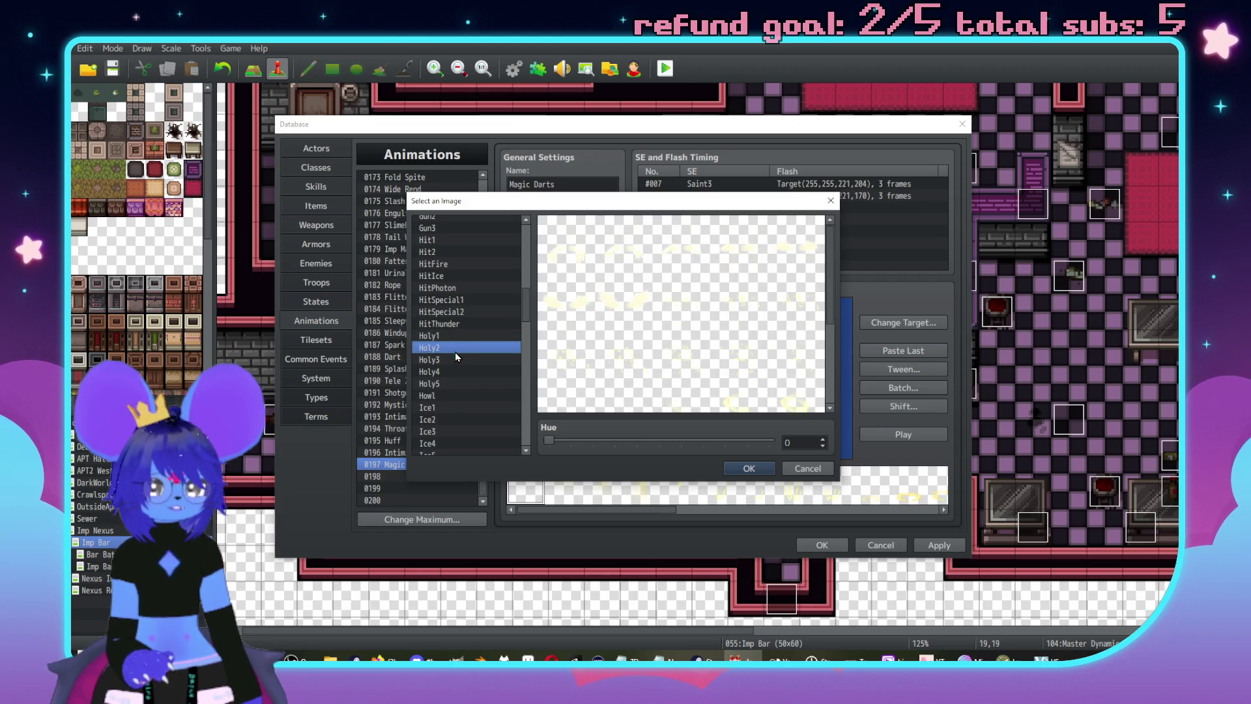
pyautogui.click(456, 359)
pyautogui.click(453, 372)
pyautogui.press('Up')
pyautogui.press('Up')
pyautogui.press('Up')
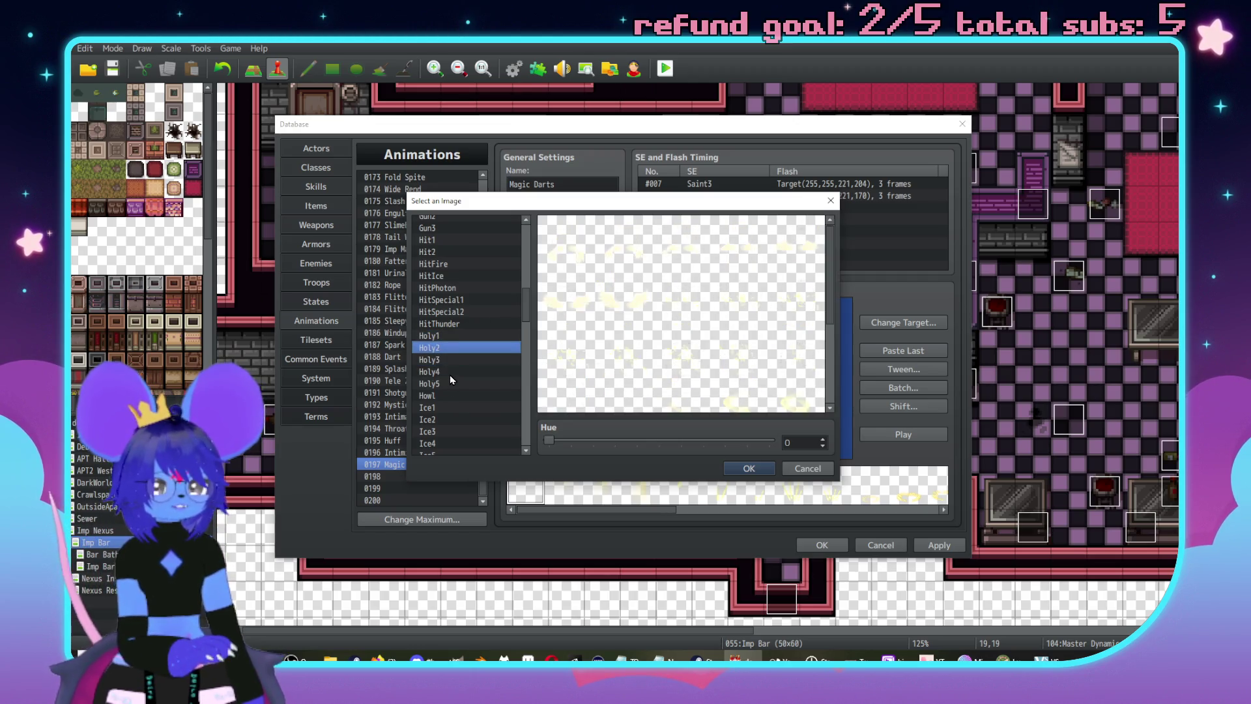
pyautogui.press('Up')
pyautogui.press('Up')
pyautogui.press('Up')
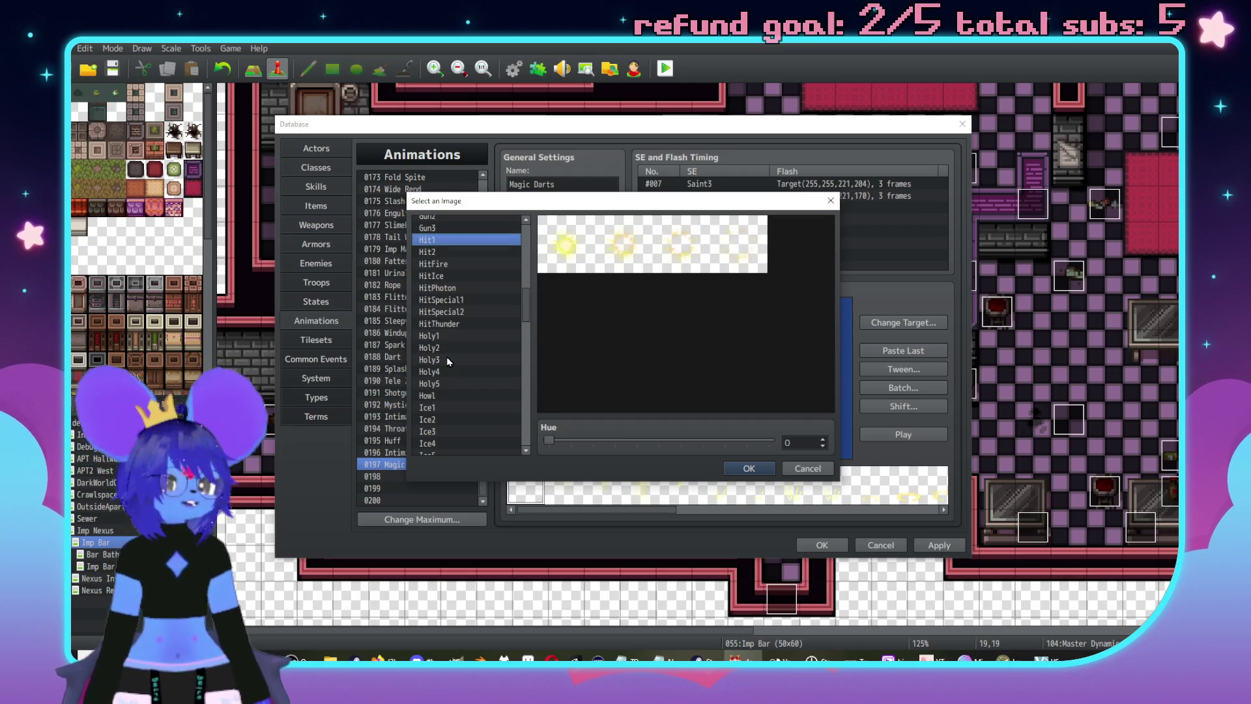
pyautogui.press('Up')
pyautogui.press('Up')
pyautogui.press('Up')
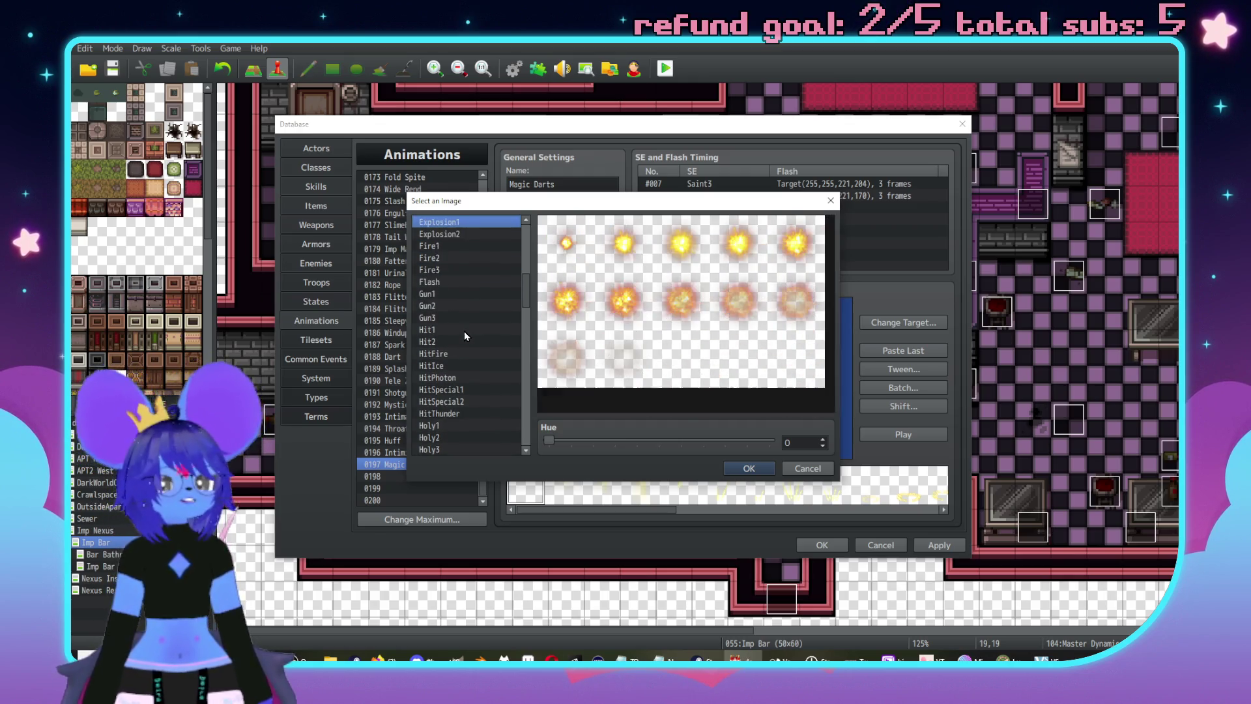
pyautogui.press('Up')
pyautogui.press('Up')
pyautogui.press('Up')
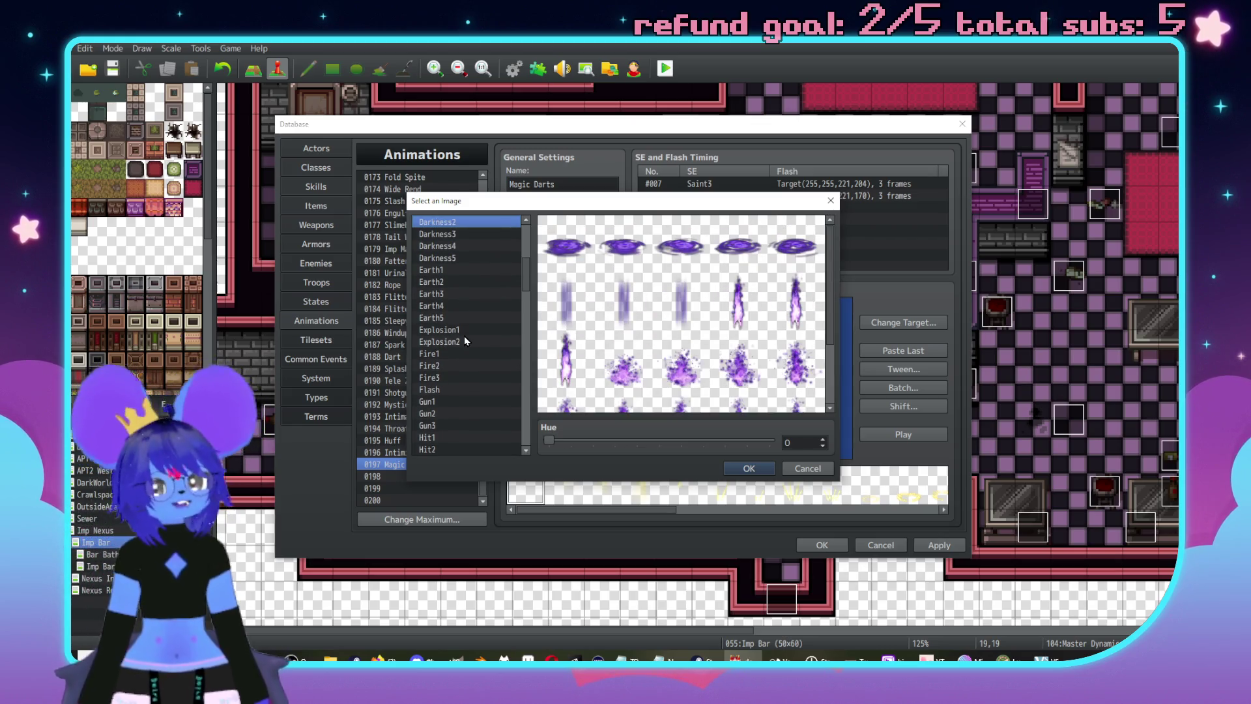
pyautogui.scroll(-1, 619, 344)
pyautogui.scroll(1, 665, 293)
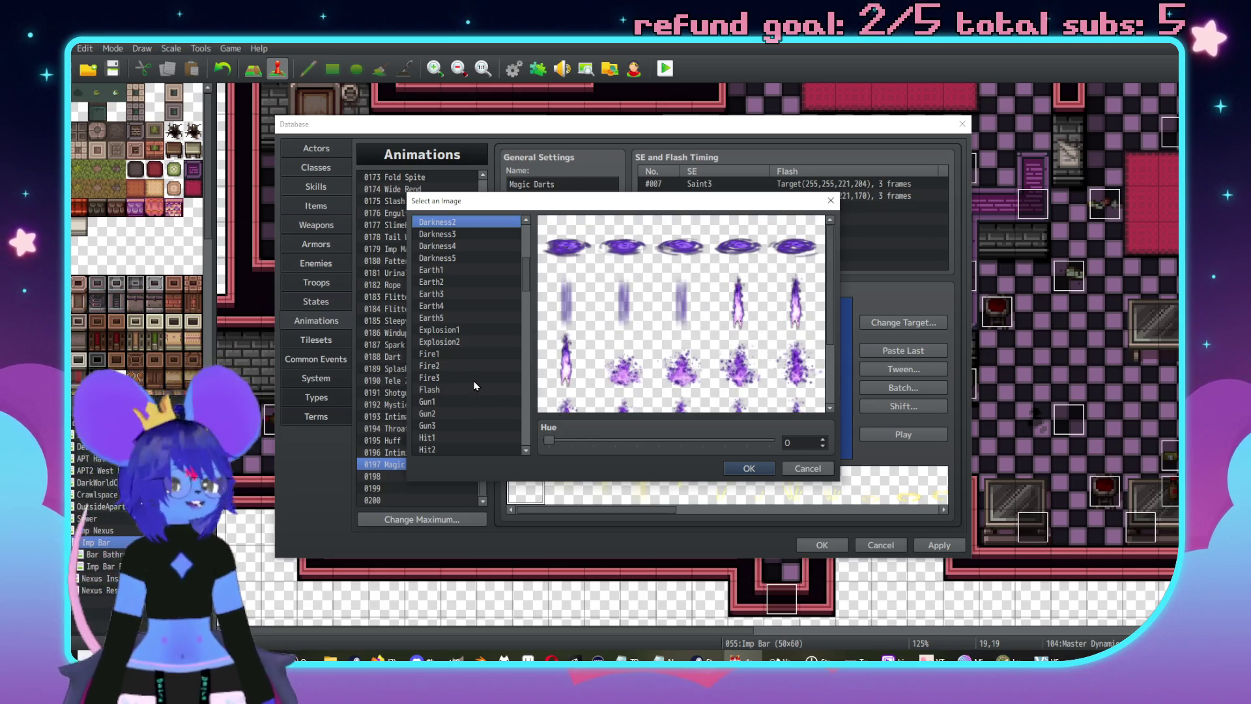
pyautogui.press('Up')
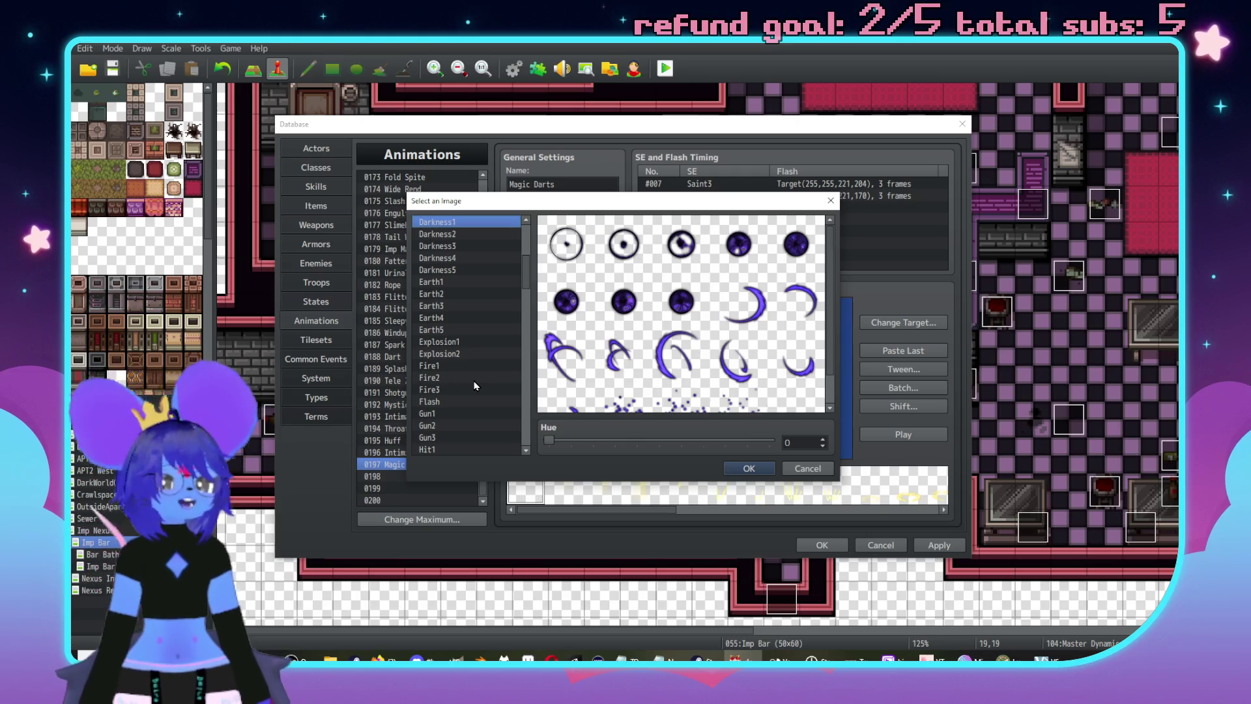
pyautogui.scroll(-1, 678, 342)
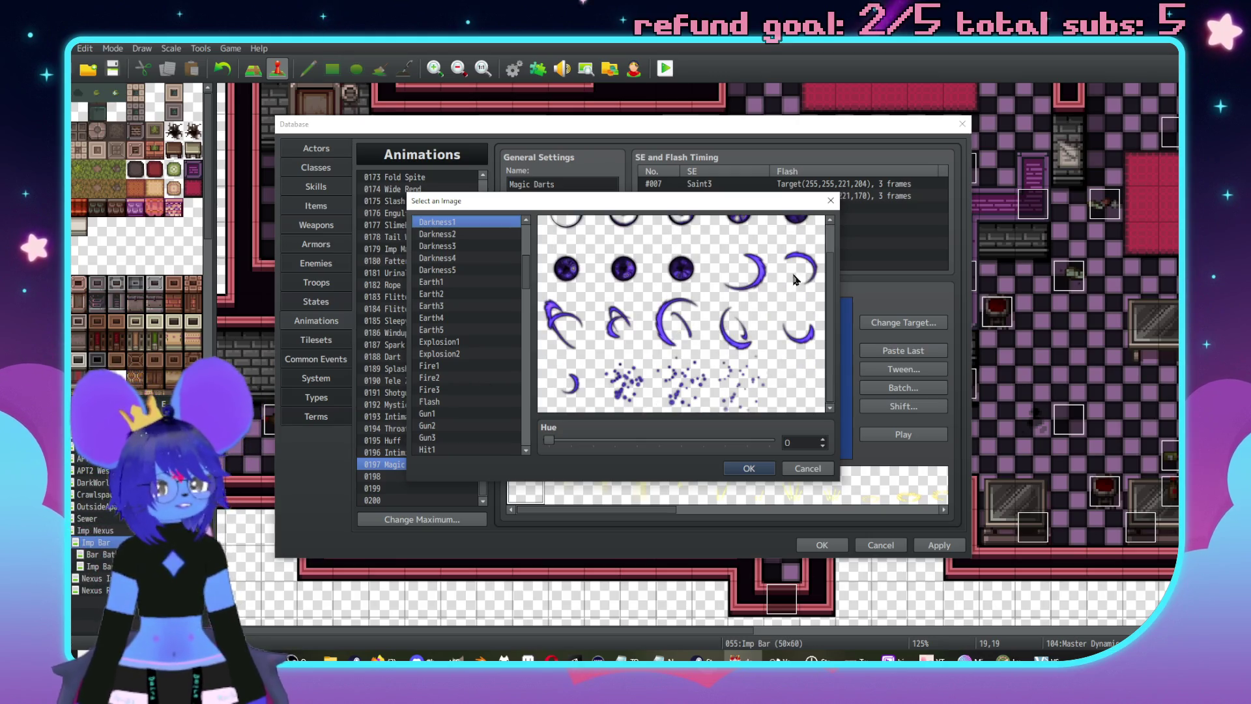
pyautogui.press('Up')
pyautogui.press('Up')
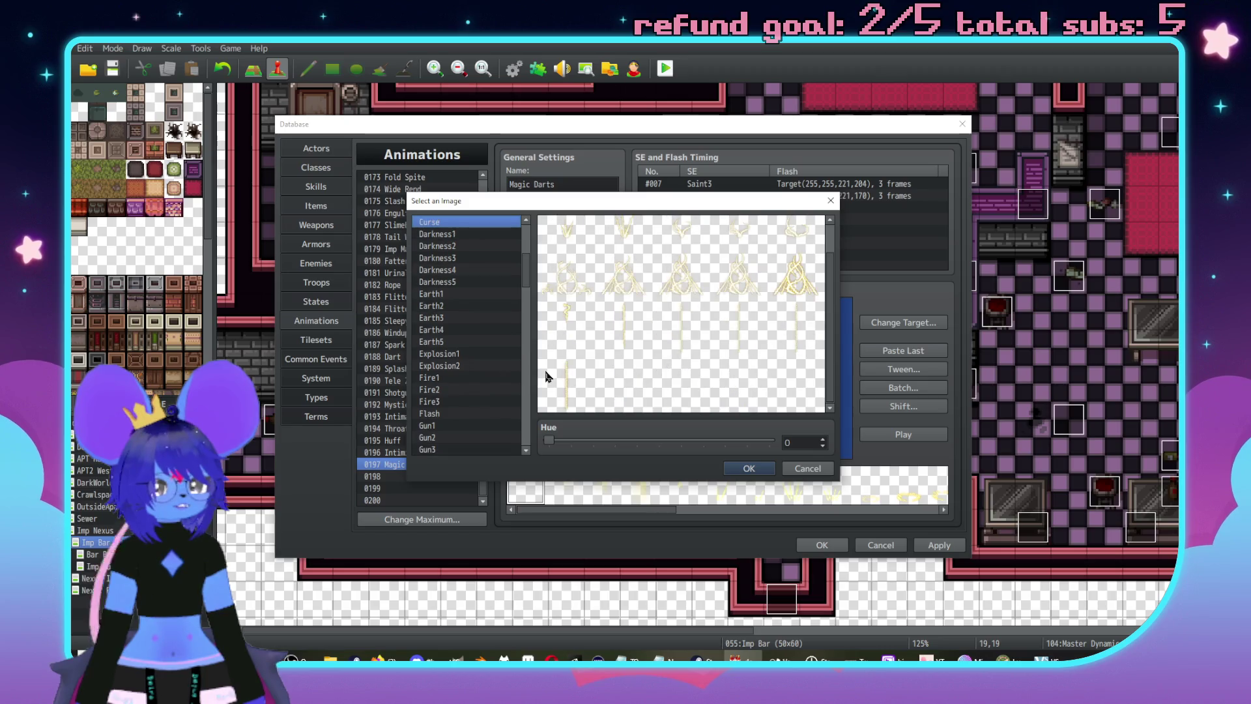
pyautogui.press('Up')
pyautogui.press('Down')
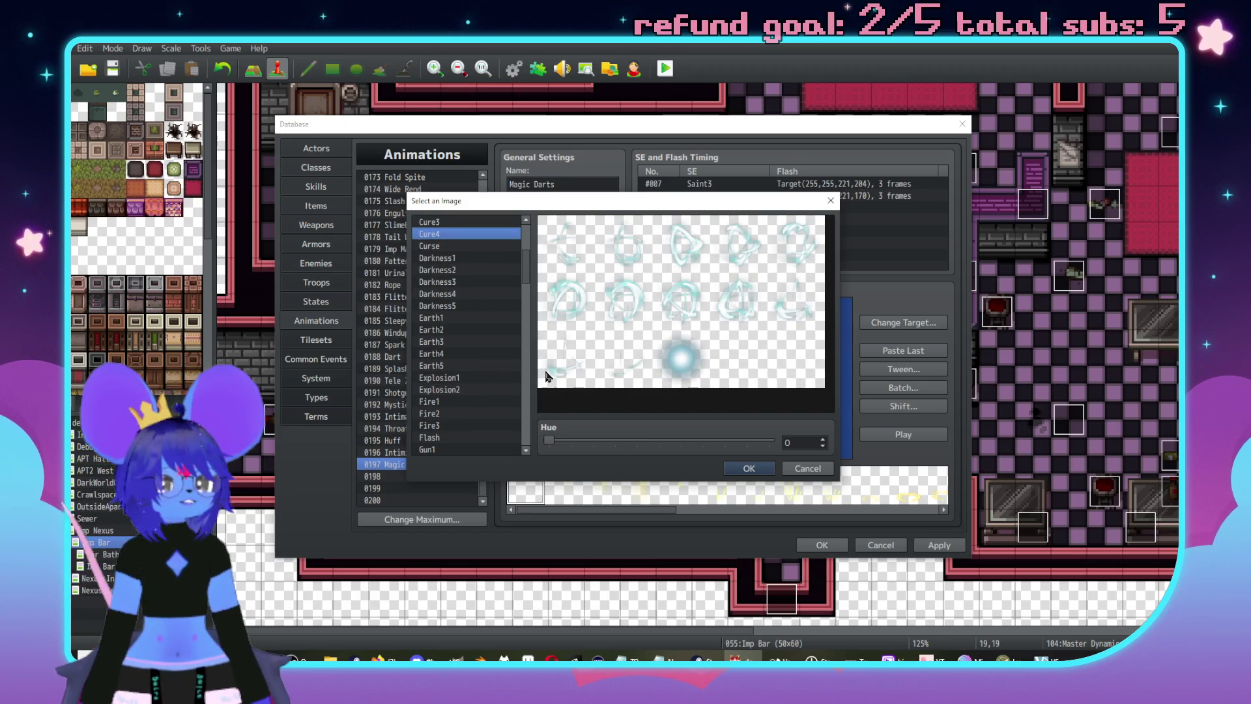
pyautogui.press('Up')
pyautogui.press('Up')
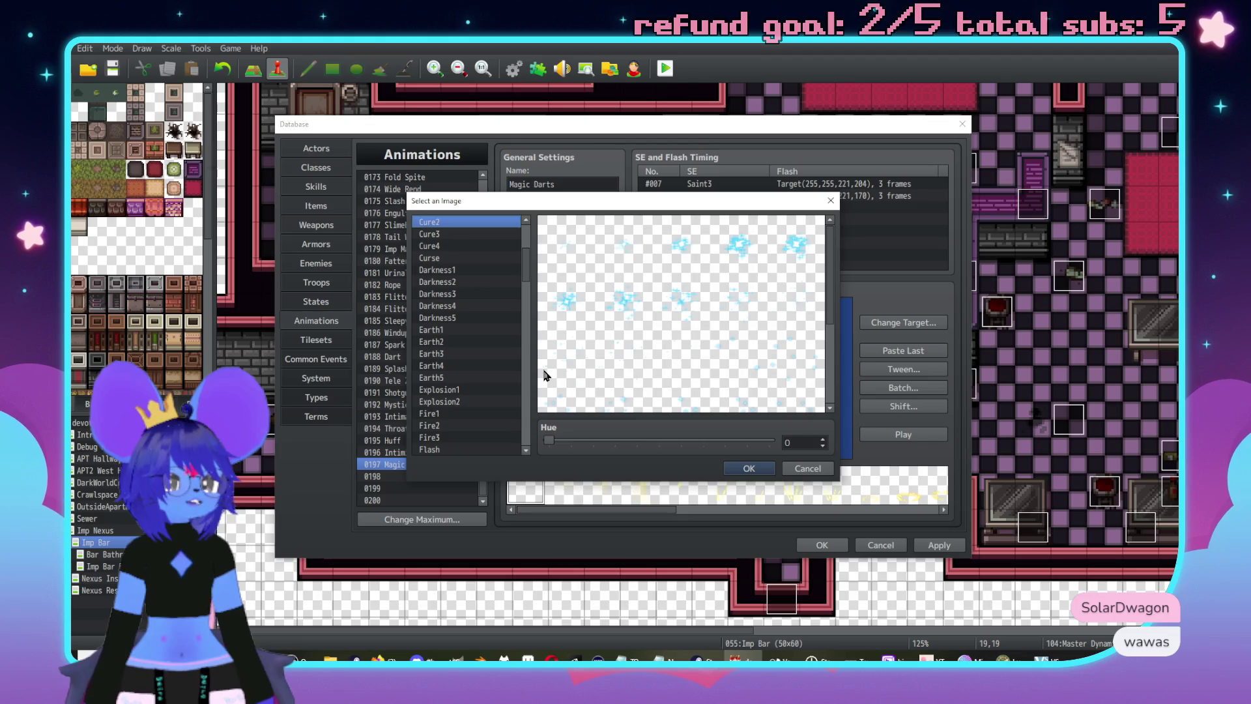
pyautogui.press('Up')
pyautogui.press('Up')
pyautogui.press('Up')
pyautogui.press('Up')
pyautogui.press('Up')
pyautogui.press('Up')
pyautogui.press('Up')
pyautogui.press('Up')
pyautogui.press('Up')
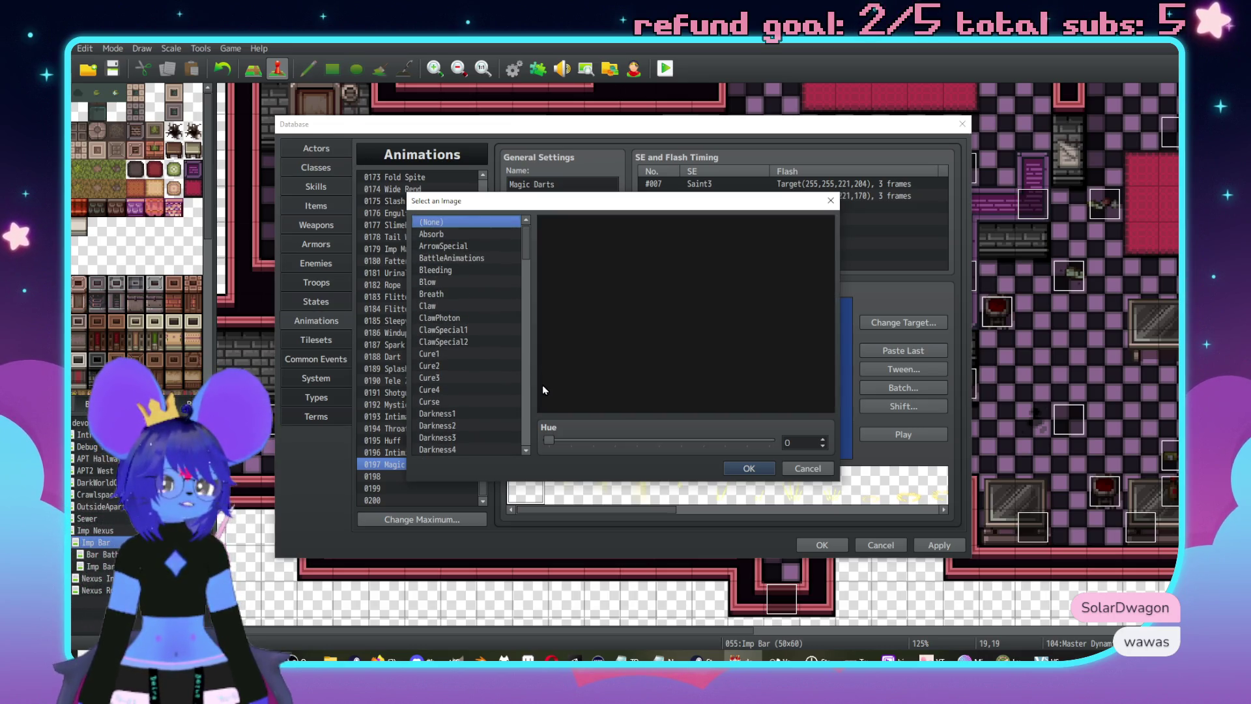
pyautogui.press('Down')
pyautogui.press('Down')
pyautogui.press('Down')
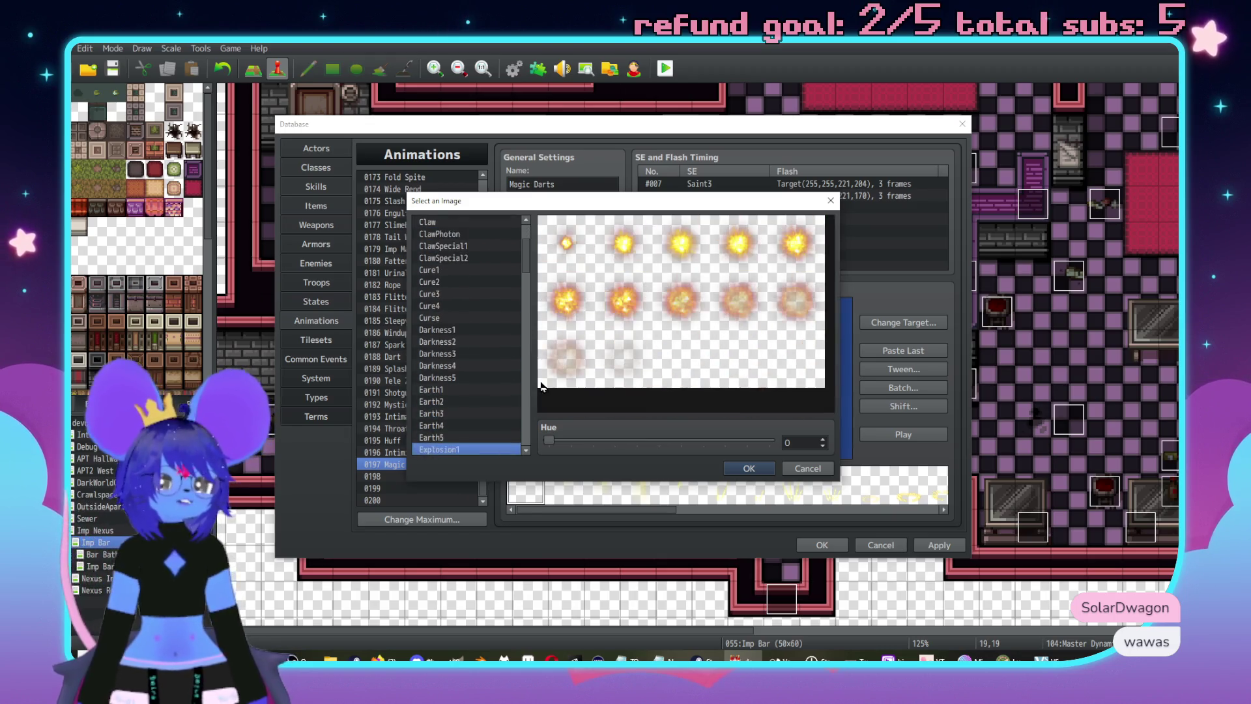
pyautogui.press('Down')
pyautogui.press('Down')
pyautogui.press('Down')
pyautogui.press('Down')
pyautogui.press('Down')
pyautogui.press('Down')
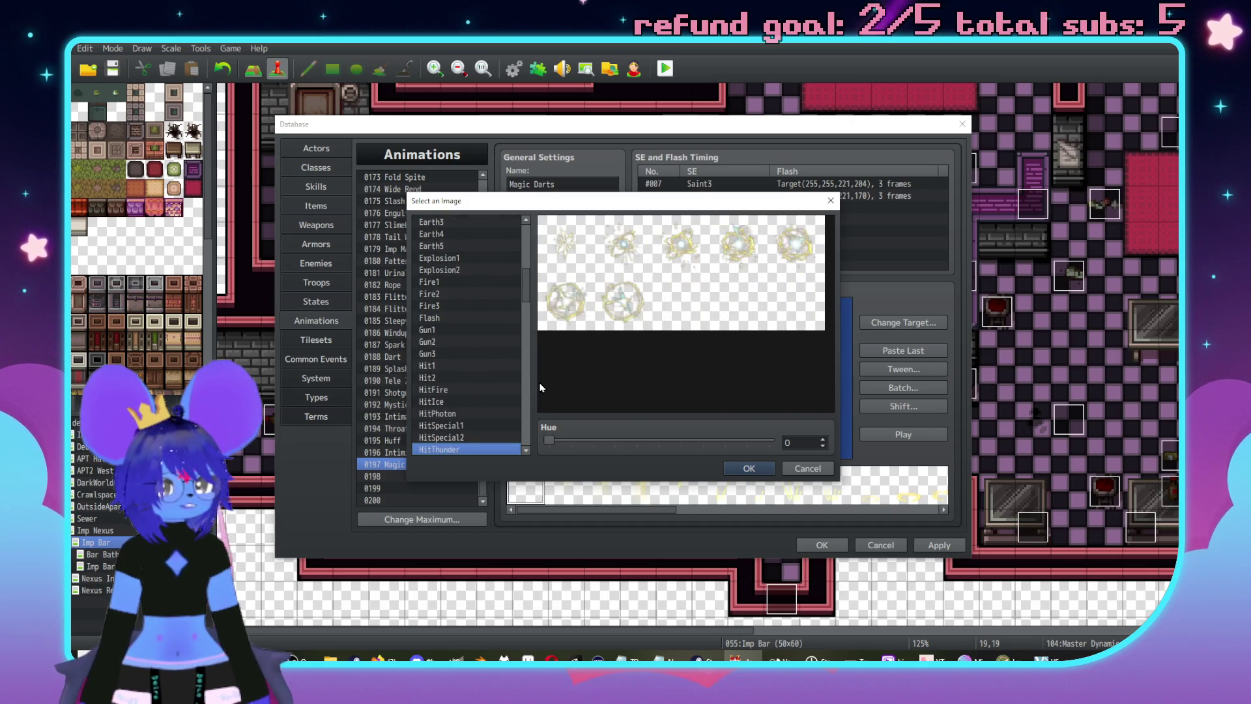
pyautogui.press('Down')
pyautogui.press('Down')
pyautogui.press('Down')
pyautogui.press('Down')
pyautogui.press('Down')
pyautogui.press('Down')
pyautogui.press('Down')
pyautogui.press('Down')
pyautogui.press('Down')
pyautogui.press('Down')
pyautogui.press('Down')
pyautogui.press('Down')
pyautogui.press('Down')
pyautogui.press('Down')
pyautogui.press('Down')
pyautogui.press('Down')
pyautogui.press('Down')
pyautogui.press('Down')
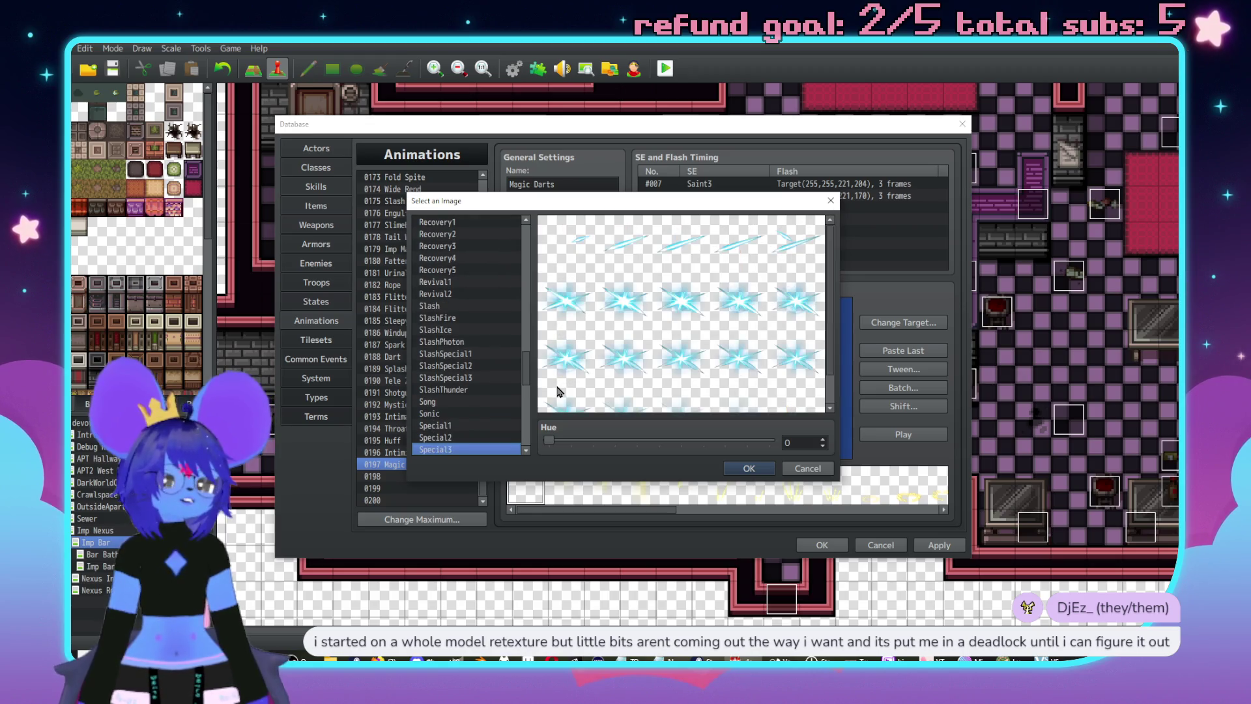
pyautogui.press('Down')
pyautogui.press('Down')
pyautogui.press('Down')
pyautogui.press('Up')
pyautogui.press('Up')
pyautogui.press('Up')
pyautogui.press('Up')
pyautogui.press('Up')
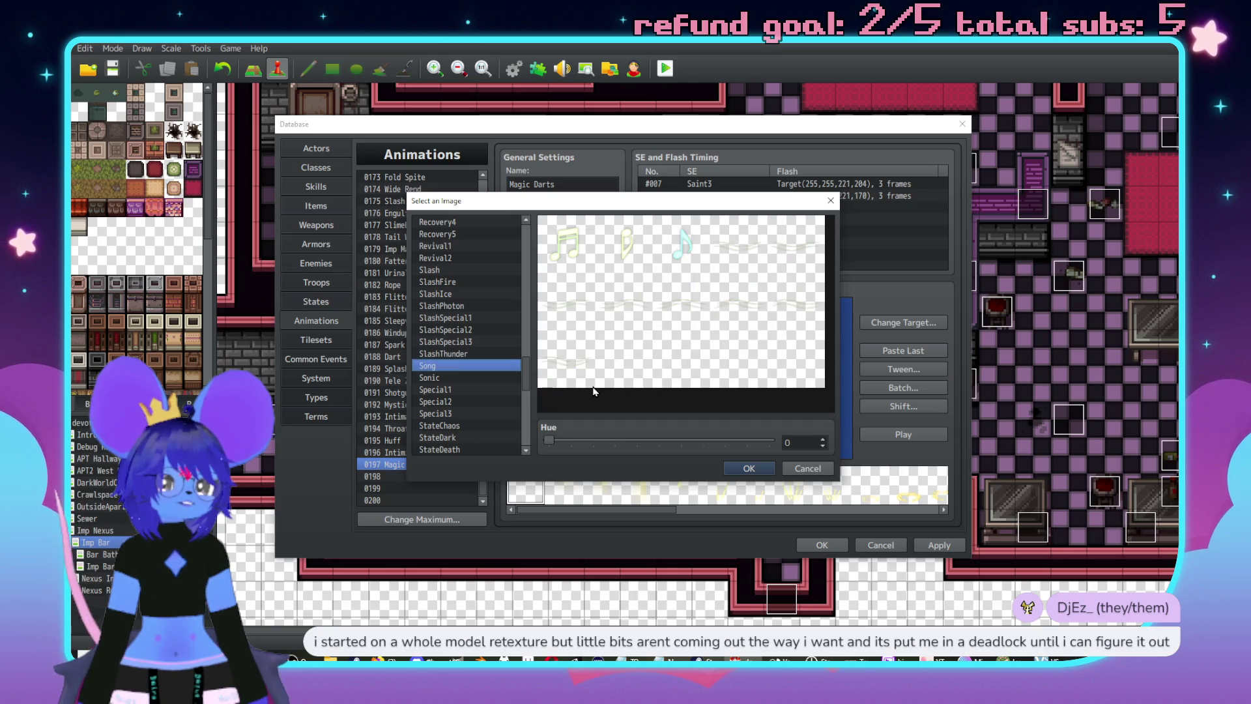
pyautogui.press('Up')
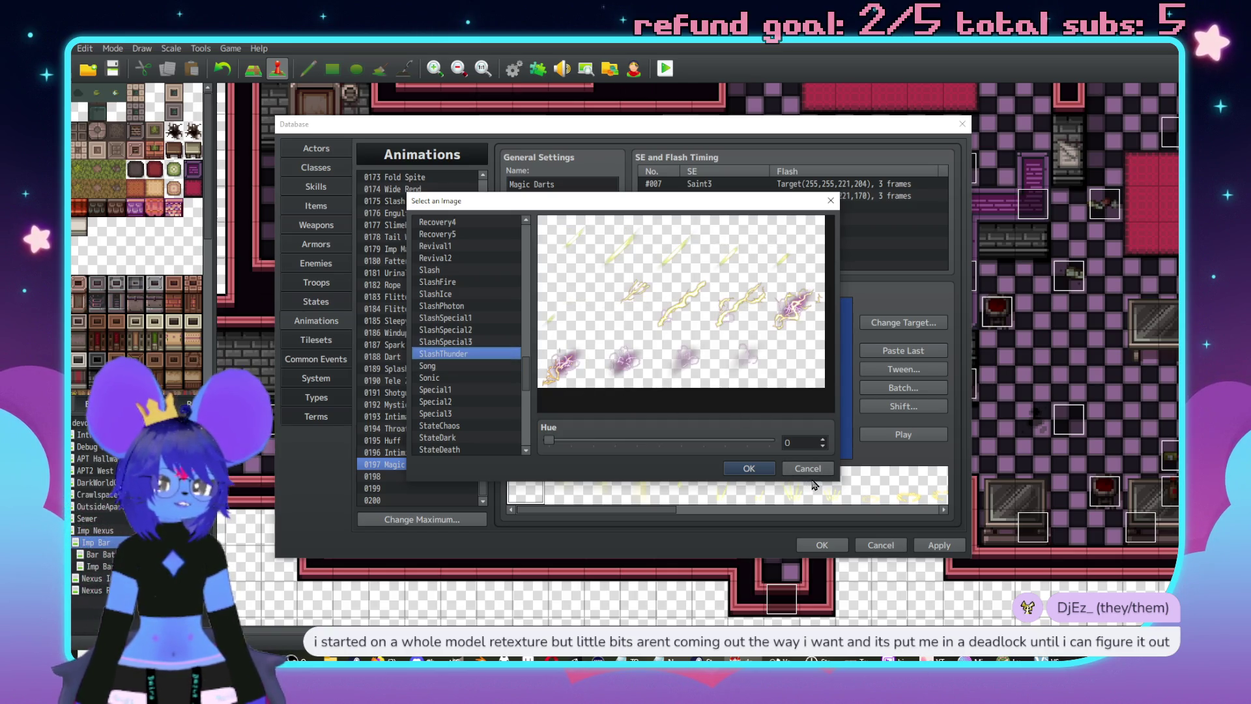
pyautogui.click(816, 468)
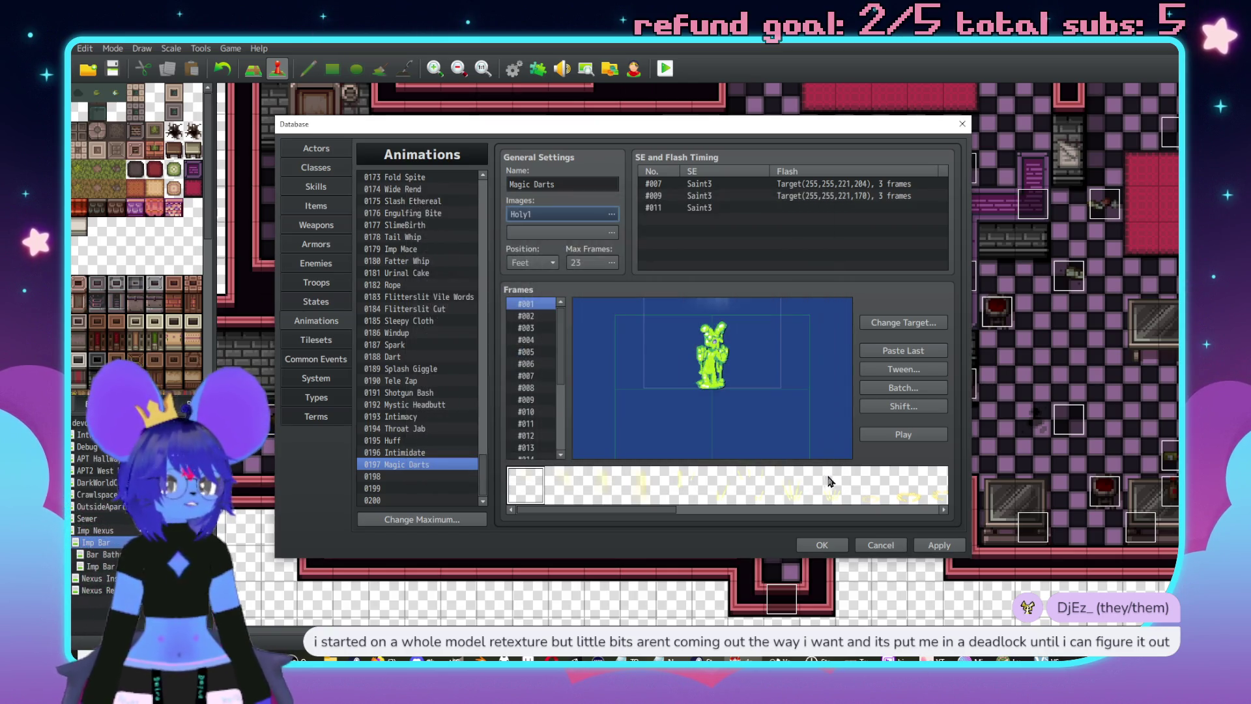
pyautogui.click(894, 440)
pyautogui.press('space')
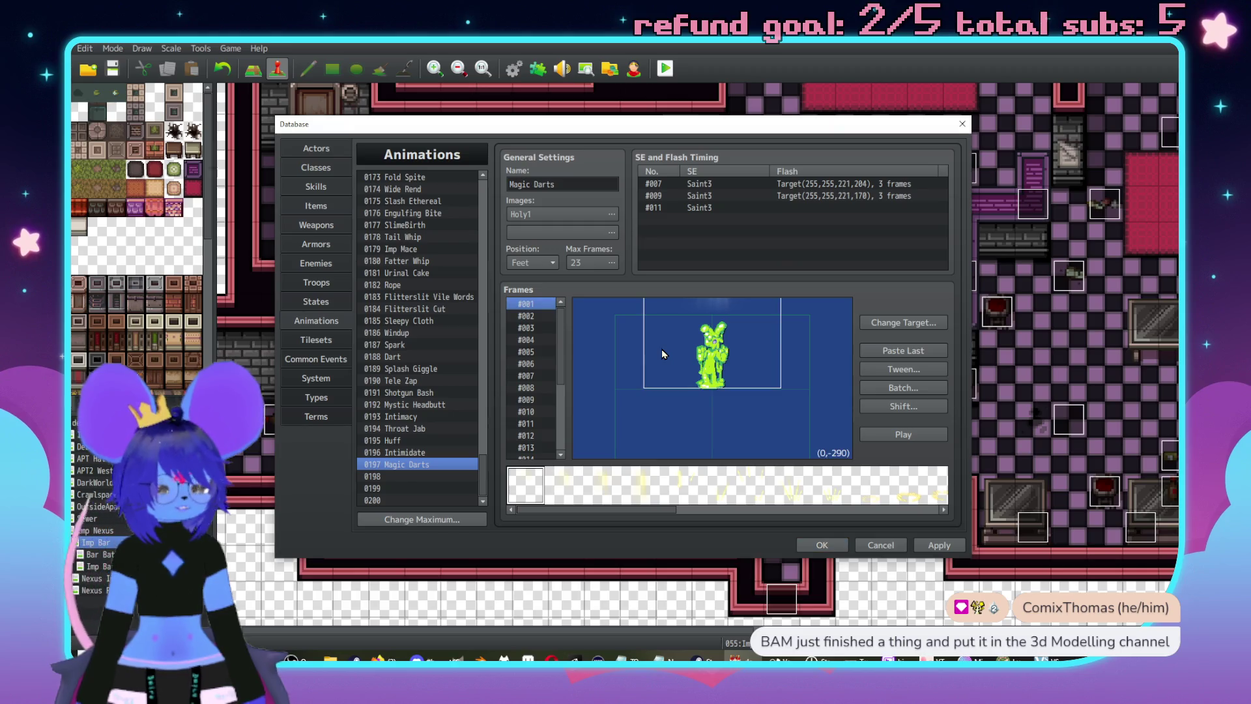
pyautogui.click(531, 317)
pyautogui.click(544, 330)
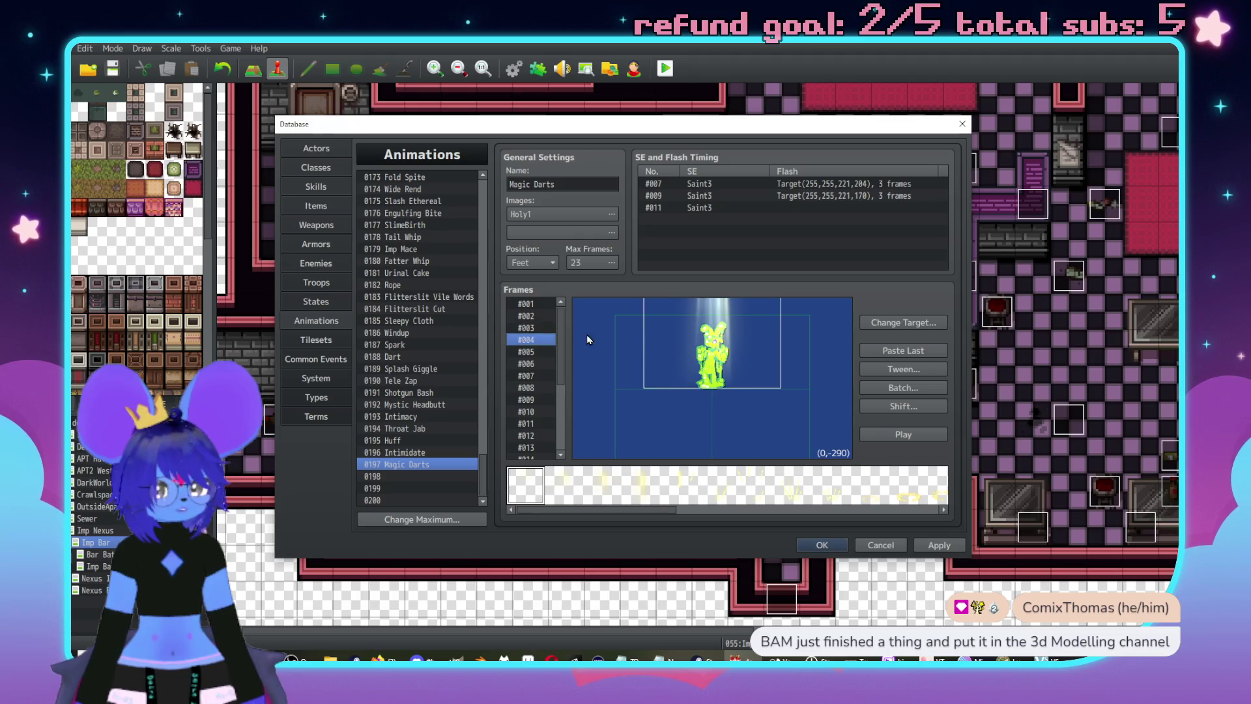
pyautogui.click(532, 352)
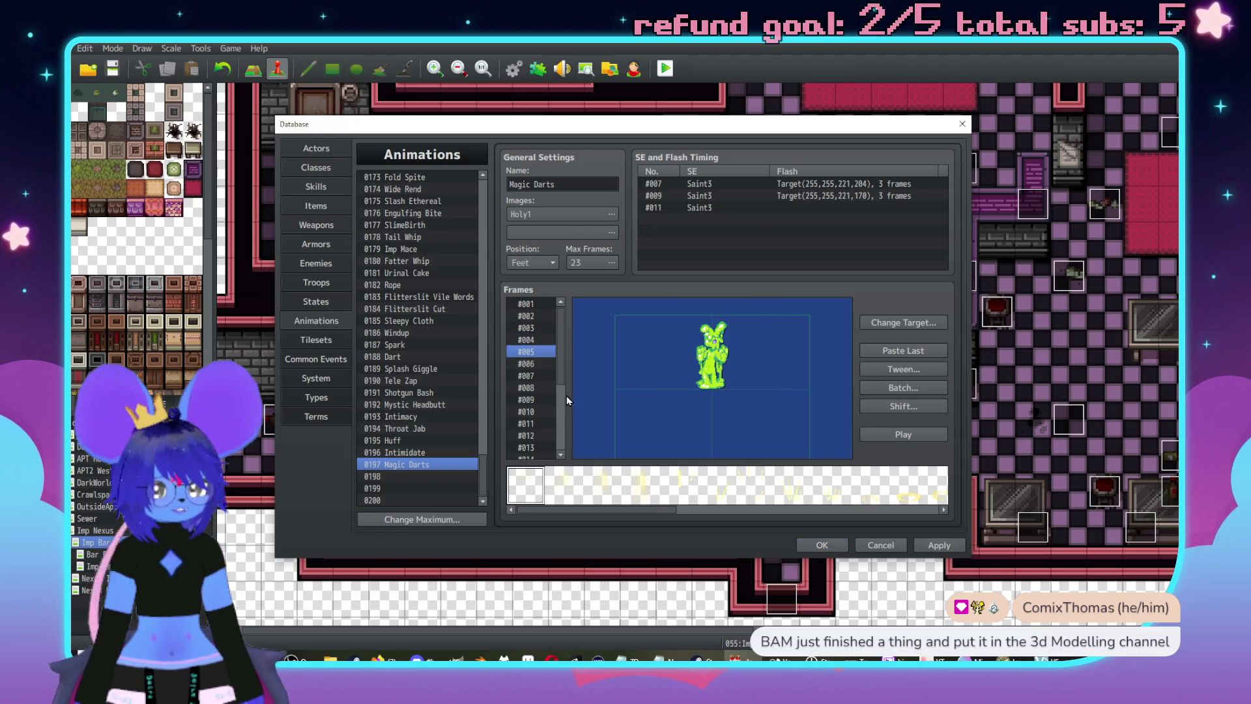
pyautogui.click(526, 363)
pyautogui.click(553, 376)
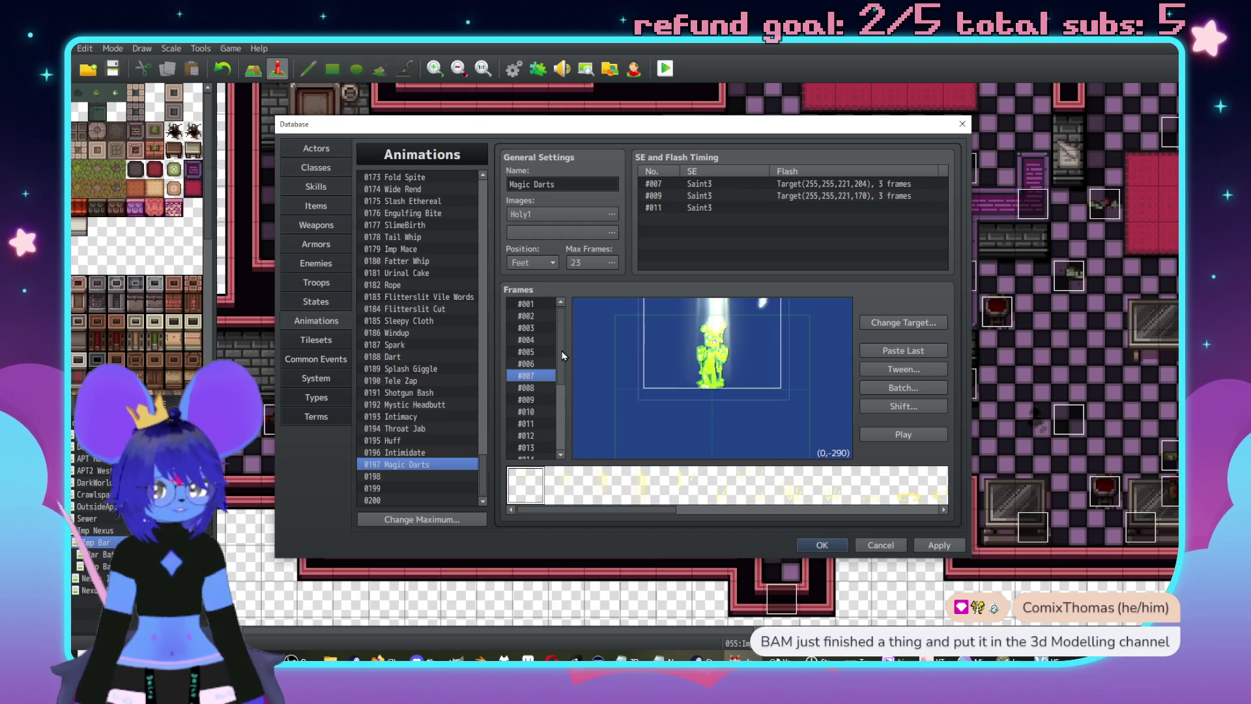
pyautogui.click(639, 361)
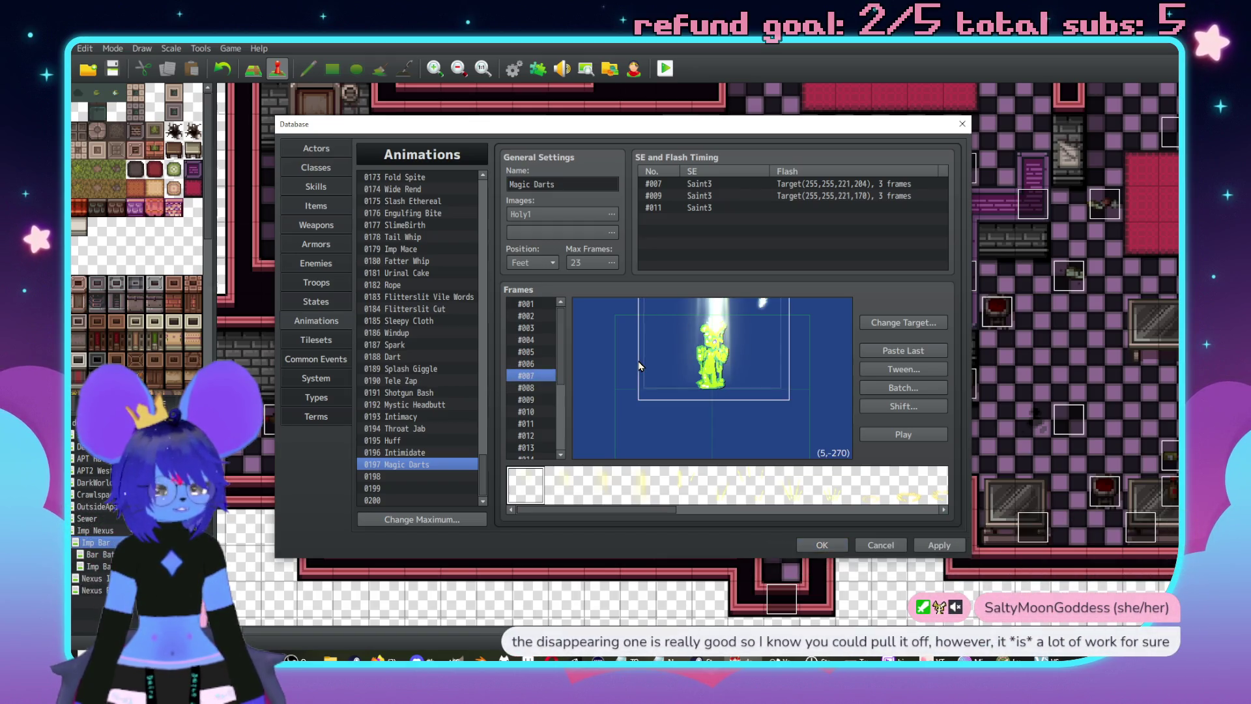
pyautogui.click(639, 382)
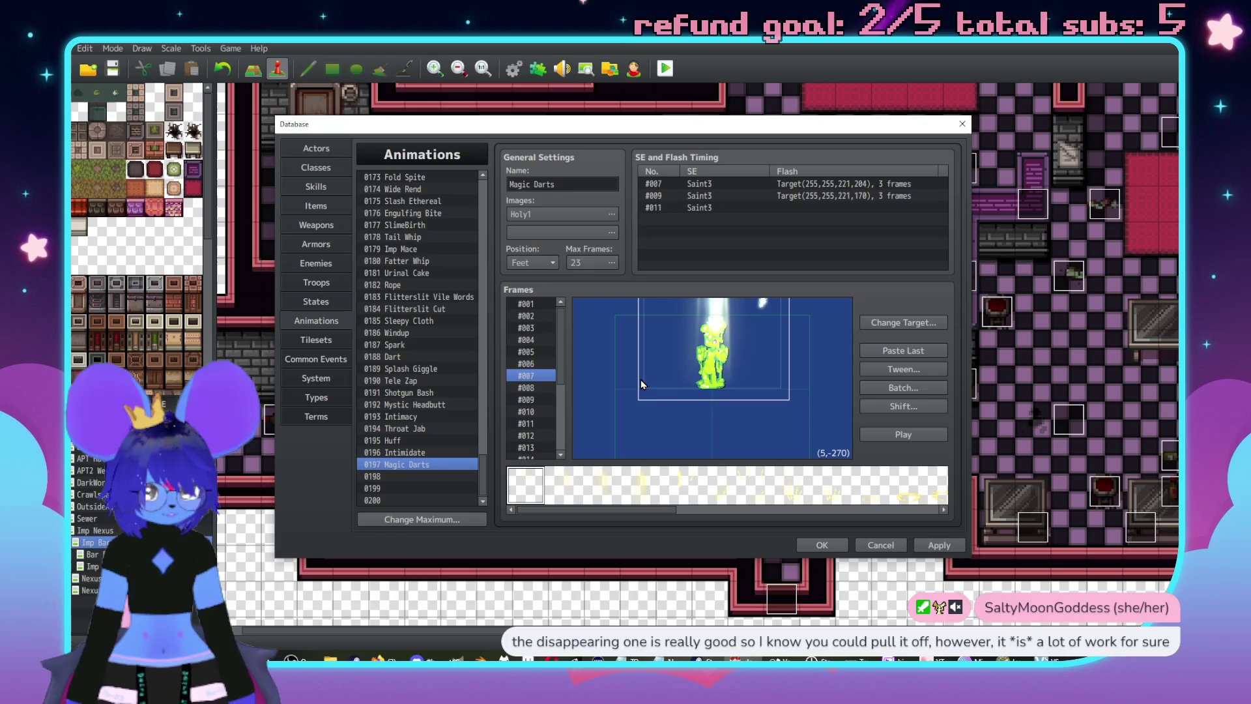
pyautogui.click(538, 388)
pyautogui.click(693, 317)
pyautogui.press('Delete')
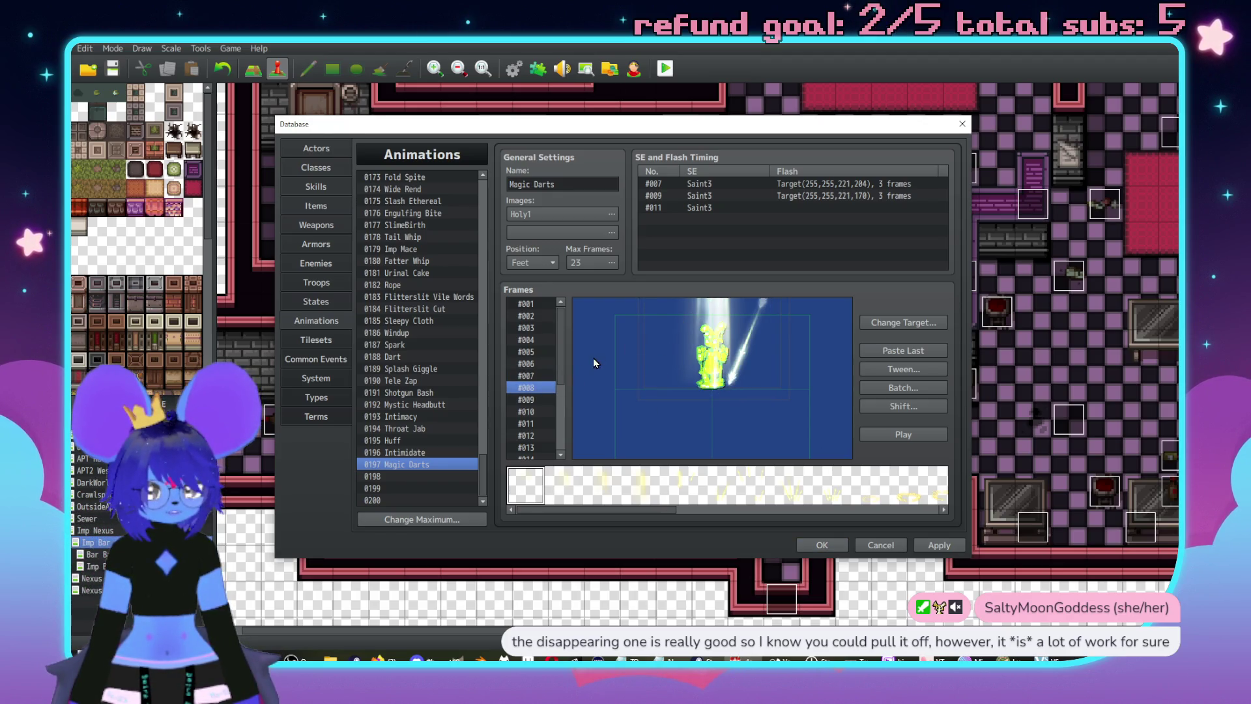
pyautogui.hotkey('ctrl', 'z')
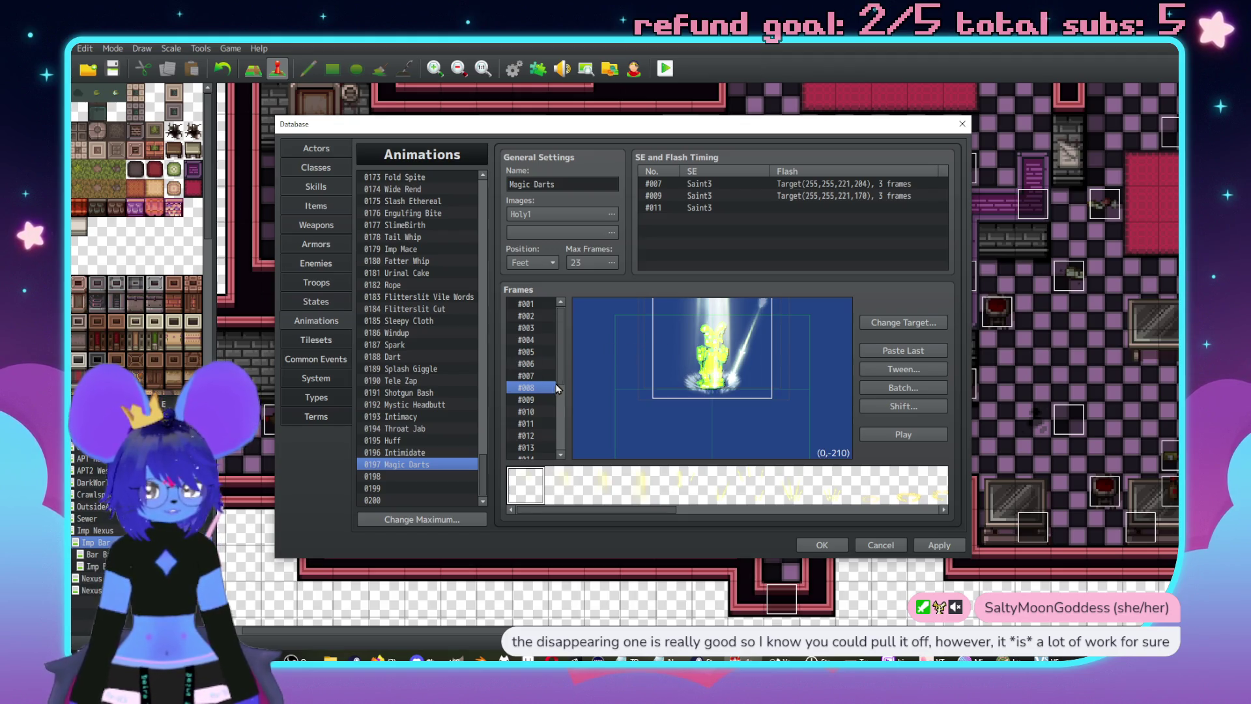
pyautogui.click(539, 376)
pyautogui.click(713, 318)
pyautogui.doubleClick(712, 318)
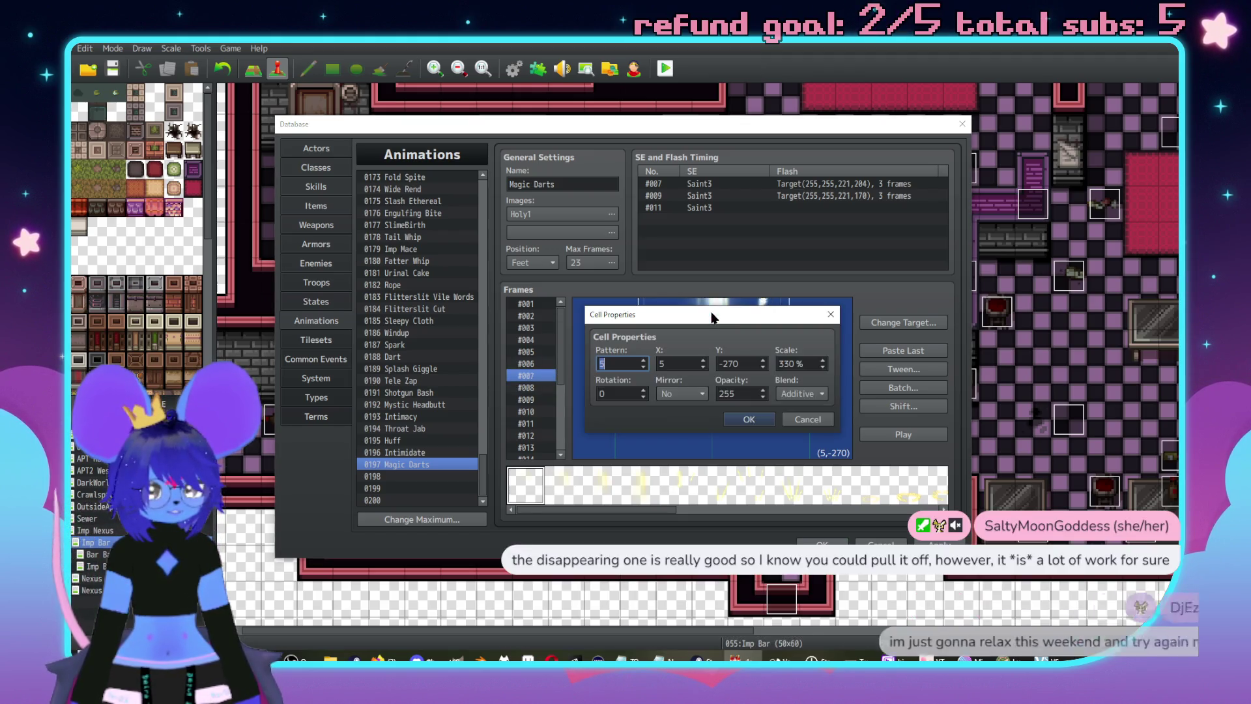
pyautogui.click(807, 423)
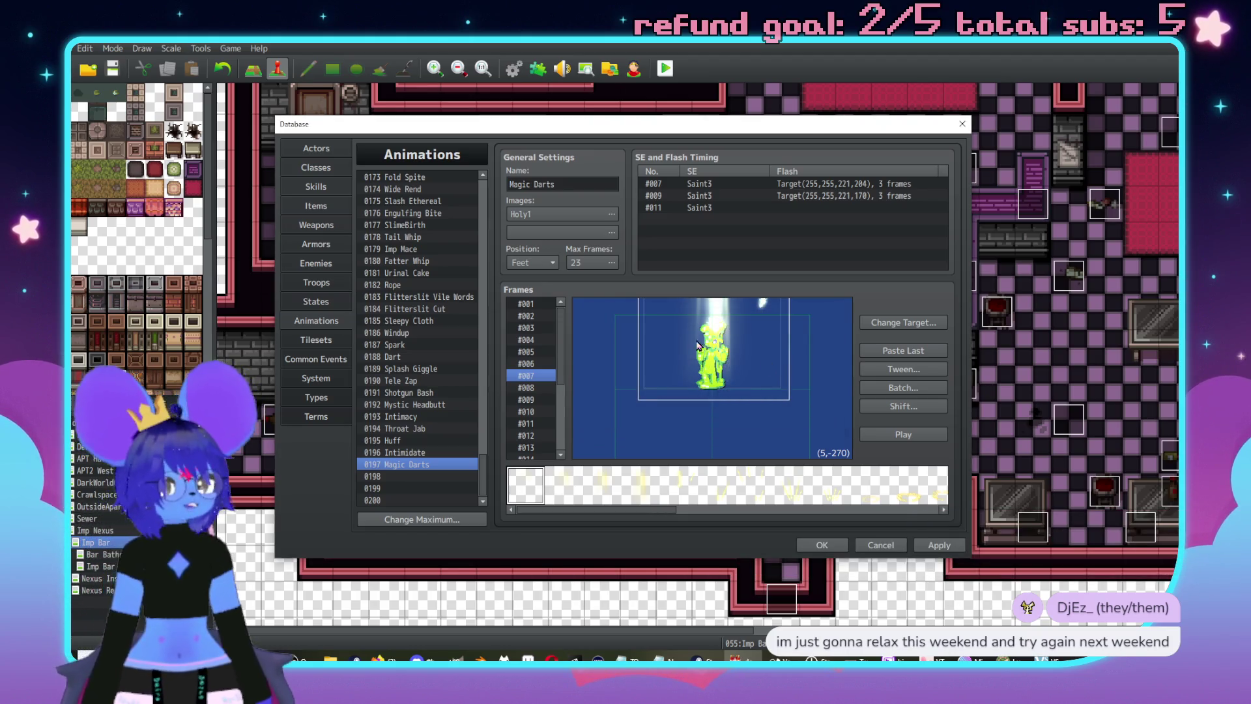
pyautogui.click(535, 387)
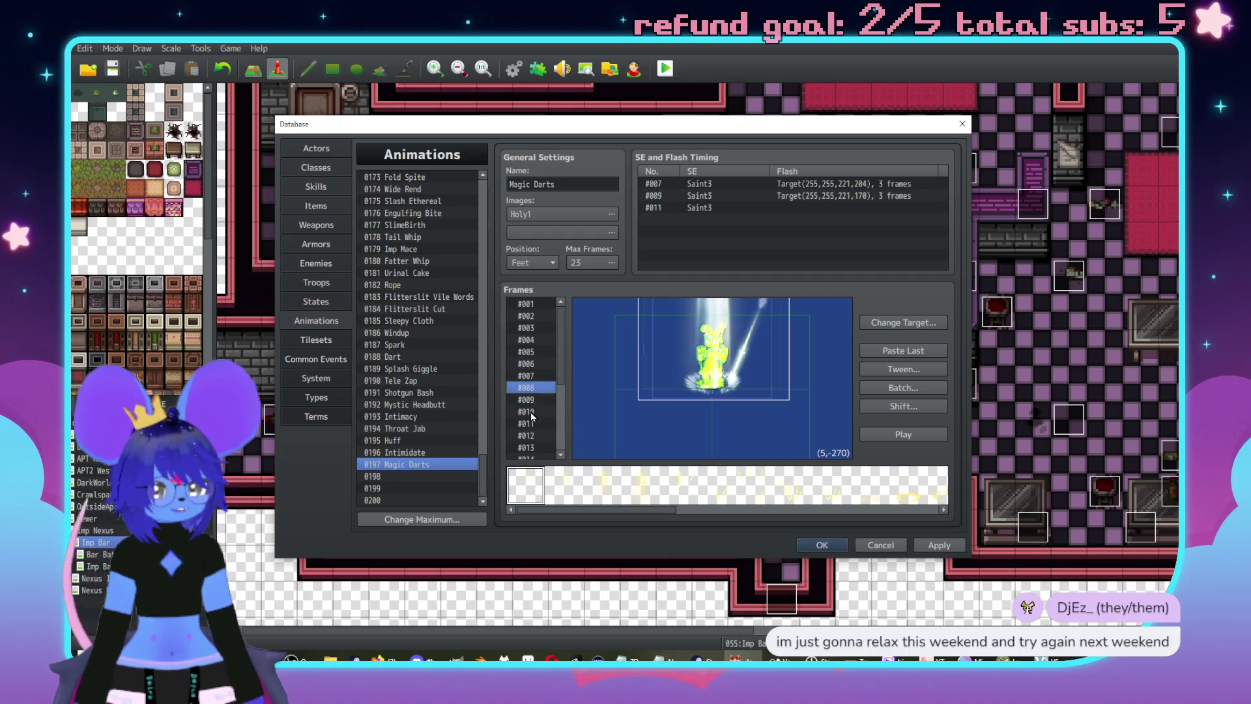
pyautogui.click(527, 412)
pyautogui.click(713, 310)
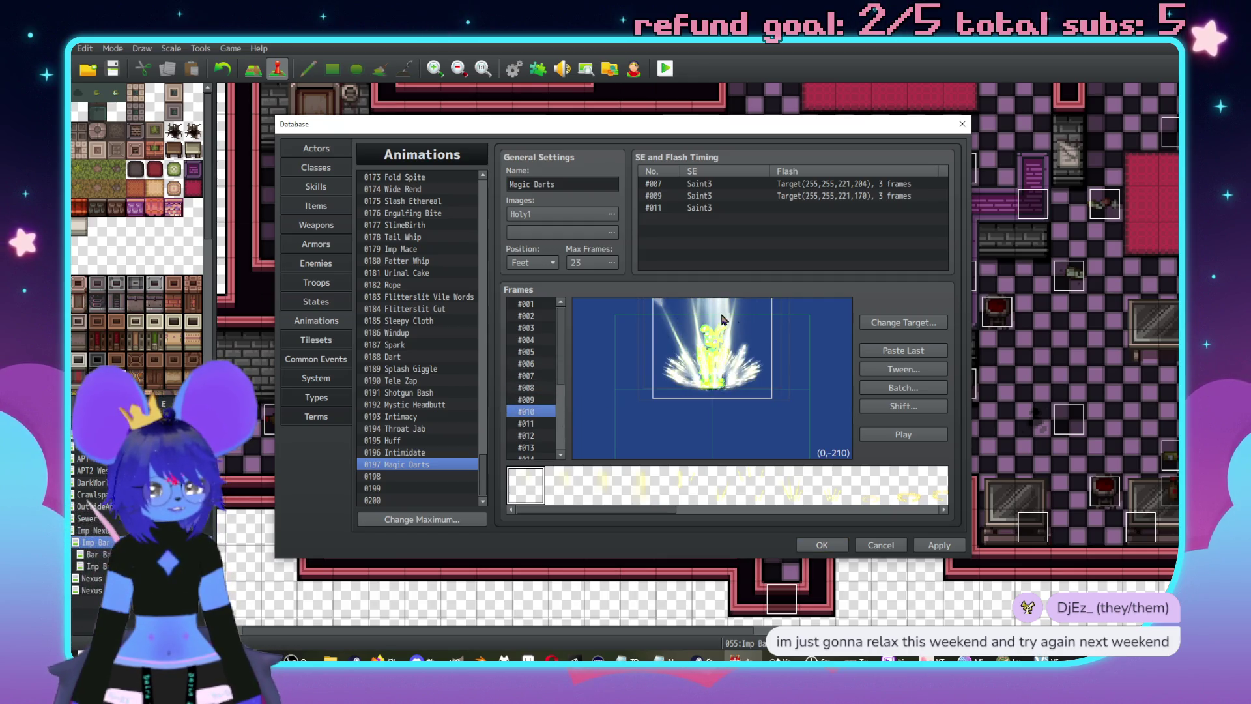
pyautogui.click(513, 424)
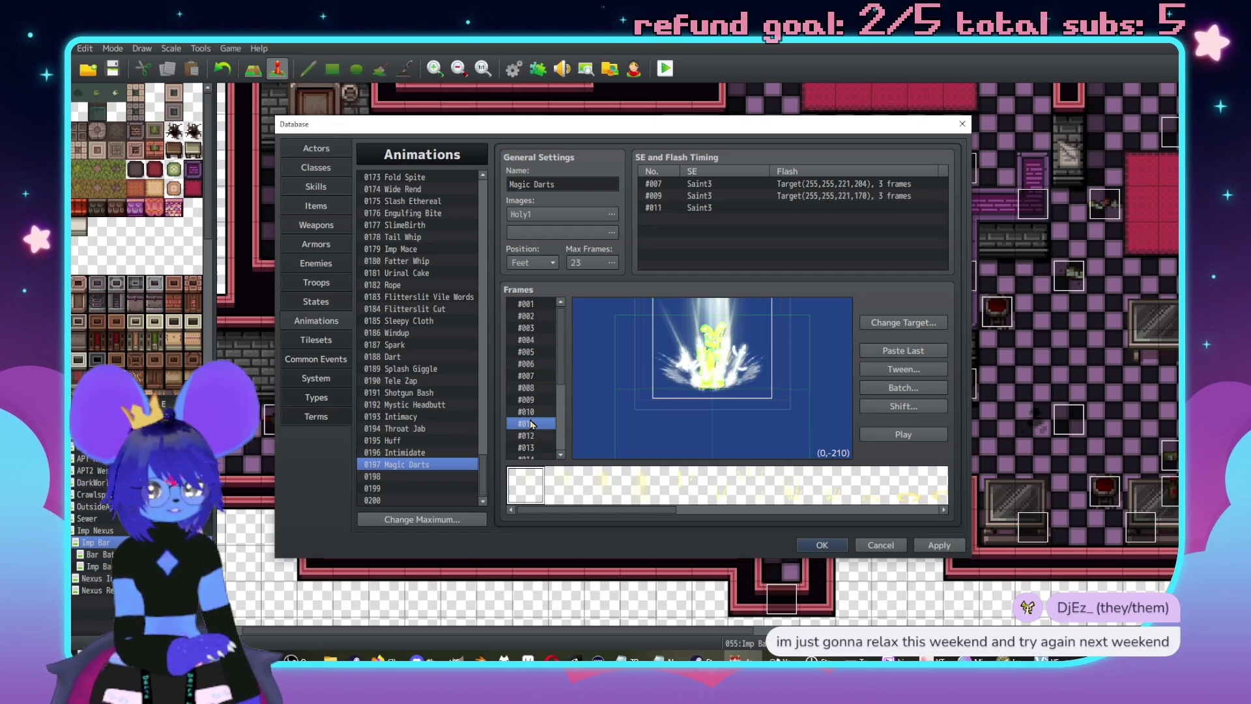
pyautogui.scroll(-3, 515, 417)
pyautogui.click(515, 416)
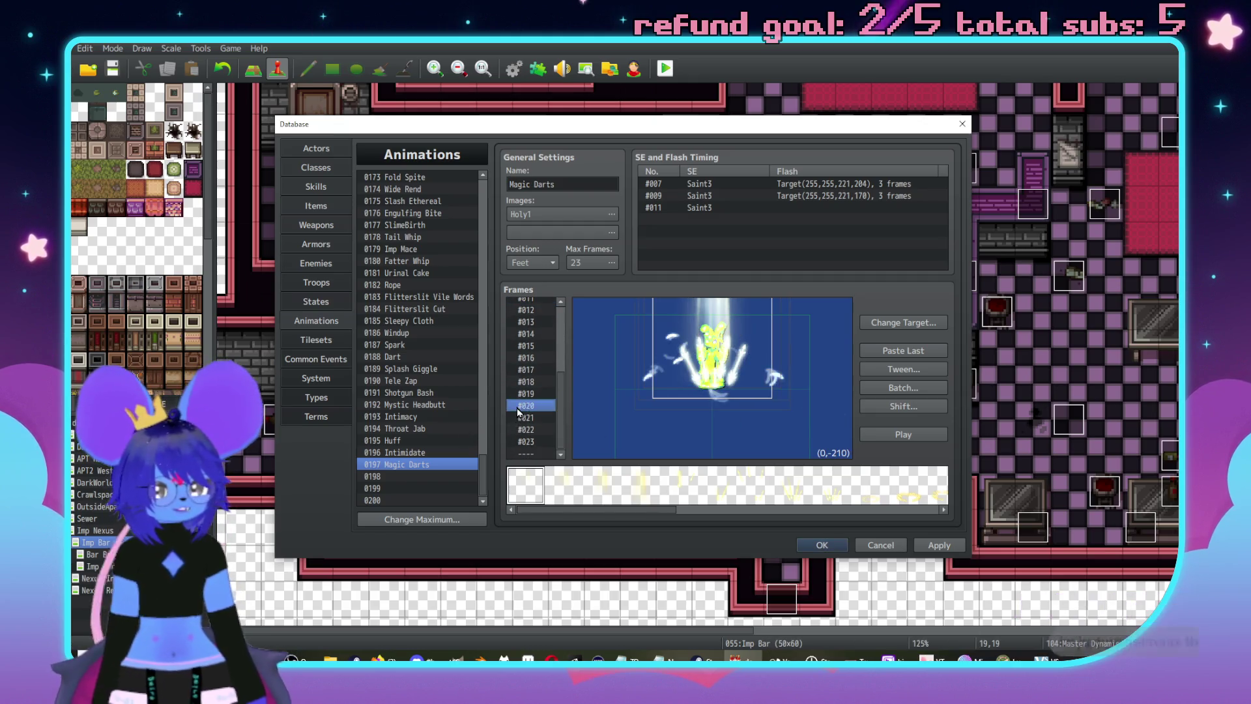
pyautogui.press('Up')
pyautogui.press('Up')
pyautogui.press('Up')
pyautogui.press('Up')
pyautogui.press('Up')
pyautogui.press('Up')
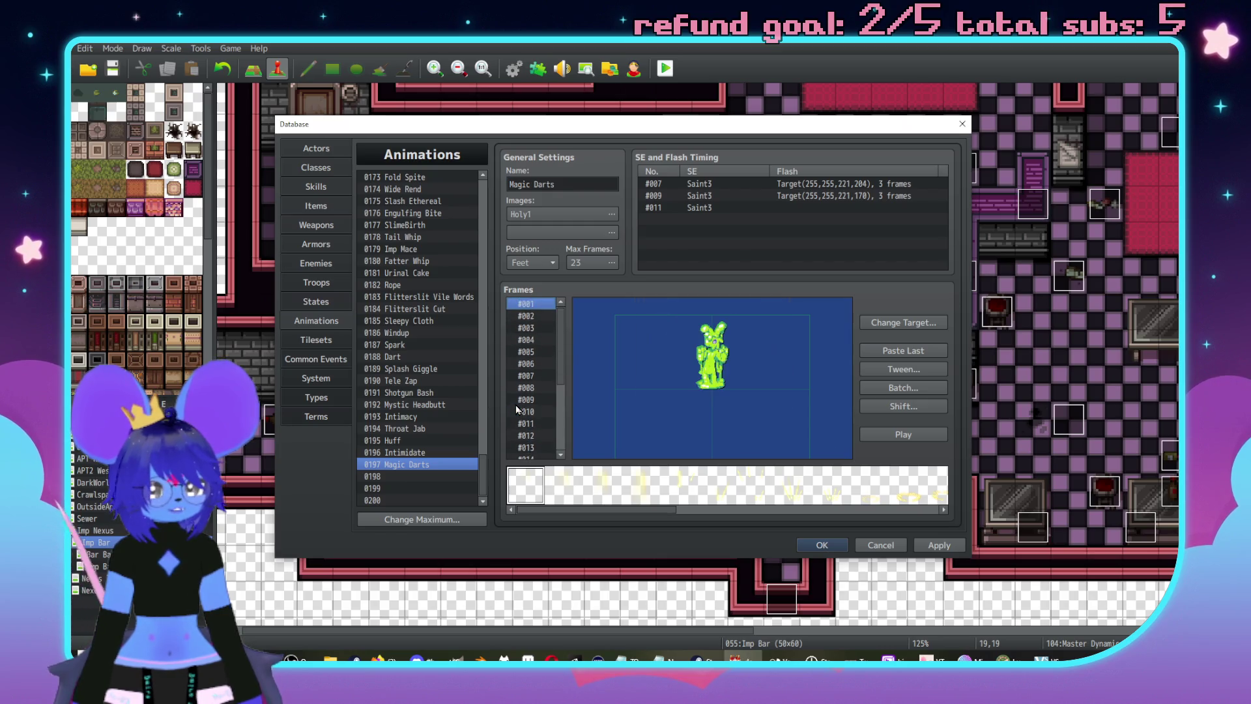
pyautogui.press('Down')
pyautogui.press('Down')
pyautogui.press('Down')
pyautogui.press('Down')
pyautogui.press('Down')
pyautogui.press('Down')
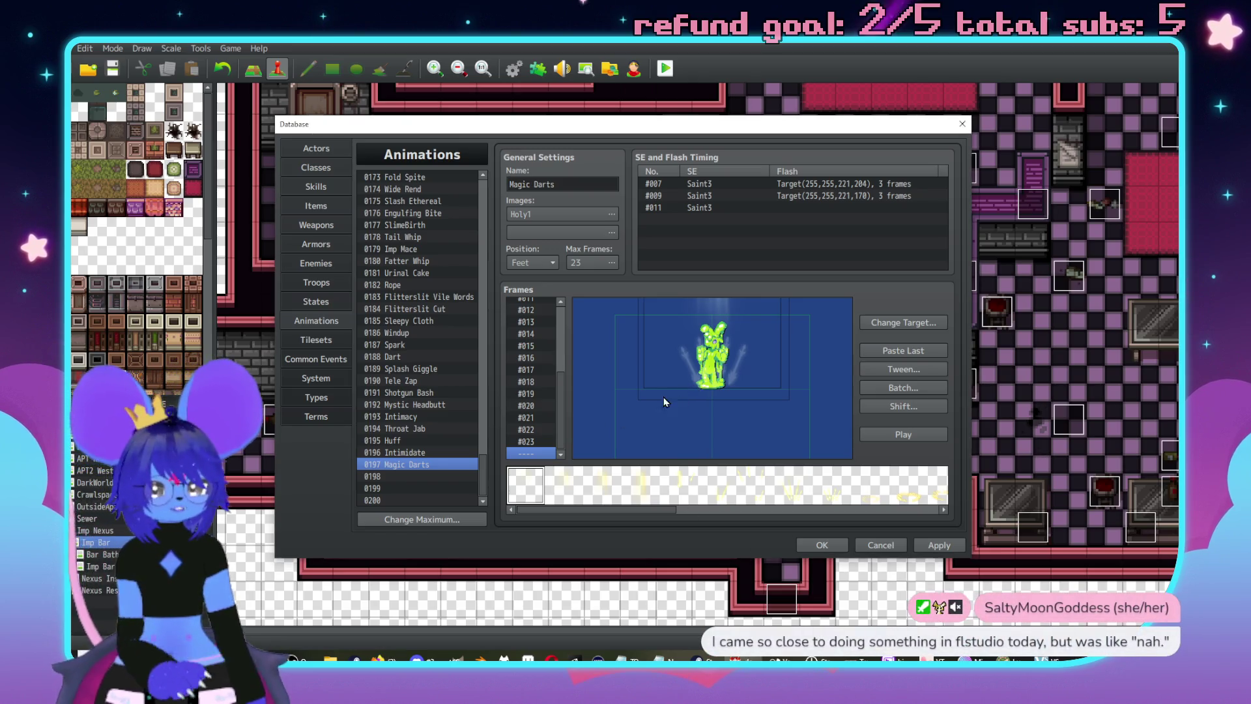
pyautogui.click(528, 429)
# - Inspect the beam cell's properties in frame #022 and close them unchanged
pyautogui.click(728, 326)
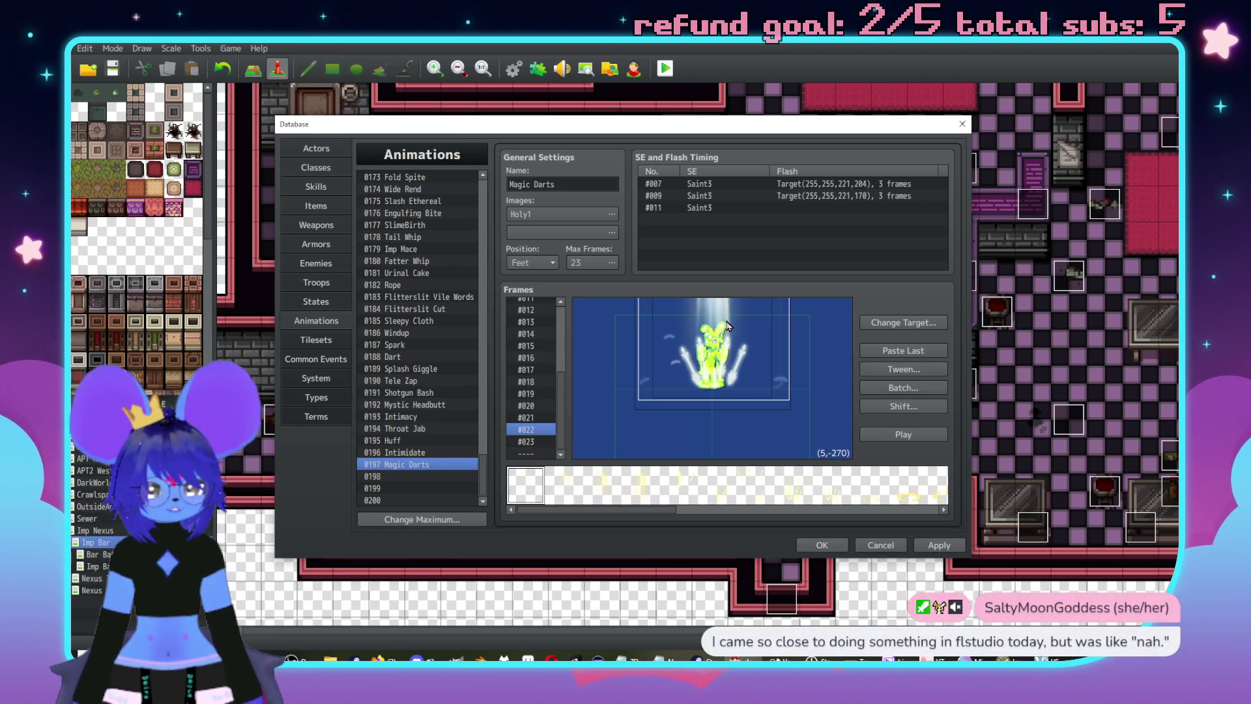
pyautogui.doubleClick(728, 326)
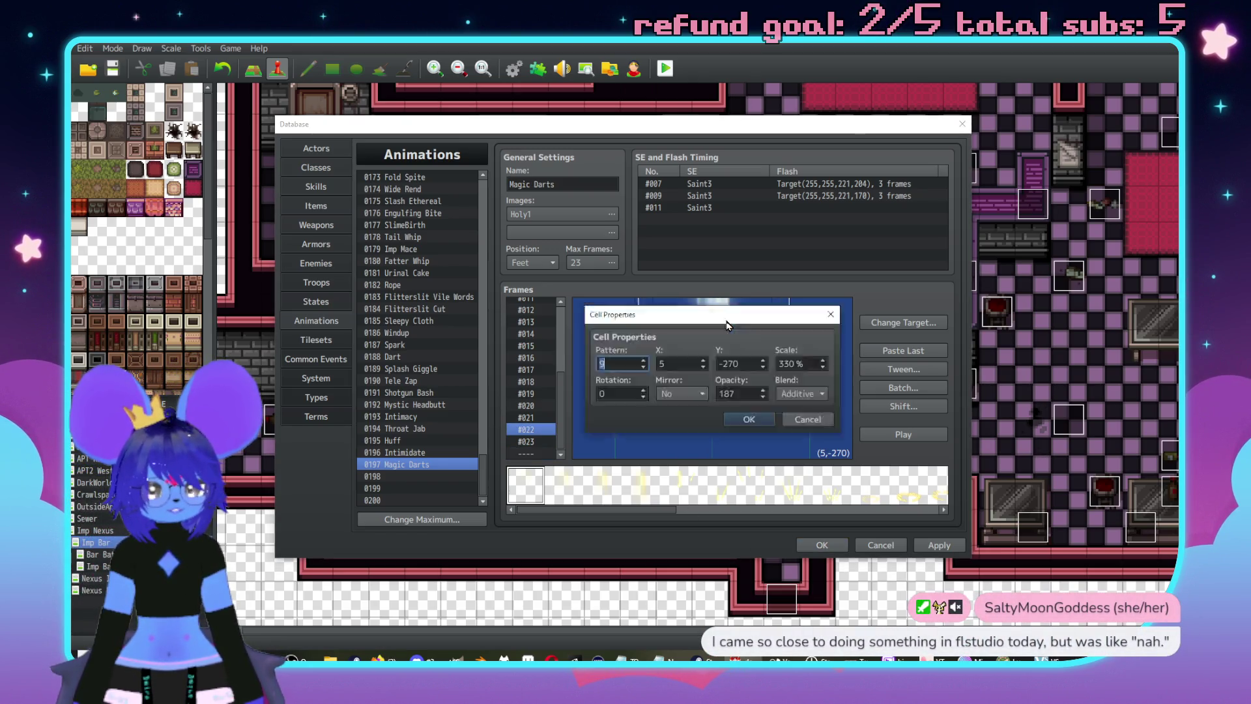
pyautogui.click(820, 424)
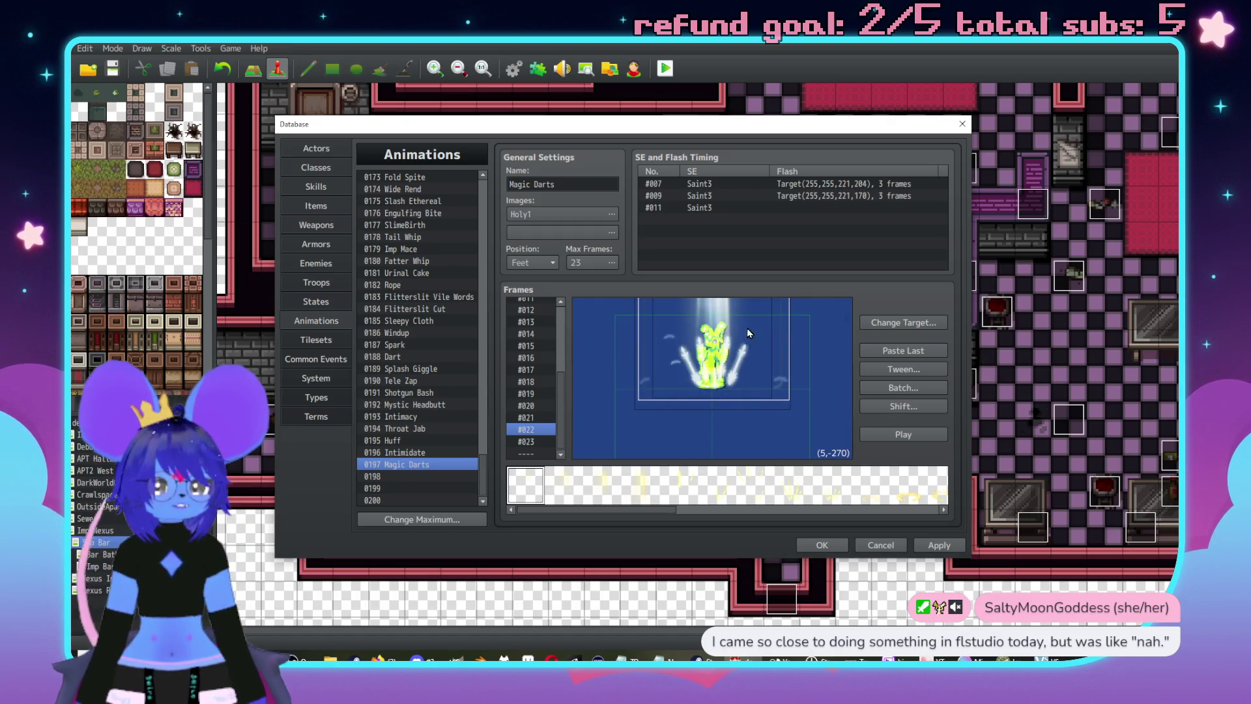
# - Move the beam cell in frame #008 down and to the left
pyautogui.scroll(2, 539, 368)
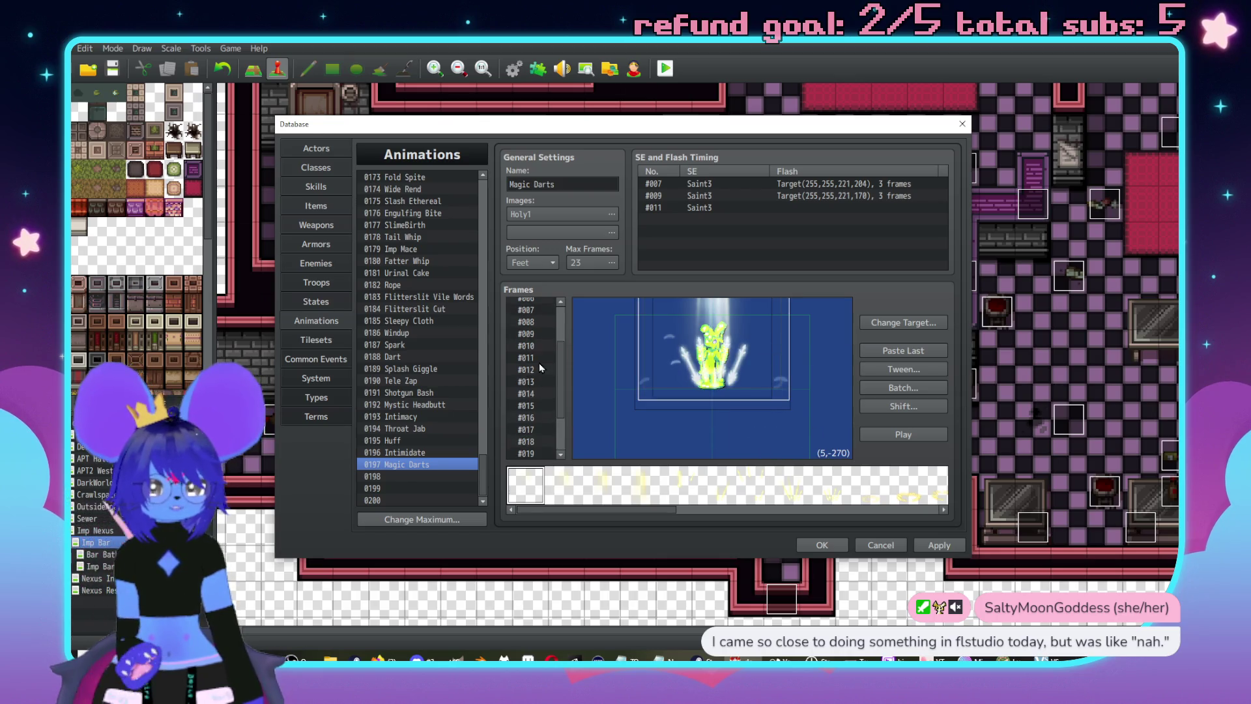
pyautogui.click(531, 346)
pyautogui.click(529, 369)
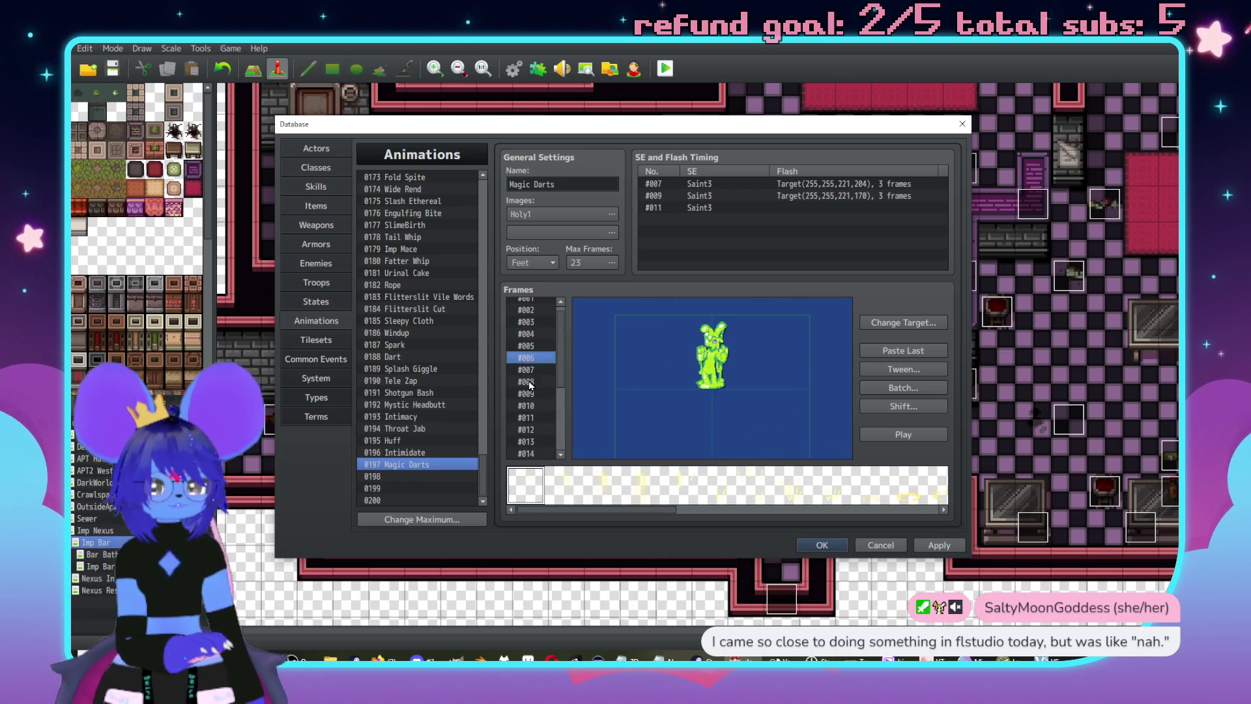
pyautogui.click(534, 381)
pyautogui.moveTo(726, 376)
pyautogui.mouseDown()
pyautogui.moveTo(715, 456)
pyautogui.moveTo(715, 336)
pyautogui.mouseUp()
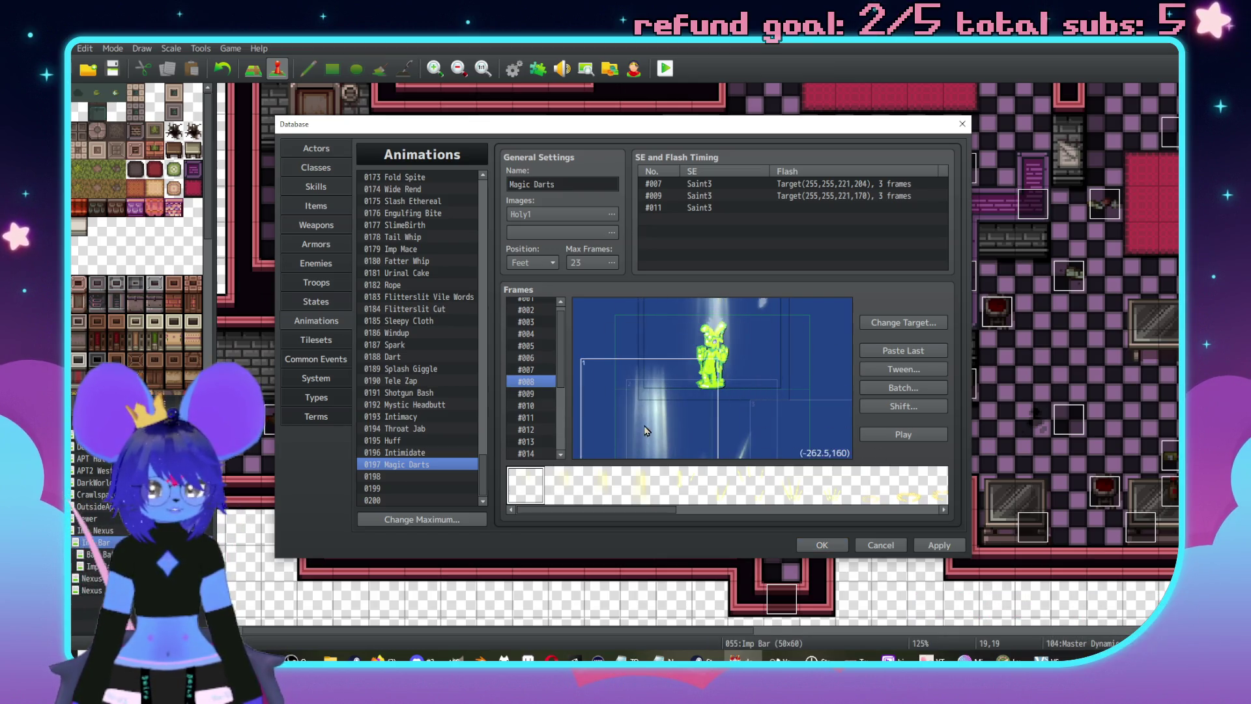
# - Try a batch edit limited to cell 1 with scale included, then cancel it
pyautogui.click(912, 386)
pyautogui.doubleClick(813, 358)
pyautogui.write('1')
pyautogui.click(930, 401)
pyautogui.write('0')
pyautogui.press('Return')
# - Step down to frame #016 and bring up the Batch dialog again
pyautogui.click(554, 406)
pyautogui.press('Down')
pyautogui.press('Down')
pyautogui.press('Down')
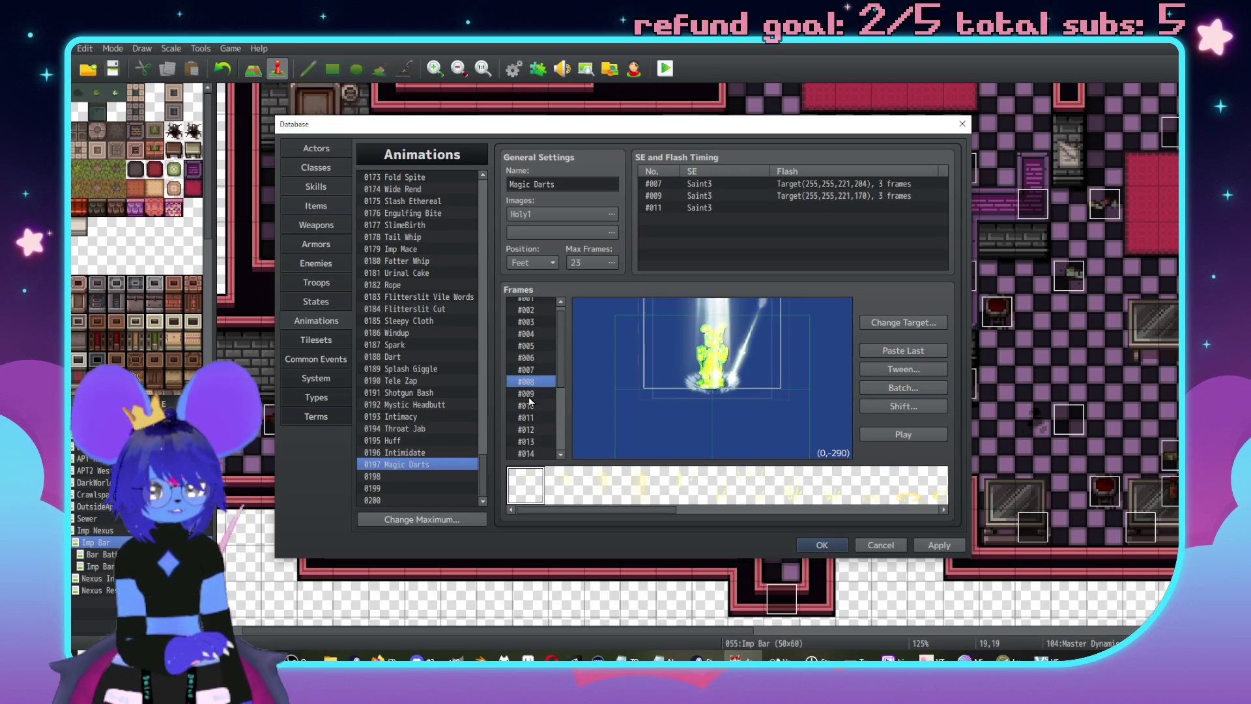
pyautogui.press('Down')
pyautogui.press('Down')
pyautogui.press('Down')
pyautogui.click(919, 388)
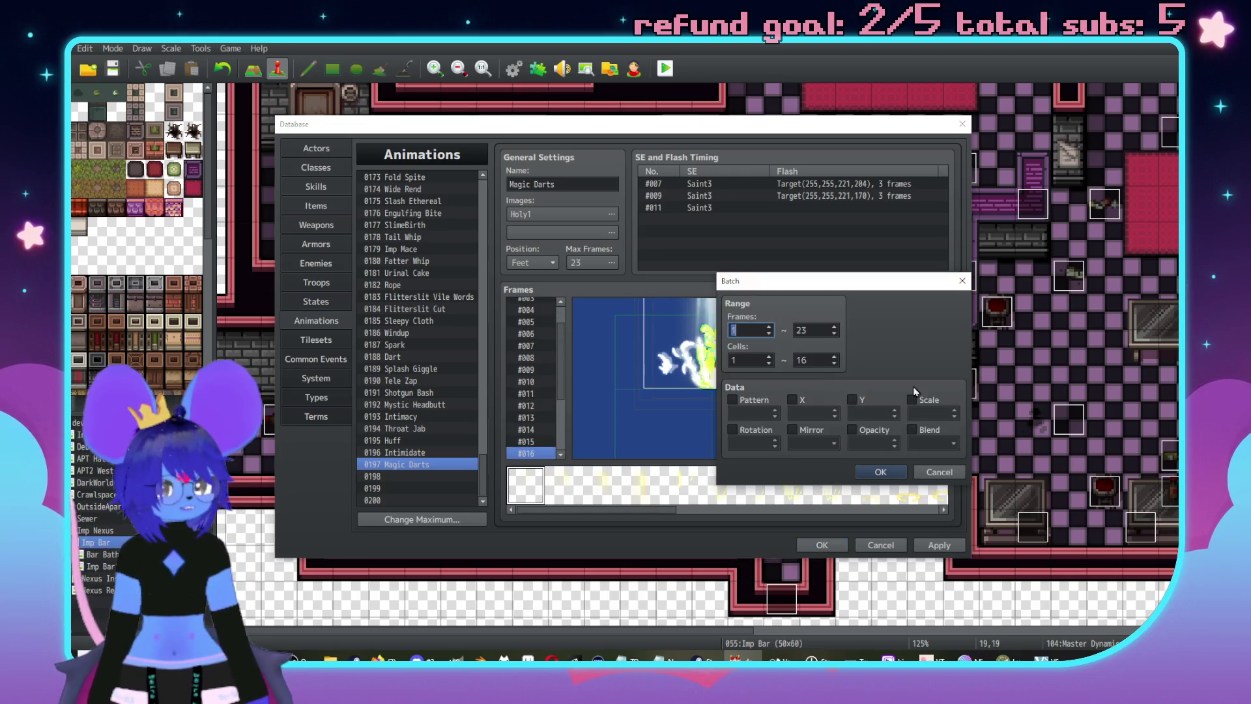
# - Apply a batch edit starting at frame 1 that scales to 300%
pyautogui.doubleClick(816, 328)
pyautogui.write('1')
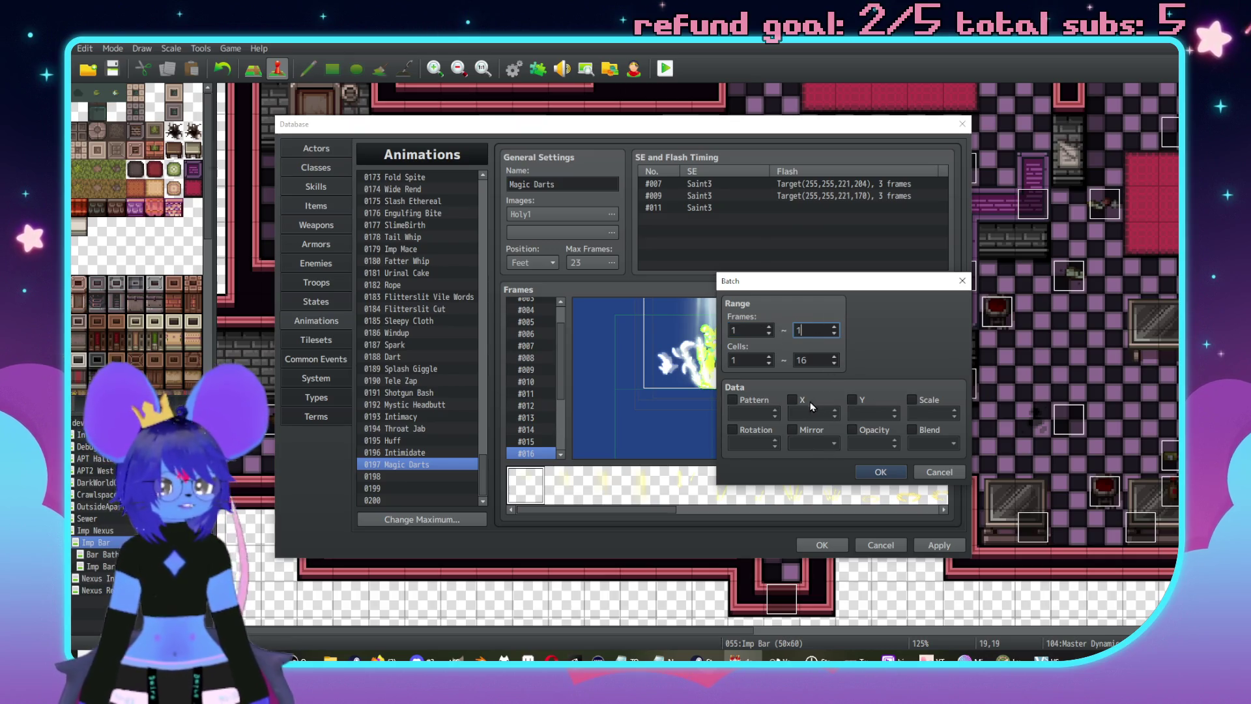
pyautogui.doubleClick(919, 414)
pyautogui.write('300')
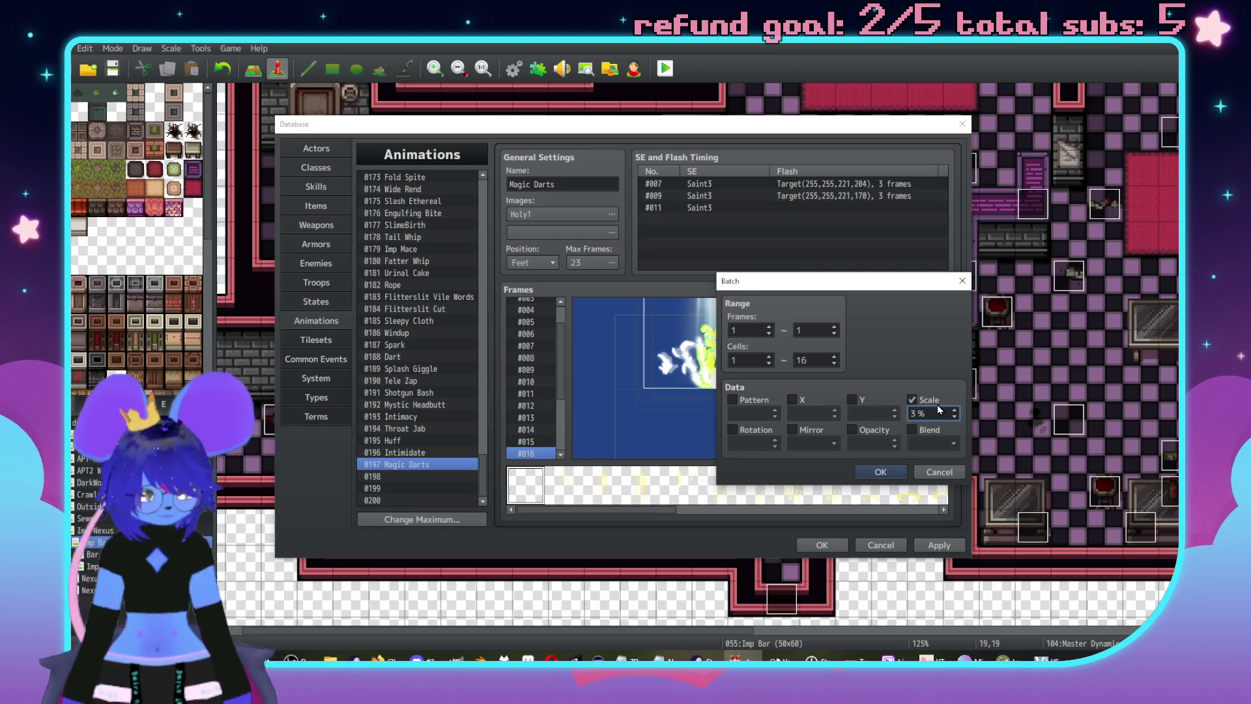
pyautogui.click(881, 471)
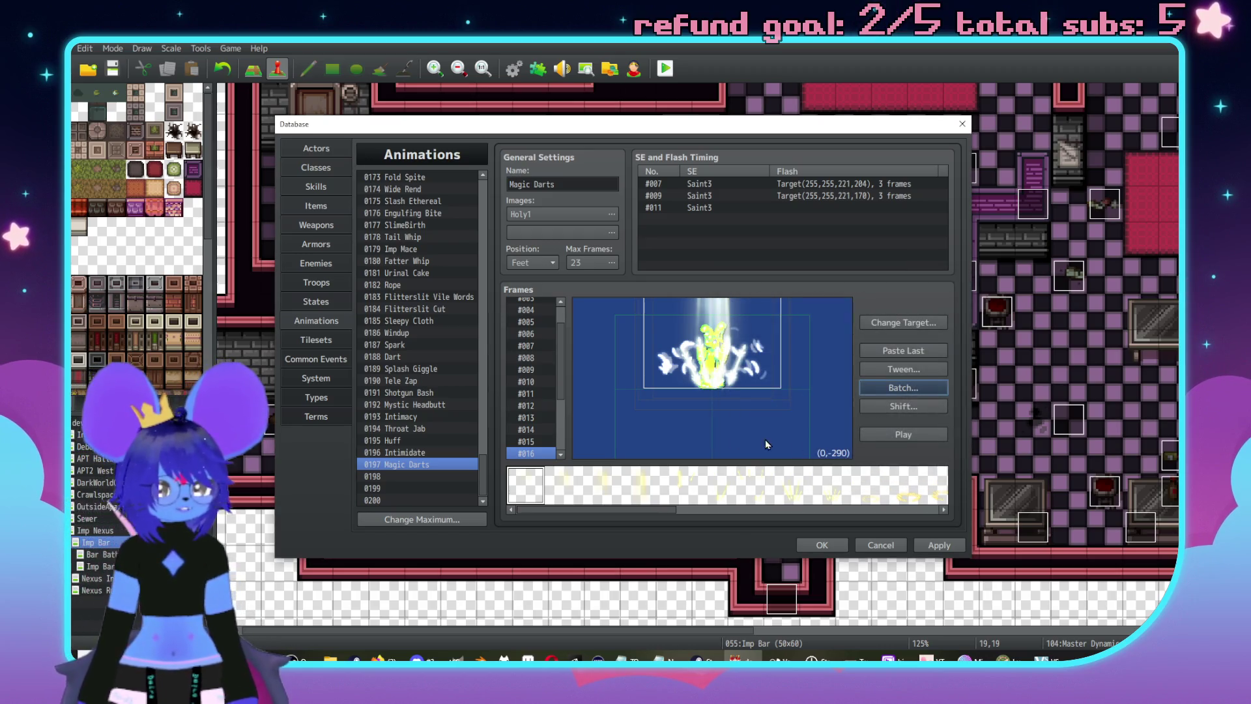
# - Check the enlarged beam in frames #001, #007 and #021–#023
pyautogui.click(544, 444)
pyautogui.press('Up')
pyautogui.press('Up')
pyautogui.press('Up')
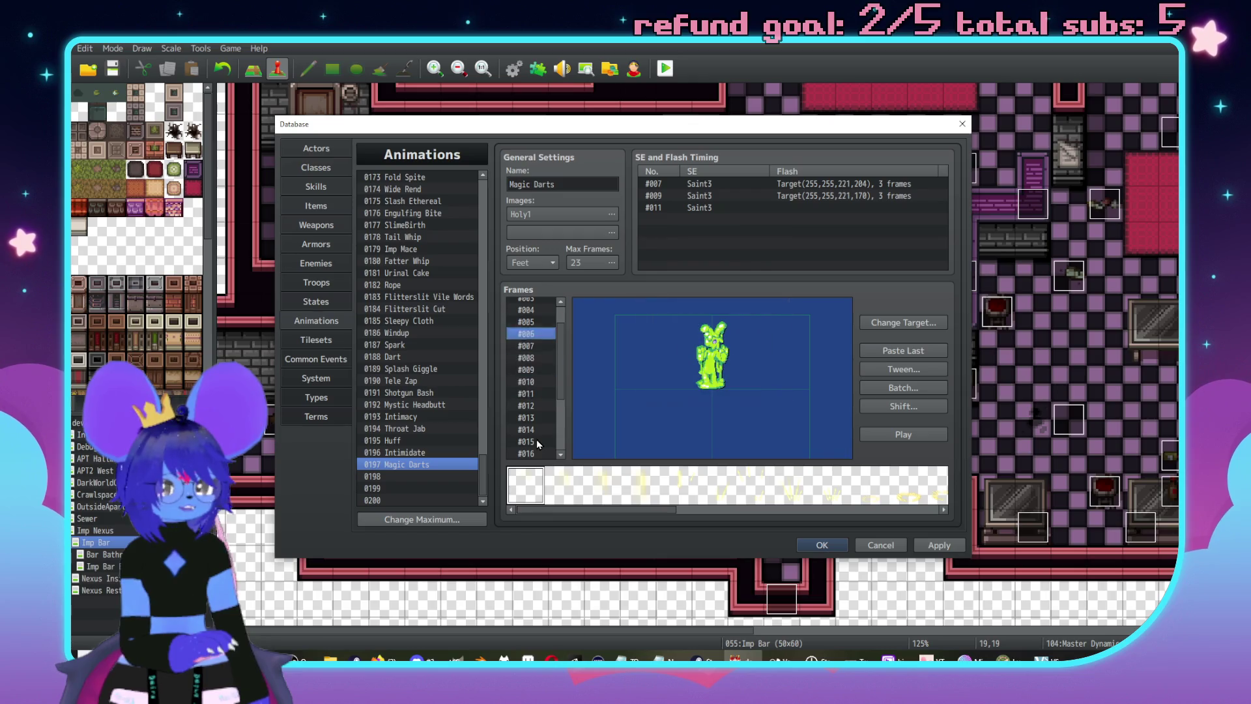
pyautogui.press('Down')
pyautogui.press('Down')
pyautogui.press('Down')
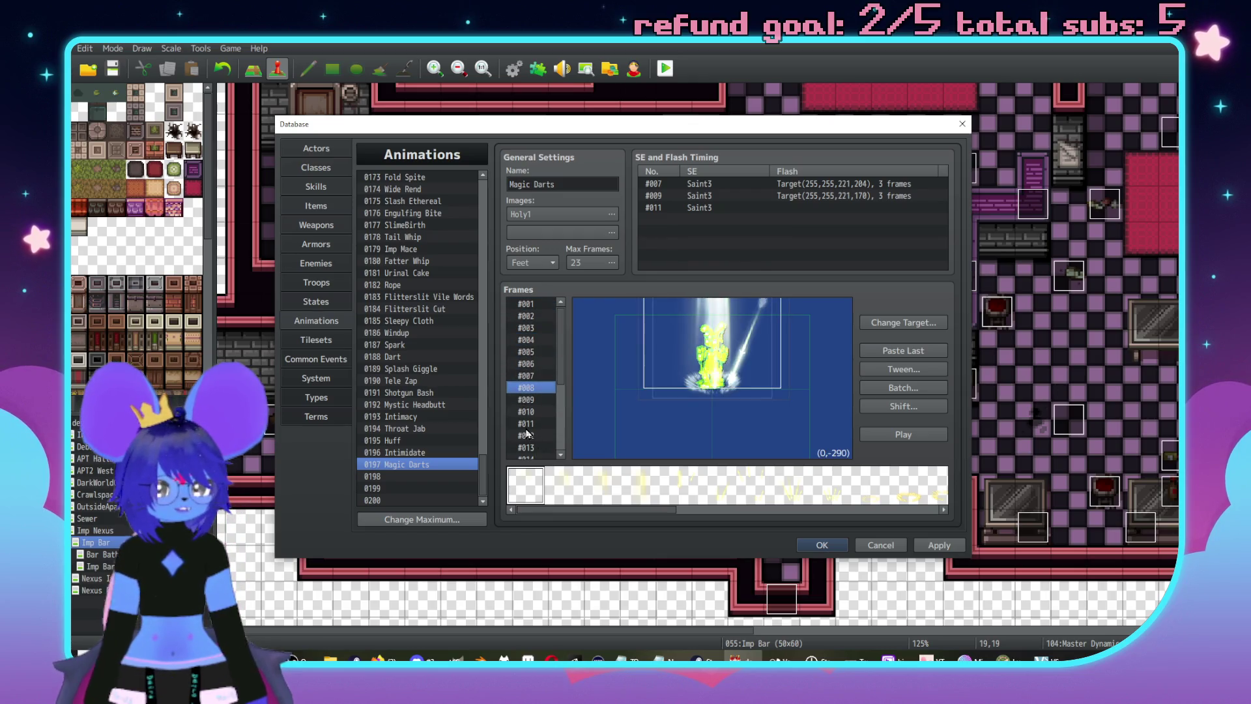
pyautogui.scroll(-5, 558, 351)
pyautogui.click(530, 430)
pyautogui.press('Up')
pyautogui.press('Down')
pyautogui.press('Down')
pyautogui.press('Up')
pyautogui.press('Up')
pyautogui.press('Down')
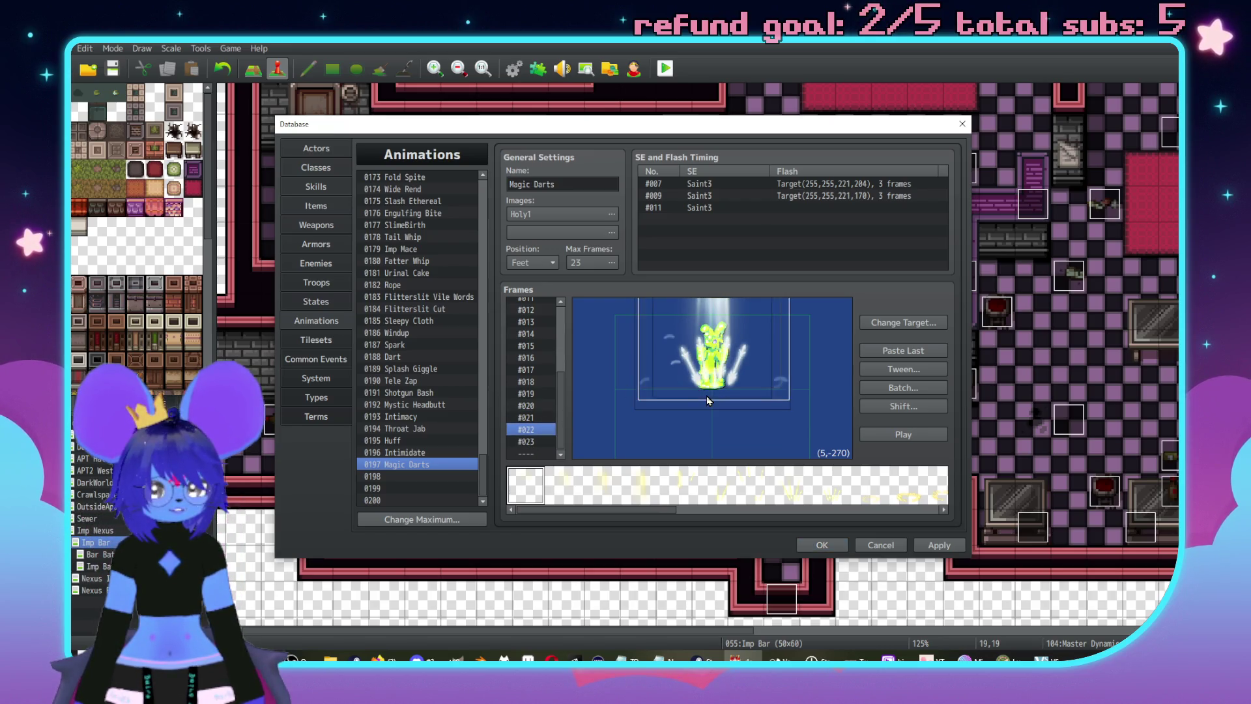
pyautogui.press('Down')
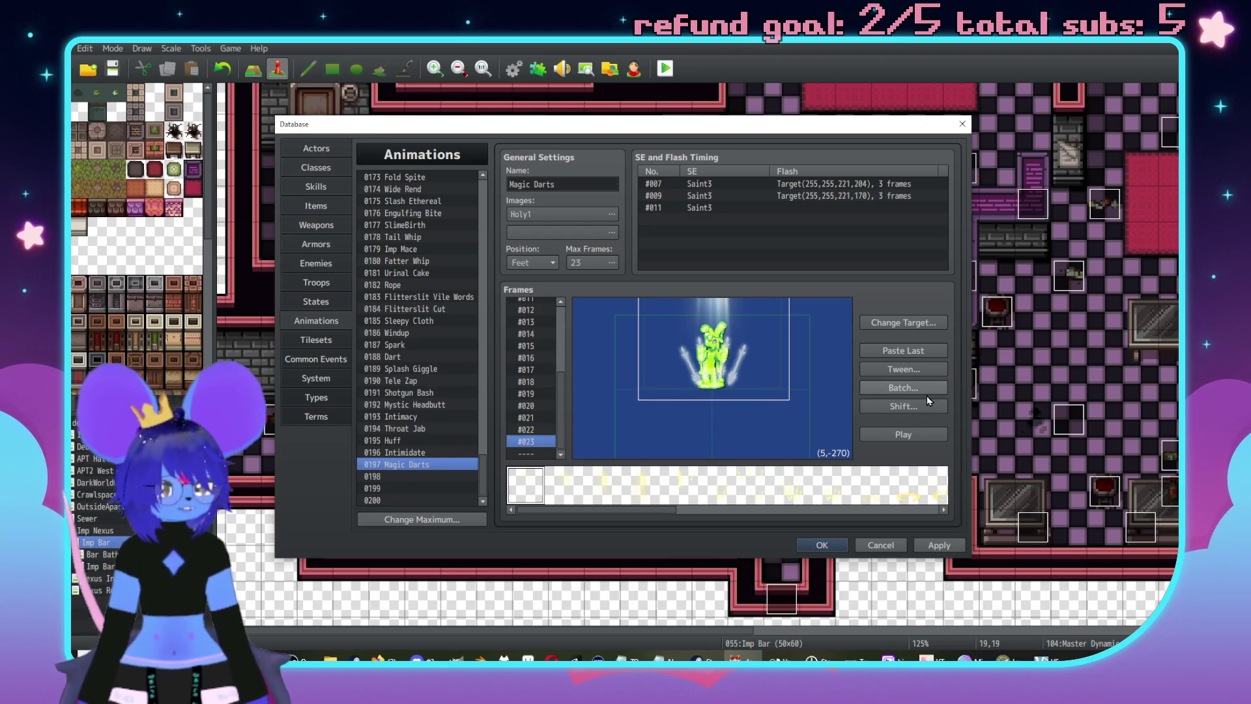
# - Batch-scale cell 1 to 300% across frames 7–23, then view frame #021
pyautogui.click(929, 390)
pyautogui.click(758, 363)
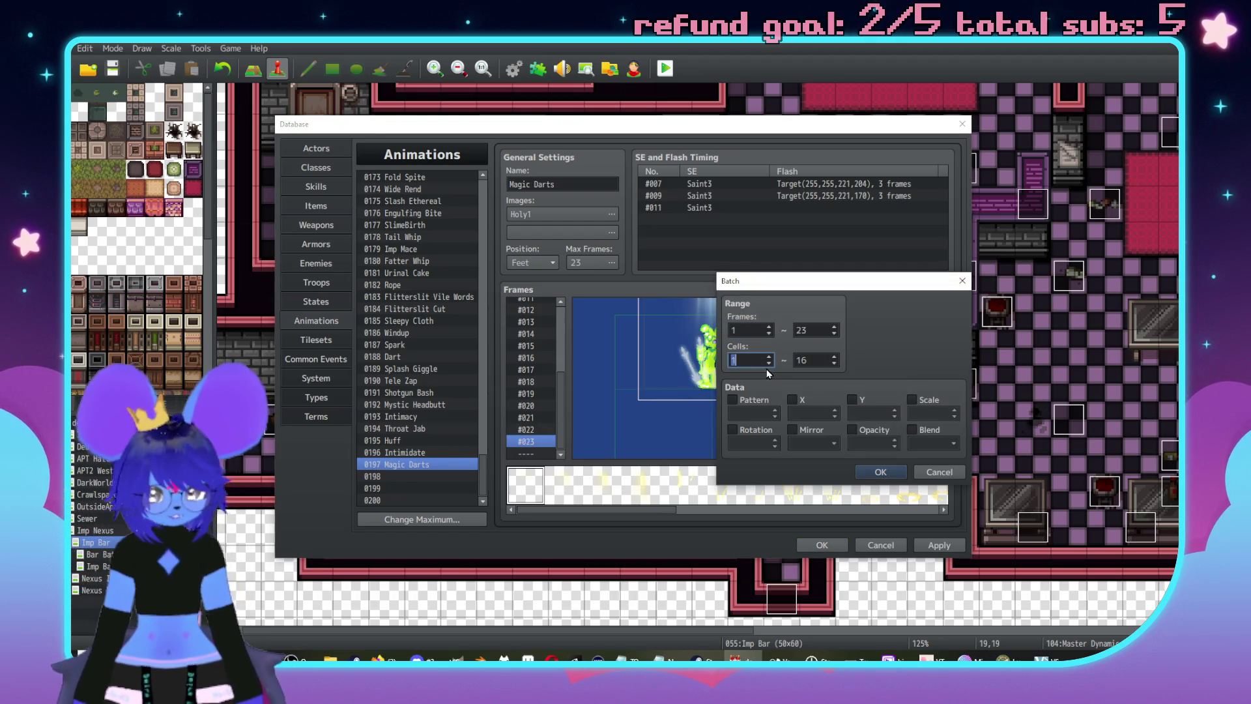
pyautogui.click(770, 333)
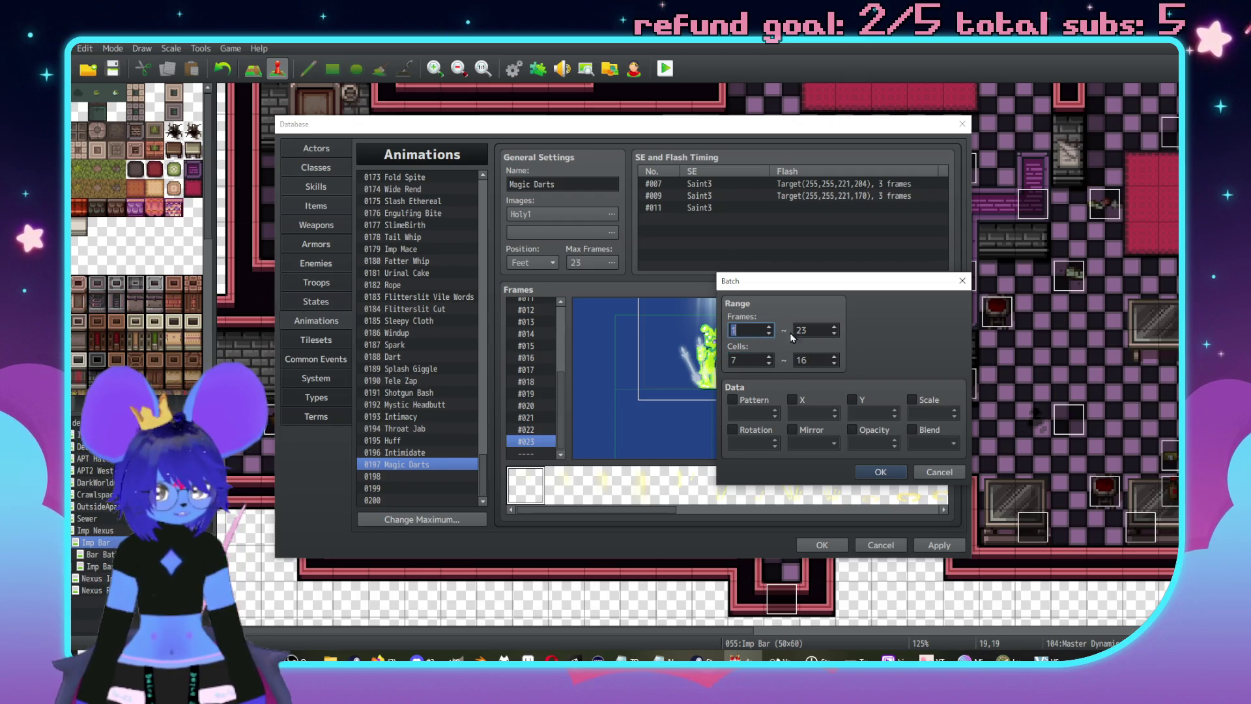
pyautogui.write('7')
pyautogui.click(747, 359)
pyautogui.click(935, 409)
pyautogui.write('300')
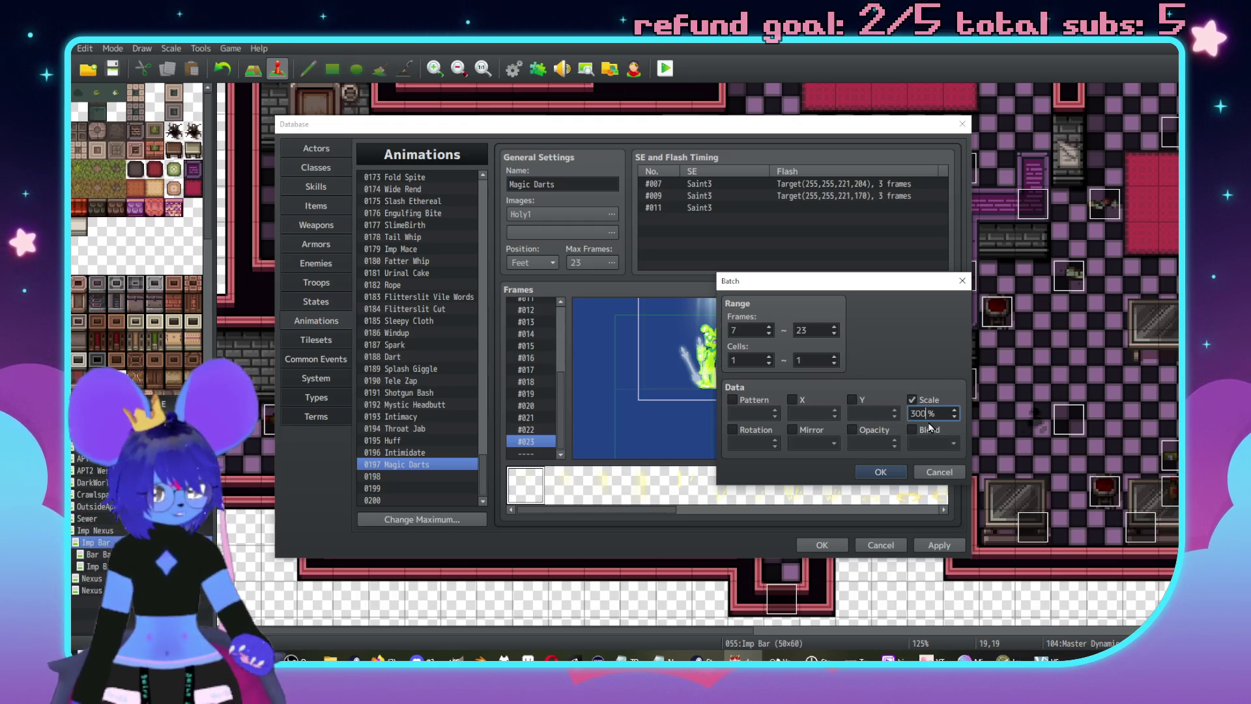
pyautogui.click(894, 469)
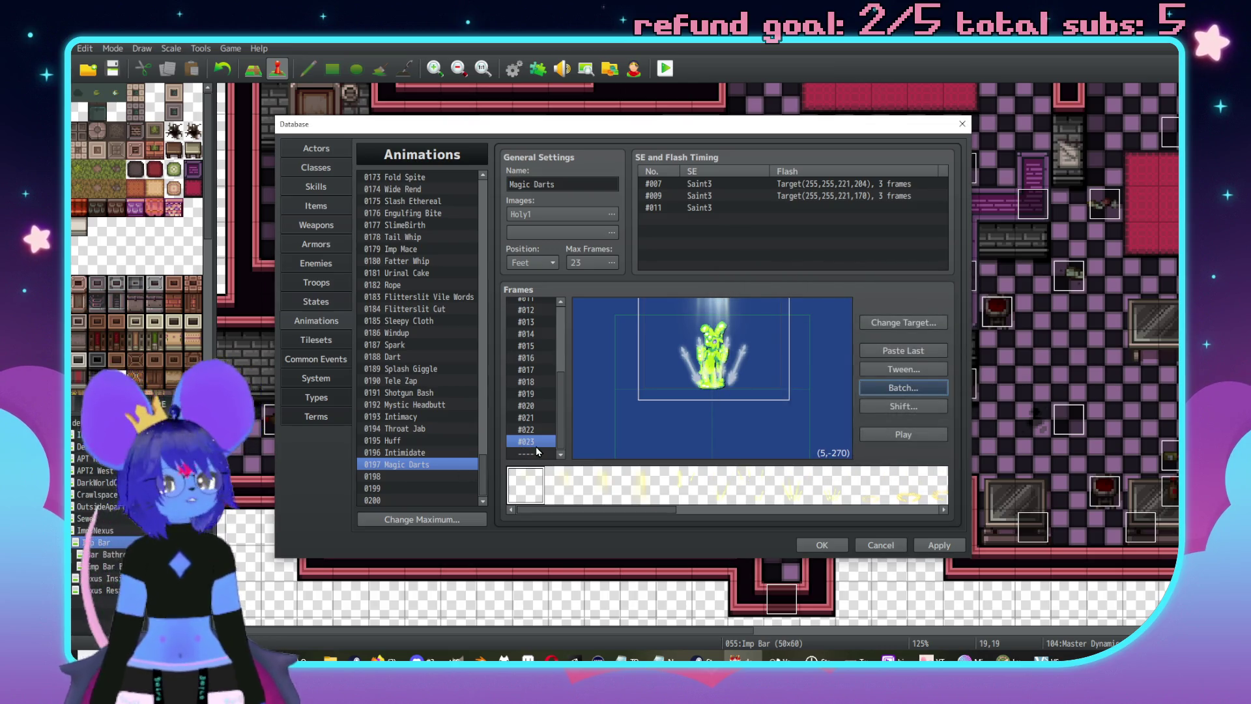
pyautogui.click(530, 418)
pyautogui.click(525, 405)
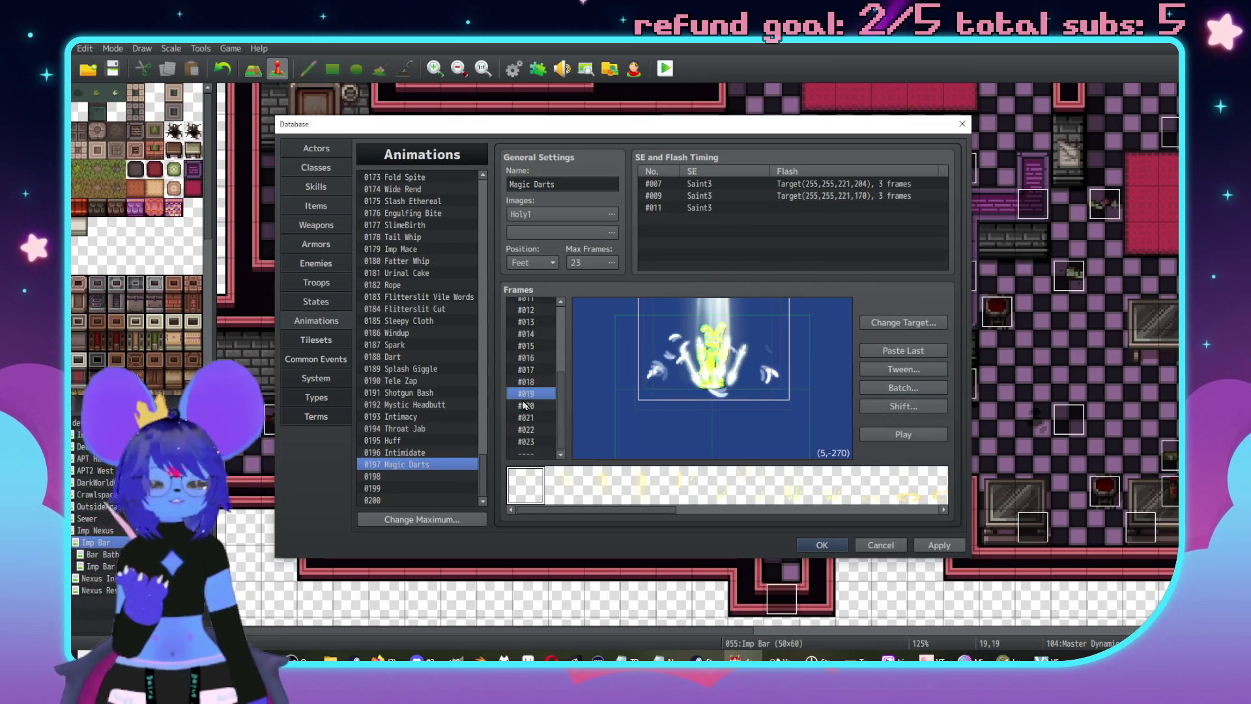
pyautogui.press('Up')
pyautogui.press('Up')
pyautogui.press('Up')
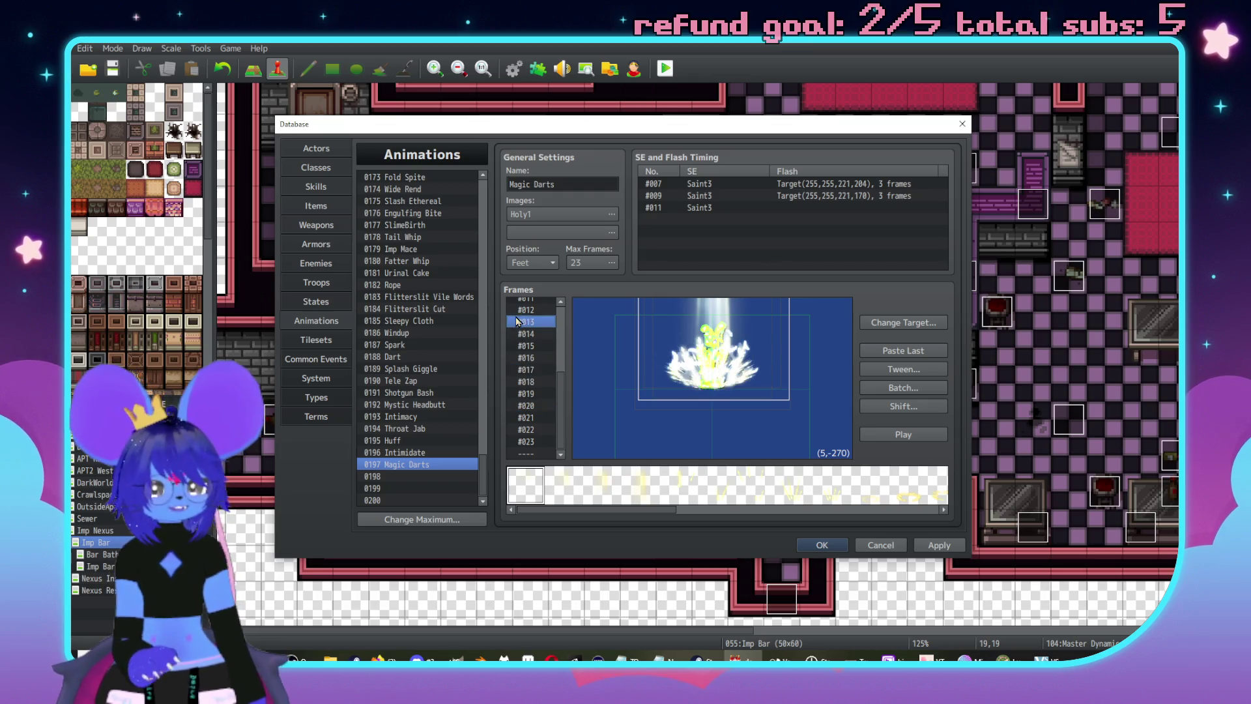
pyautogui.scroll(2, 561, 350)
pyautogui.scroll(2, 550, 353)
pyautogui.click(535, 375)
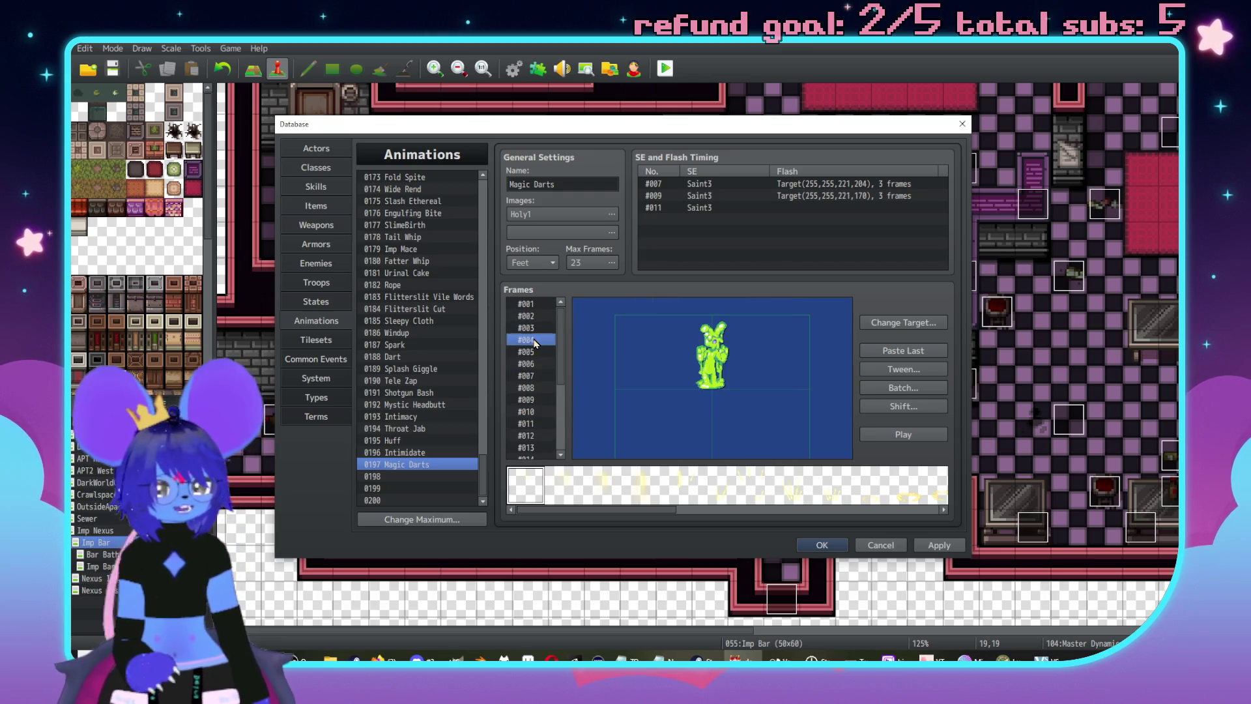
pyautogui.moveTo(708, 326)
pyautogui.mouseDown()
pyautogui.moveTo(667, 450)
pyautogui.moveTo(696, 372)
pyautogui.mouseUp()
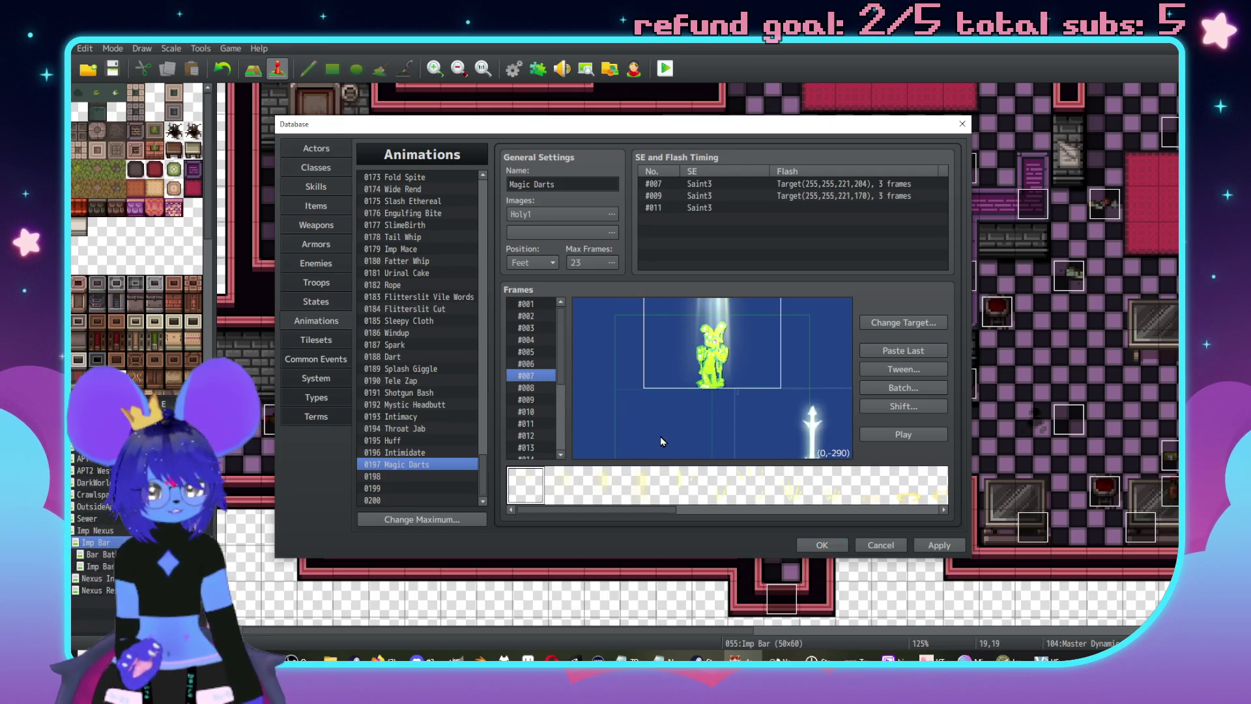
pyautogui.click(701, 369)
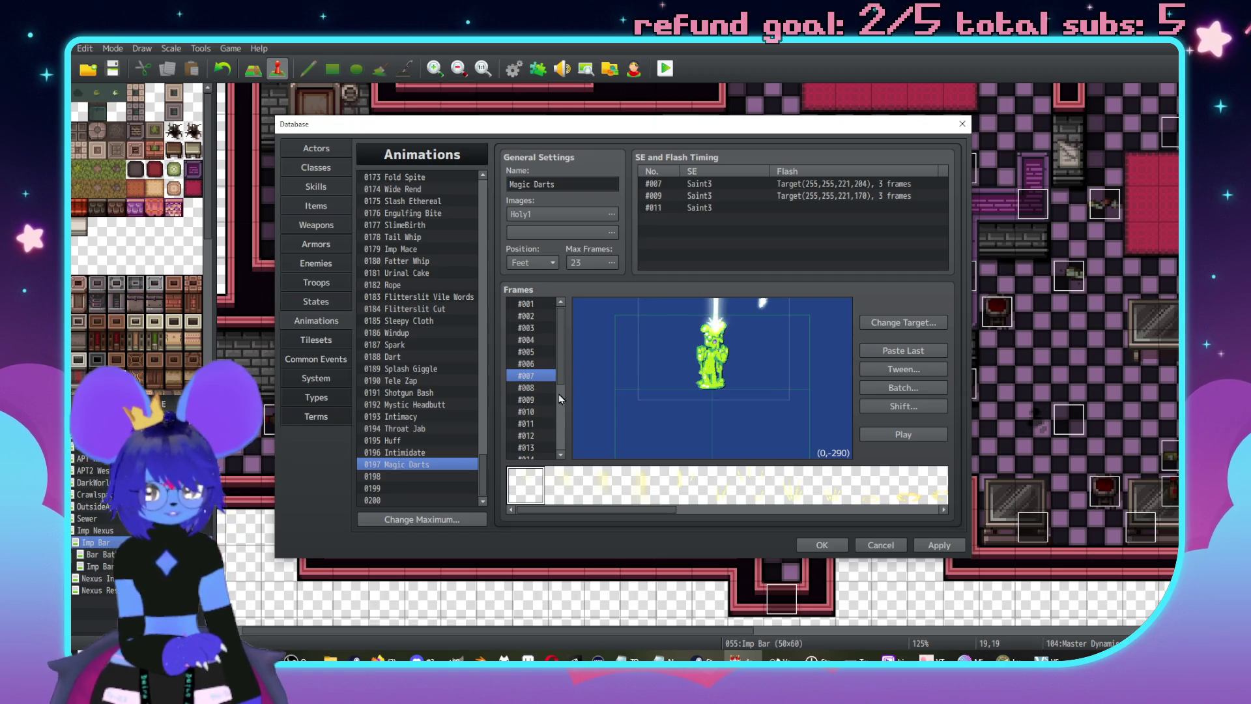
pyautogui.click(527, 388)
pyautogui.moveTo(698, 345)
pyautogui.mouseDown()
pyautogui.moveTo(667, 451)
pyautogui.moveTo(638, 399)
pyautogui.mouseUp()
pyautogui.hotkey('ctrl', 'z')
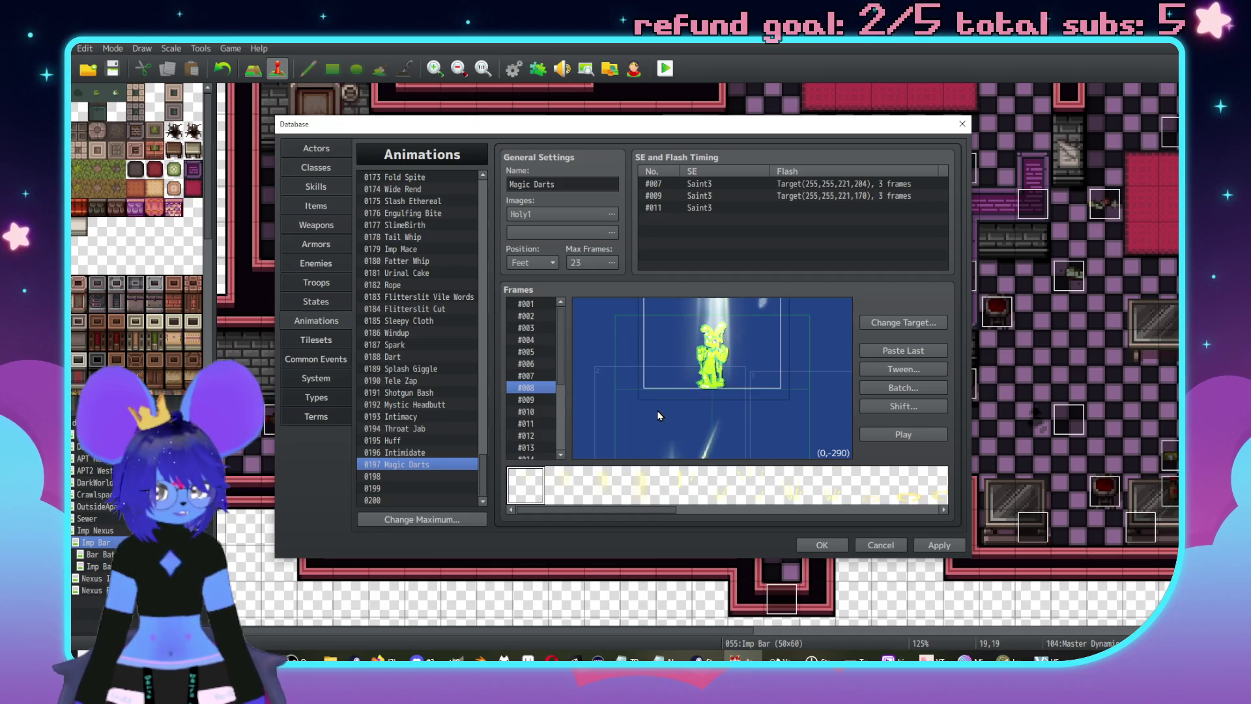
pyautogui.click(731, 376)
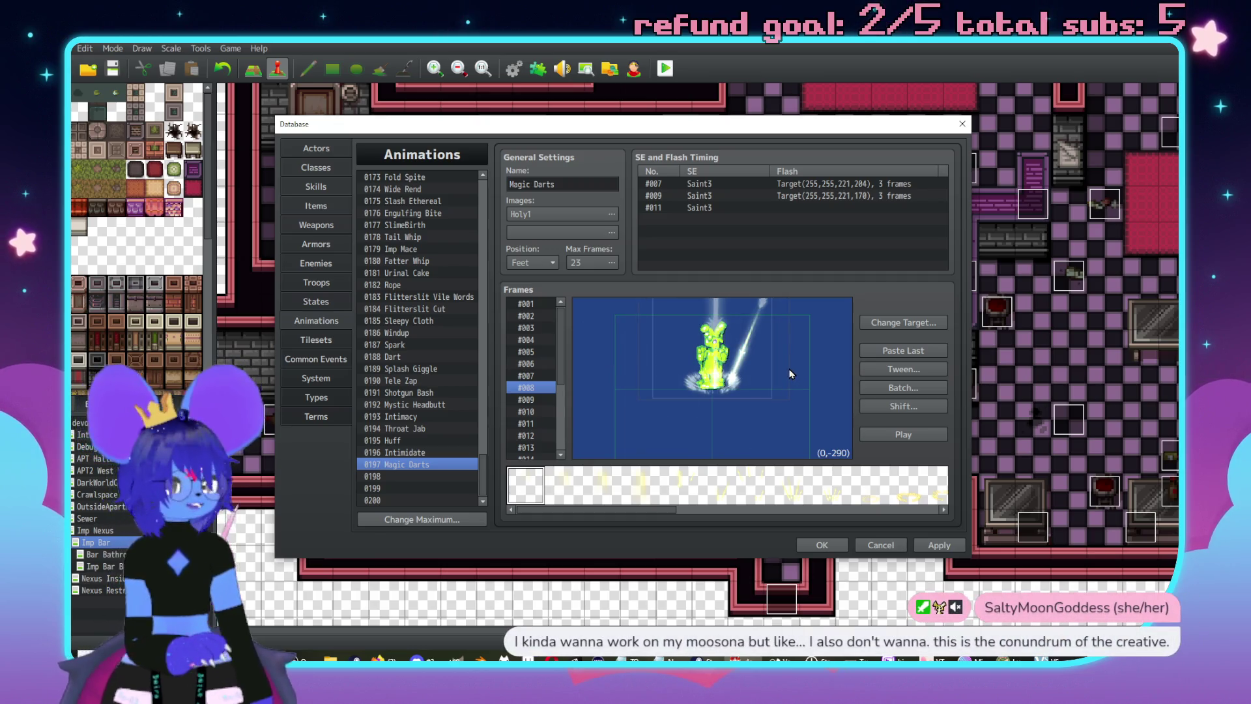
pyautogui.scroll(-1, 529, 403)
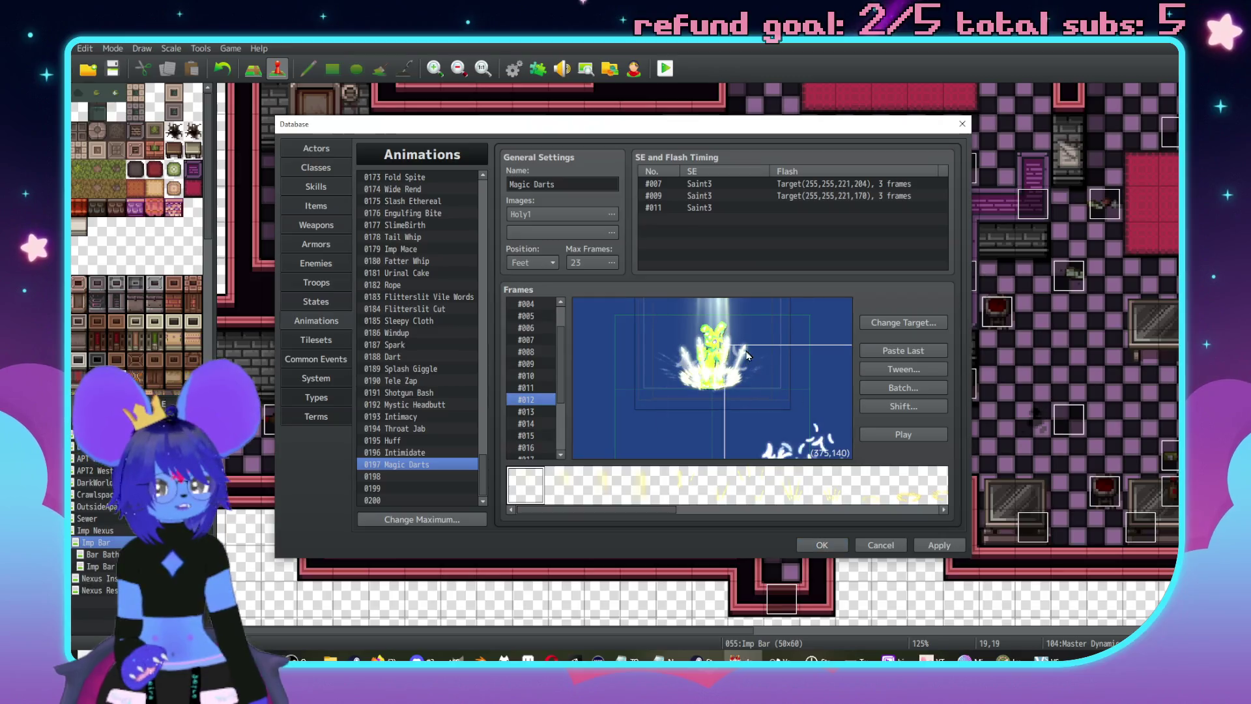
pyautogui.click(529, 399)
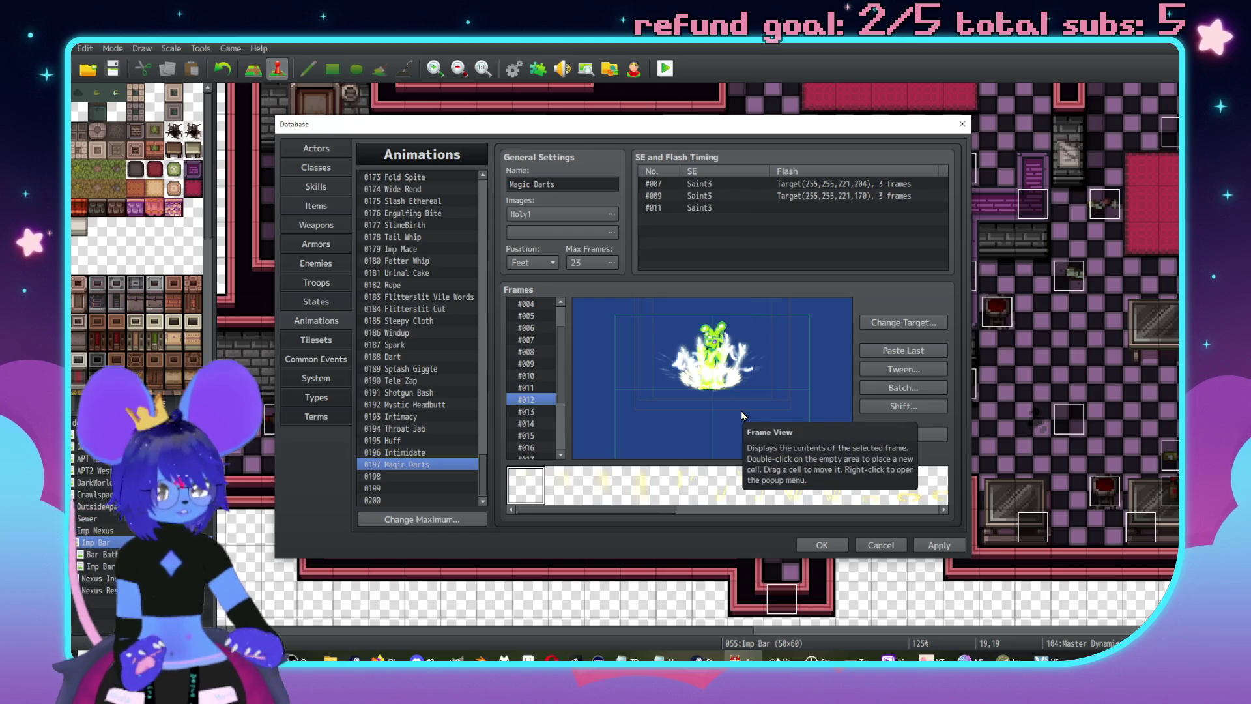
pyautogui.press('Down')
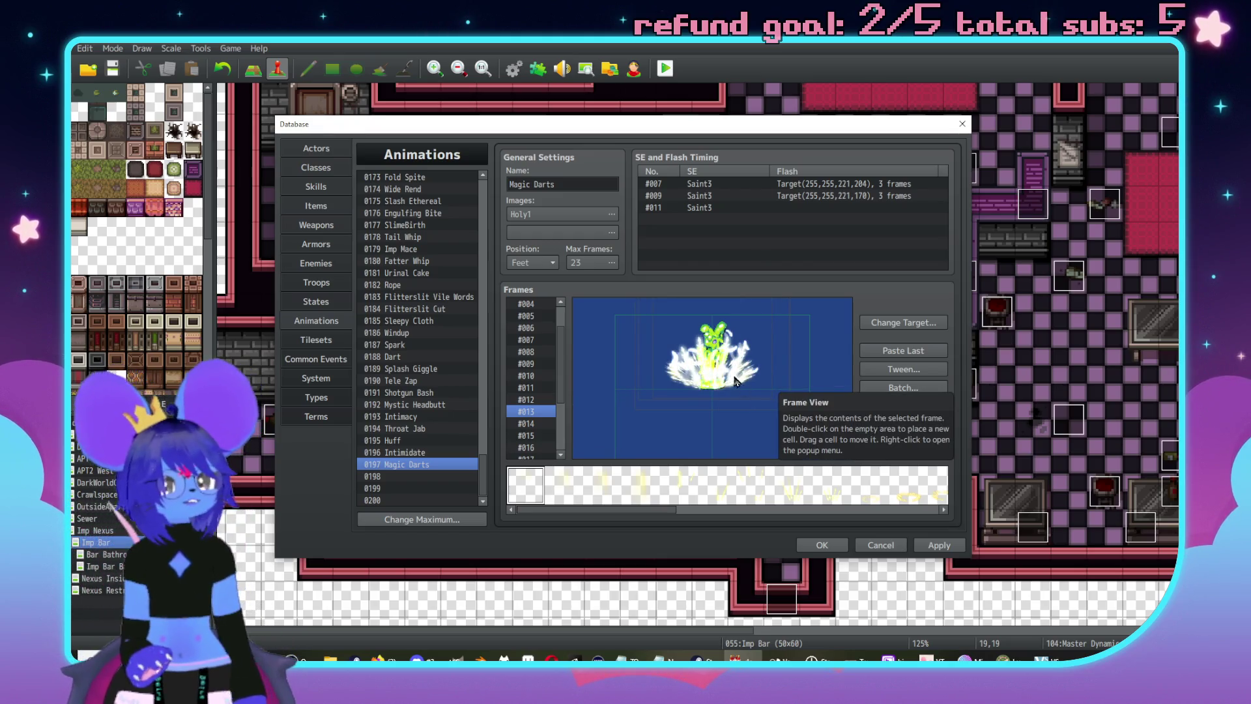
pyautogui.click(521, 425)
pyautogui.scroll(-2, 527, 412)
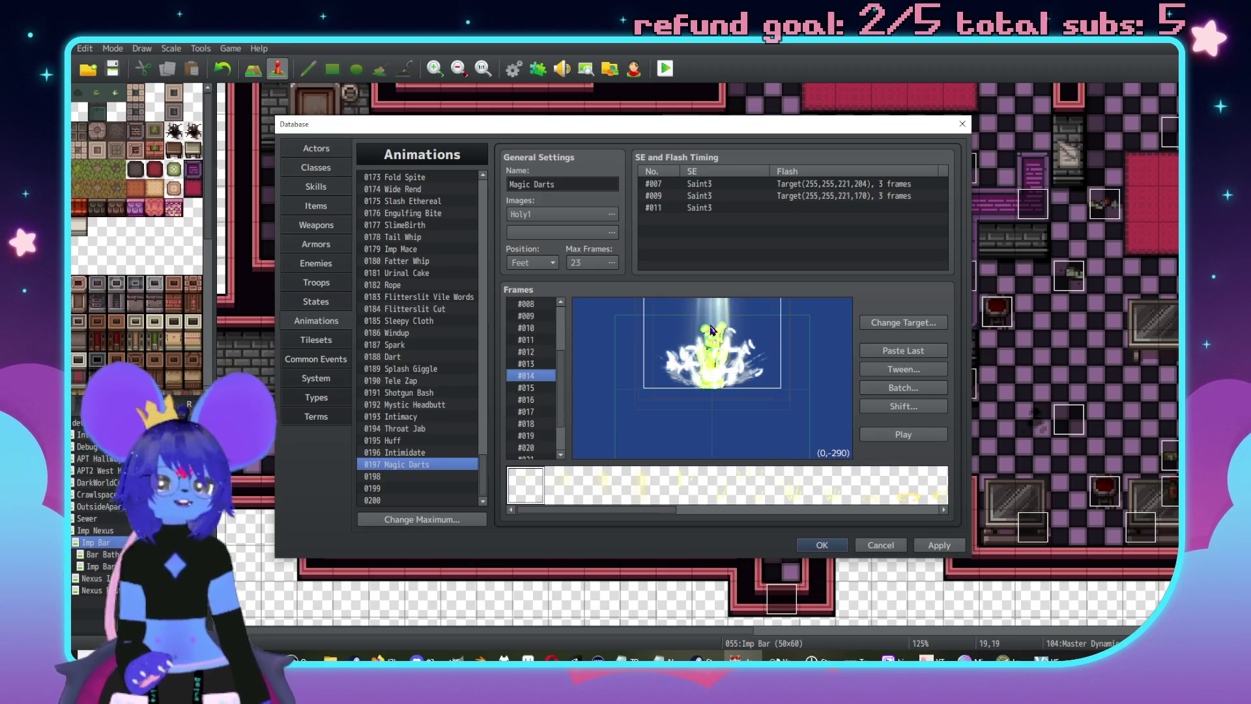
# - Delete the beam cell in frames #015 and #016, undoing stray moves and an added cell
pyautogui.moveTo(713, 331); pyautogui.dragTo(636, 468)
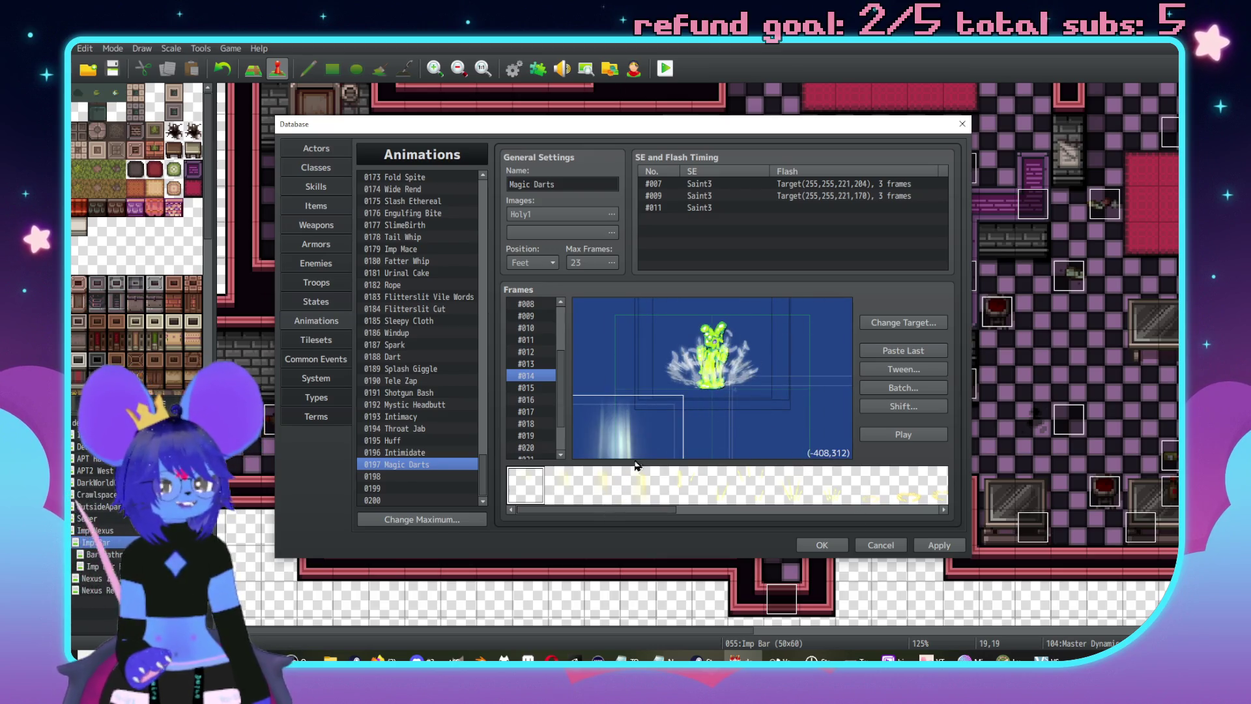
pyautogui.hotkey('ctrl', 'z')
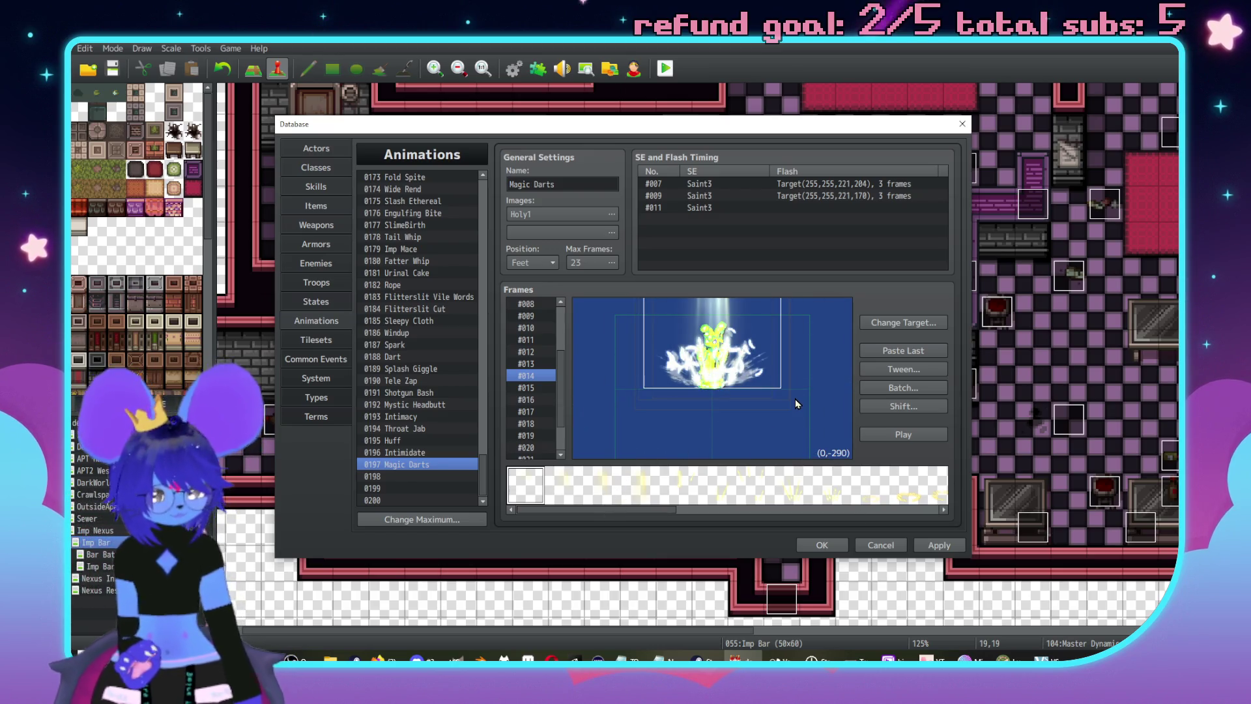
pyautogui.press('Delete')
pyautogui.click(545, 388)
pyautogui.click(771, 415)
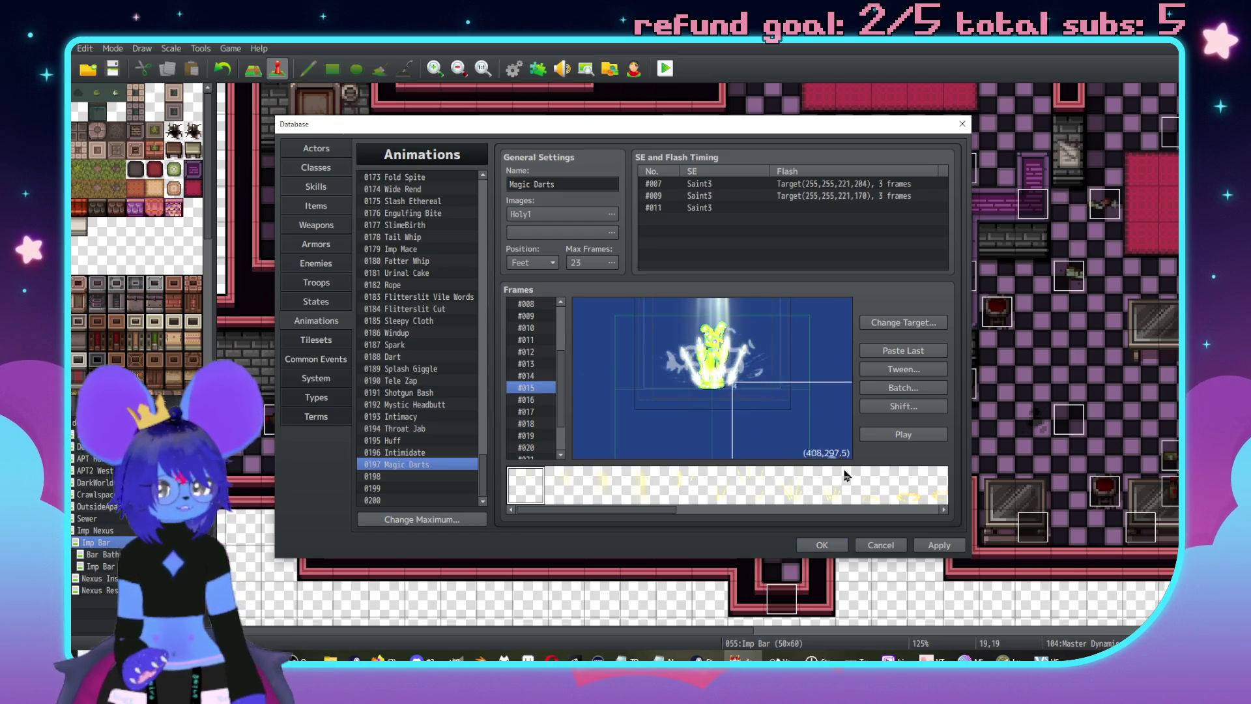
pyautogui.hotkey('ctrl', 'z')
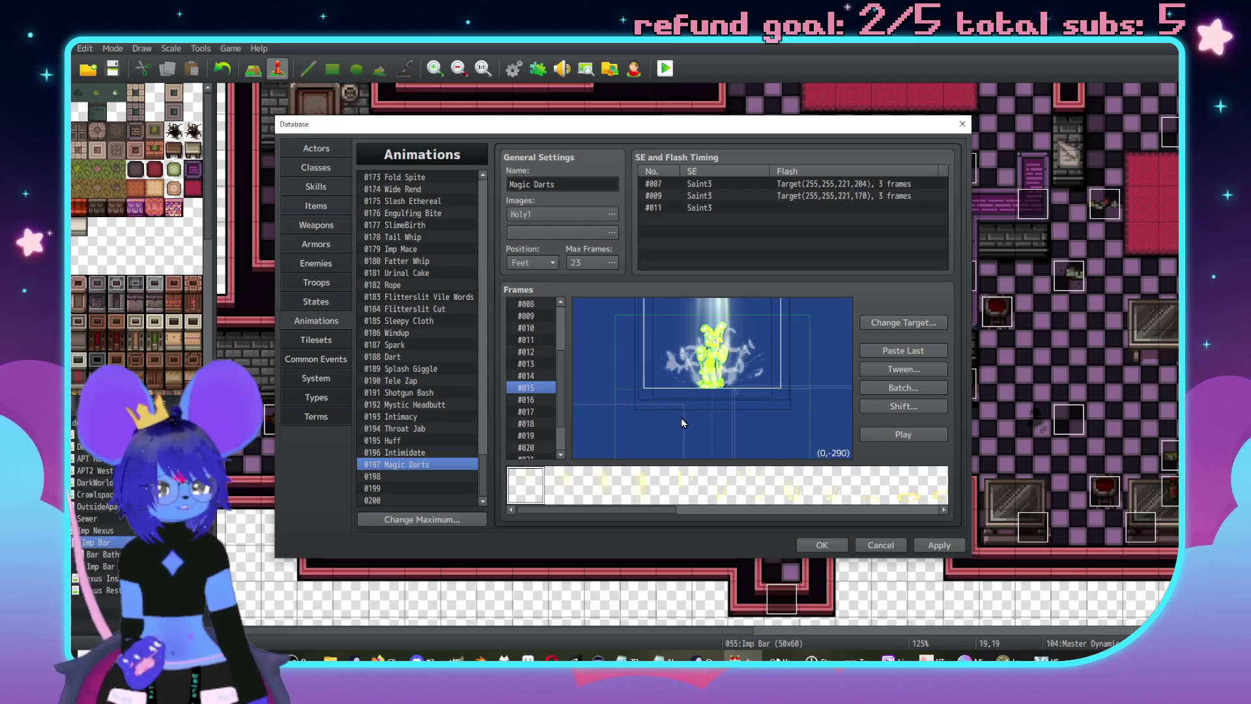
pyautogui.press('Delete')
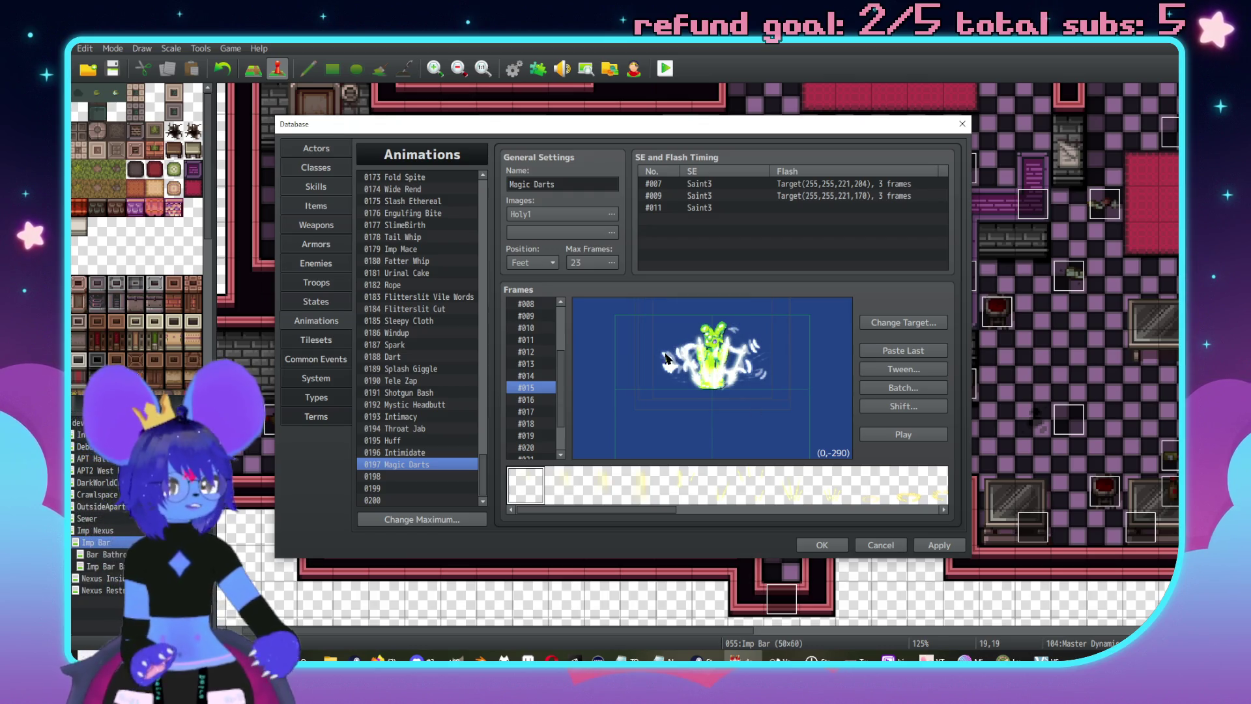
pyautogui.click(546, 402)
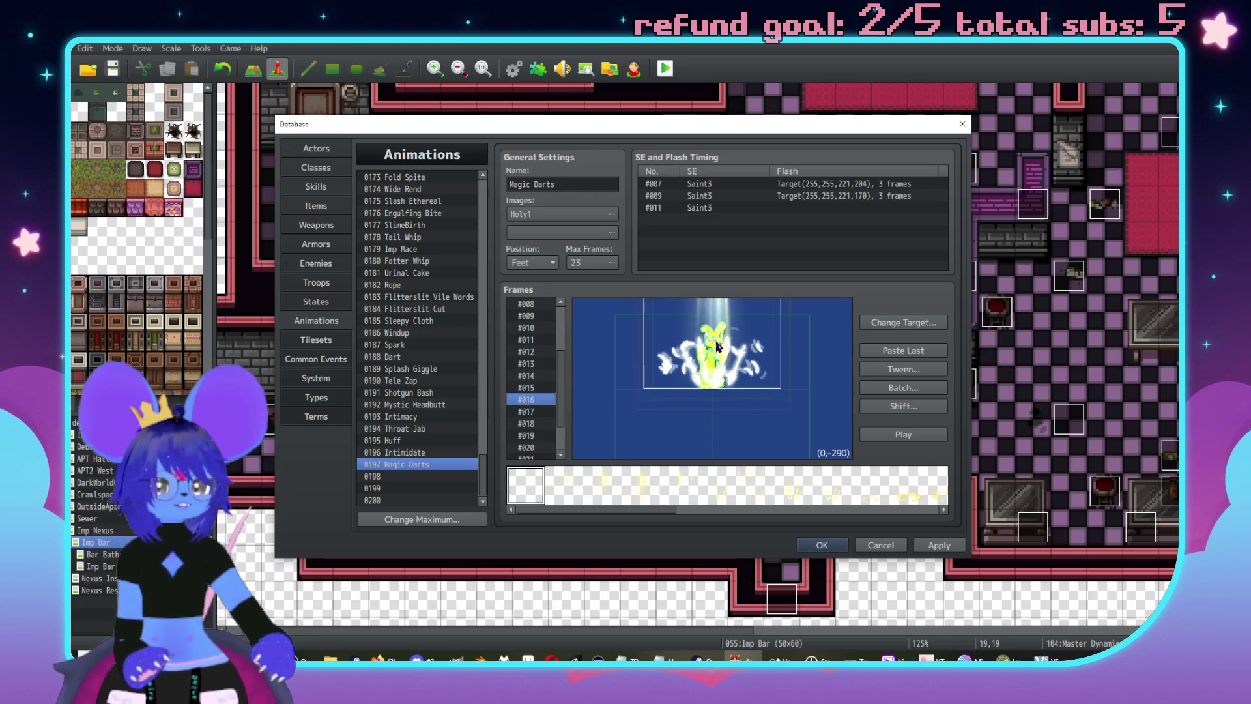
pyautogui.click(721, 381)
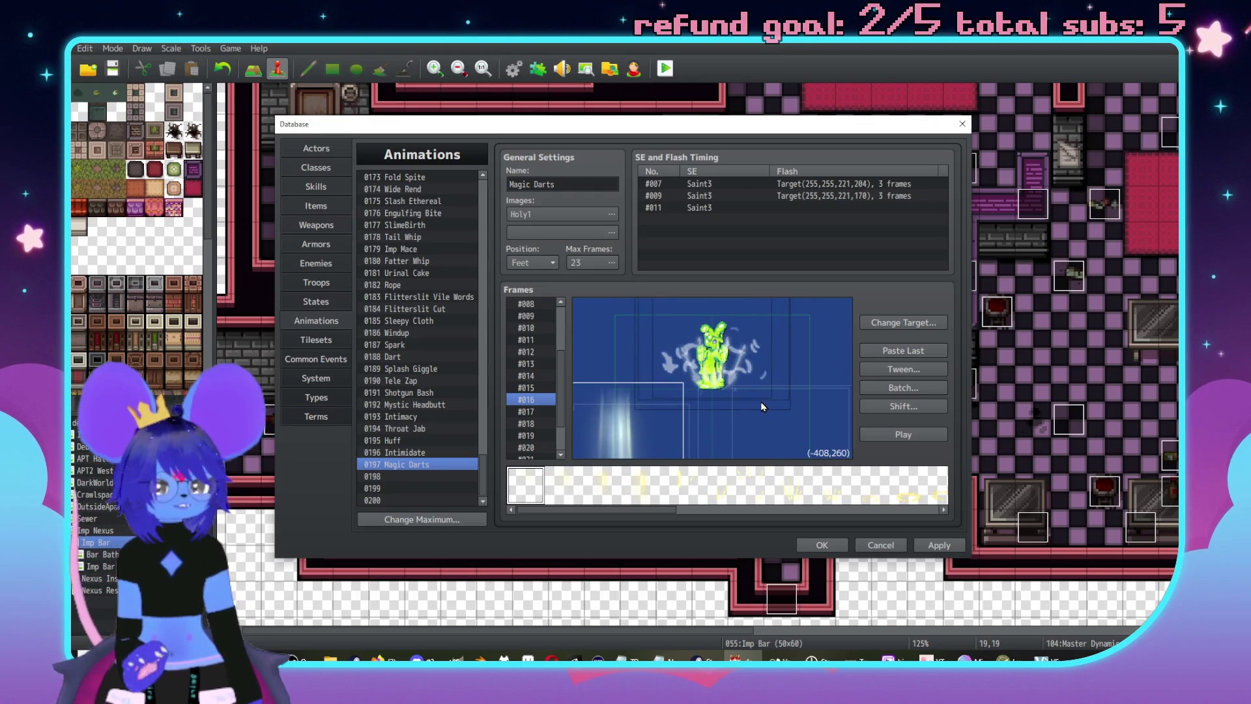
pyautogui.press('Delete')
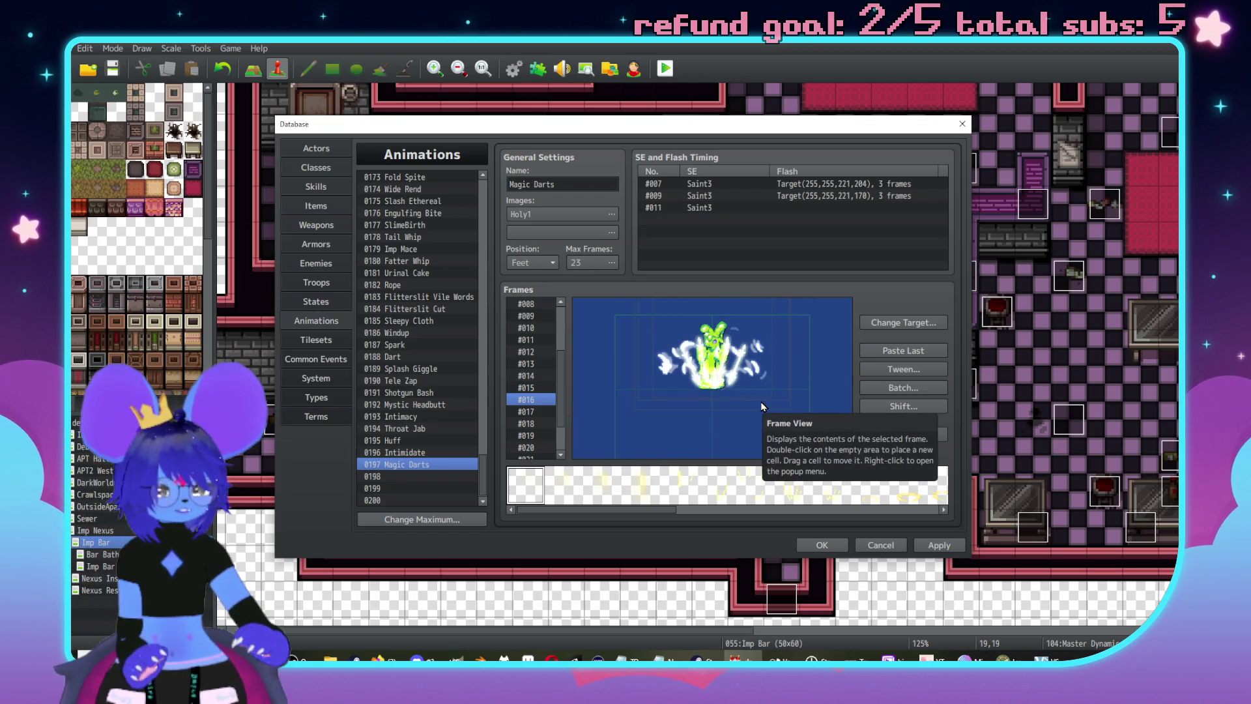
# - Leave frame #017 unchanged and delete the light-beam cell from frame #018
pyautogui.click(531, 412)
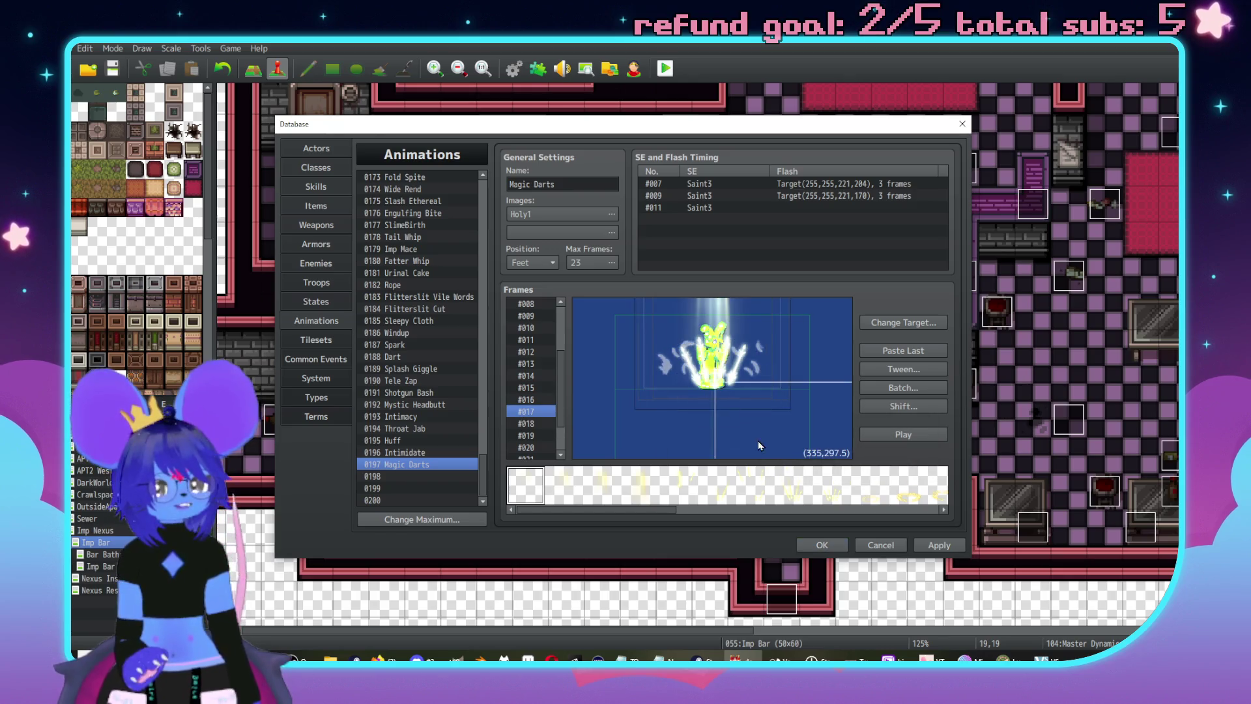
pyautogui.moveTo(728, 358); pyautogui.dragTo(725, 378)
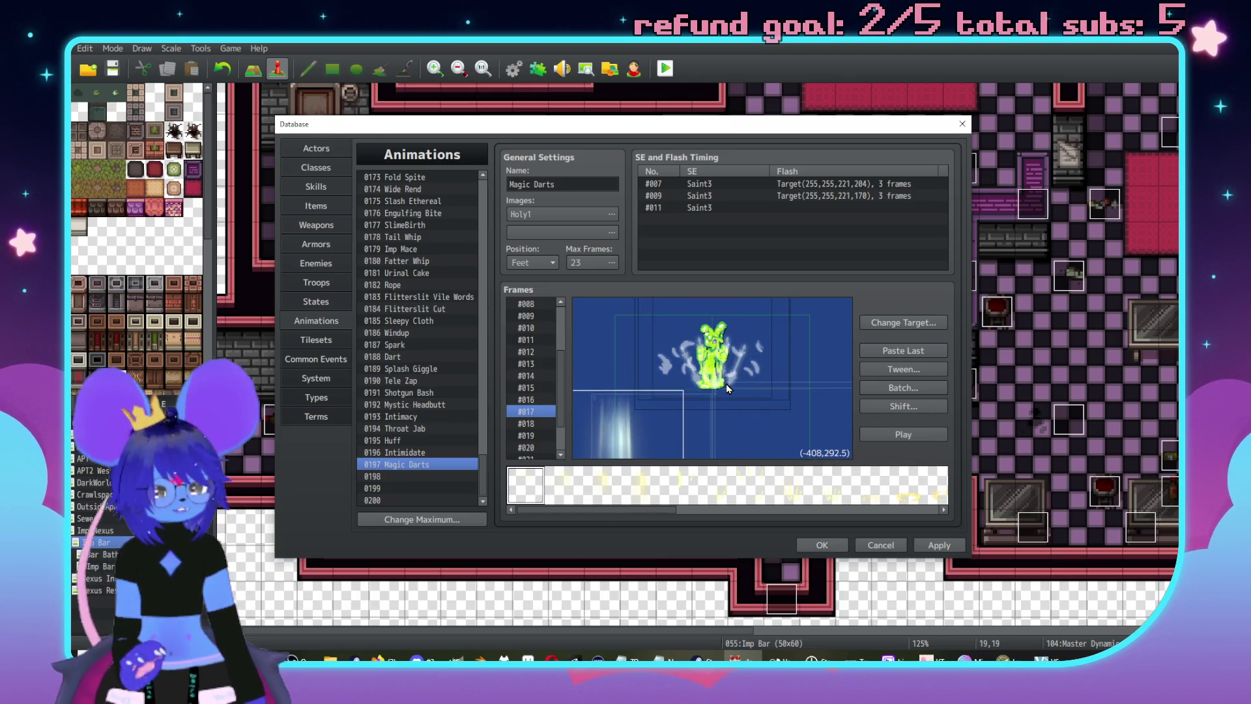
pyautogui.hotkey('ctrl', 'z')
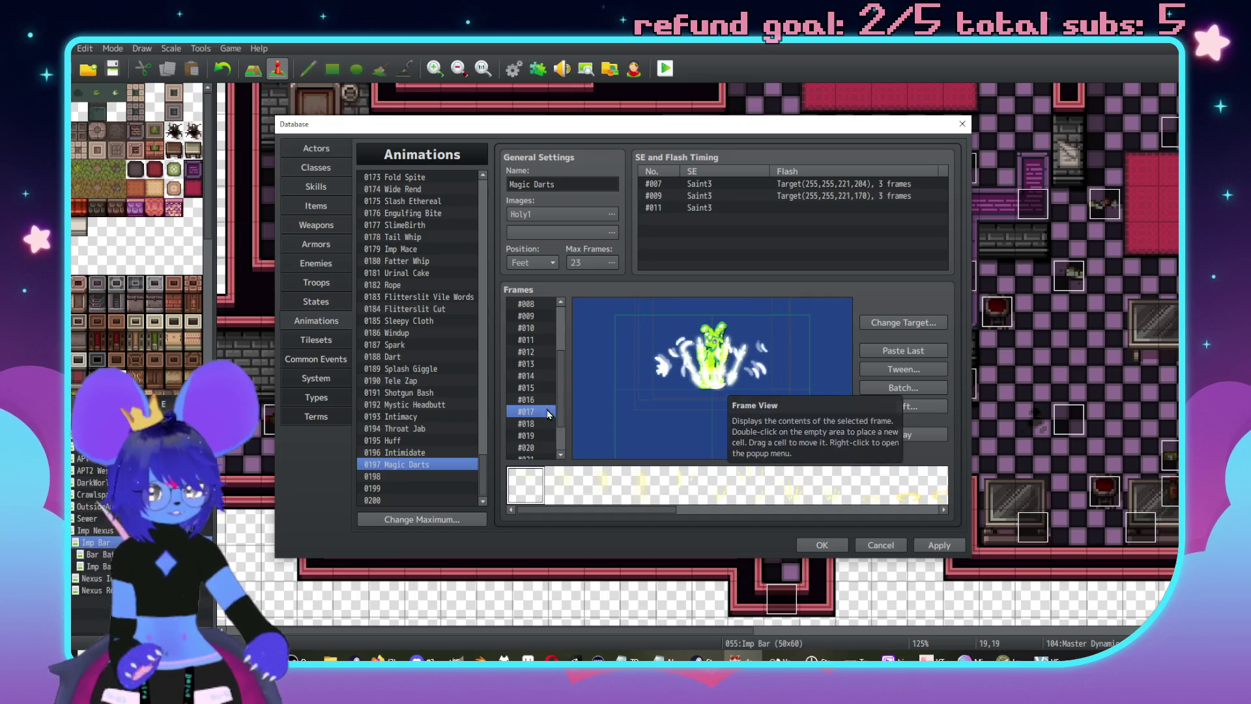
pyautogui.click(534, 423)
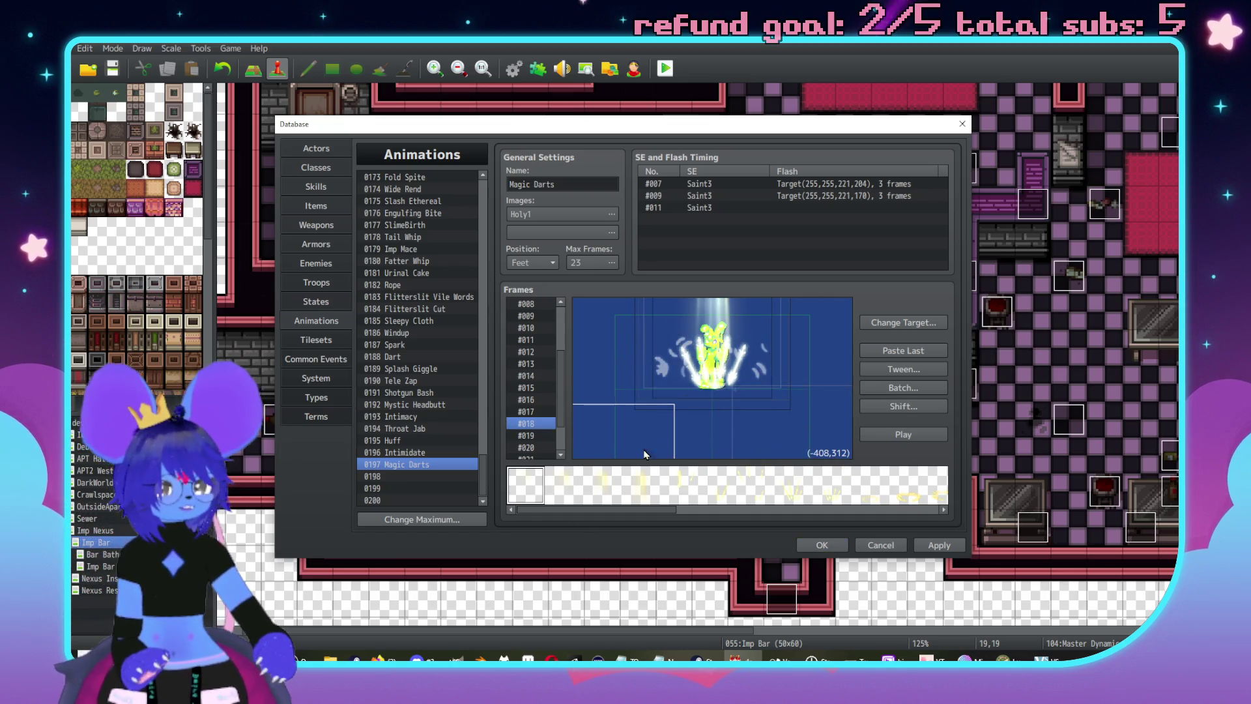
pyautogui.moveTo(628, 434); pyautogui.dragTo(734, 329)
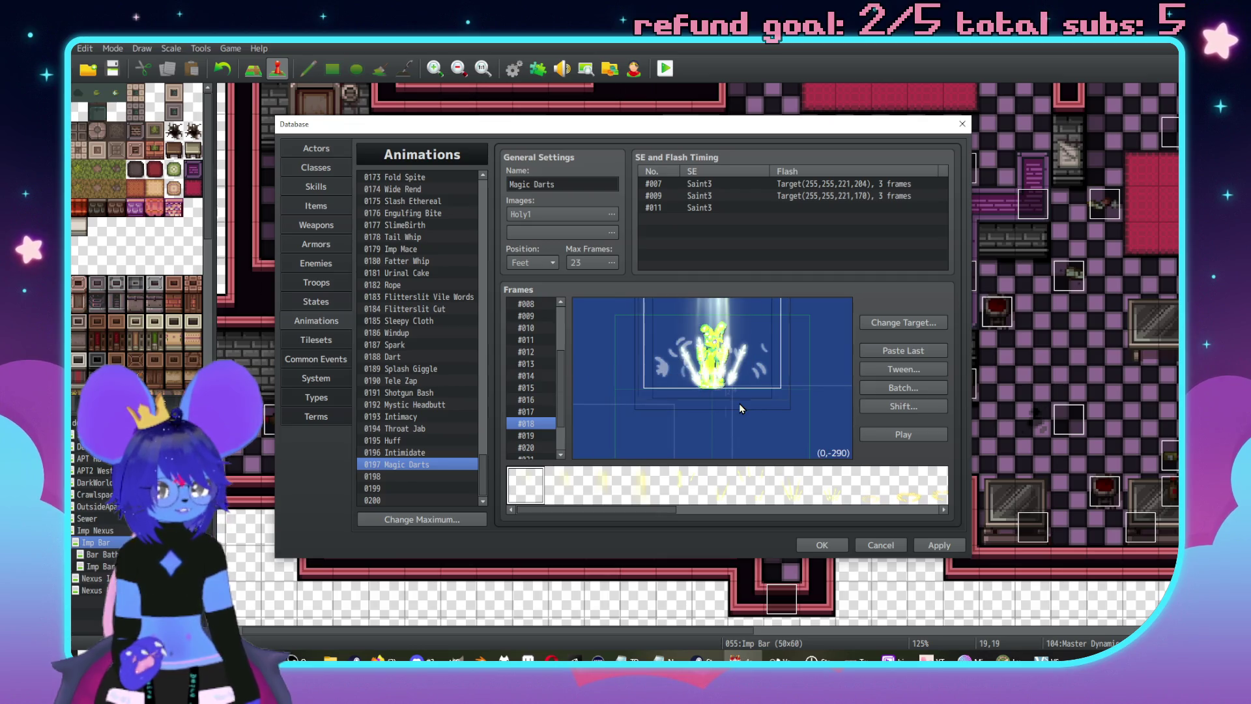
pyautogui.press('Delete')
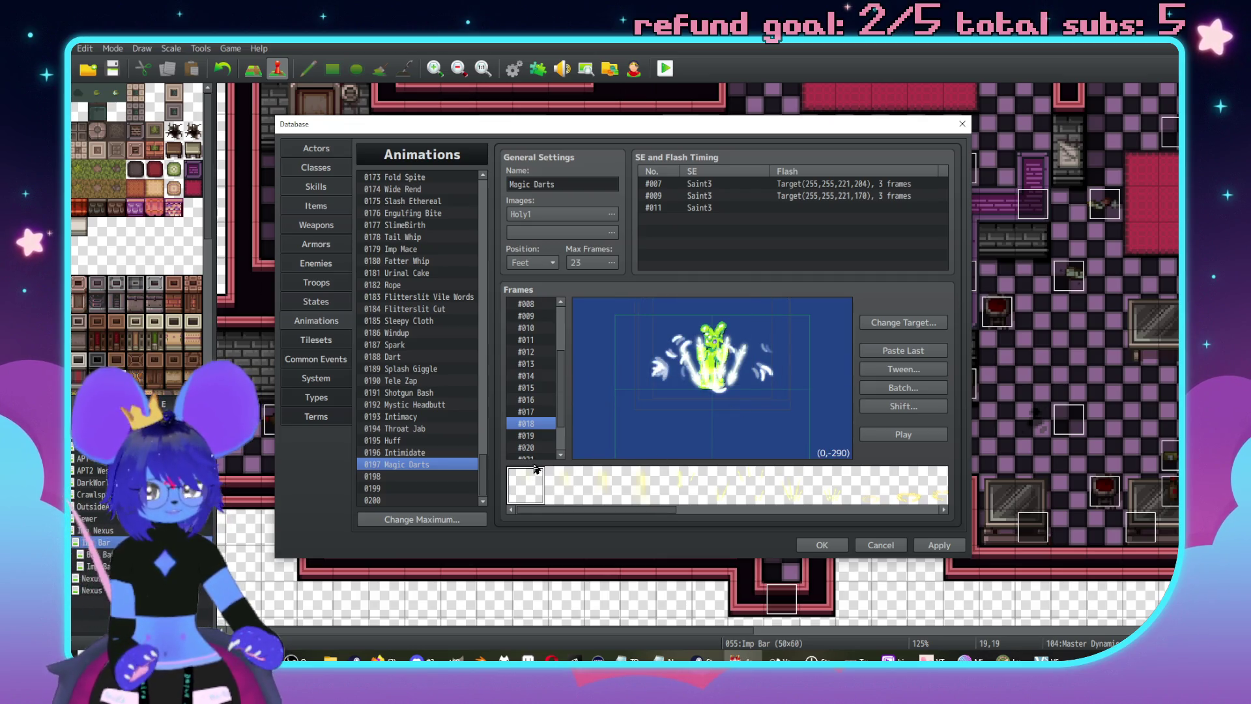
# - In frame #019, select the lower-right cell and the top-centre beam cell
pyautogui.click(527, 435)
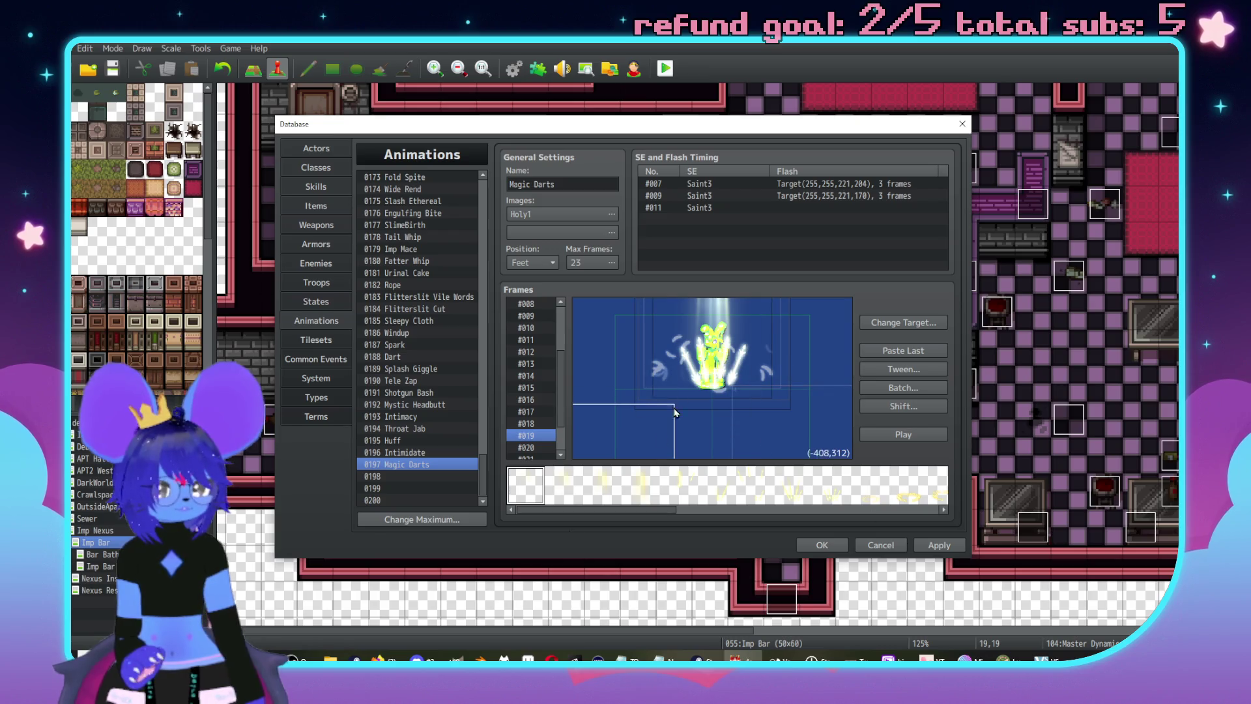
pyautogui.moveTo(660, 434); pyautogui.dragTo(757, 416)
pyautogui.click(722, 410)
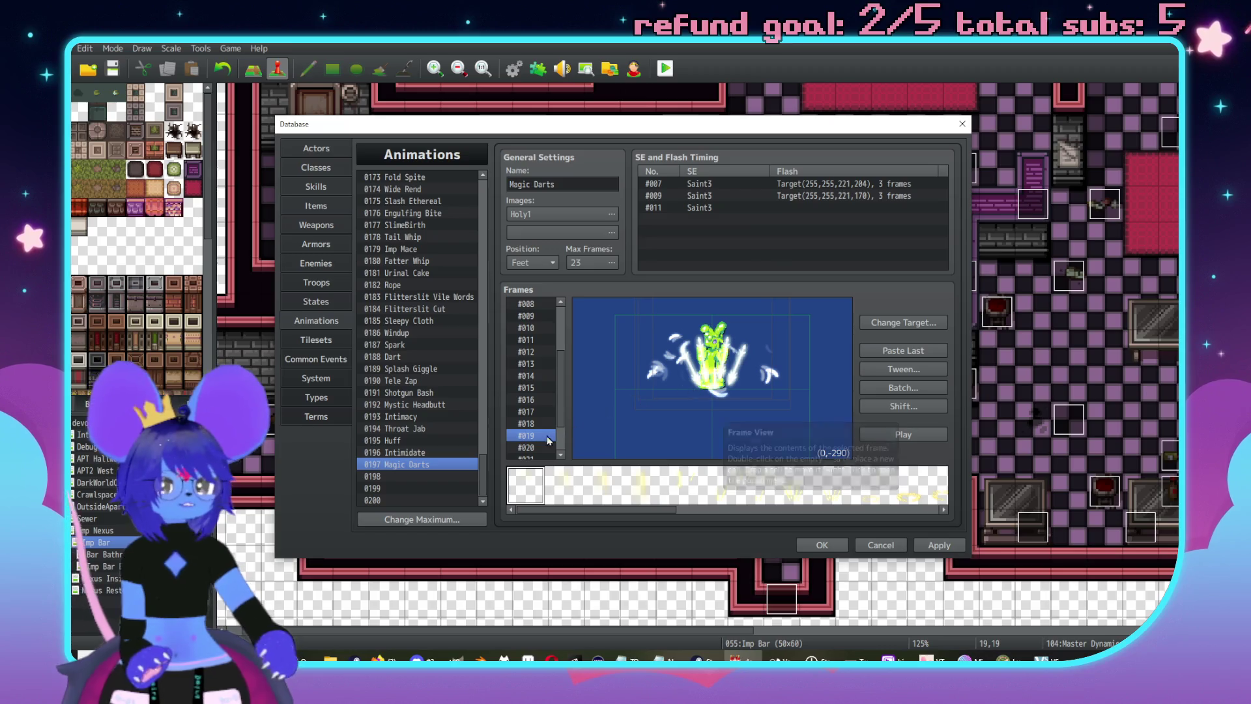
# - Remove the light-beam cell from frames #020–#022, ending on frame #023
pyautogui.click(528, 447)
pyautogui.moveTo(729, 361); pyautogui.dragTo(631, 452)
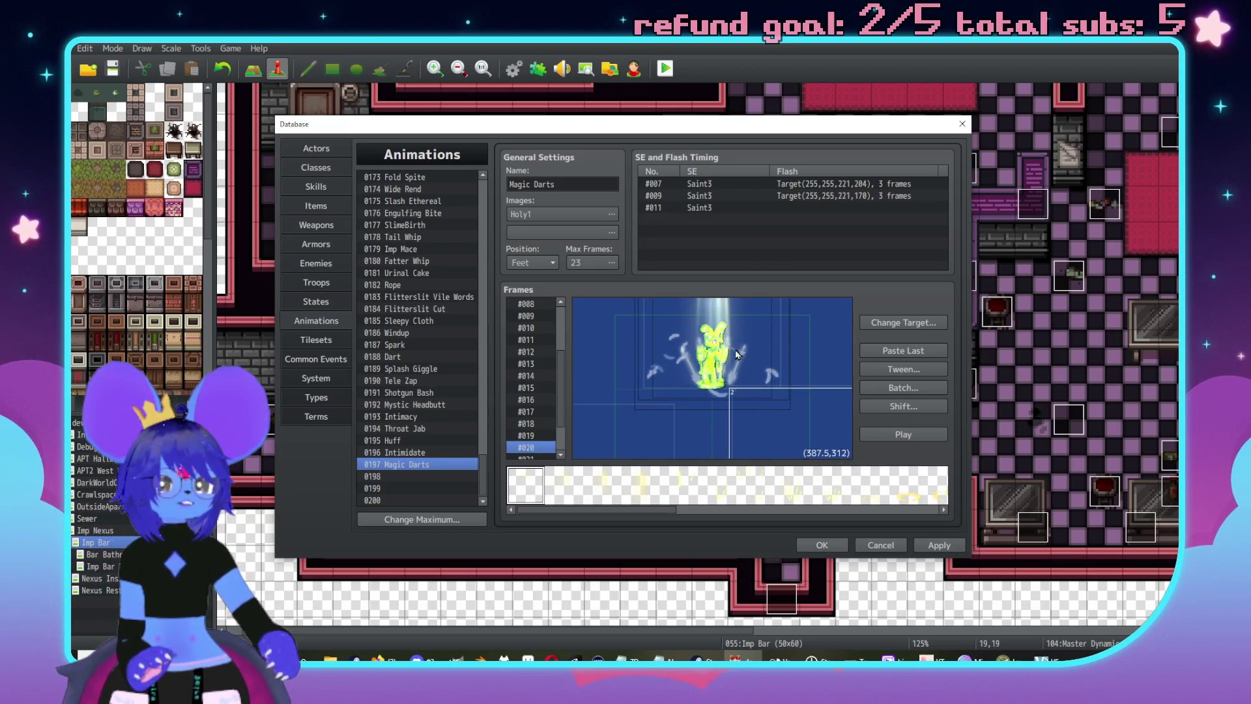
pyautogui.hotkey('ctrl', 'z')
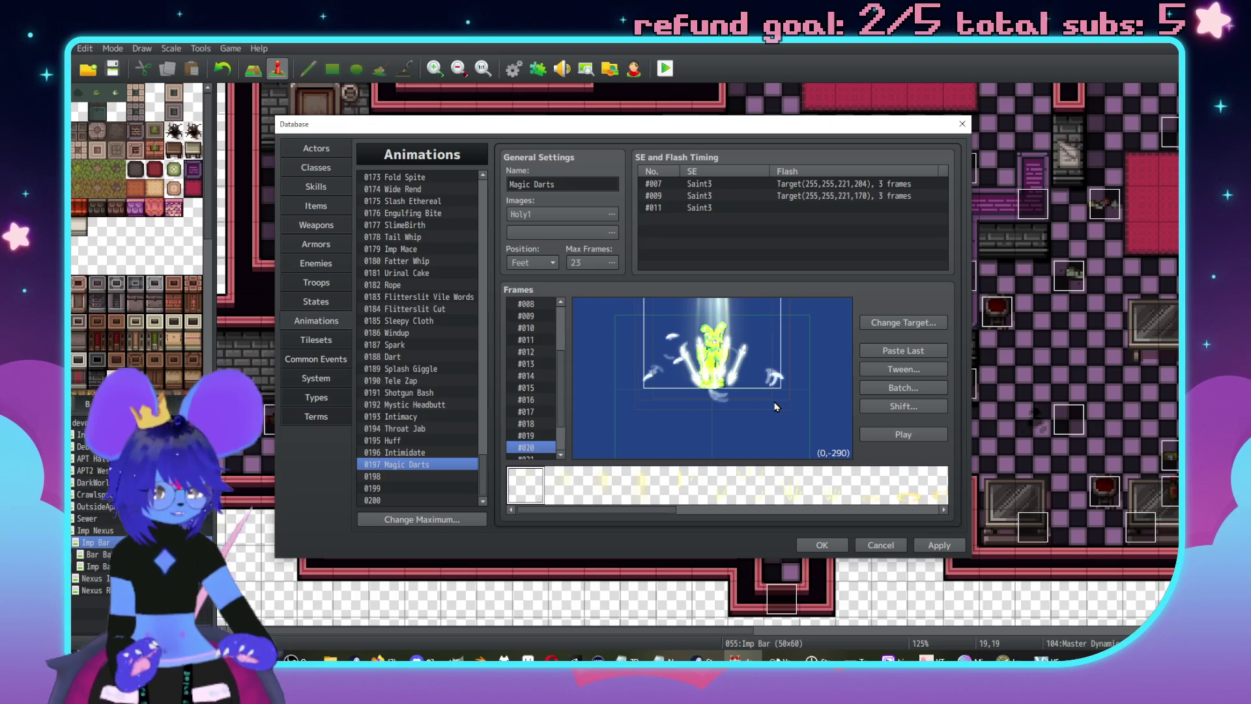
pyautogui.press('Delete')
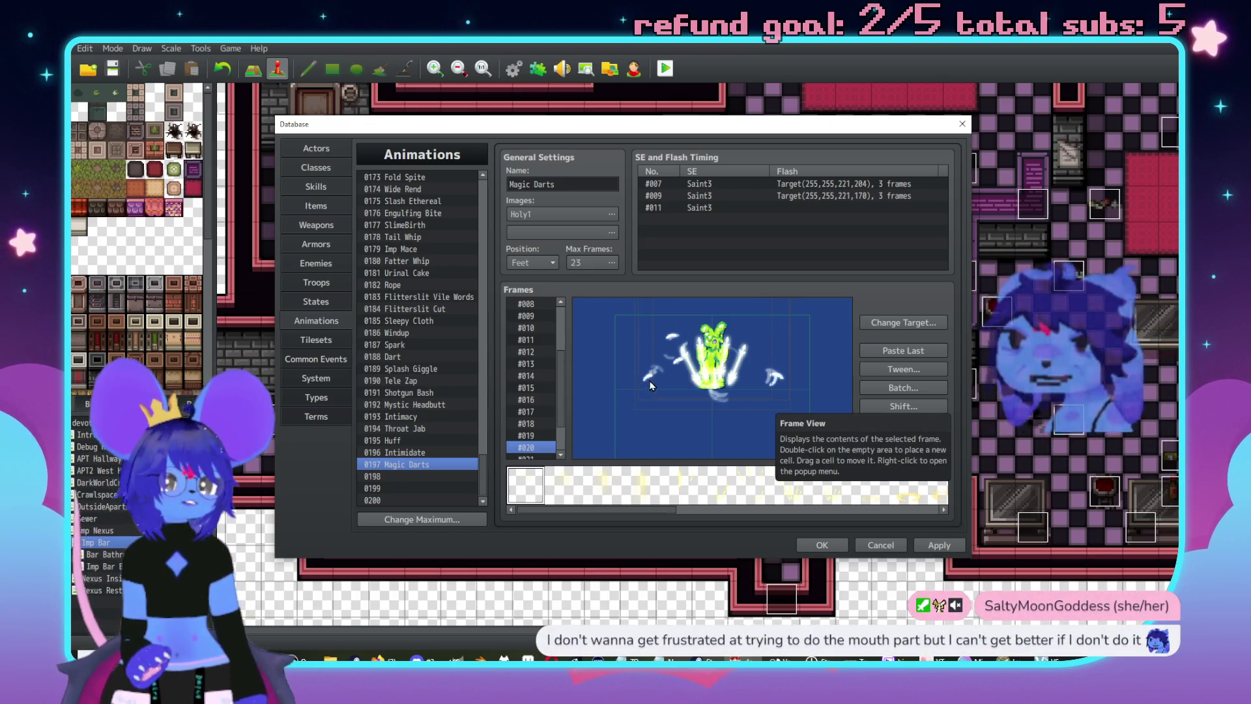
pyautogui.press('Down')
pyautogui.click(756, 373)
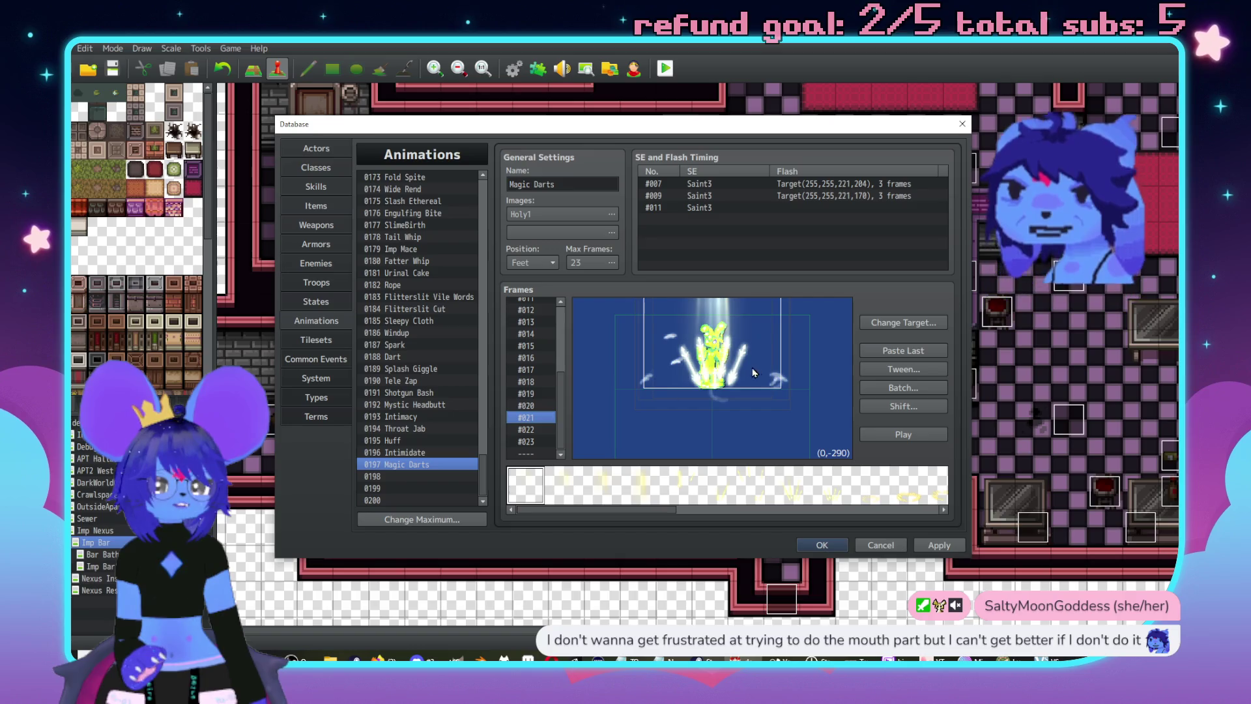
pyautogui.hotkey('ctrl', 'z')
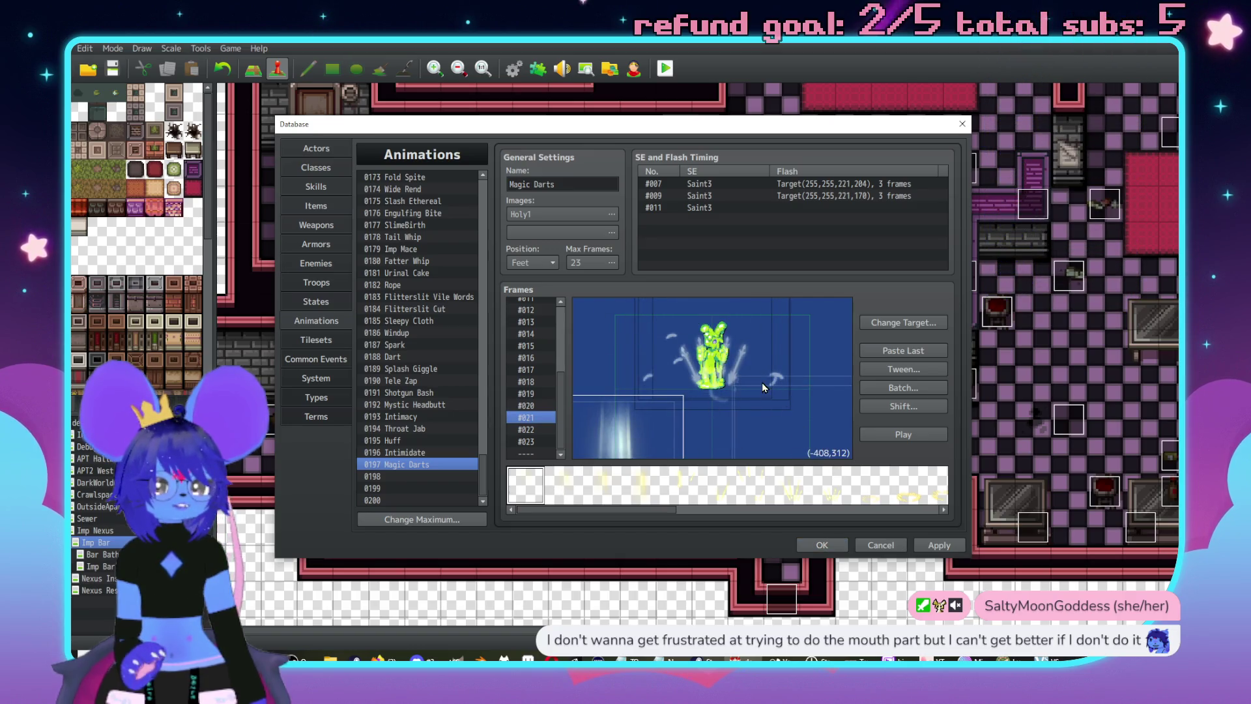
pyautogui.hotkey('ctrl', 'z')
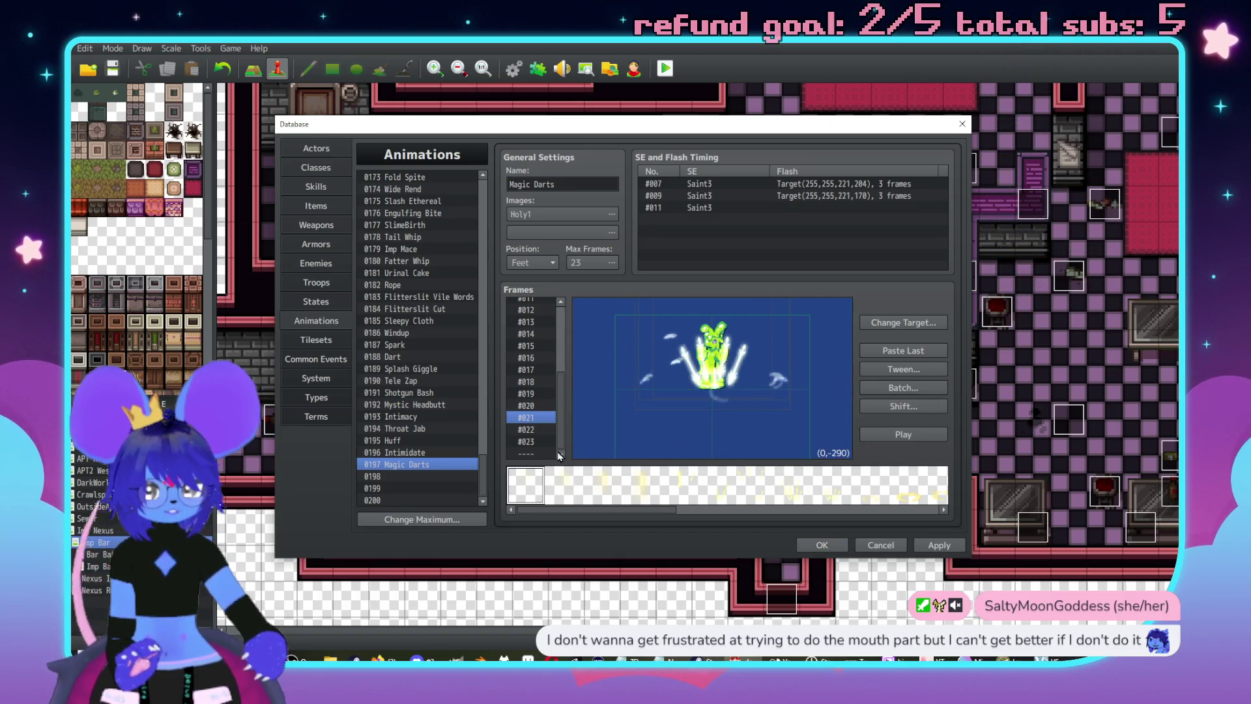
pyautogui.press('Down')
pyautogui.hotkey('ctrl', 'z')
pyautogui.click(717, 351)
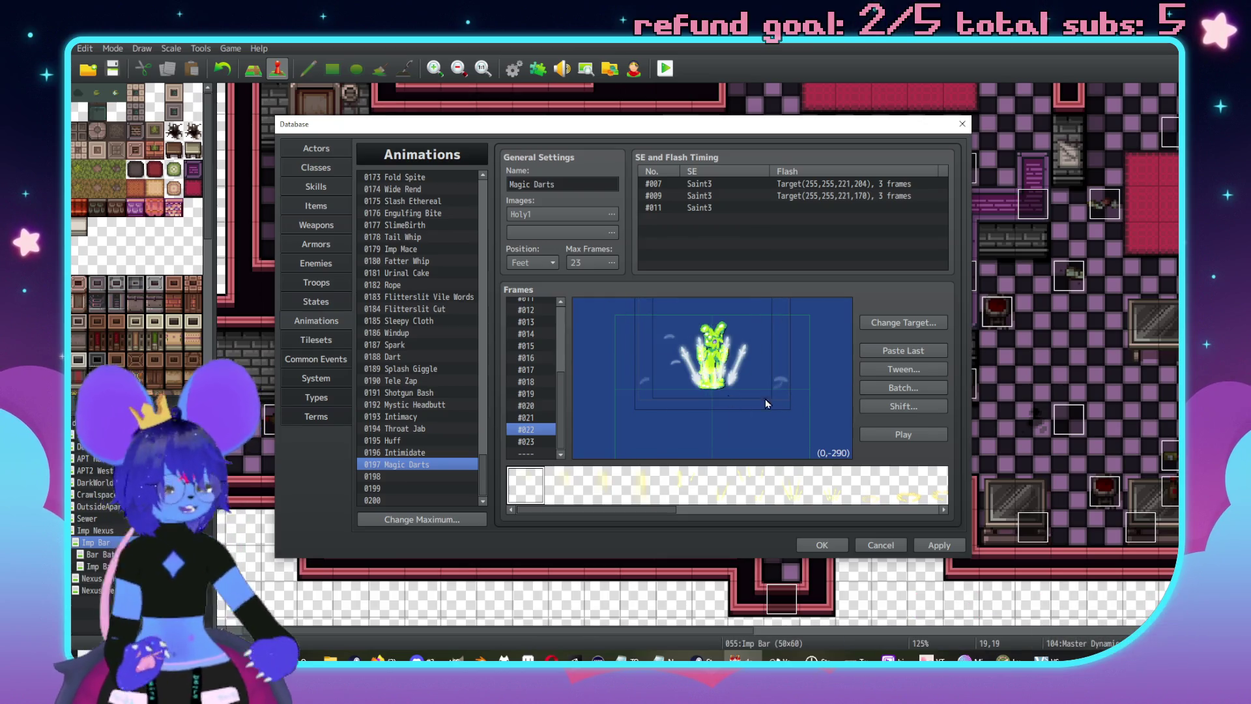
pyautogui.press('Down')
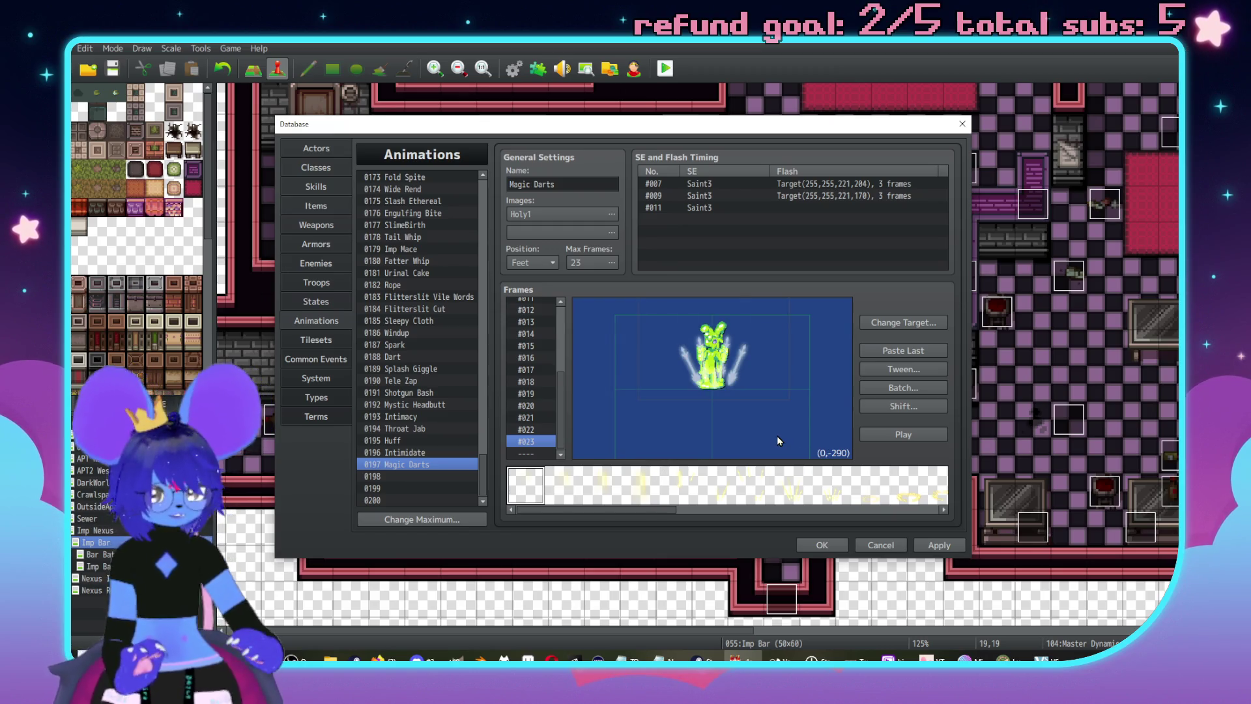
# - Preview Magic Darts, then inspect the central cell in frame #022
pyautogui.click(920, 436)
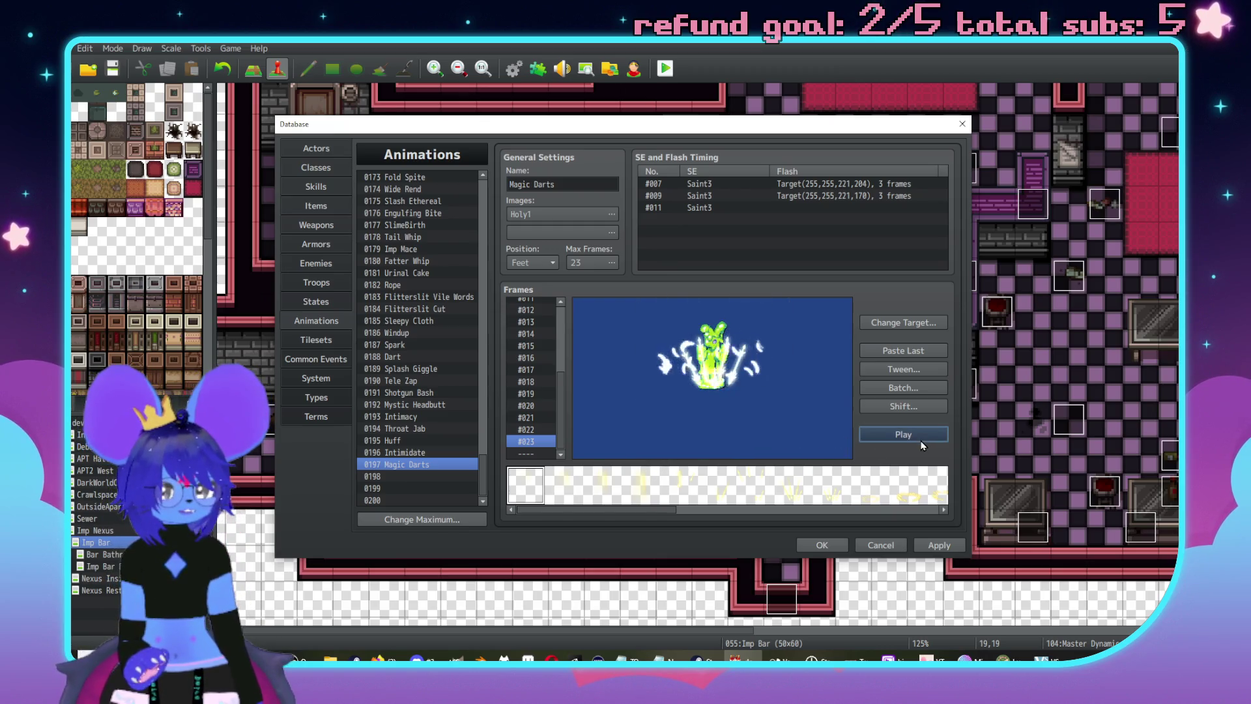
pyautogui.click(545, 431)
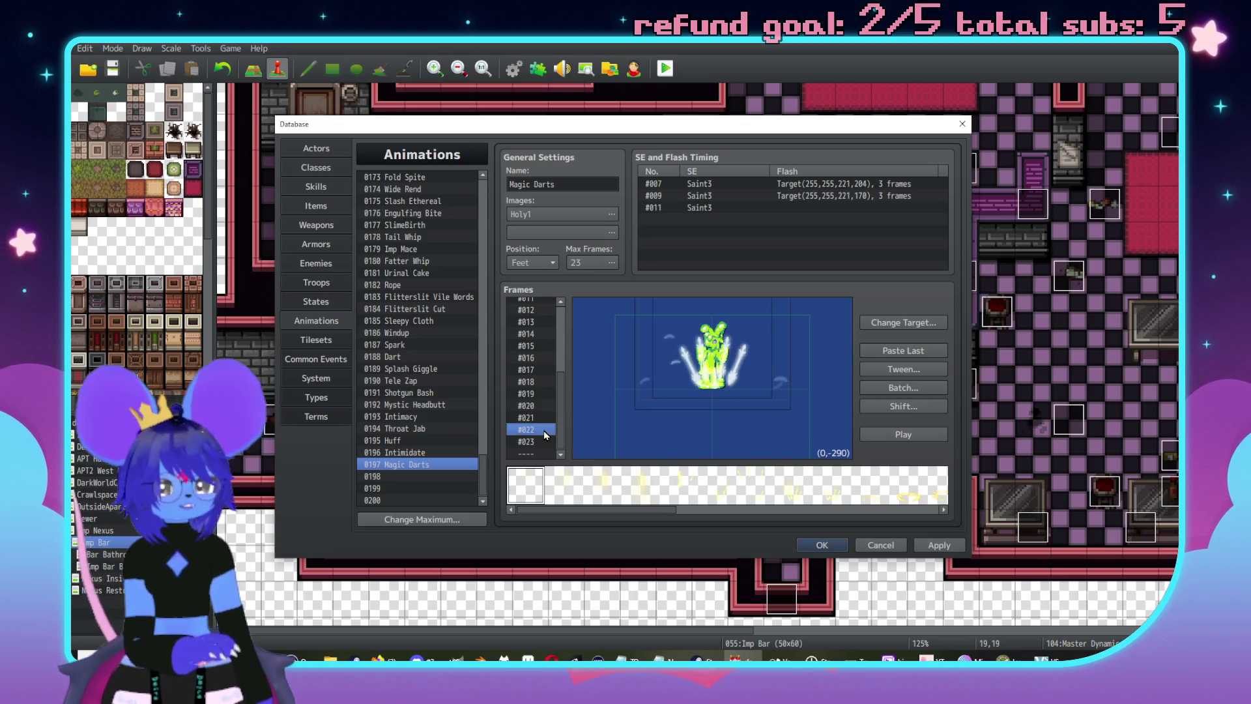
pyautogui.click(795, 409)
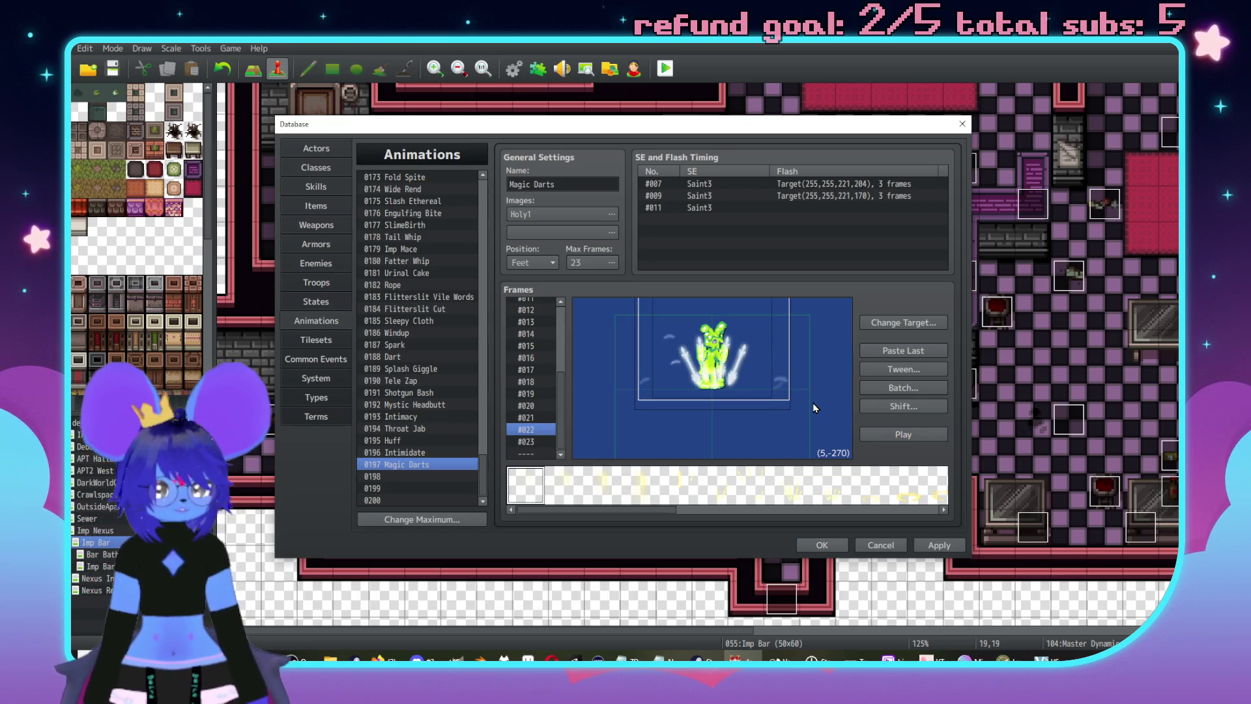
pyautogui.click(784, 411)
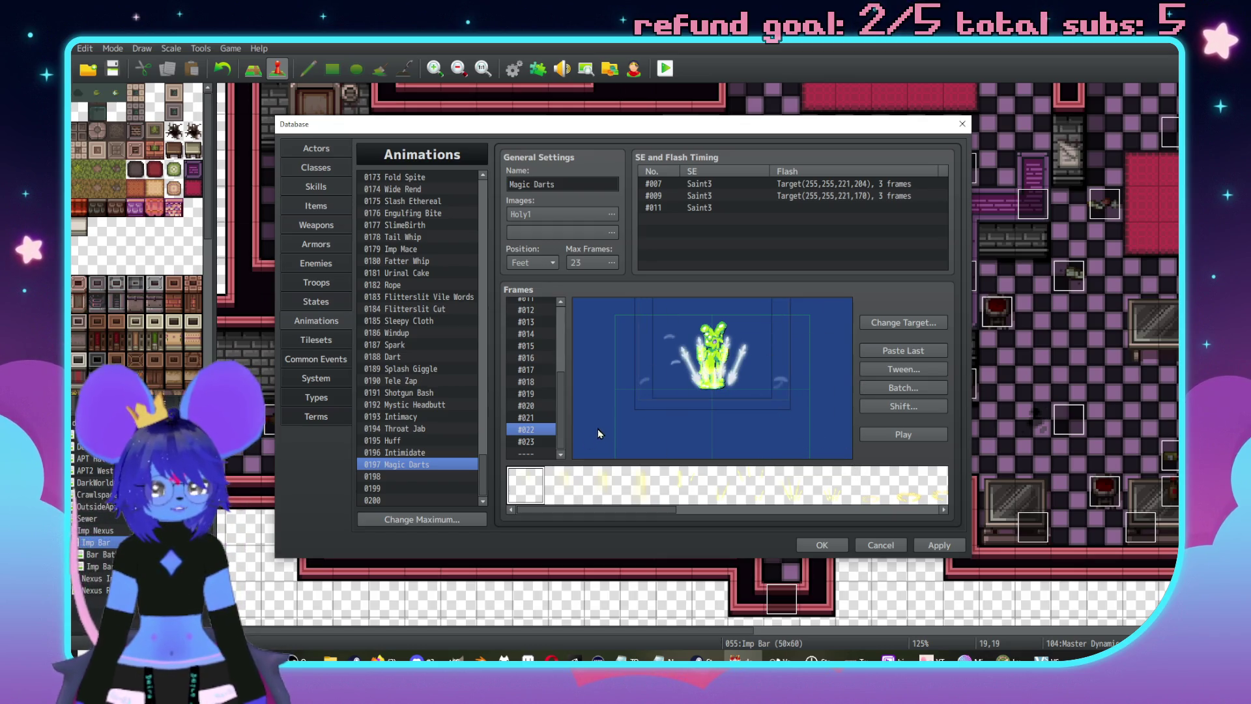
# - Move the lower-left dart cell in frame #021 to the right side
pyautogui.click(532, 418)
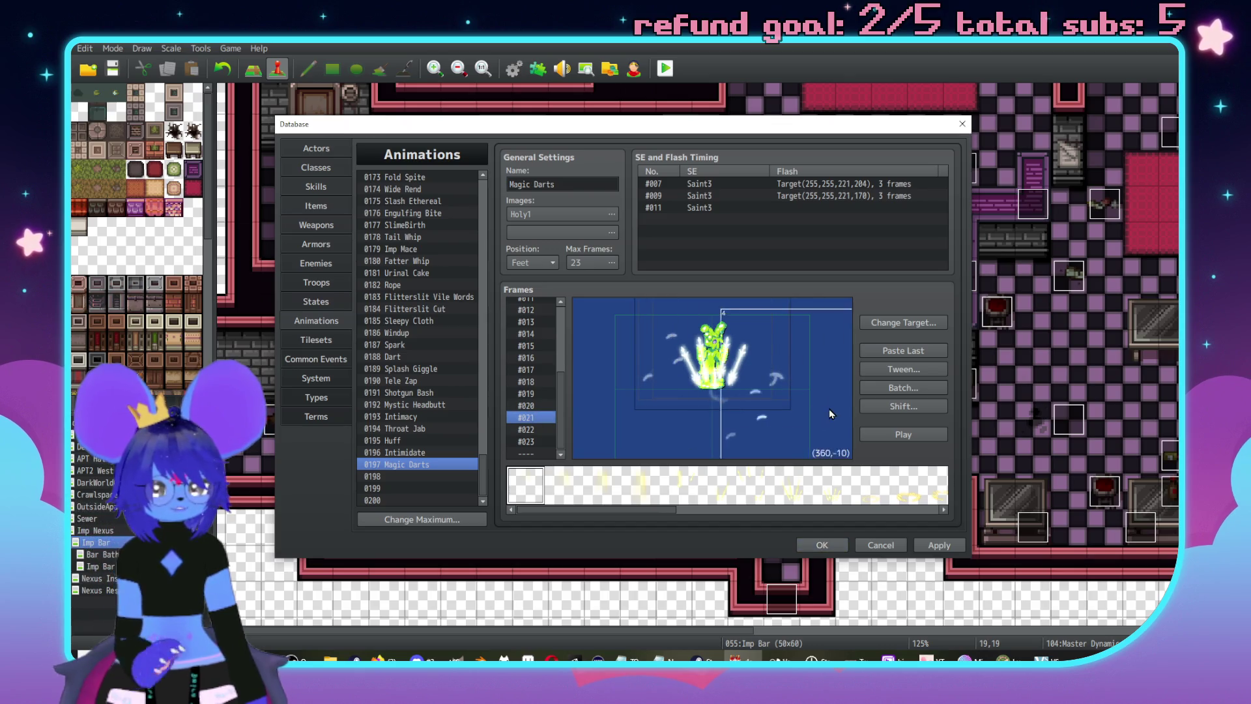
pyautogui.click(666, 432)
pyautogui.moveTo(667, 429)
pyautogui.mouseDown()
pyautogui.moveTo(670, 393)
pyautogui.moveTo(765, 358)
pyautogui.moveTo(827, 397)
pyautogui.moveTo(779, 382)
pyautogui.mouseUp()
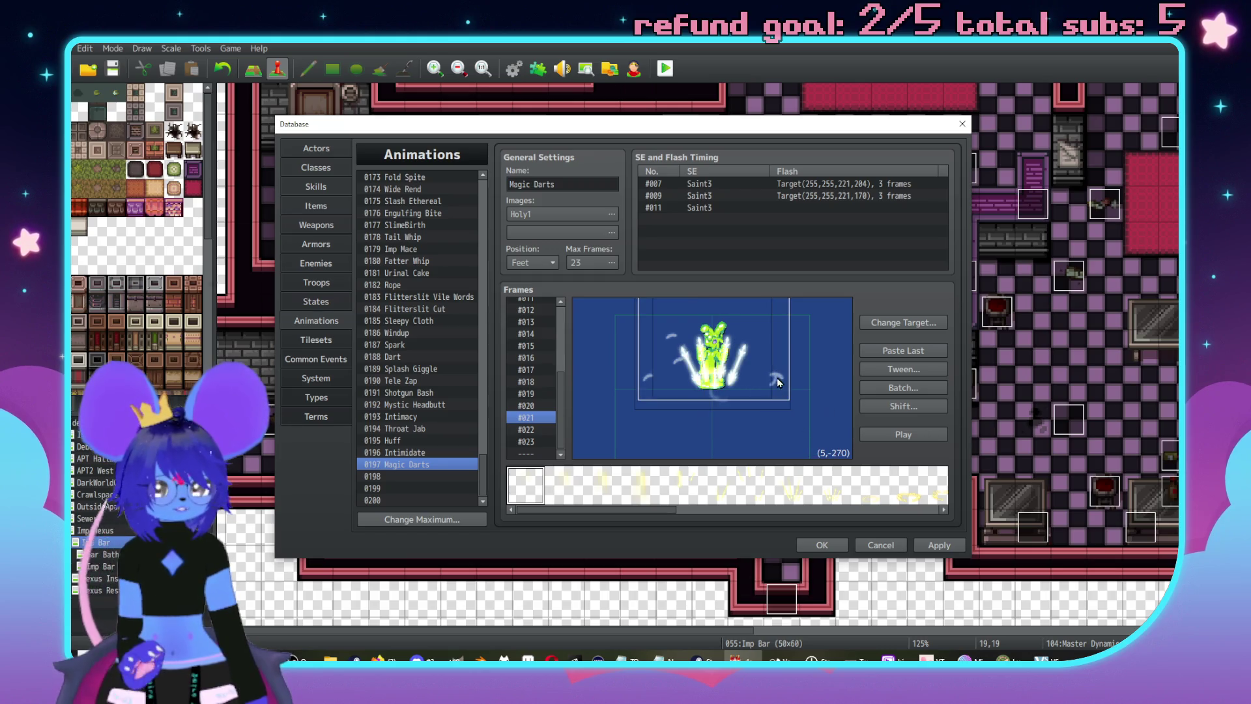
pyautogui.click(521, 408)
pyautogui.click(827, 397)
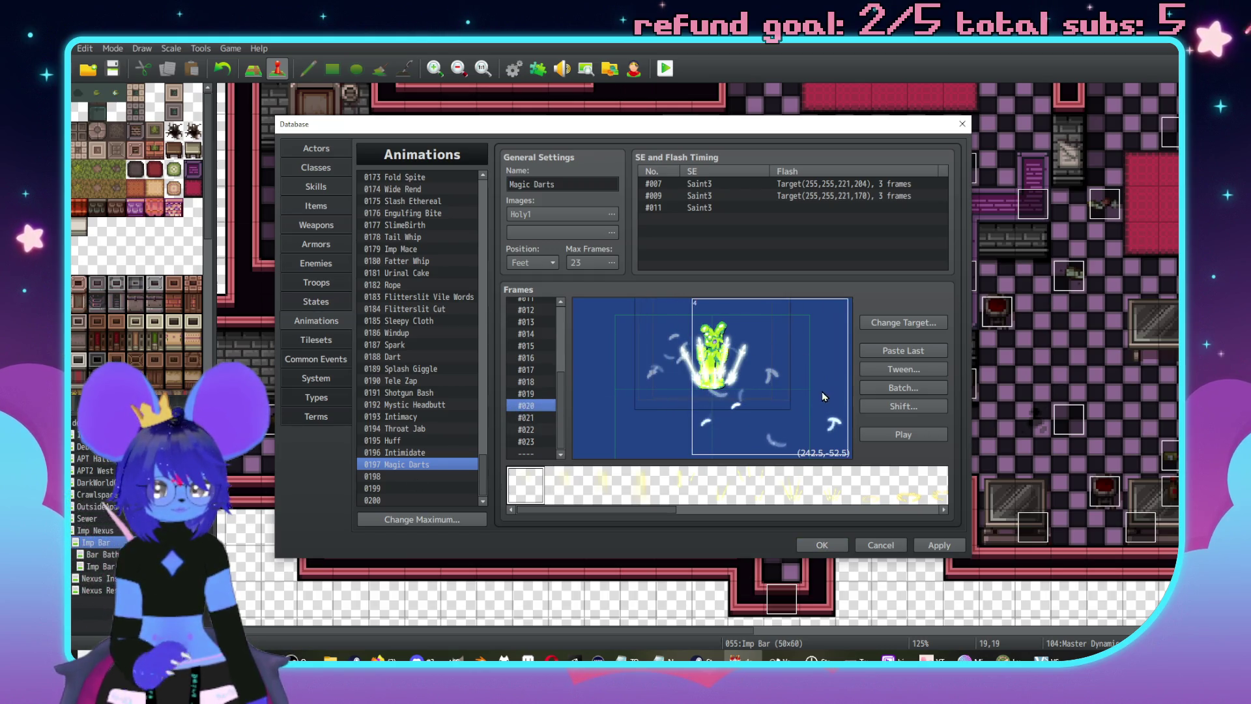
# - Check frame #011, then add a new shard cell in frame #013
pyautogui.scroll(3, 539, 424)
pyautogui.click(550, 376)
pyautogui.press('Down')
pyautogui.press('Down')
pyautogui.click(778, 382)
pyautogui.click(811, 405)
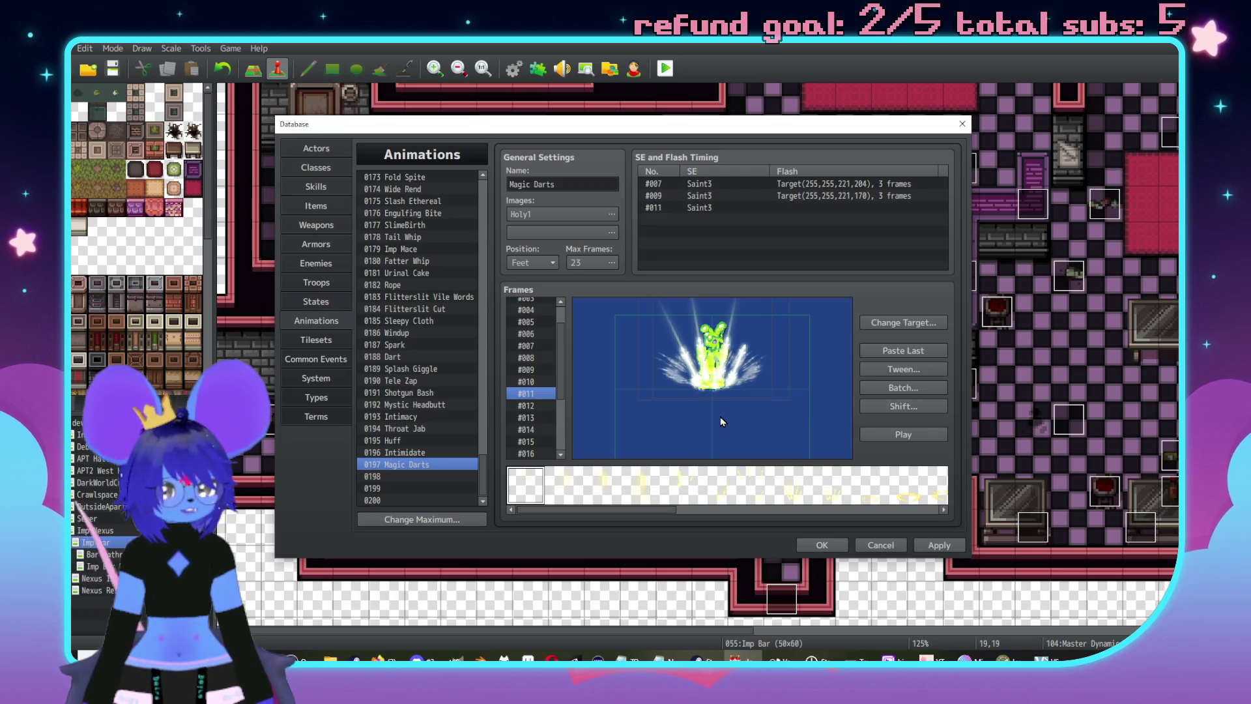
pyautogui.click(527, 406)
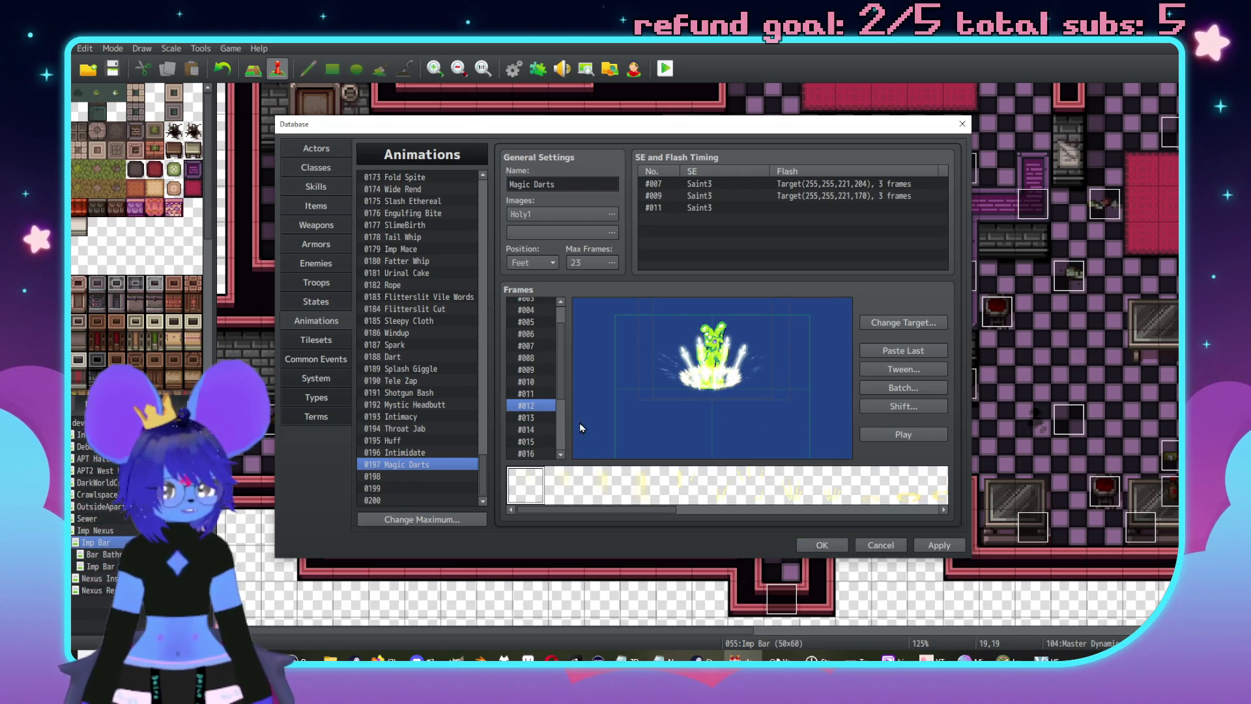
pyautogui.click(541, 417)
pyautogui.click(745, 402)
# - Review frames #015–#020 and bring up the animation's image picker
pyautogui.click(541, 443)
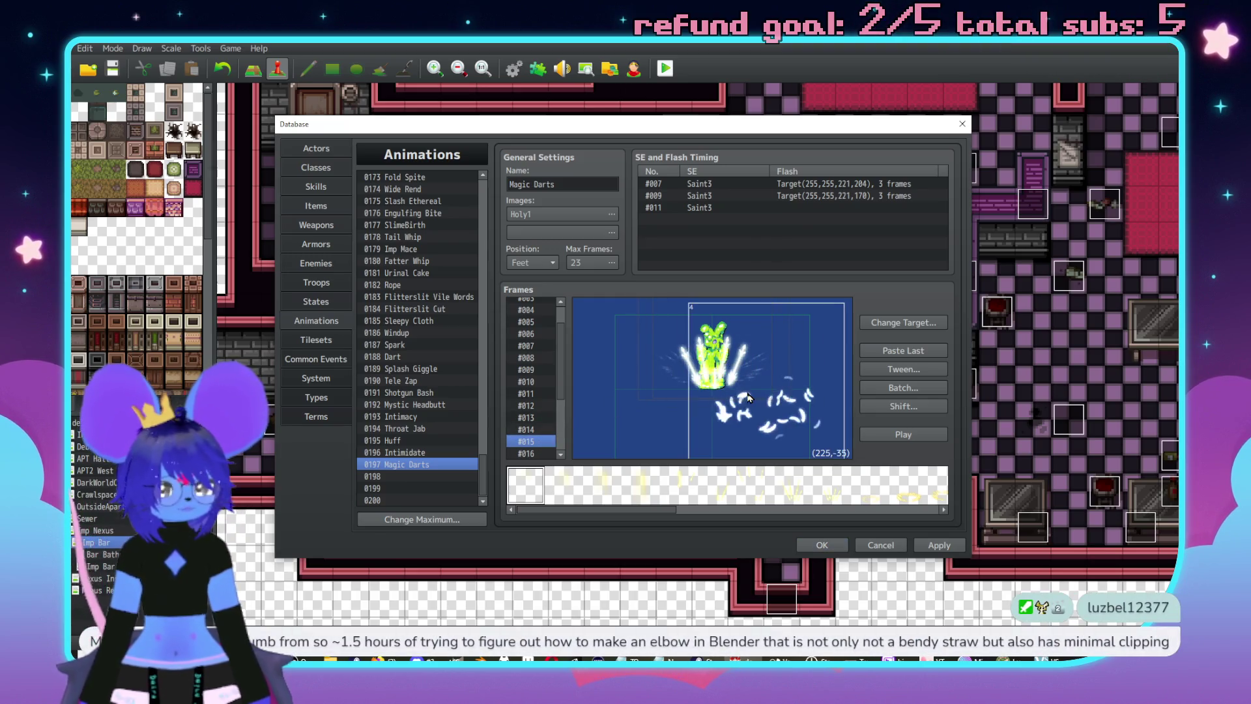
pyautogui.click(541, 453)
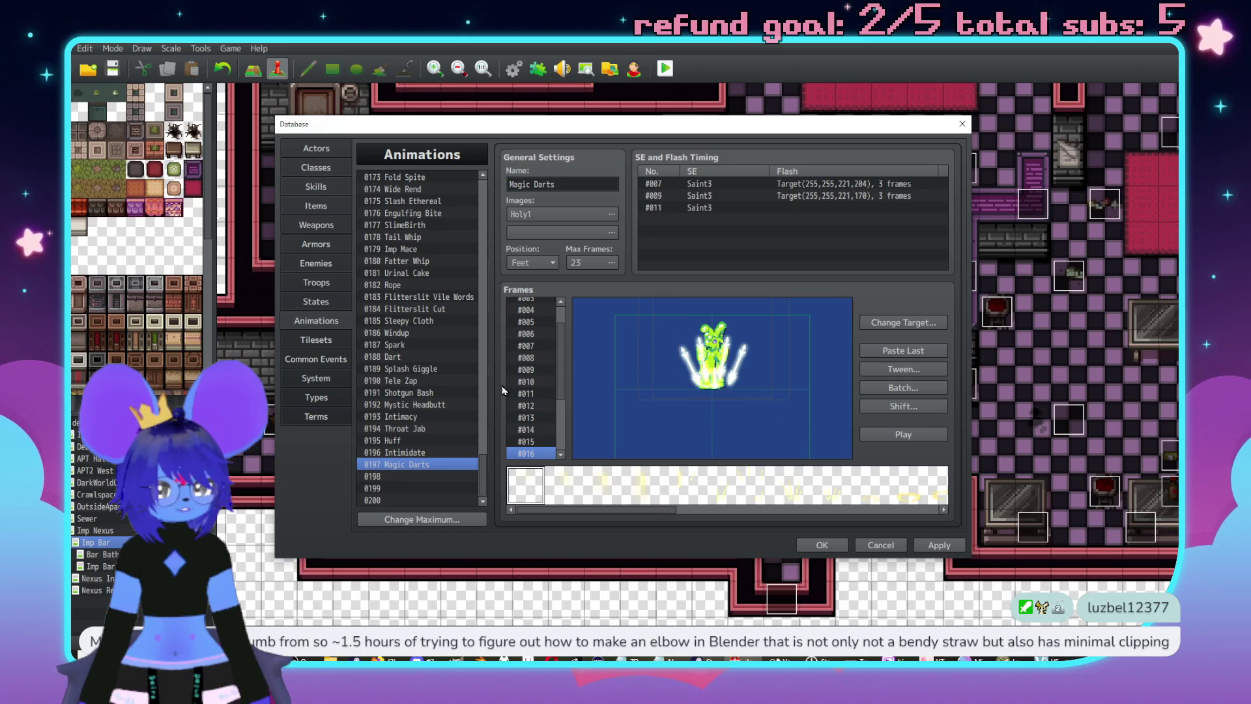
pyautogui.scroll(-2, 531, 391)
pyautogui.click(531, 417)
pyautogui.click(547, 431)
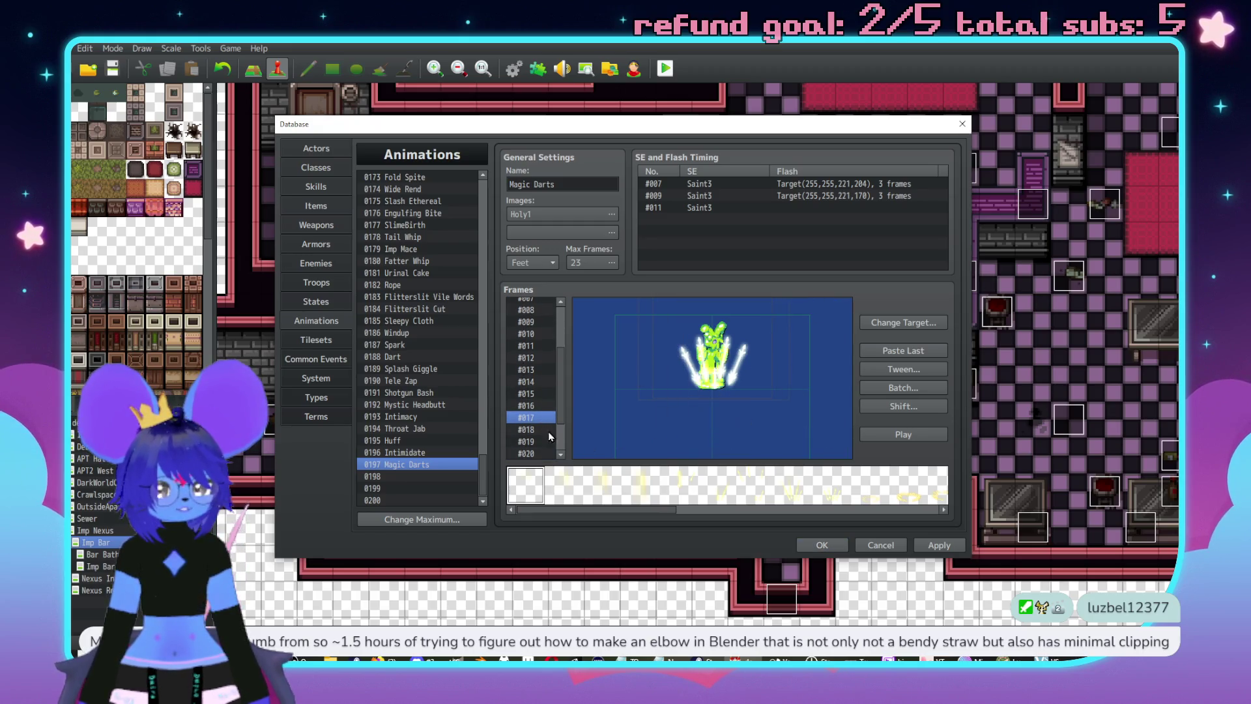
pyautogui.scroll(-2, 552, 436)
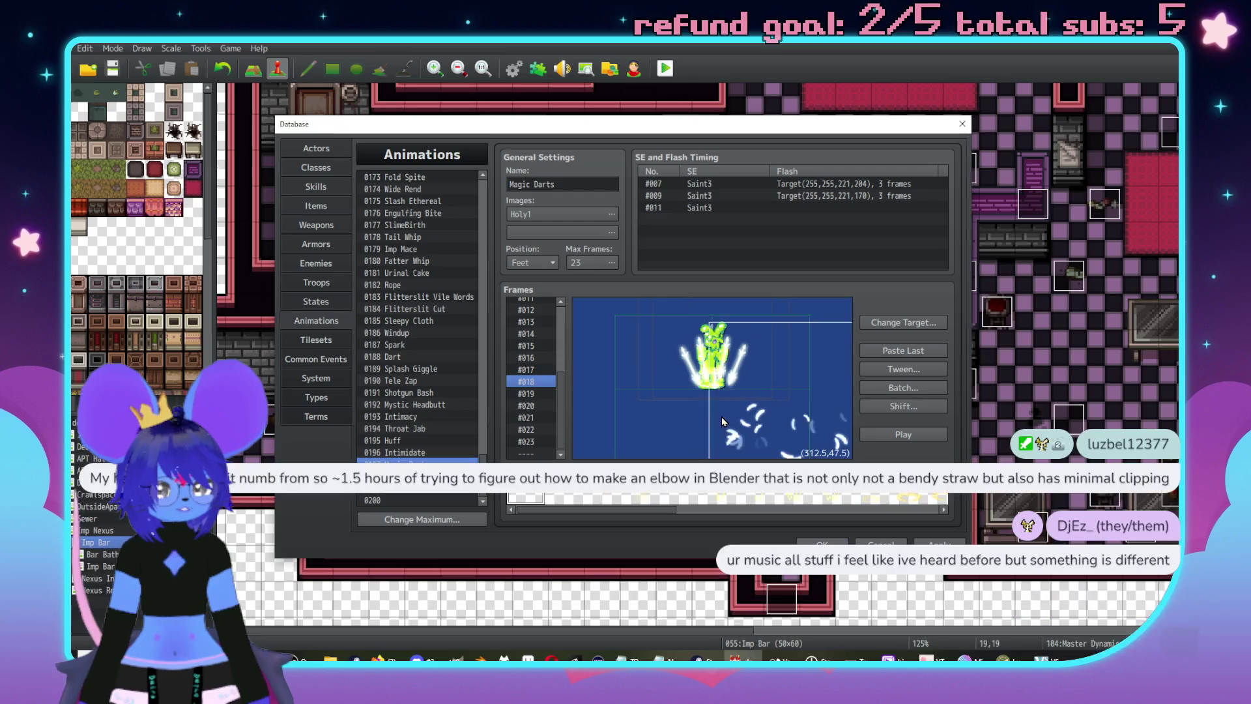
pyautogui.click(531, 394)
pyautogui.click(734, 410)
pyautogui.click(531, 405)
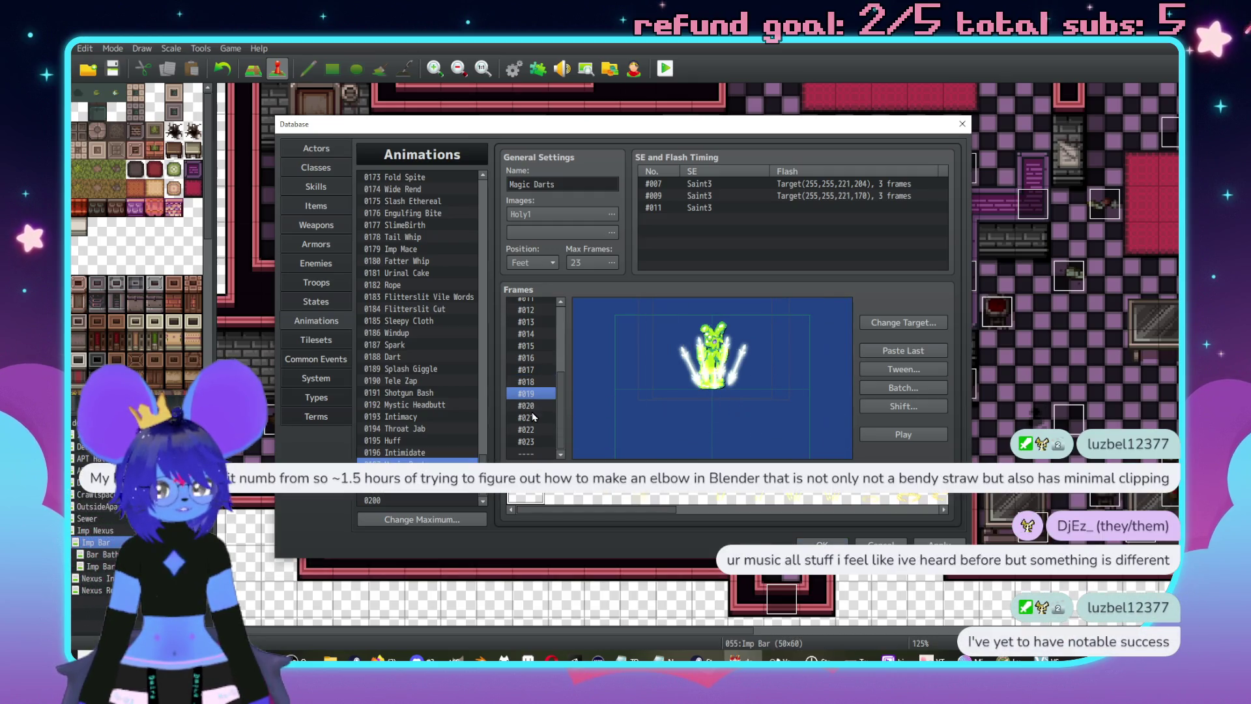
pyautogui.click(603, 237)
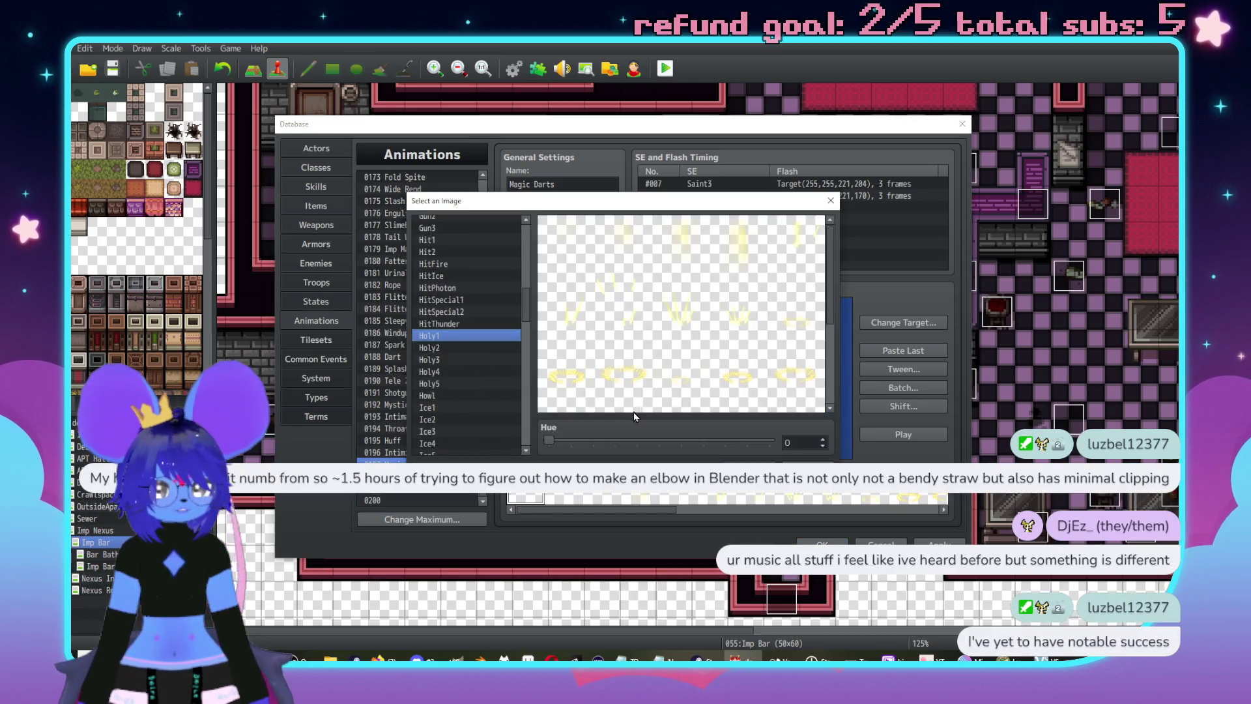
# - Shift Holy1's hue to 241, confirm, and play the animation to preview it
pyautogui.moveTo(551, 443); pyautogui.dragTo(683, 442)
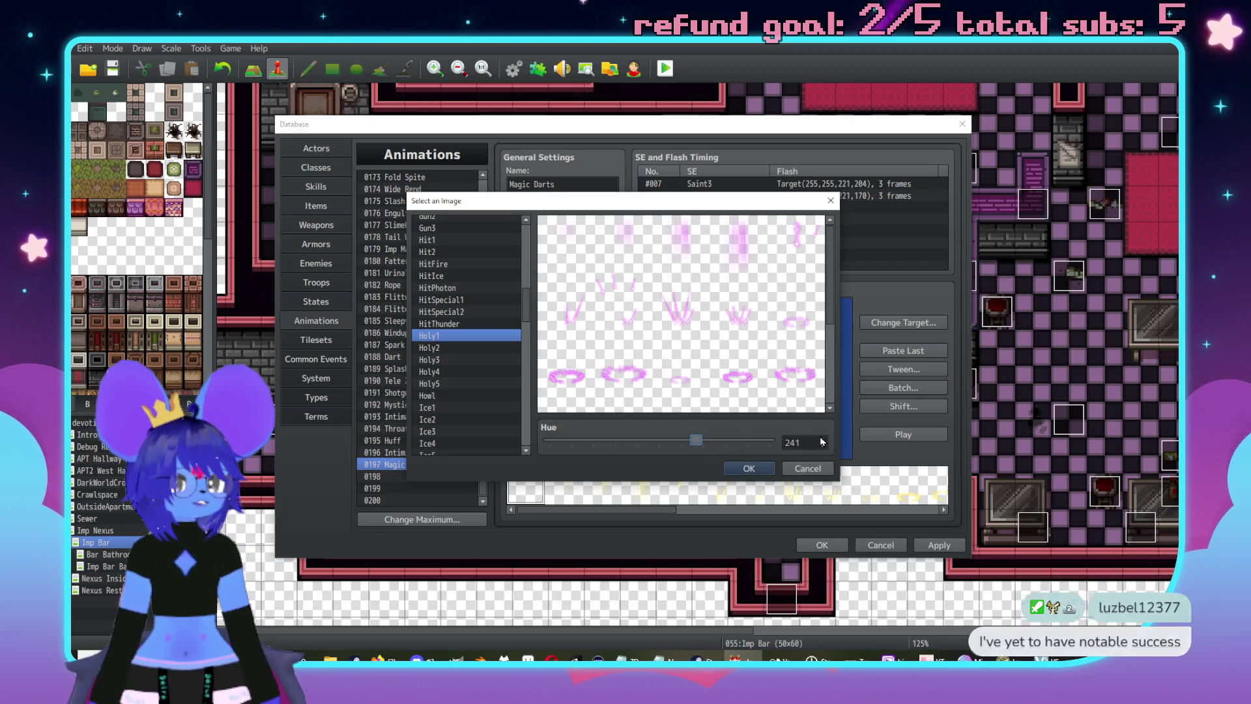
pyautogui.click(747, 471)
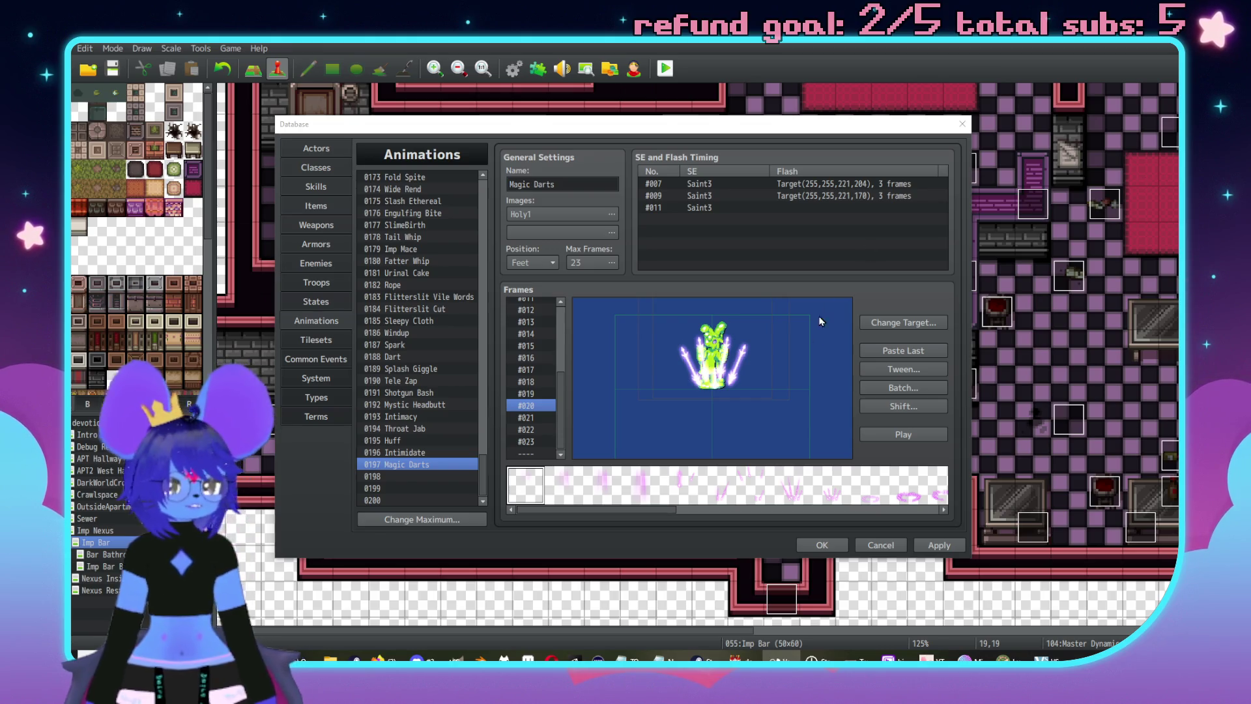
pyautogui.click(916, 433)
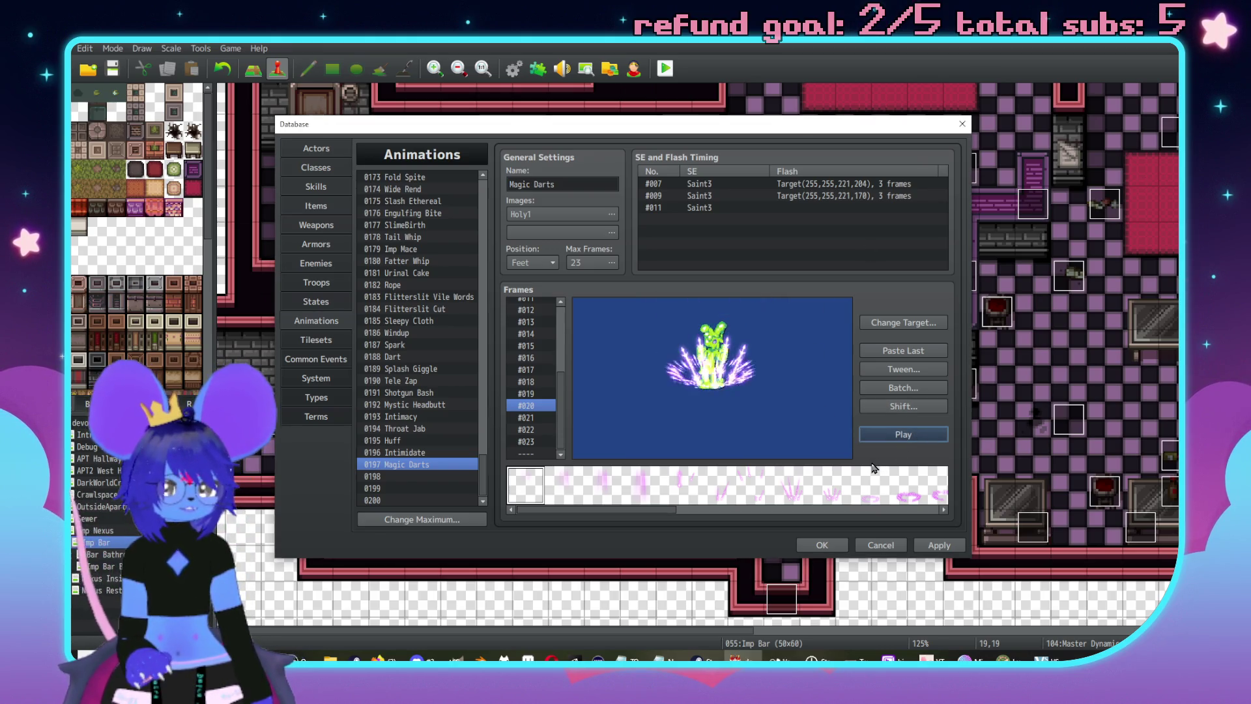
pyautogui.click(526, 397)
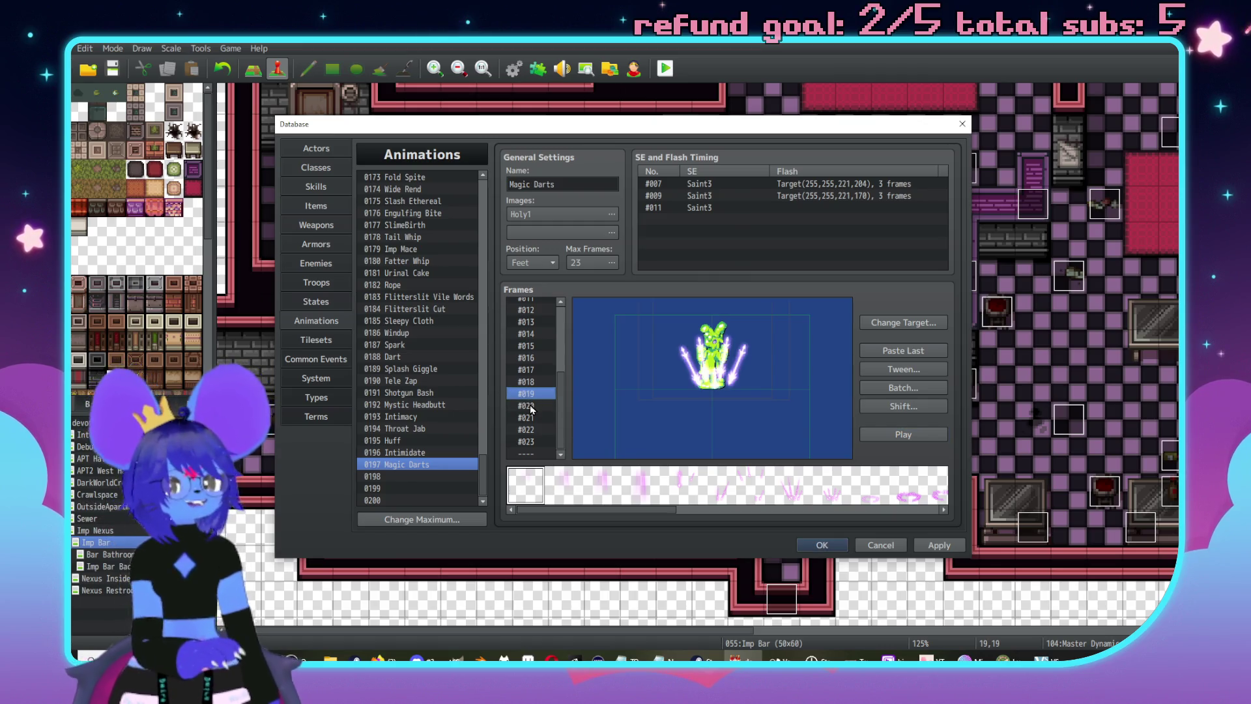
pyautogui.press('Up')
pyautogui.press('Up')
pyautogui.press('Up')
# - Choose Darkness2 as the animation's second image
pyautogui.doubleClick(560, 230)
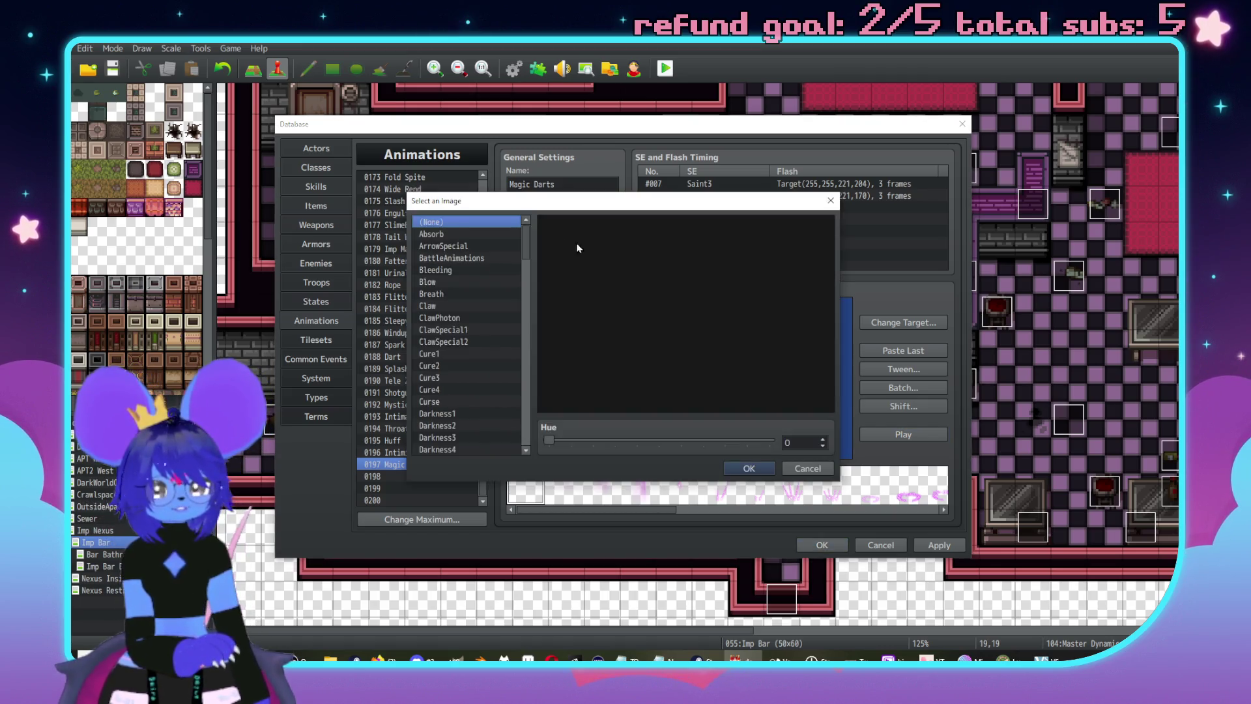
pyautogui.scroll(-3, 456, 326)
pyautogui.click(454, 309)
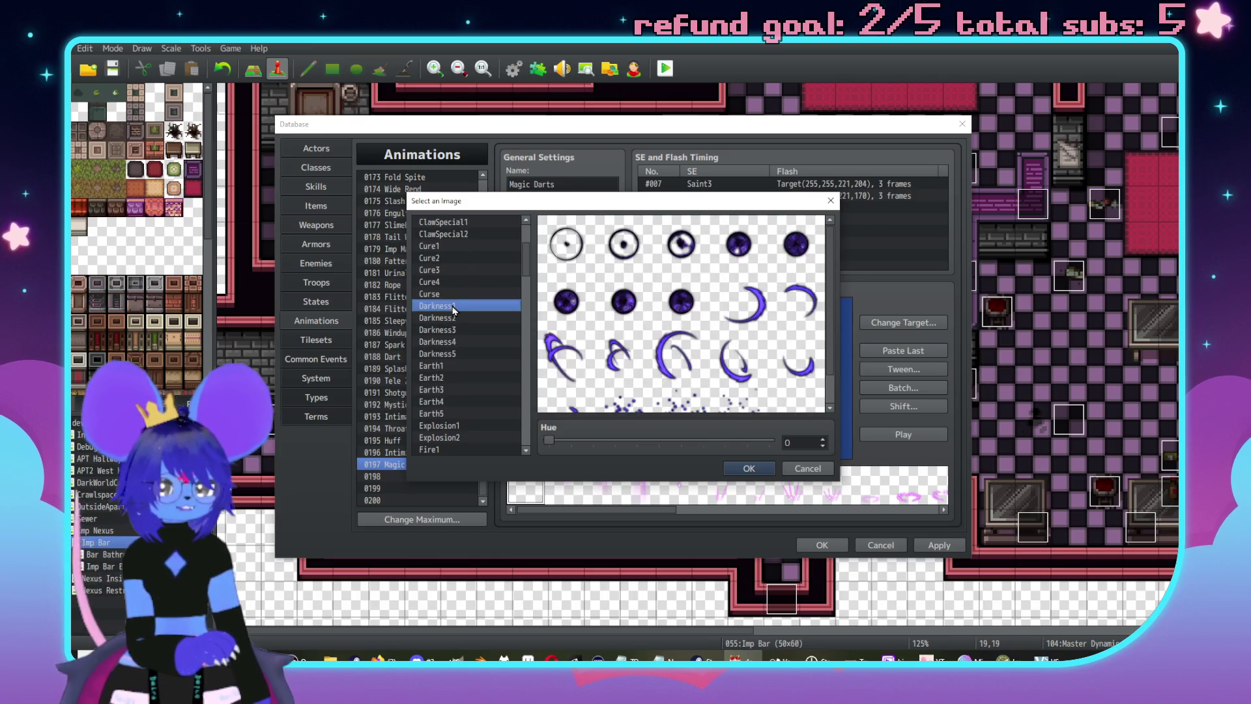
pyautogui.press('Down')
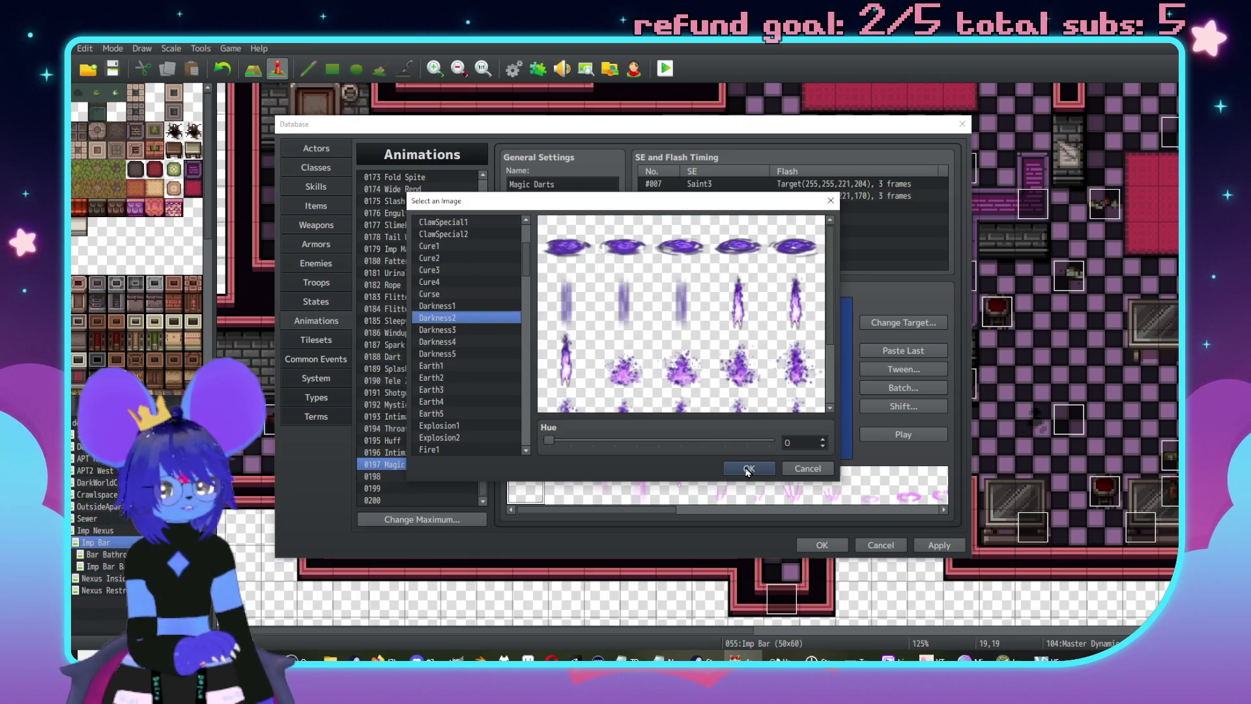
pyautogui.click(748, 469)
# - Set Darkness2's hue to 37, then pick its first pattern on frame #001
pyautogui.moveTo(576, 509)
pyautogui.mouseDown()
pyautogui.moveTo(841, 513)
pyautogui.moveTo(777, 517)
pyautogui.mouseUp()
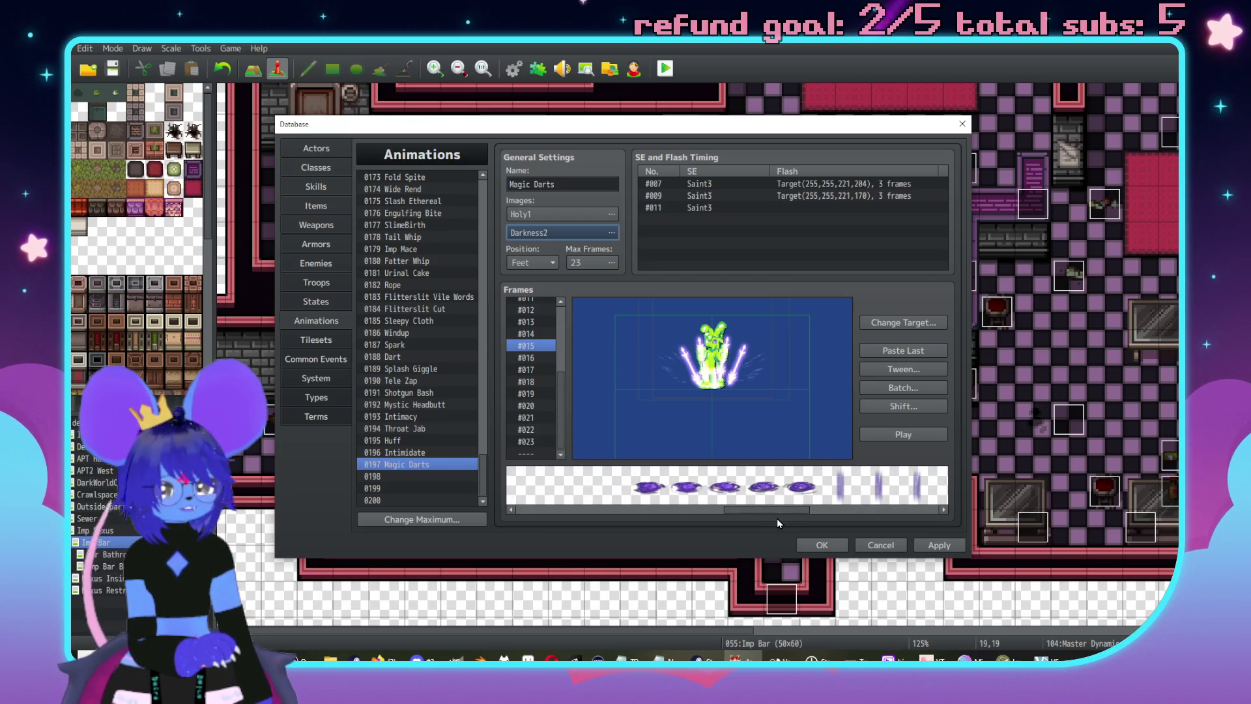
pyautogui.scroll(4, 531, 391)
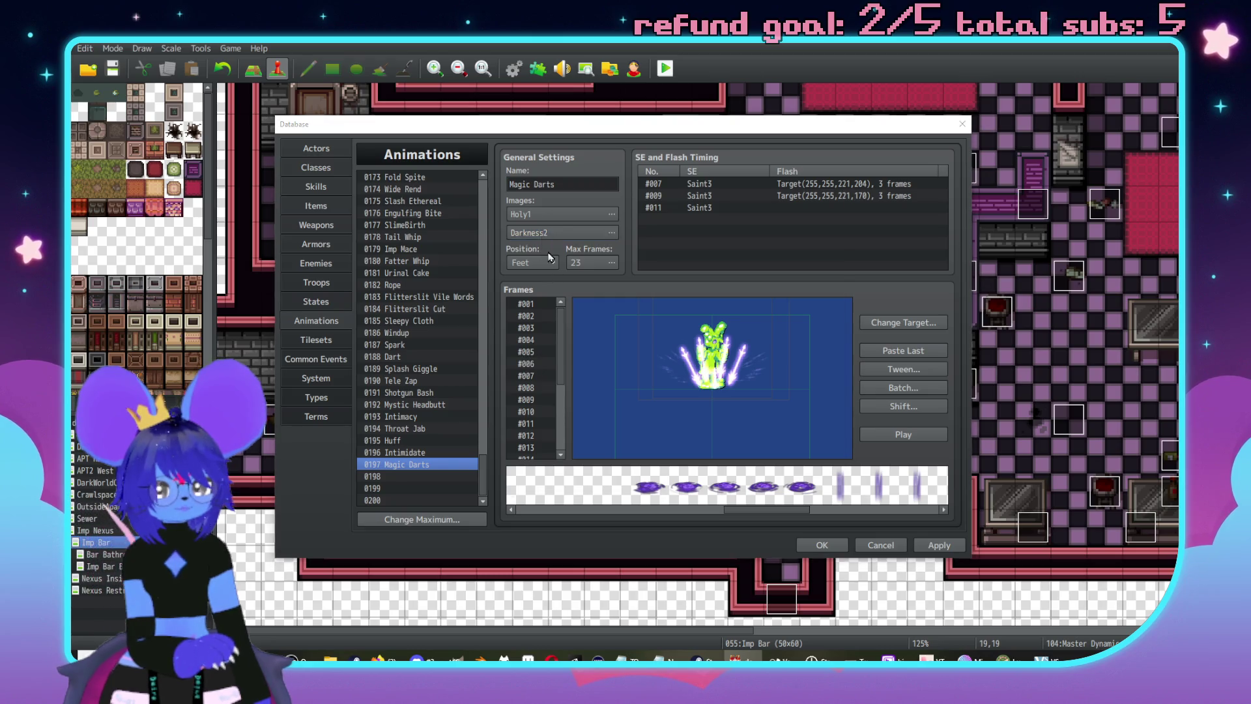
pyautogui.doubleClick(544, 234)
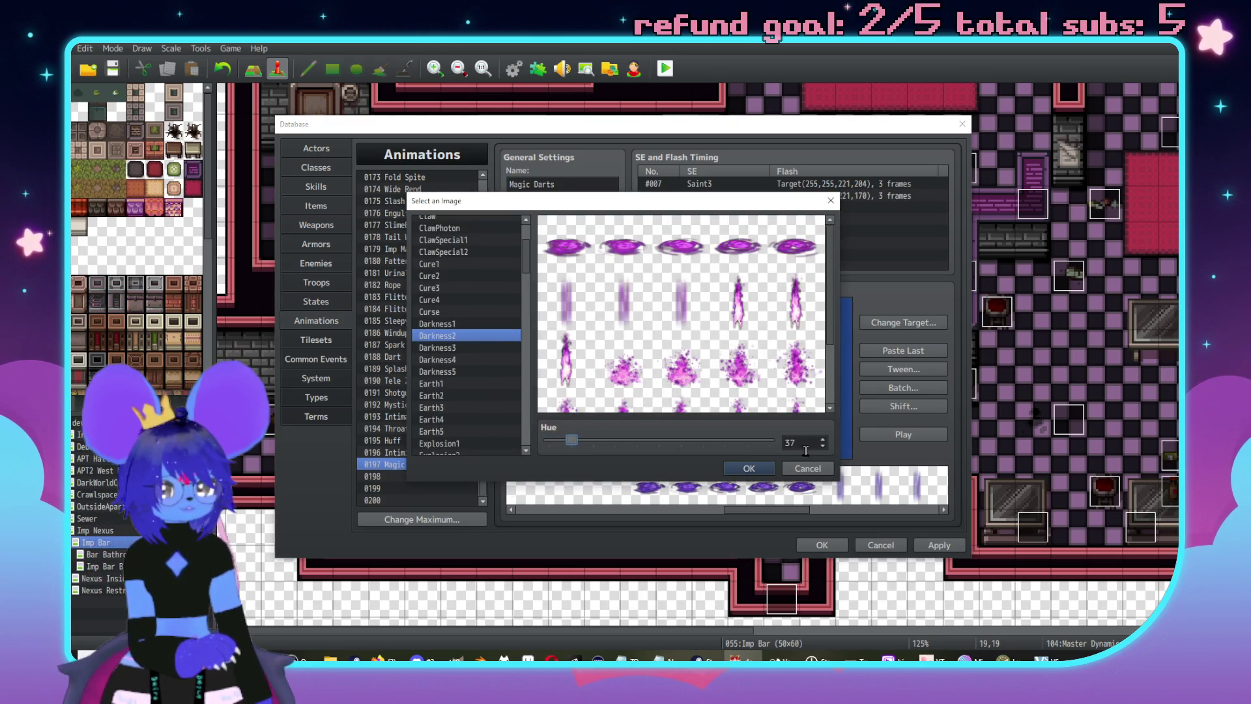
pyautogui.click(756, 469)
pyautogui.click(526, 303)
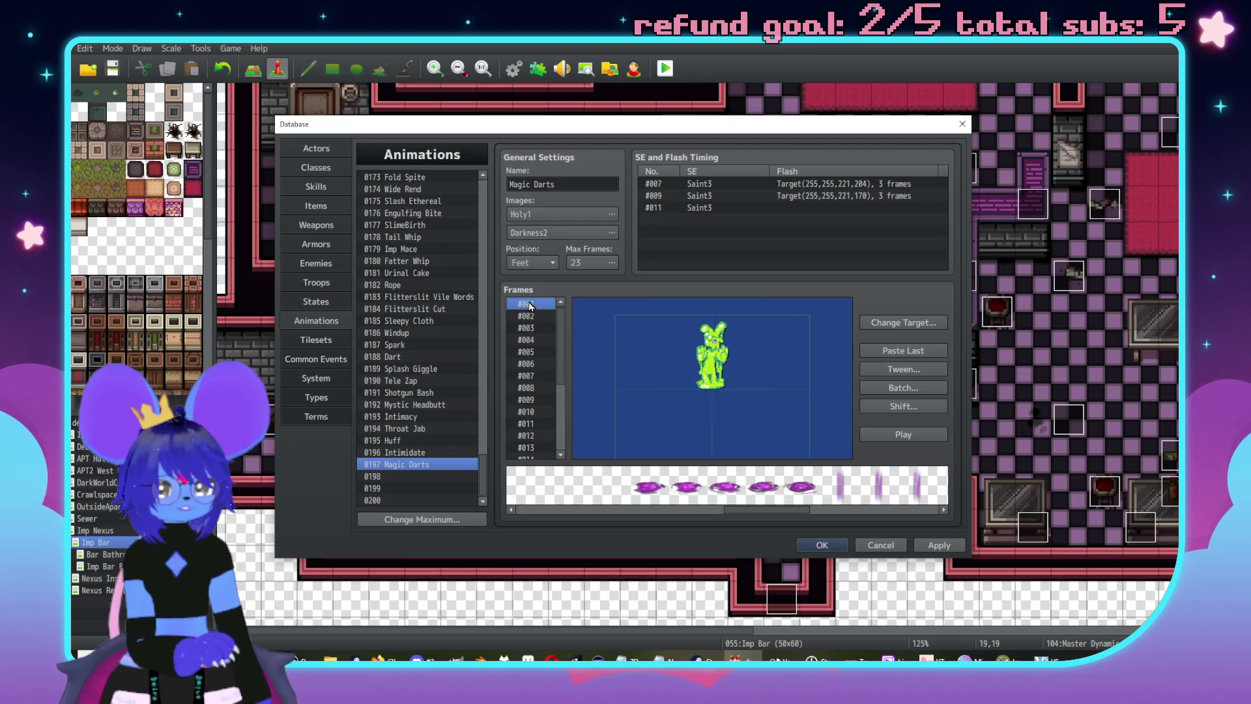
pyautogui.click(649, 485)
# - Place a Darkness2 cell above the target in frame #001 and set its scale to 200%
pyautogui.click(710, 310)
pyautogui.rightClick(722, 316)
pyautogui.click(719, 316)
pyautogui.rightClick(716, 314)
pyautogui.click(751, 335)
pyautogui.doubleClick(800, 371)
pyautogui.write('300')
pyautogui.write('0')
pyautogui.press('Return')
# - Set the cell's X to 0, centring it at 0, -312
pyautogui.rightClick(725, 336)
pyautogui.click(772, 360)
pyautogui.doubleClick(679, 365)
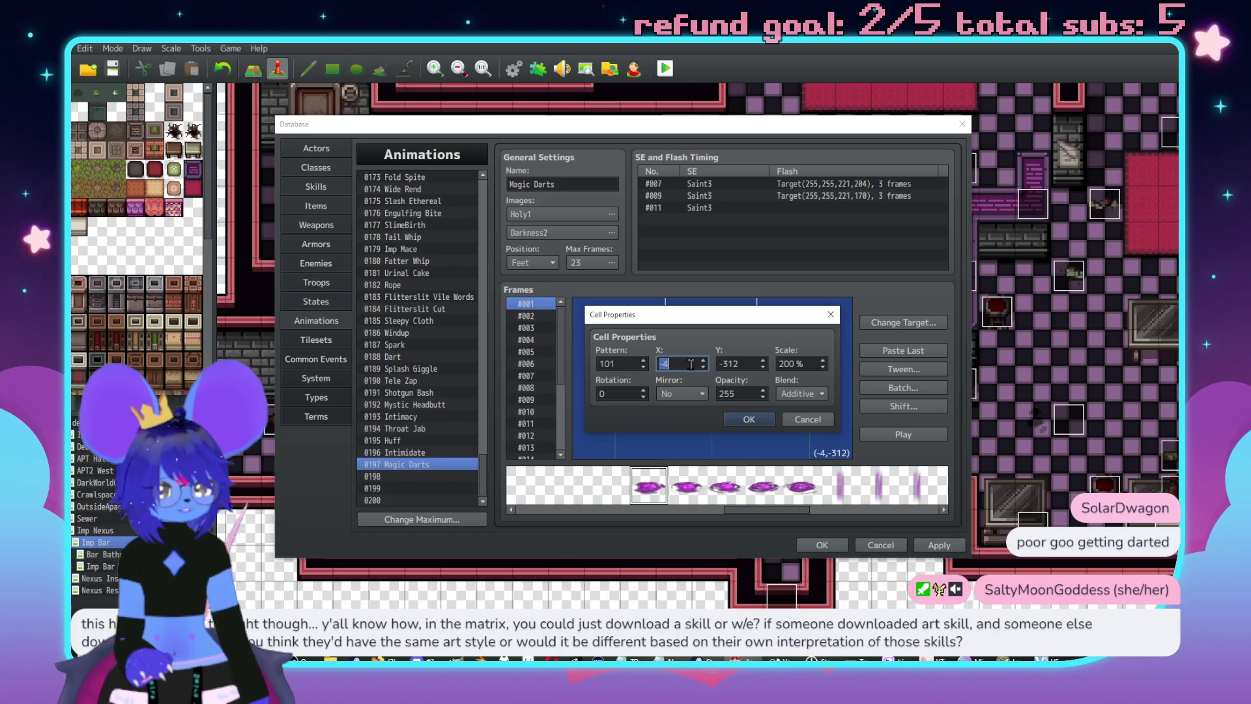
pyautogui.write('0')
pyautogui.click(760, 420)
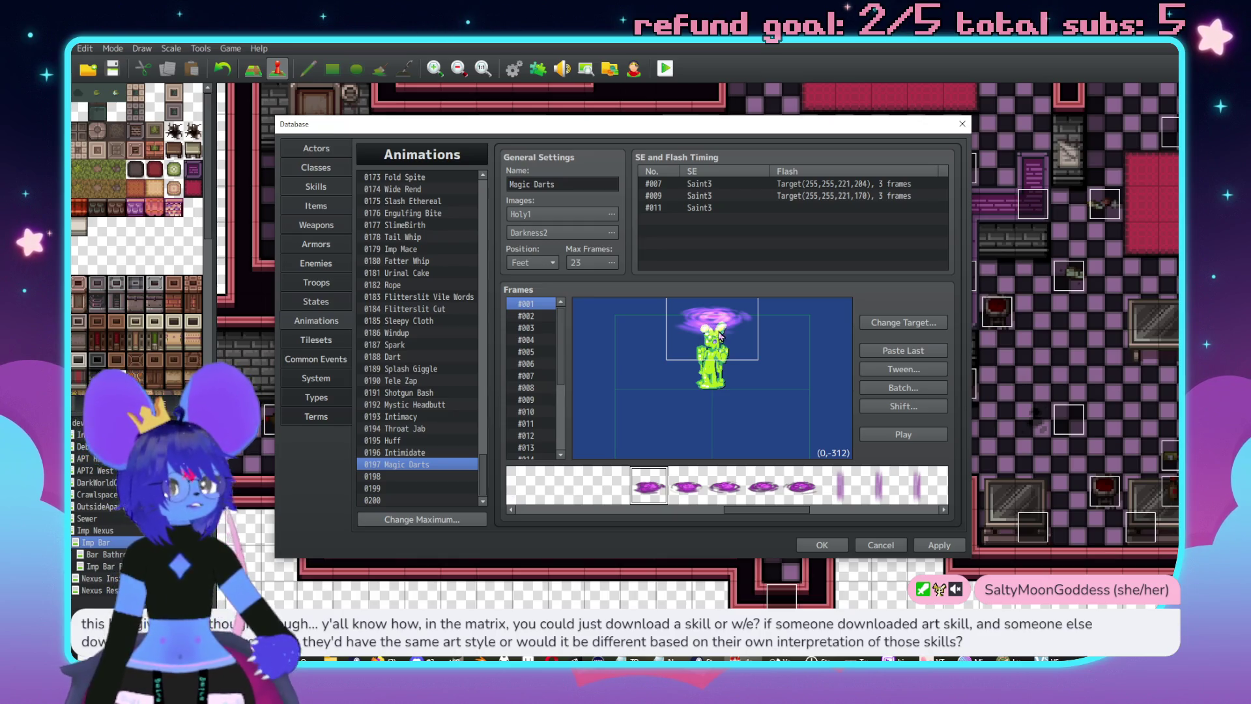
# - Check the Cell Properties of frame #002's darkness cell without changing anything
pyautogui.click(527, 316)
pyautogui.click(701, 328)
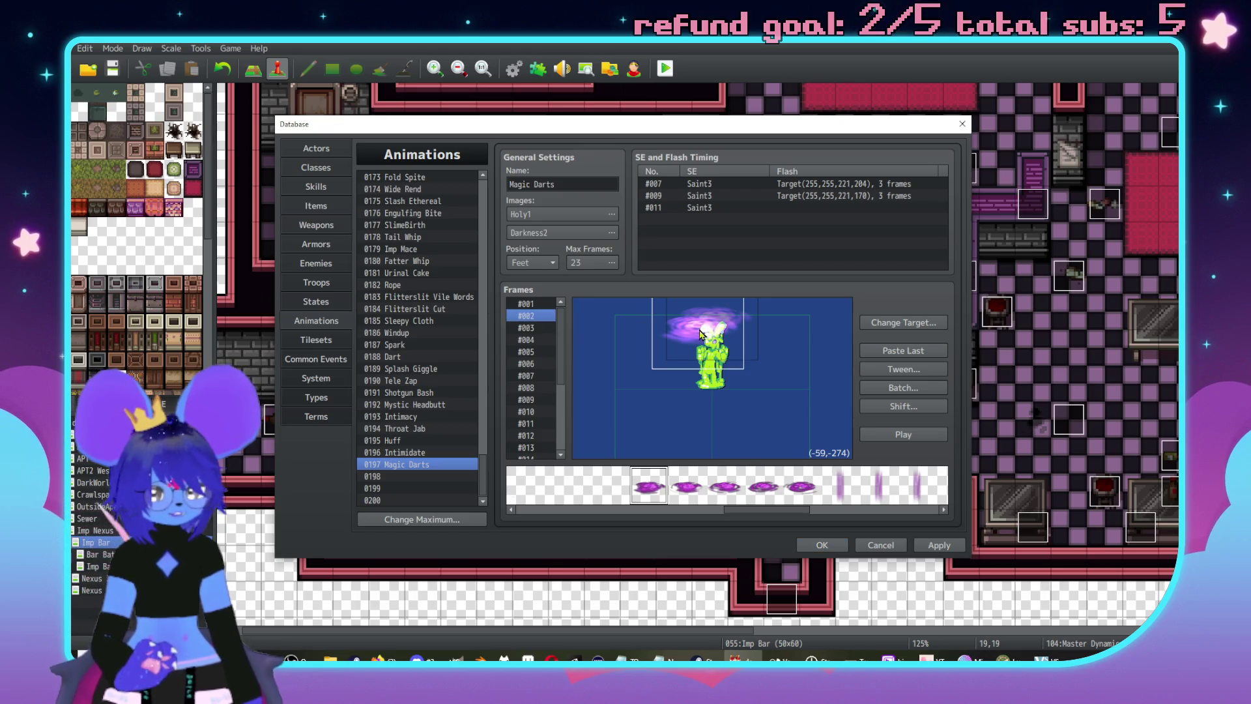
pyautogui.rightClick(700, 331)
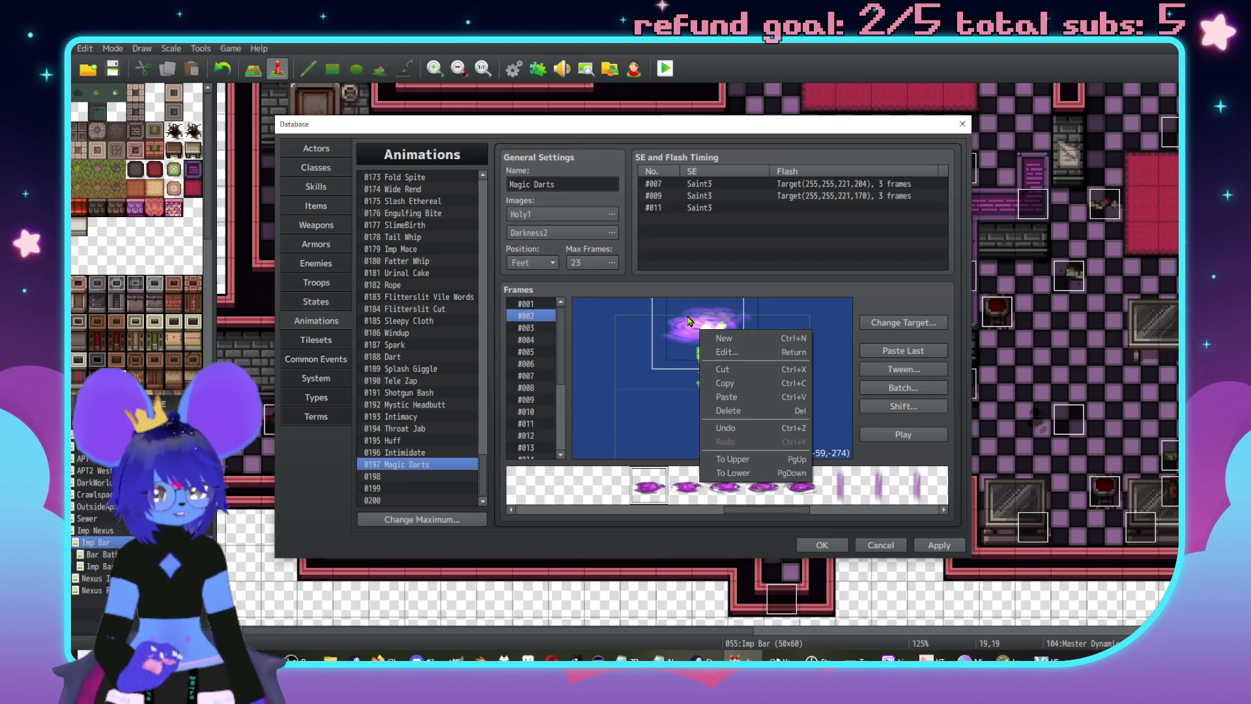
pyautogui.click(732, 353)
pyautogui.click(808, 423)
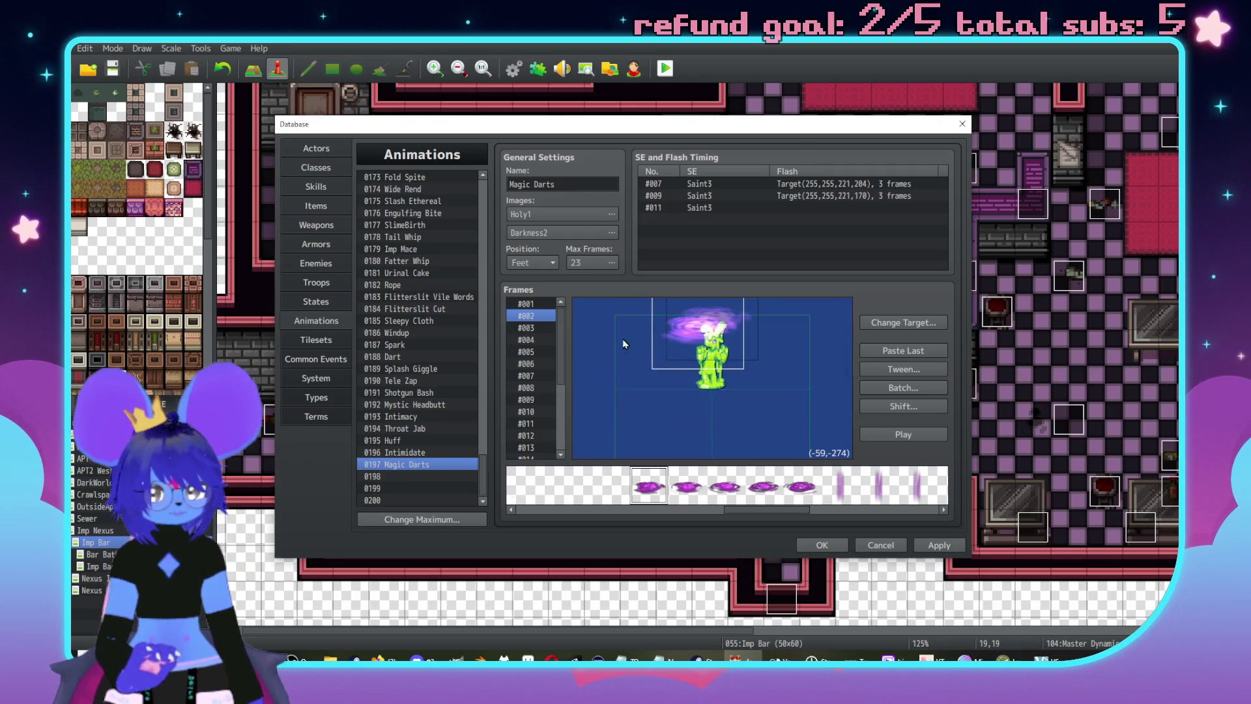
# - Move frame #001's cell down one layer, then back up one layer
pyautogui.click(529, 304)
pyautogui.rightClick(703, 329)
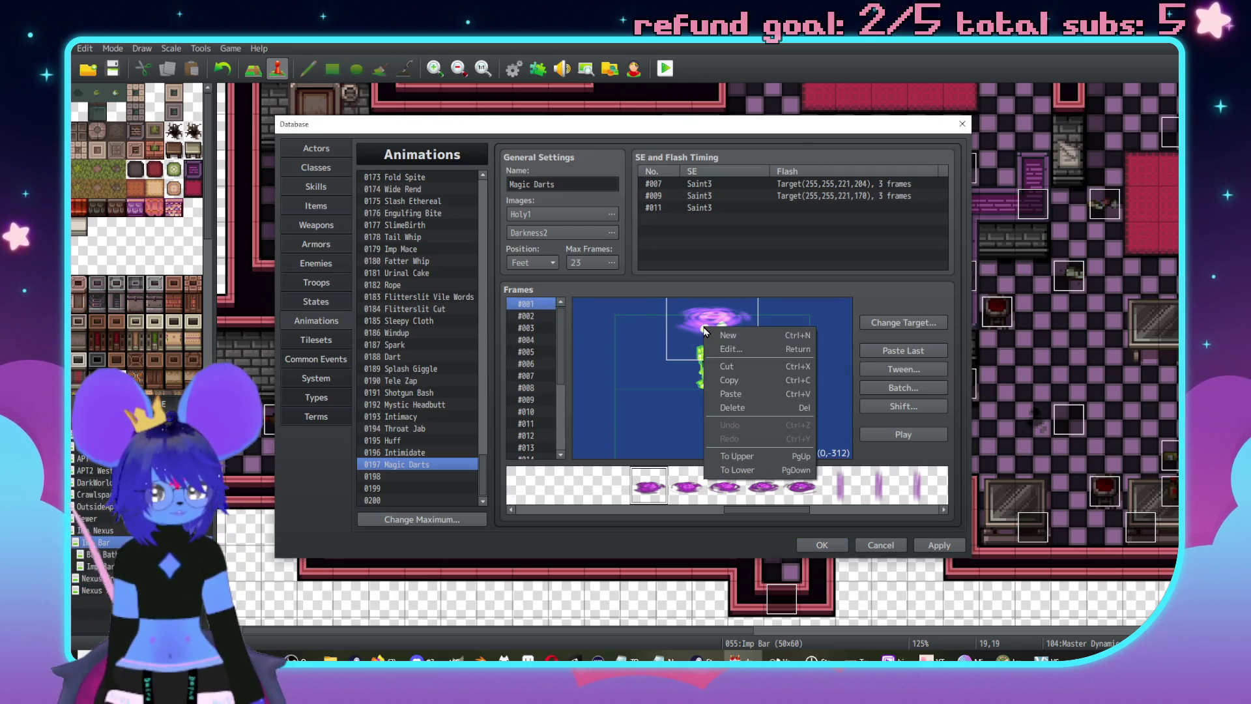
pyautogui.click(755, 470)
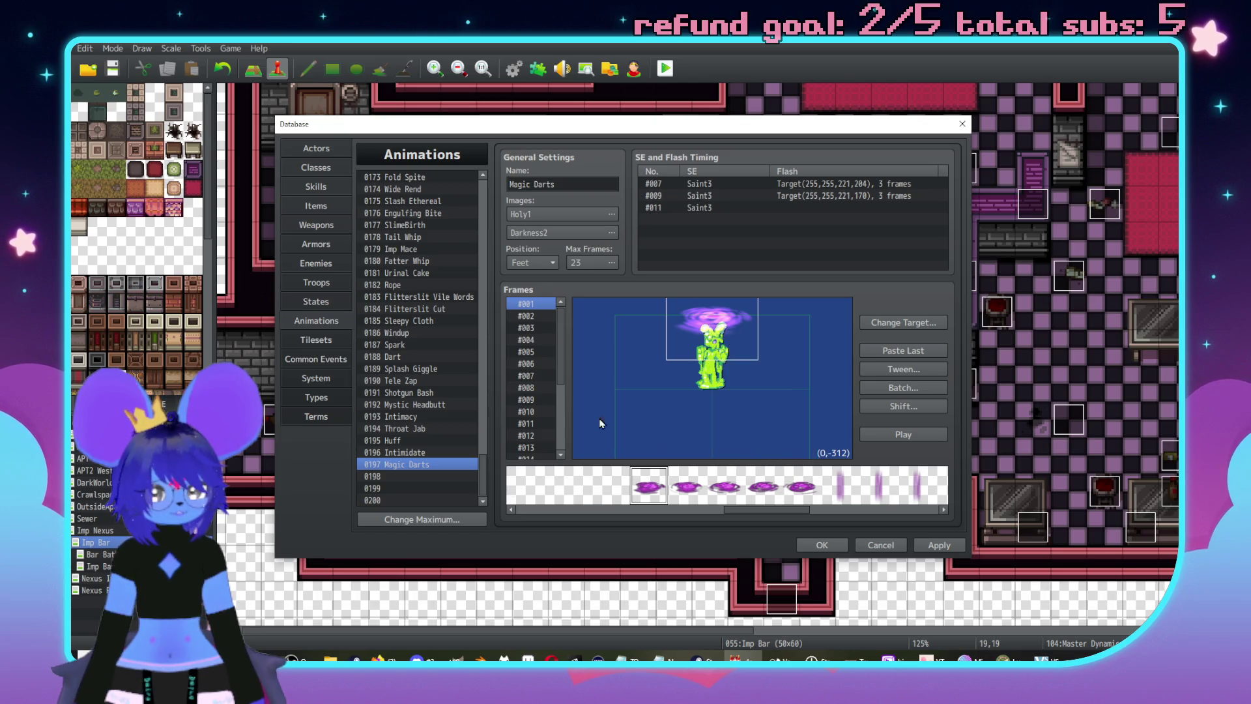
pyautogui.rightClick(710, 324)
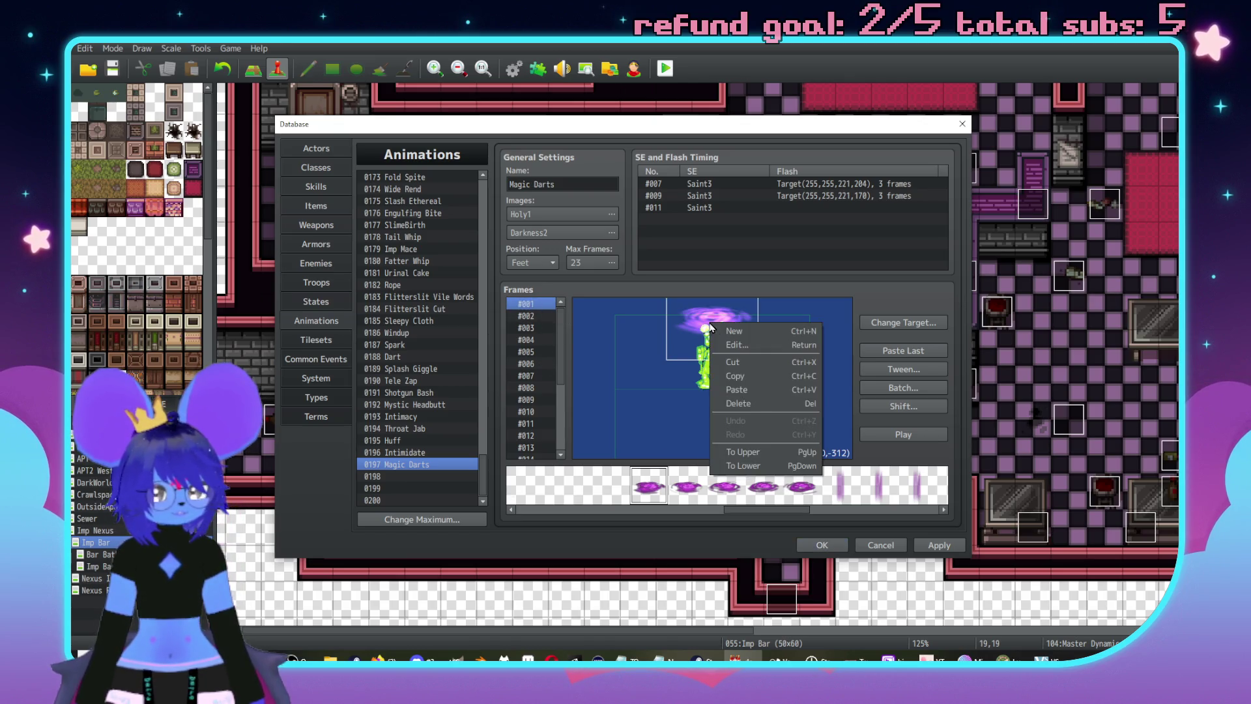
pyautogui.click(763, 456)
# - Compare frames #001 to #003 and use a context-menu option on frame #002's cell
pyautogui.press('Down')
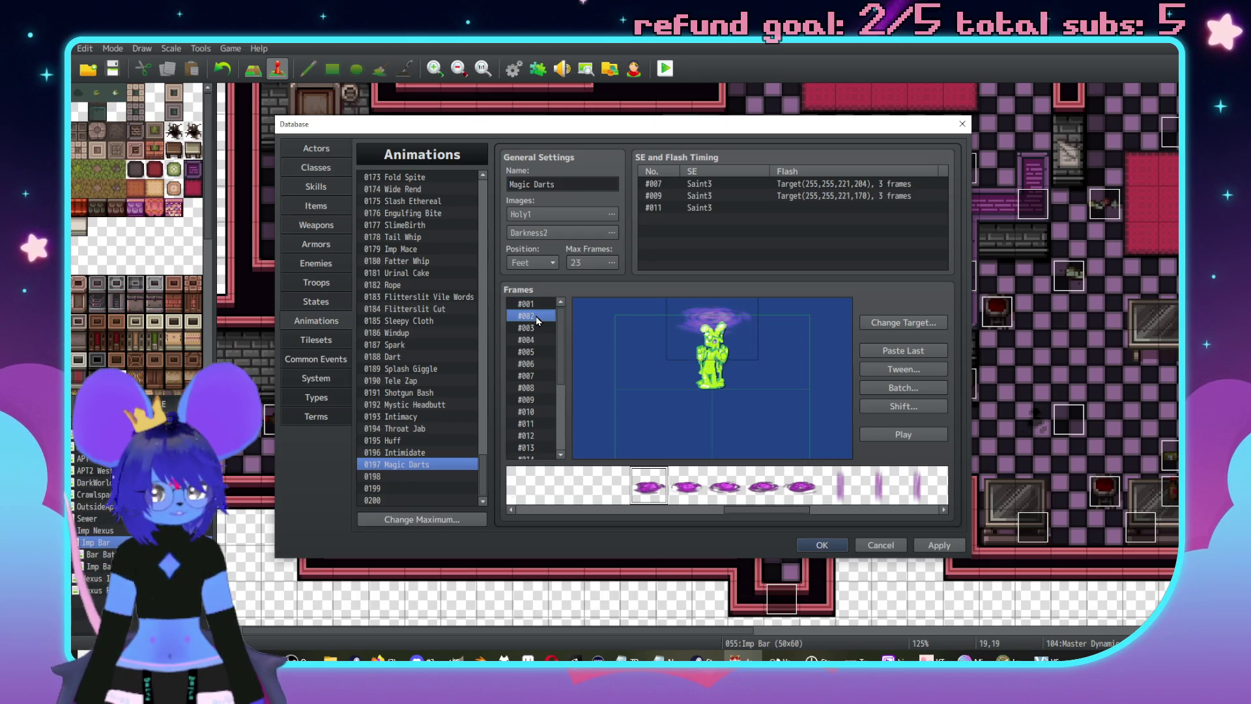
pyautogui.click(530, 329)
pyautogui.click(537, 316)
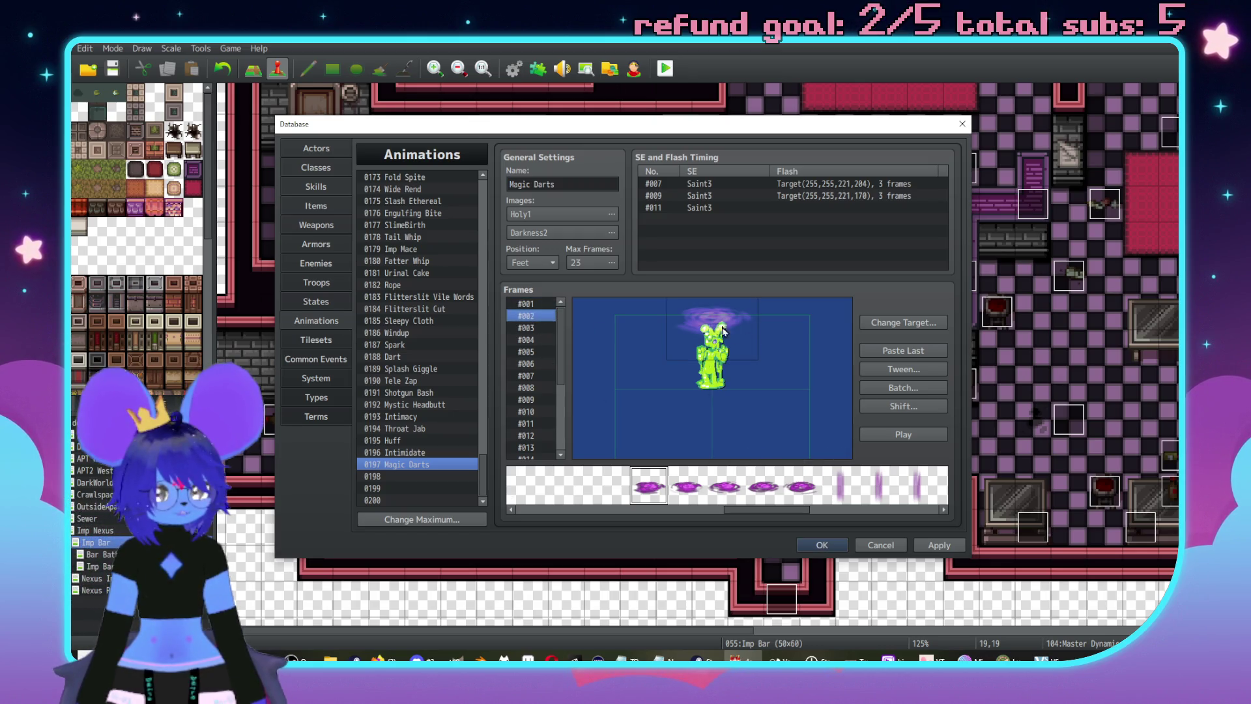
pyautogui.rightClick(718, 329)
pyautogui.click(743, 450)
pyautogui.click(546, 304)
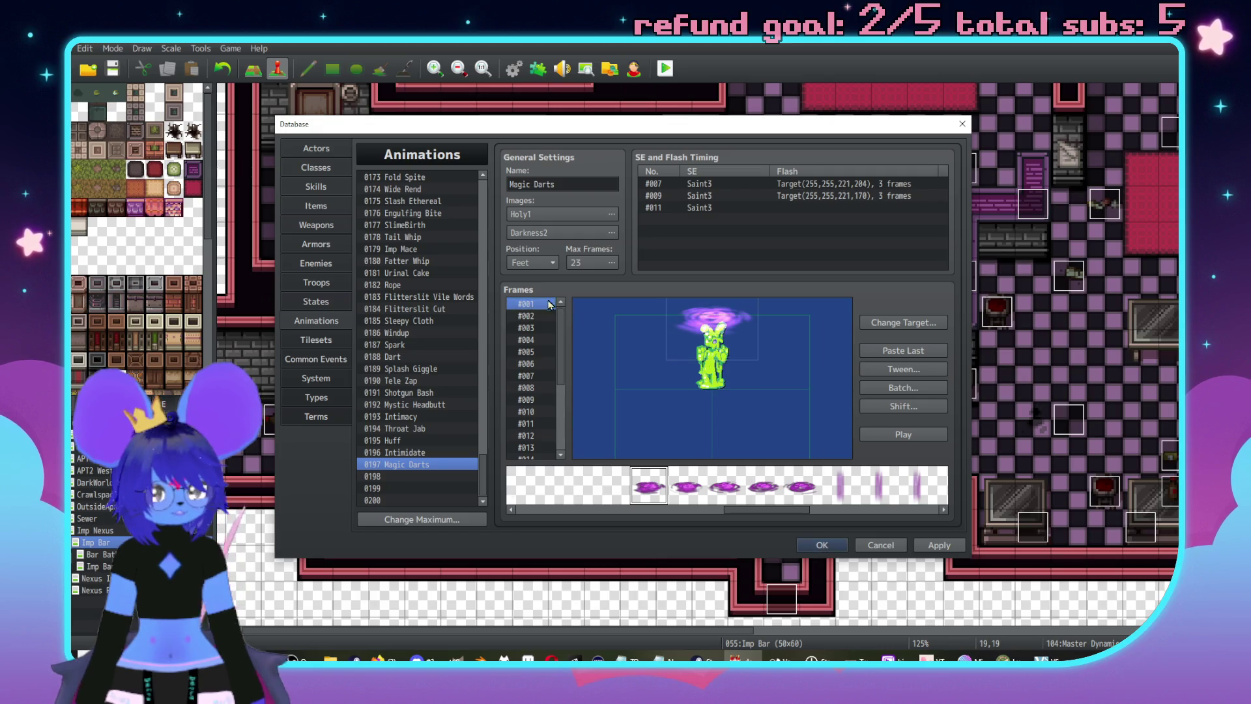
pyautogui.click(537, 317)
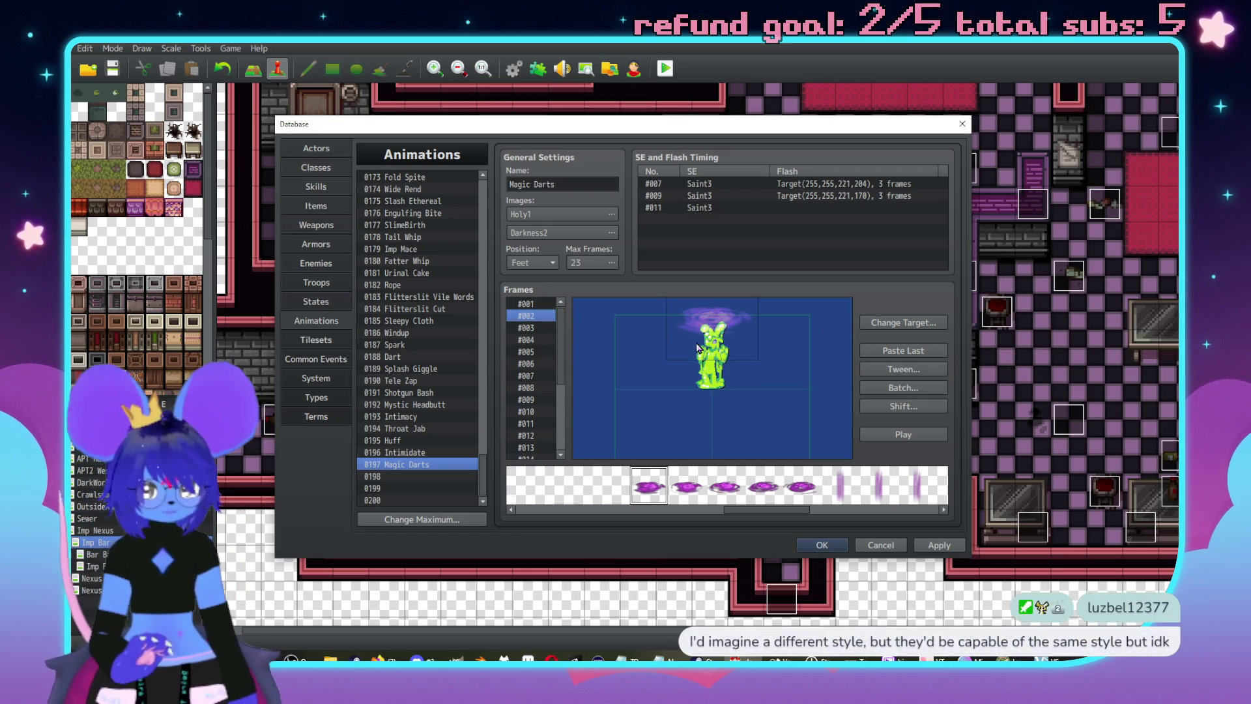
# - Set frame #002's darkness cell to X 0, then return to frame #001
pyautogui.doubleClick(712, 324)
pyautogui.click(686, 363)
pyautogui.write('0')
pyautogui.press('Return')
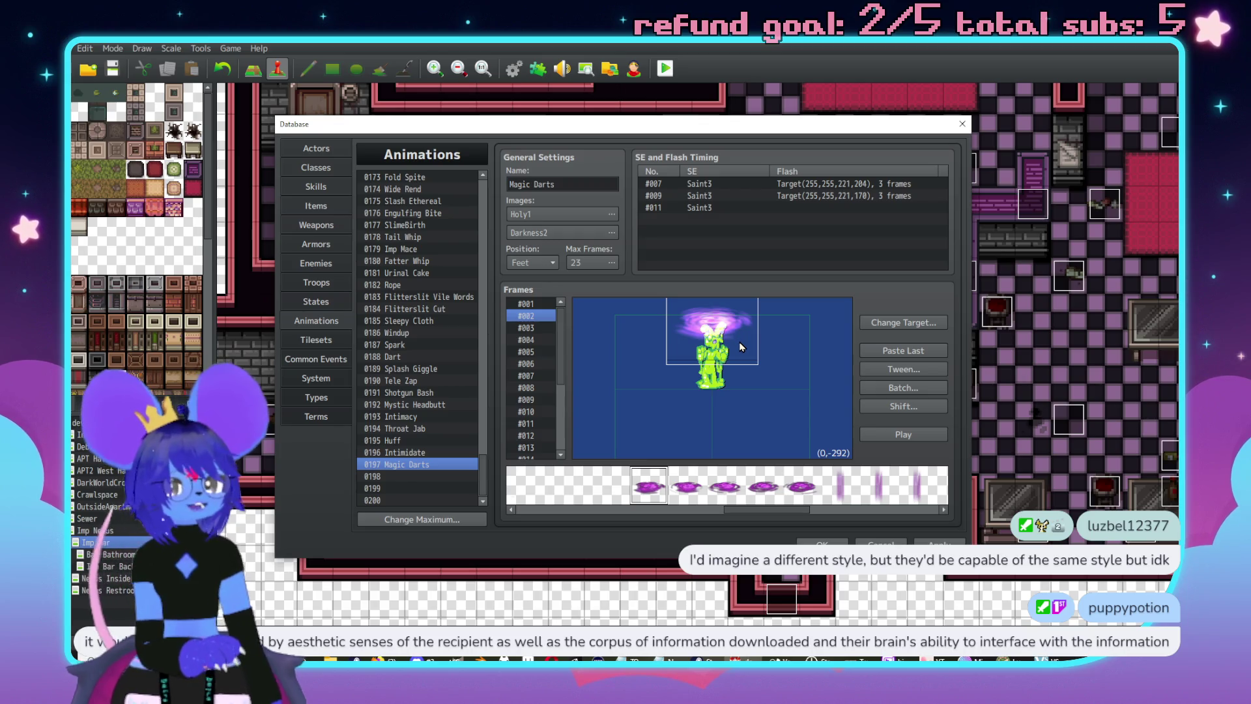
pyautogui.click(733, 331)
pyautogui.click(532, 304)
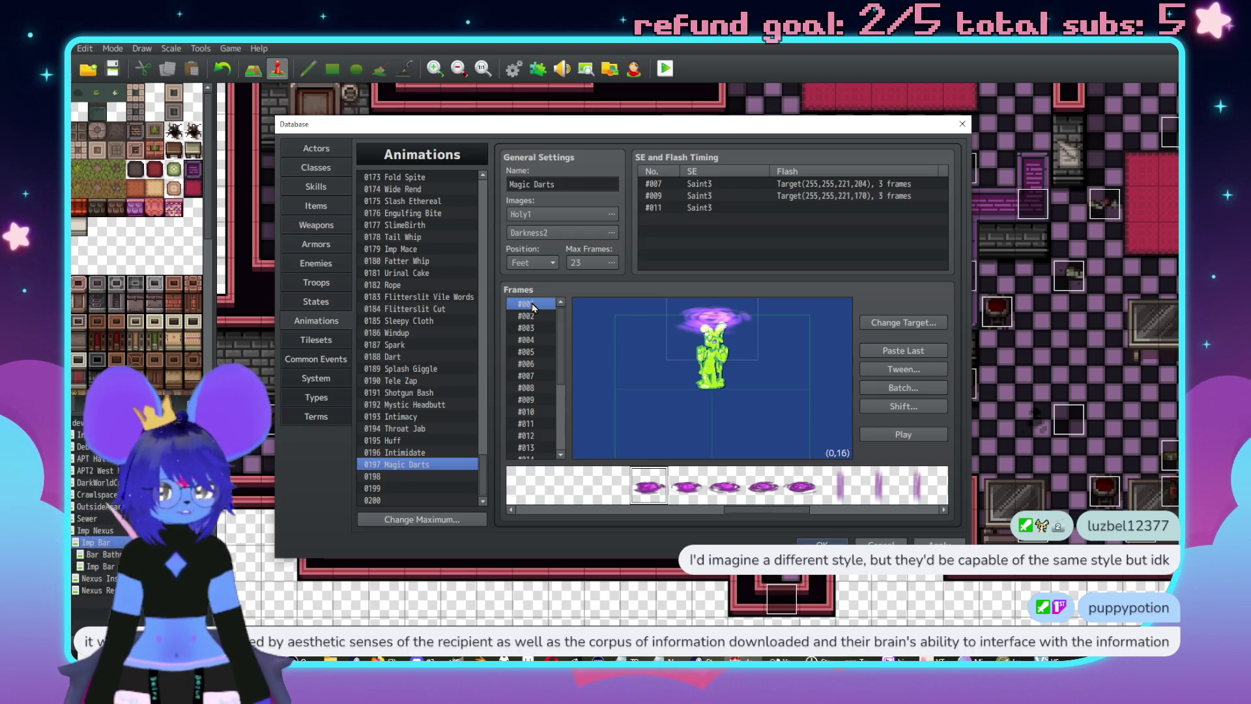
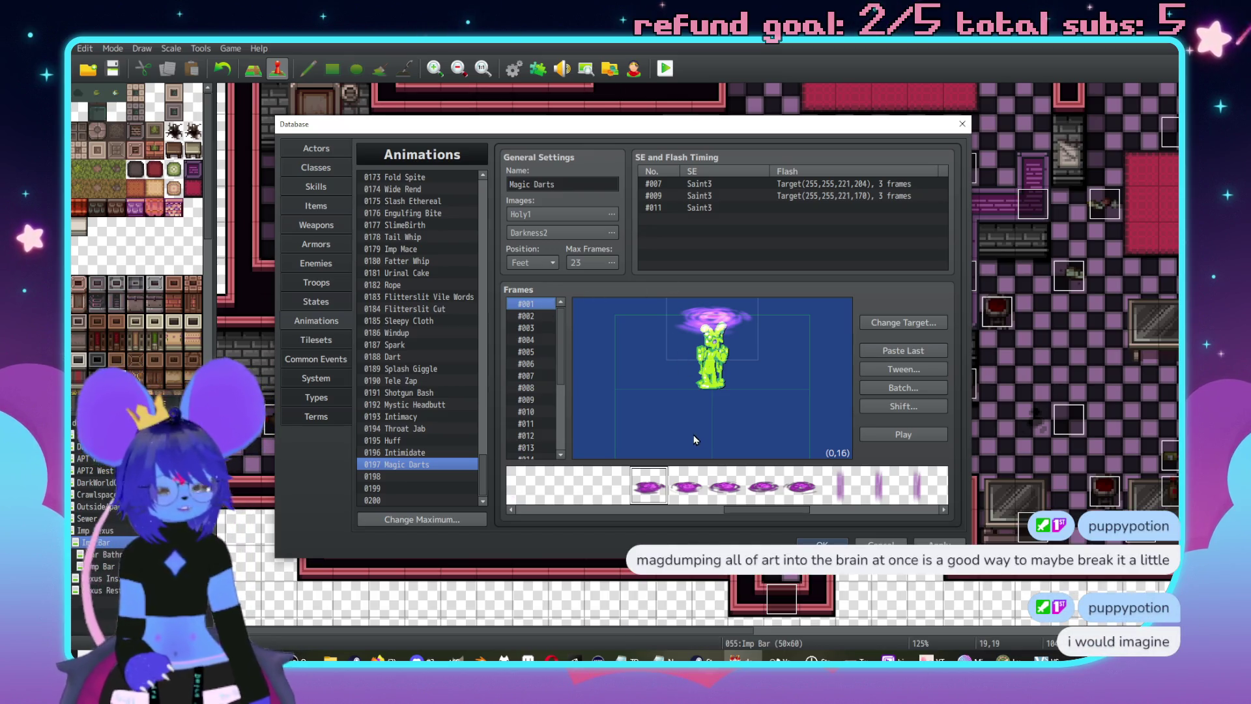
# - In Cell Properties, set frame 1's swirl cell to Y -300 and opacity 210
pyautogui.doubleClick(712, 319)
pyautogui.click(748, 363)
pyautogui.write('-300')
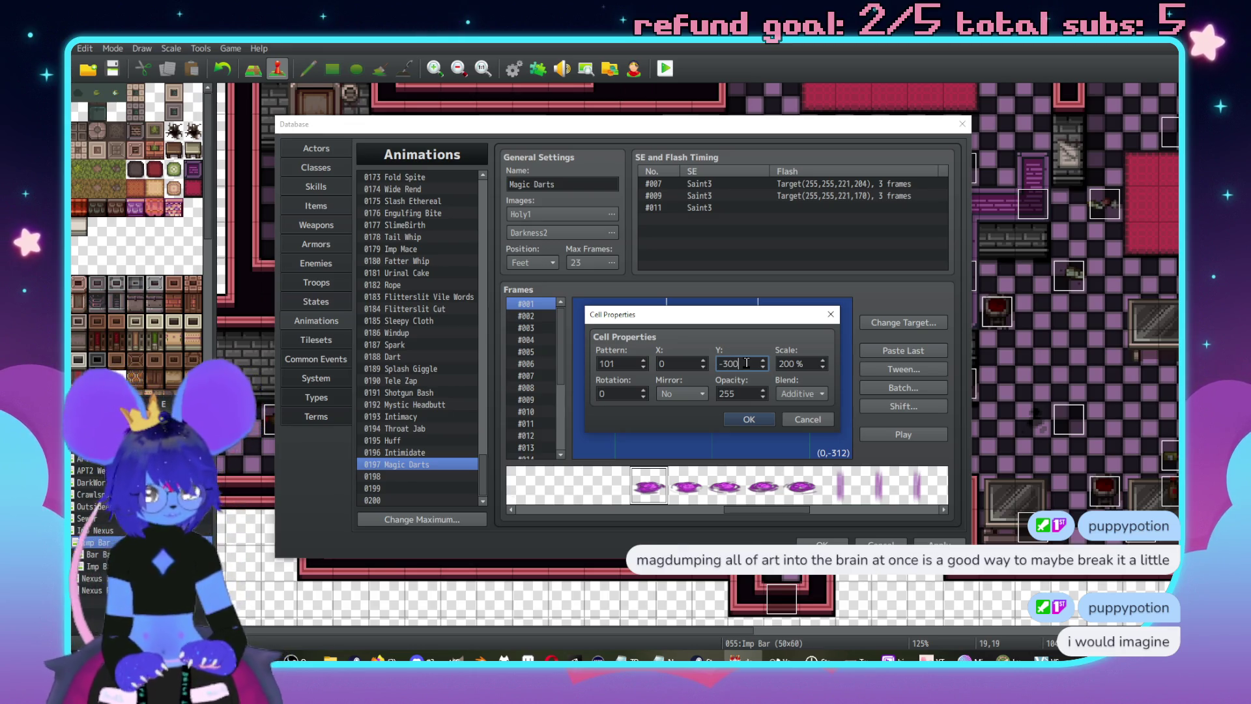
pyautogui.press('Return')
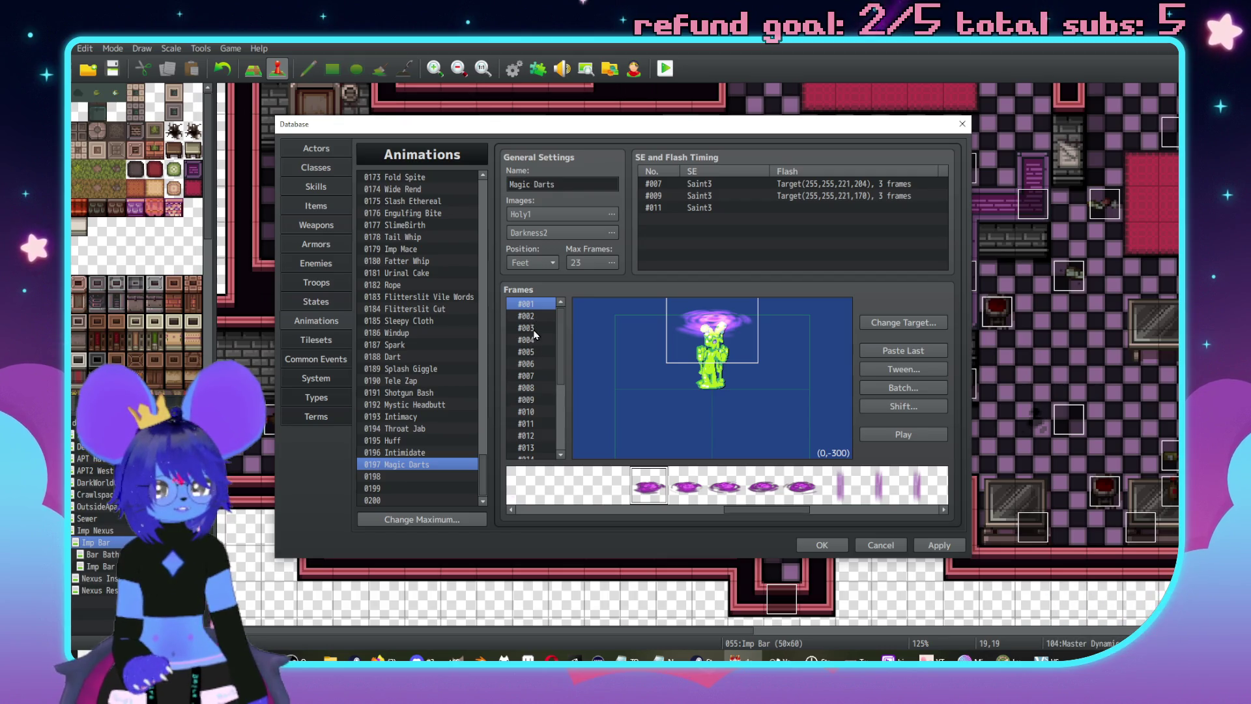
pyautogui.doubleClick(730, 326)
pyautogui.click(747, 363)
pyautogui.press('BackSpace')
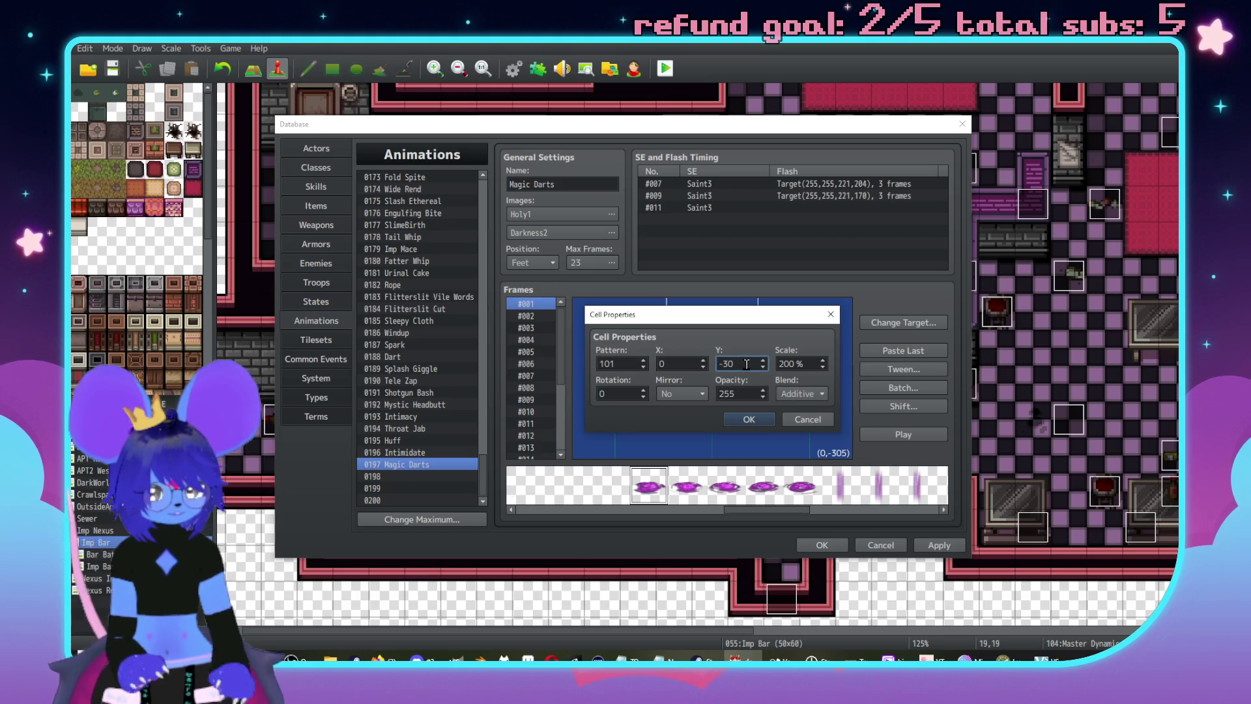
pyautogui.write('0')
pyautogui.doubleClick(749, 392)
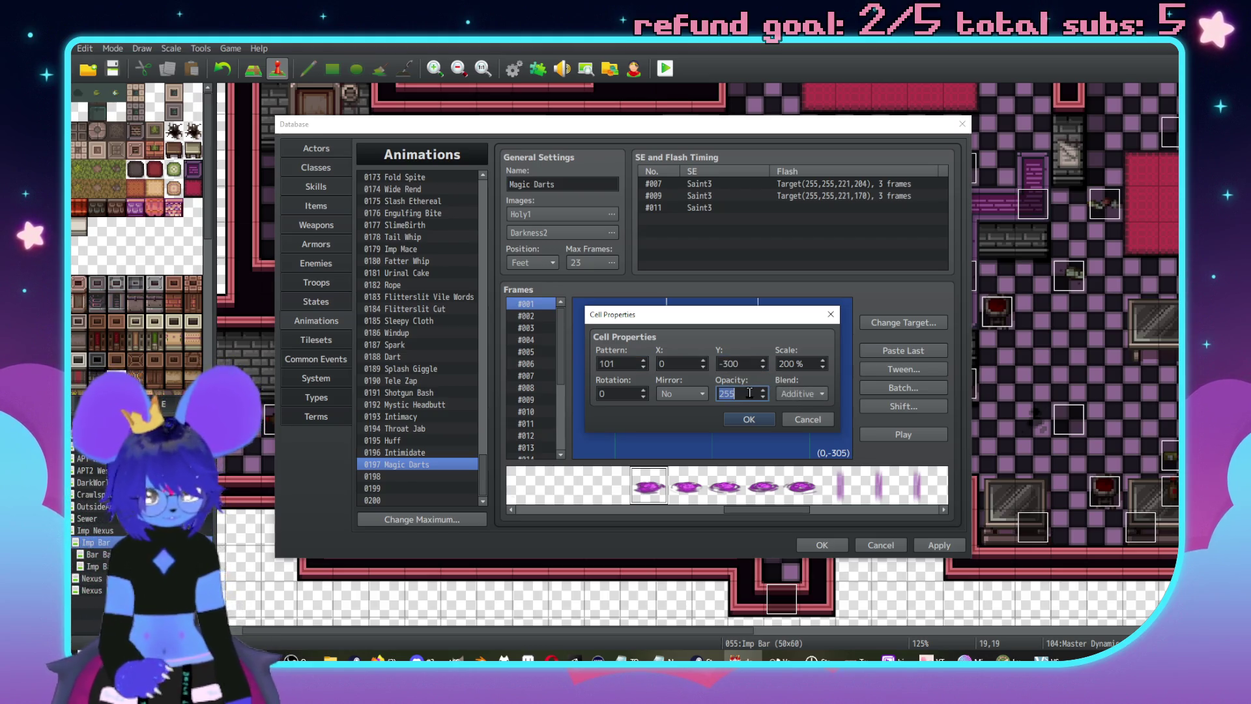
pyautogui.write('210')
pyautogui.press('Return')
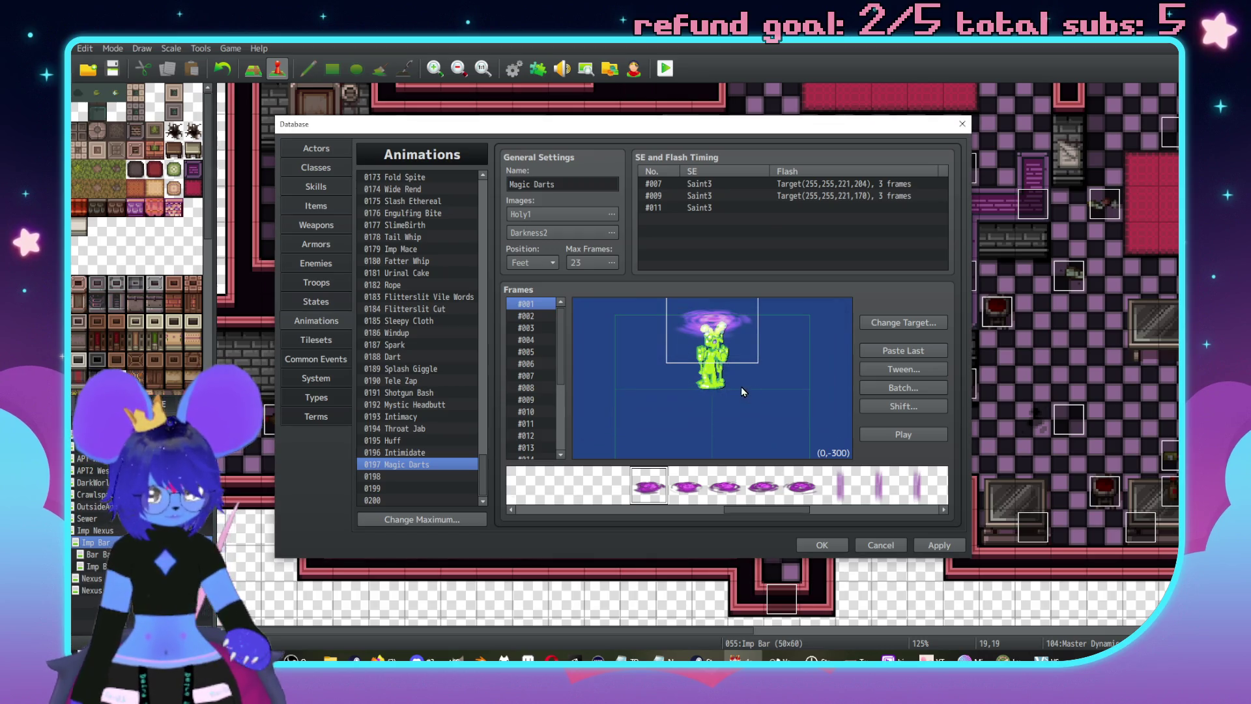
# - Place purple swirl cells around the target in frames 4 through 8
pyautogui.click(529, 315)
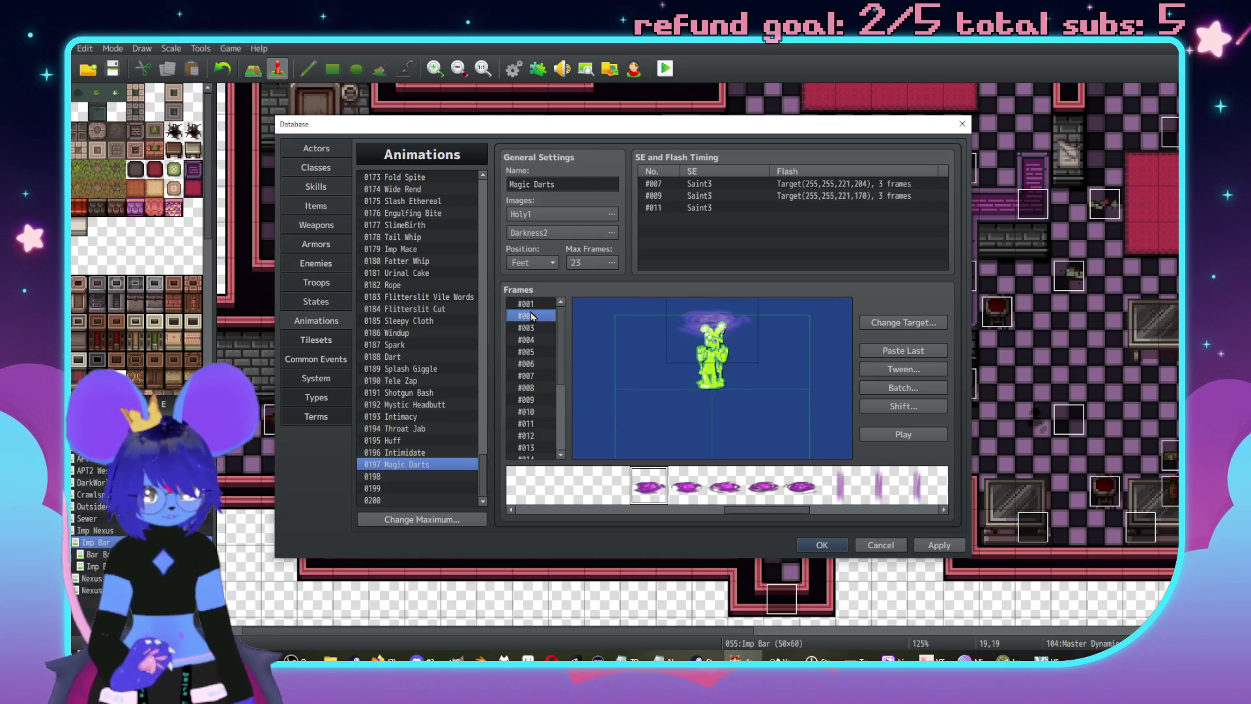
pyautogui.click(660, 350)
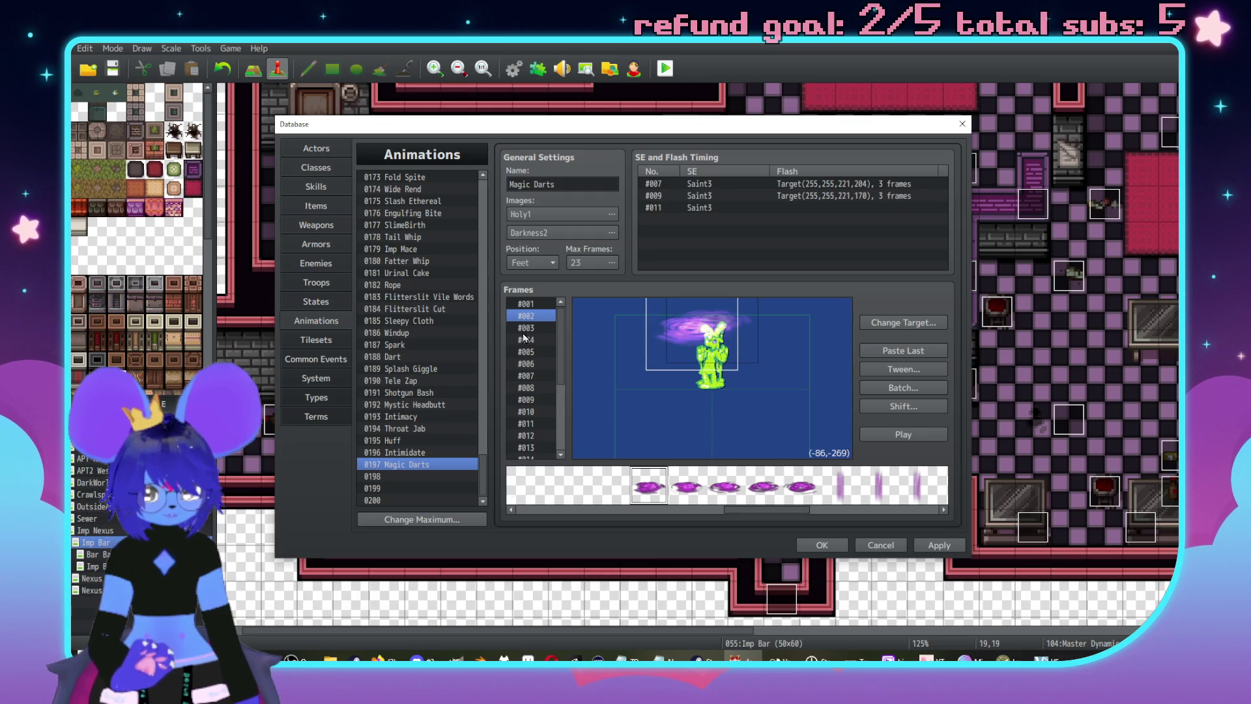
pyautogui.press('Down')
pyautogui.press('Down')
pyautogui.click(593, 408)
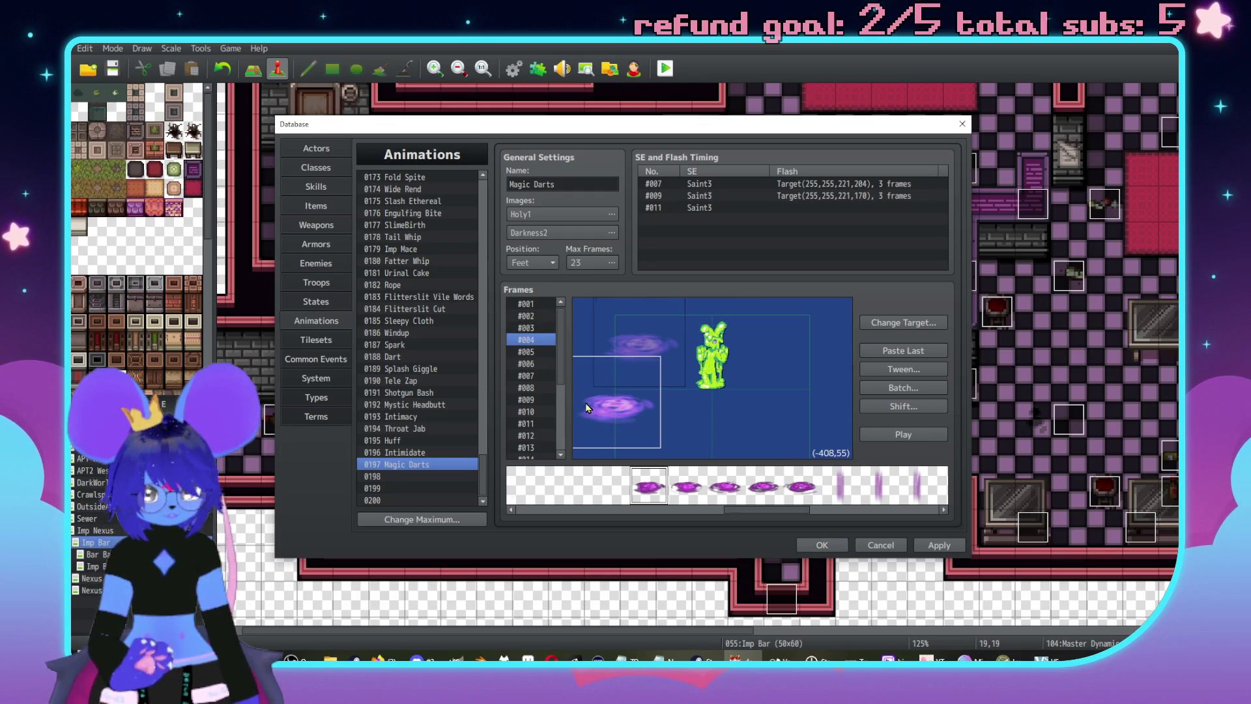
pyautogui.click(526, 363)
pyautogui.click(536, 353)
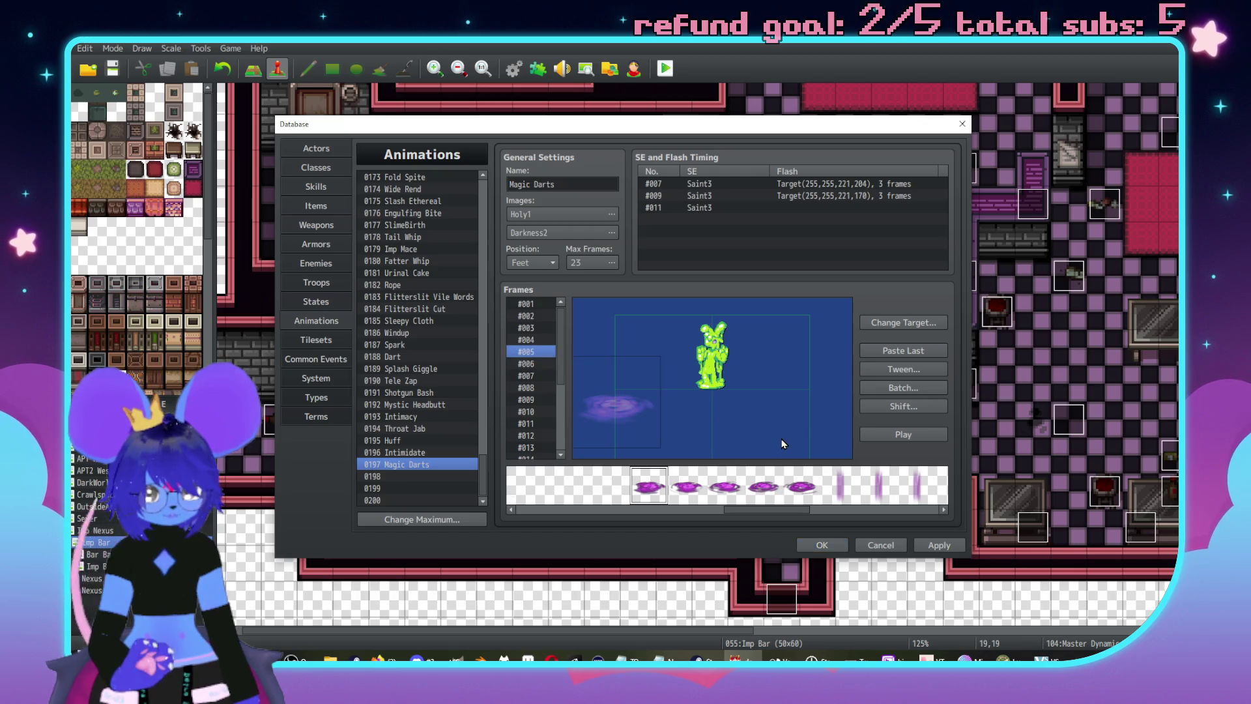
pyautogui.click(754, 442)
pyautogui.click(717, 414)
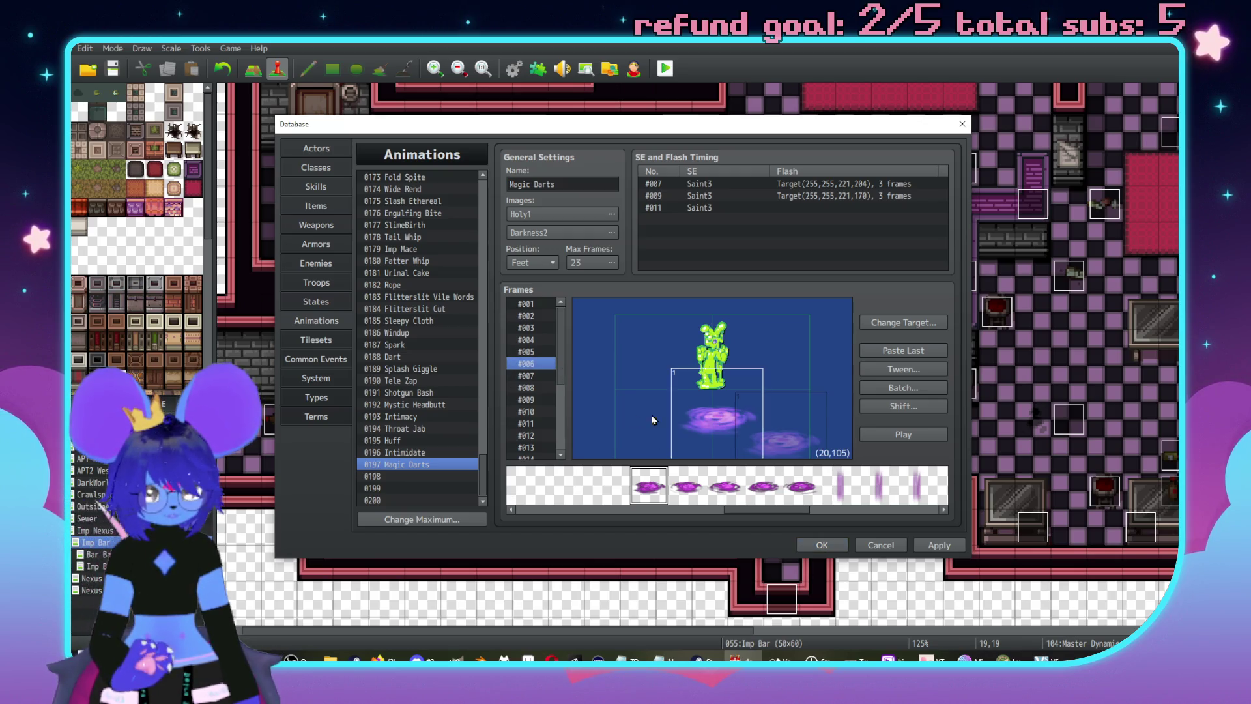
pyautogui.click(527, 376)
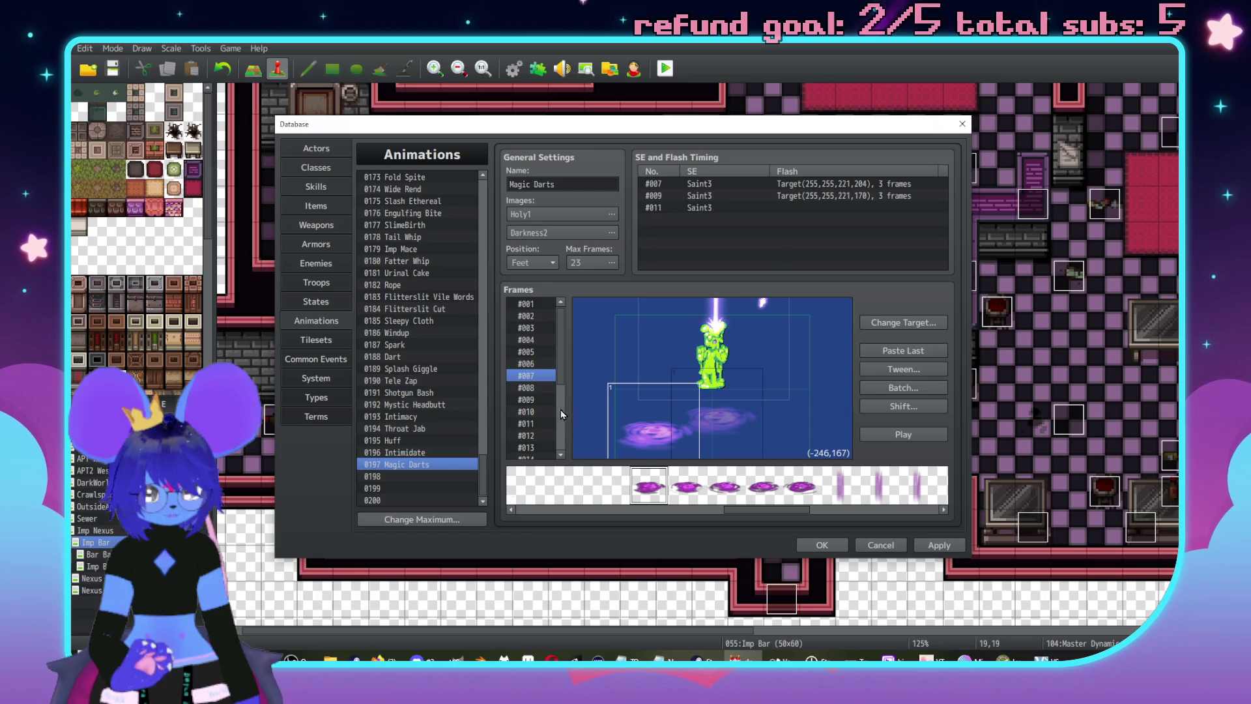
pyautogui.click(537, 388)
pyautogui.click(747, 433)
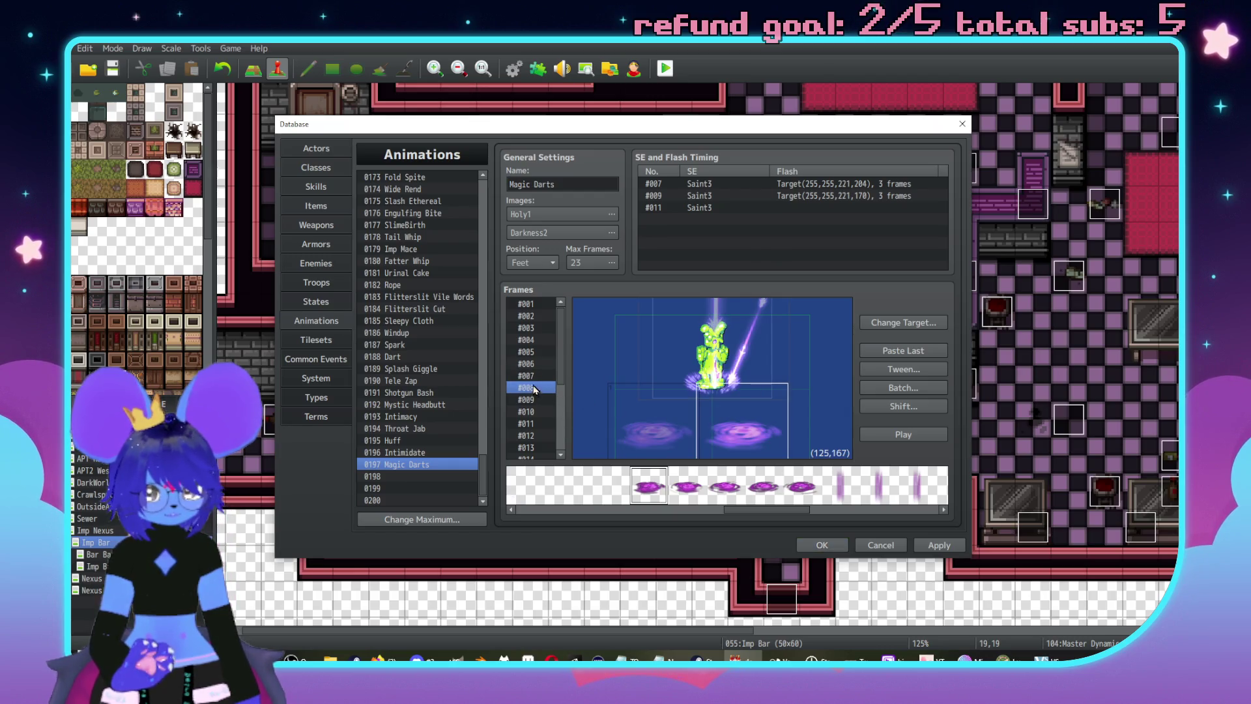
# - Add swirl cells left, lower left and below the target in frames 9 through 13
pyautogui.click(531, 399)
pyautogui.click(620, 418)
pyautogui.click(532, 412)
pyautogui.click(733, 428)
pyautogui.click(531, 424)
pyautogui.click(732, 431)
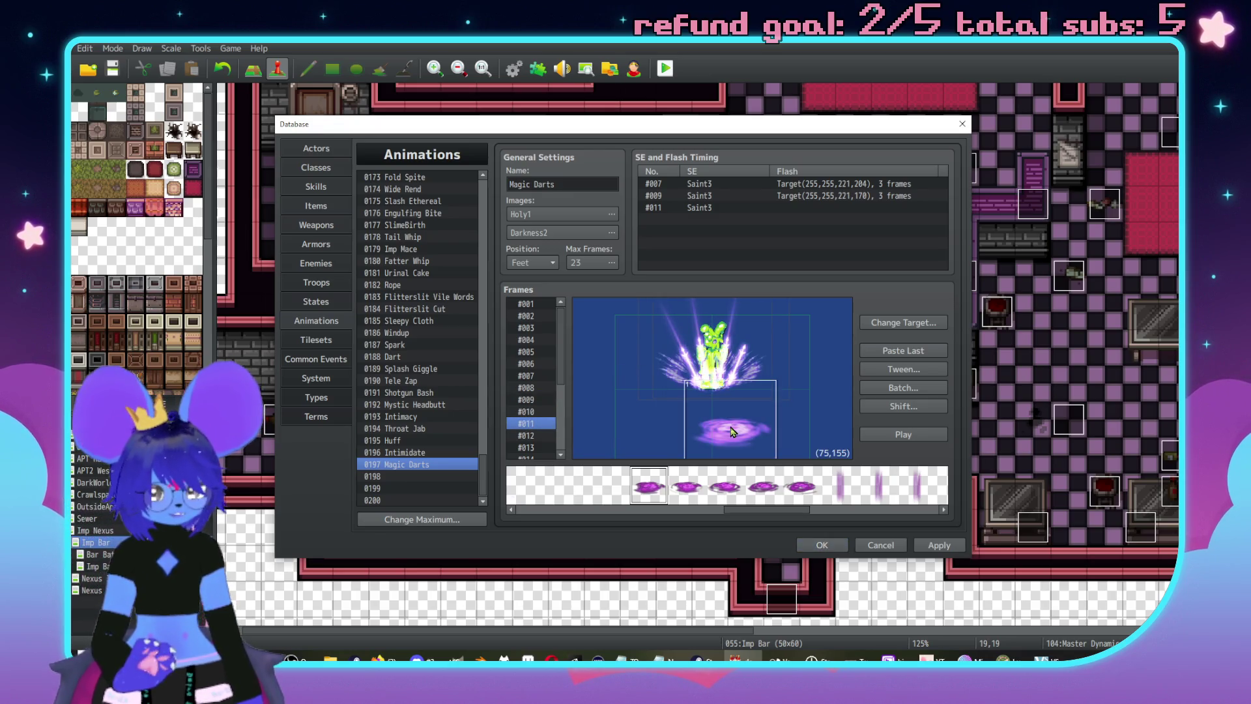
pyautogui.click(532, 436)
pyautogui.click(653, 423)
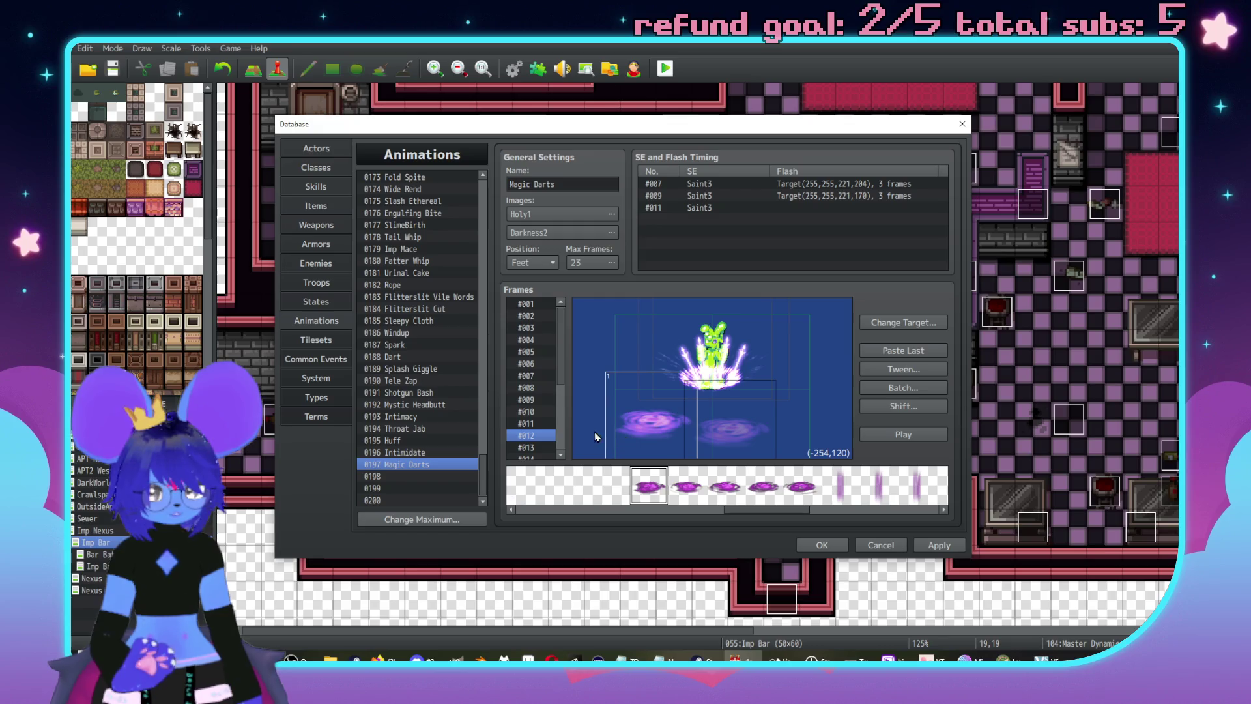
pyautogui.click(531, 447)
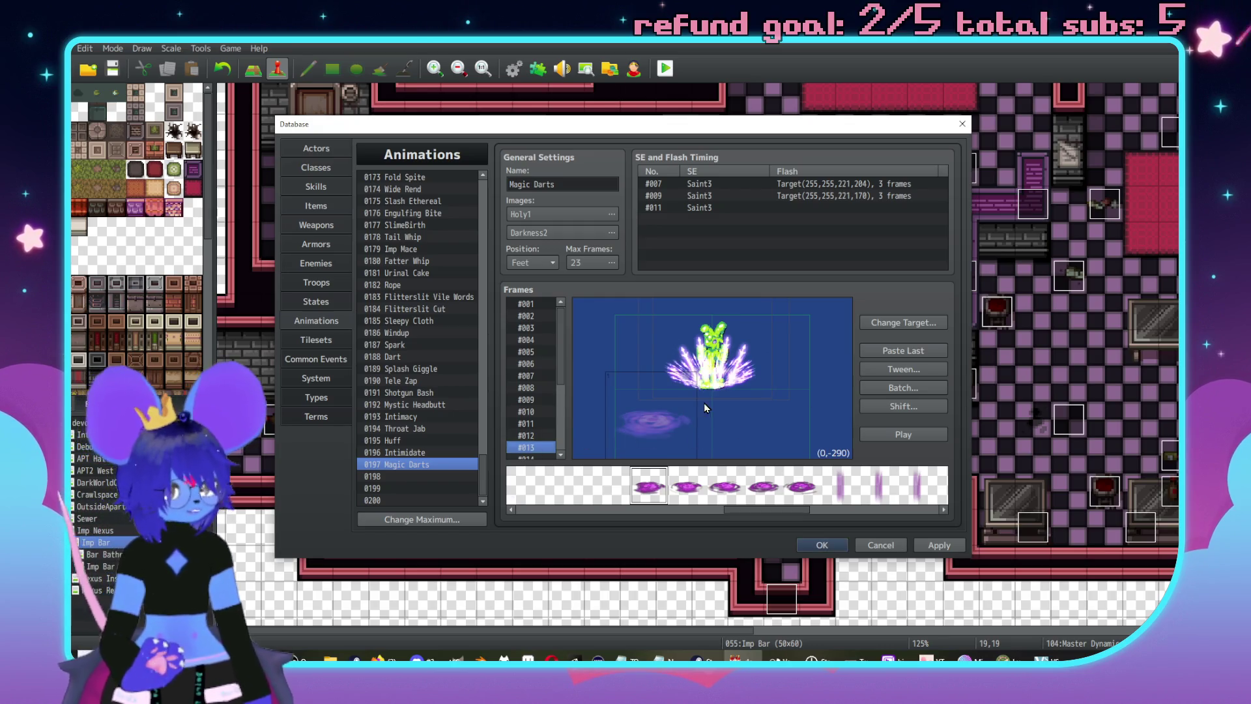
pyautogui.click(735, 430)
# - Place swirl cells in frames 14 and 16, then open the Batch cell editor
pyautogui.scroll(-2, 524, 410)
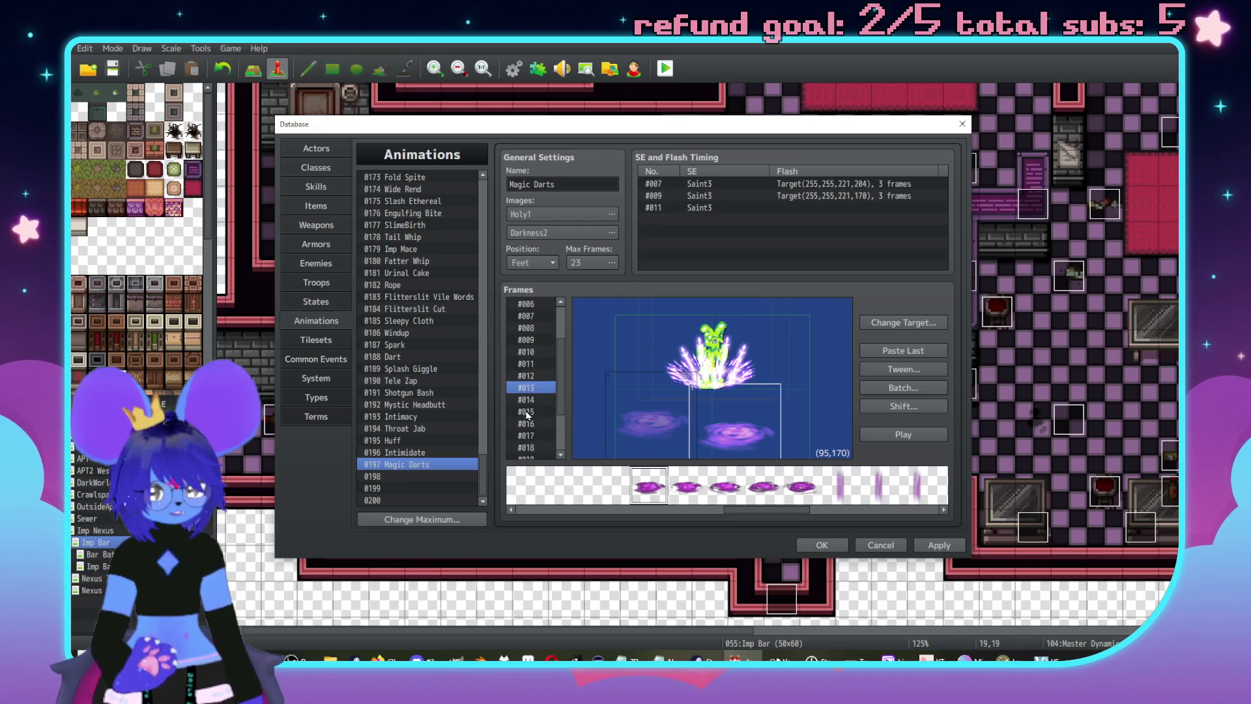
pyautogui.click(530, 398)
pyautogui.click(655, 431)
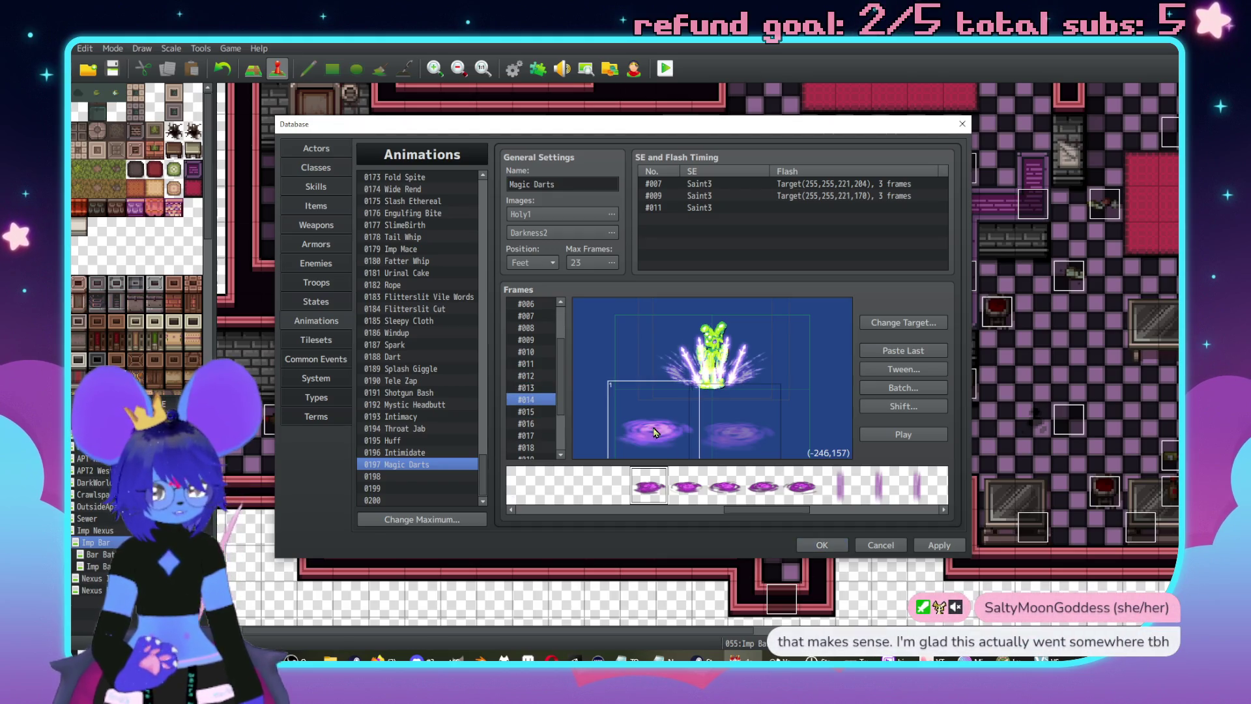
pyautogui.click(522, 425)
pyautogui.click(531, 415)
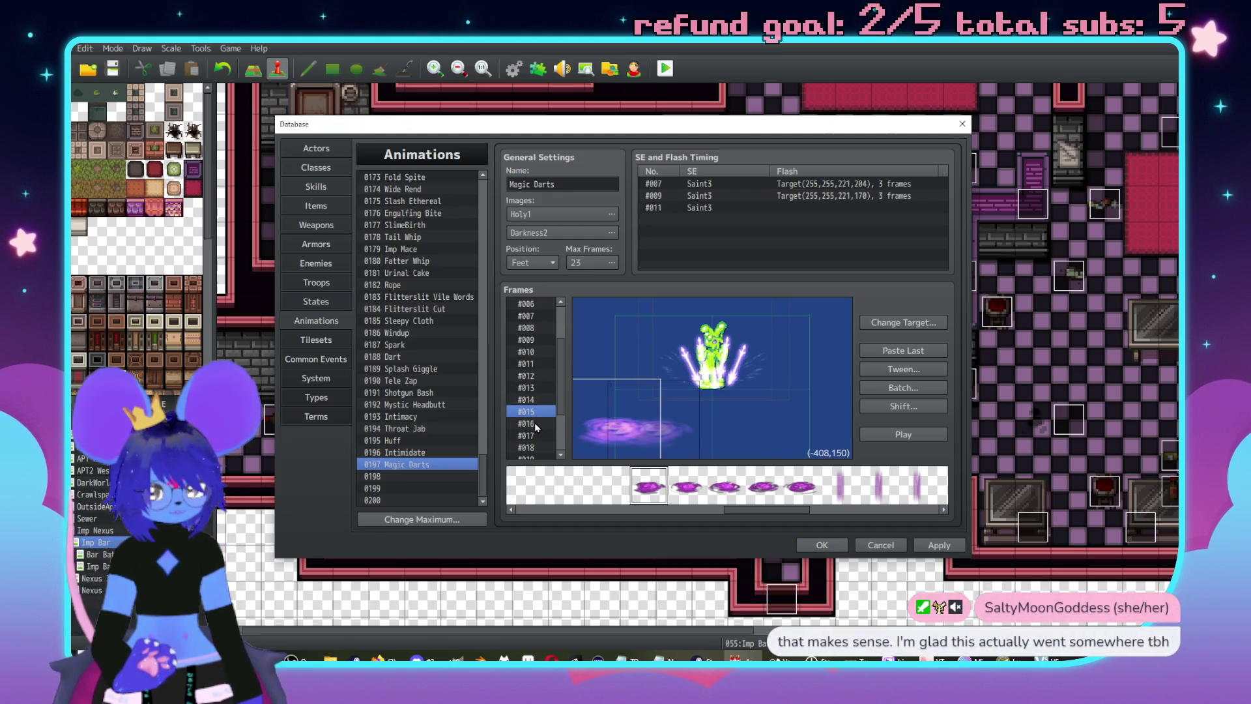
pyautogui.click(535, 423)
pyautogui.click(715, 425)
pyautogui.click(914, 391)
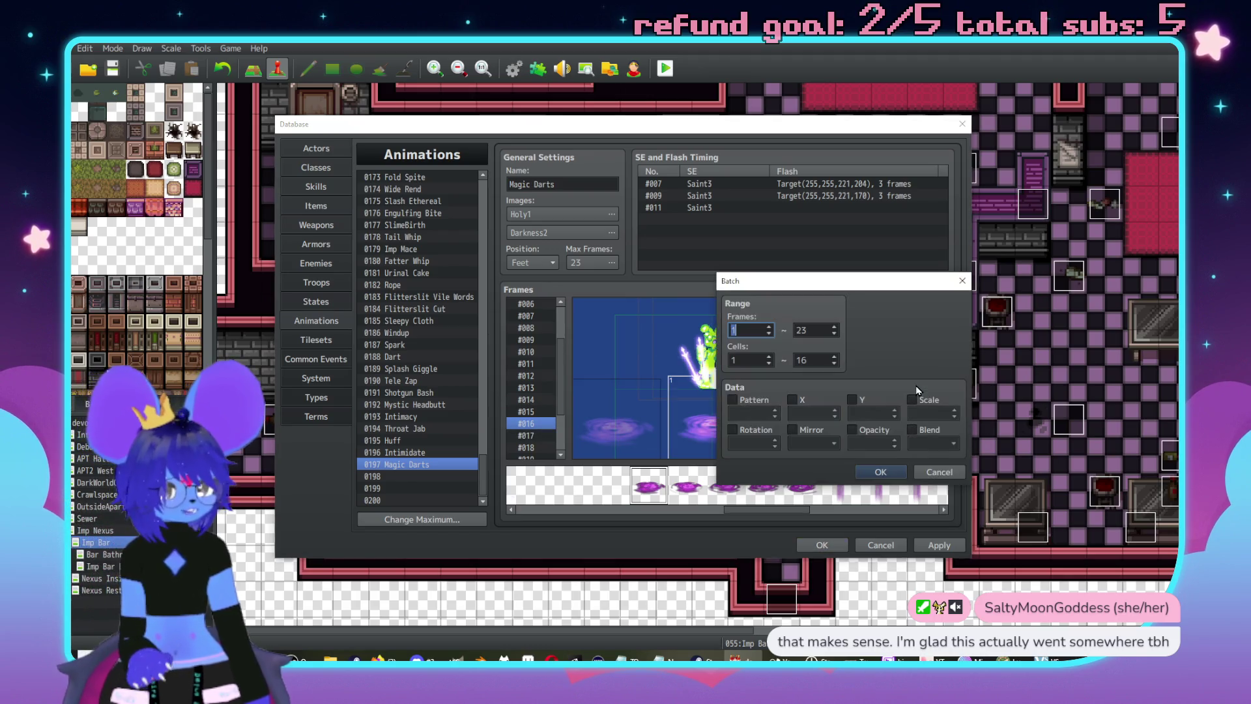
# - Batch-set cell 1 in frames 1–16 to Y -310, 200% scale and opacity 210
pyautogui.doubleClick(820, 331)
pyautogui.doubleClick(822, 361)
pyautogui.write('1')
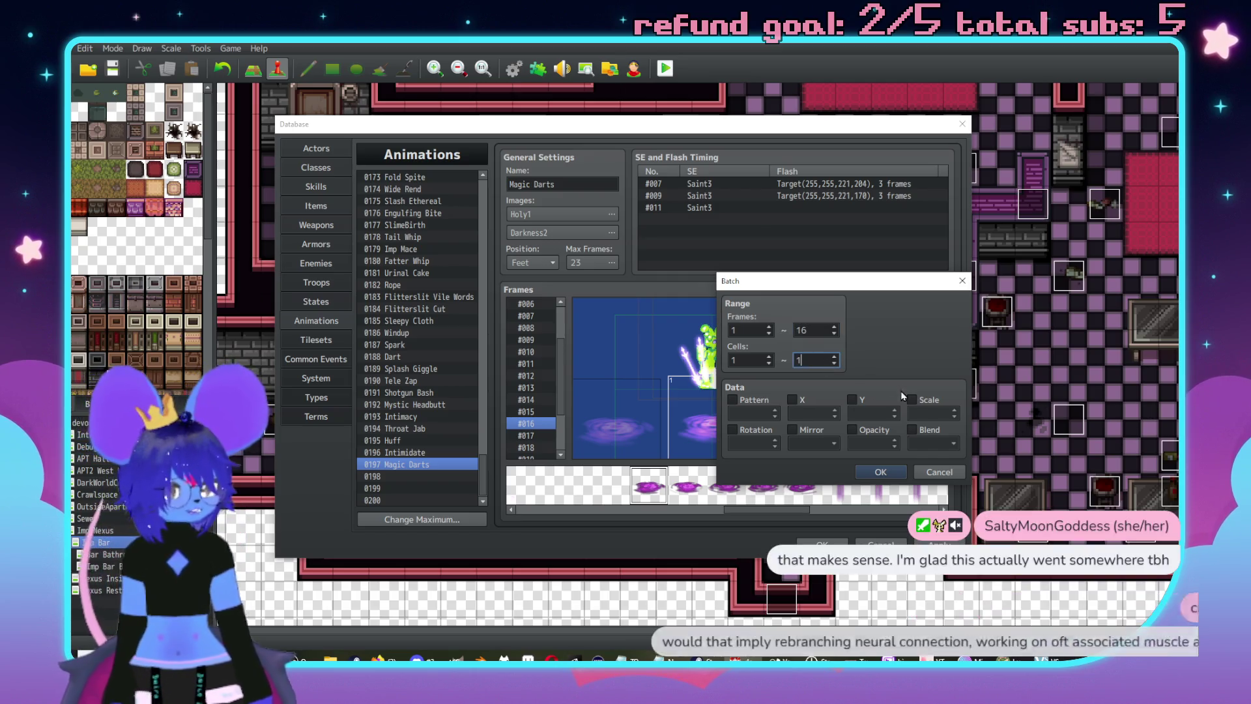
pyautogui.click(852, 399)
pyautogui.click(867, 413)
pyautogui.write('-8')
pyautogui.click(912, 400)
pyautogui.doubleClick(941, 416)
pyautogui.write('00')
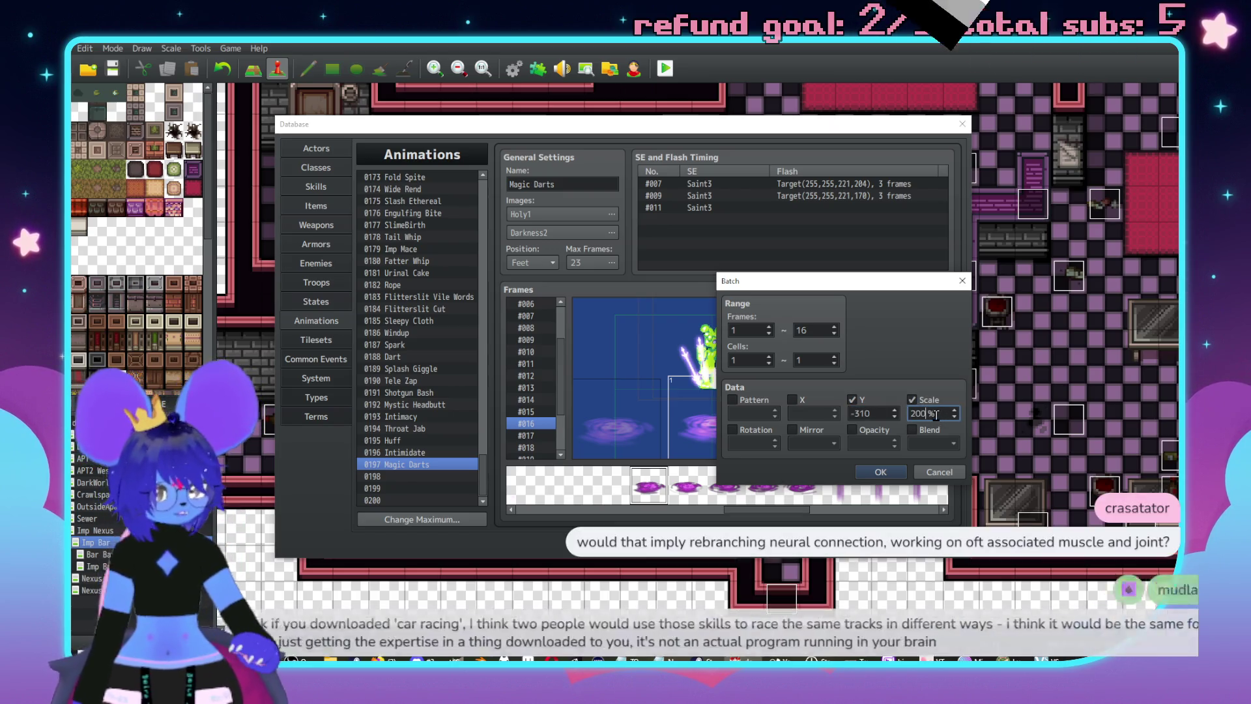
pyautogui.click(852, 430)
pyautogui.doubleClick(875, 443)
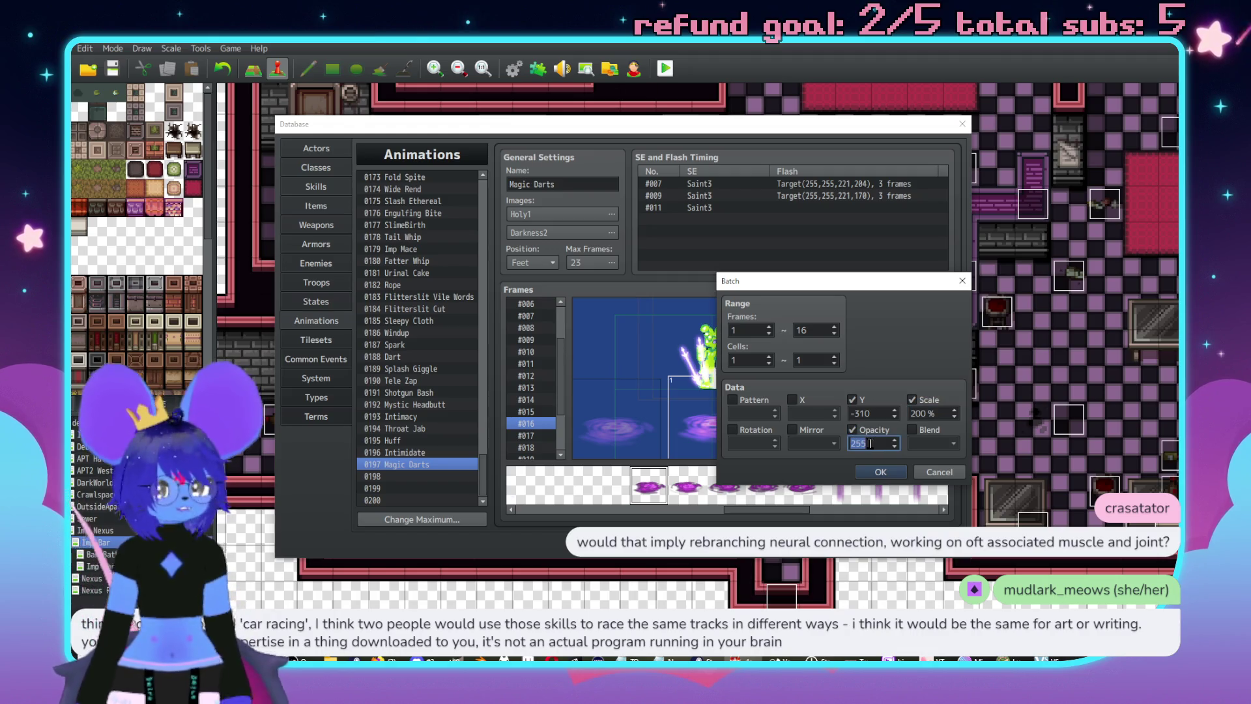
pyautogui.click(880, 472)
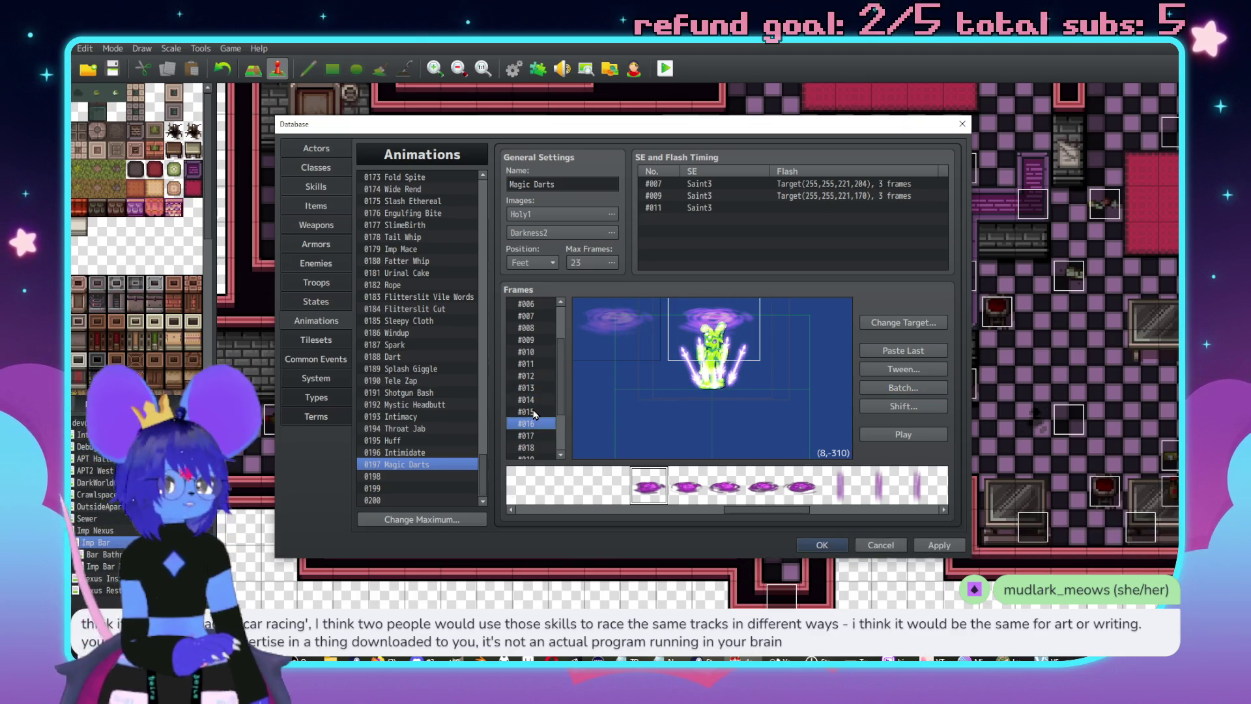
# - Run Batch again to set cell 1's X to 0 across frames 1–16
pyautogui.press('Up')
pyautogui.press('Up')
pyautogui.press('Up')
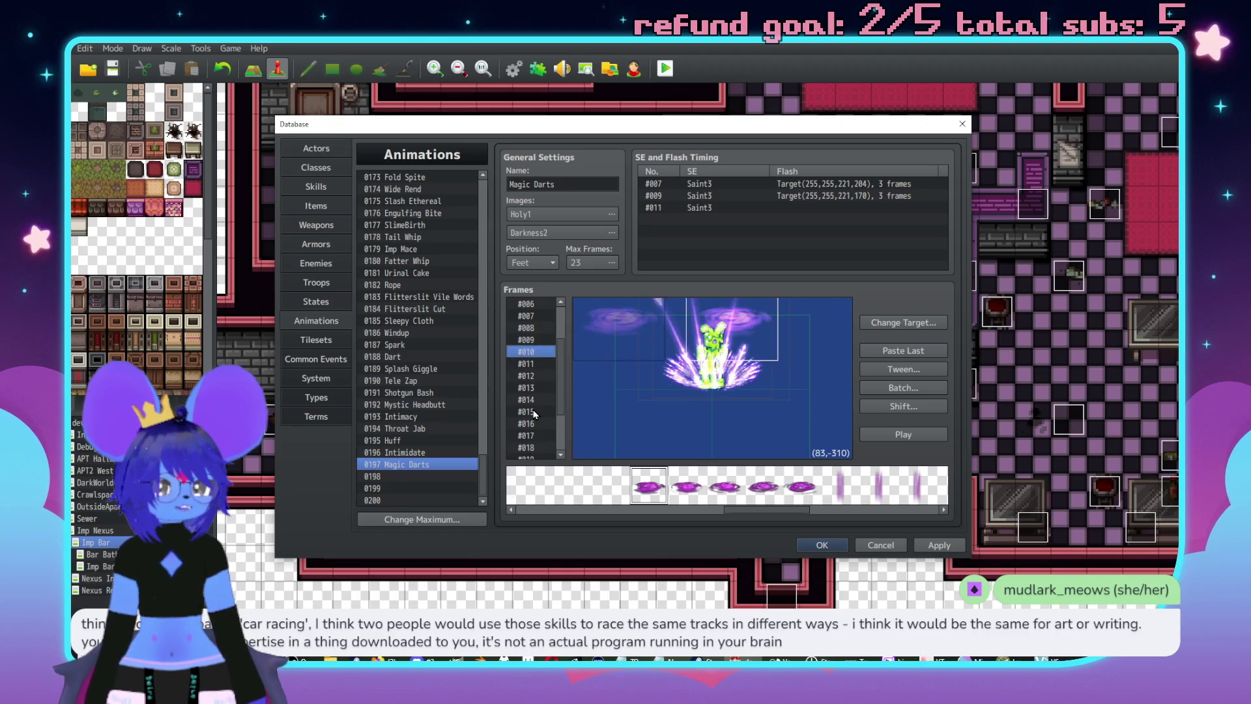
pyautogui.click(533, 412)
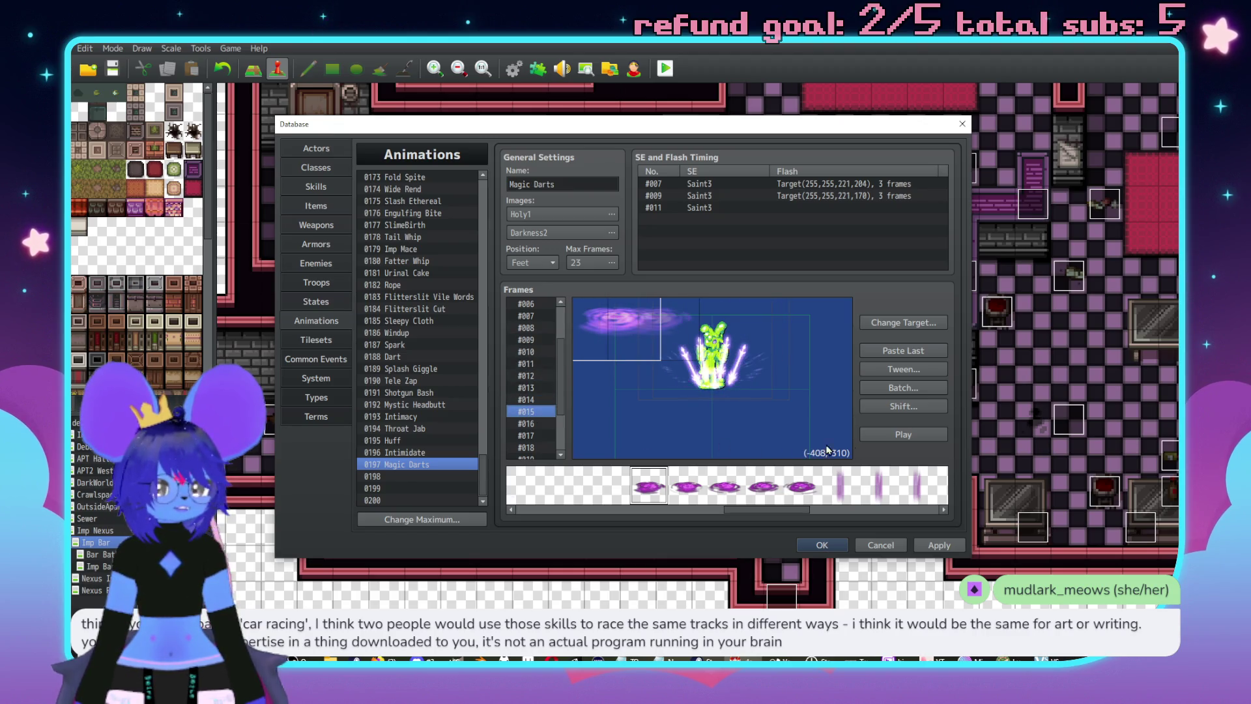
pyautogui.click(904, 390)
pyautogui.doubleClick(821, 329)
pyautogui.write('6')
pyautogui.doubleClick(814, 362)
pyautogui.click(803, 401)
pyautogui.click(880, 472)
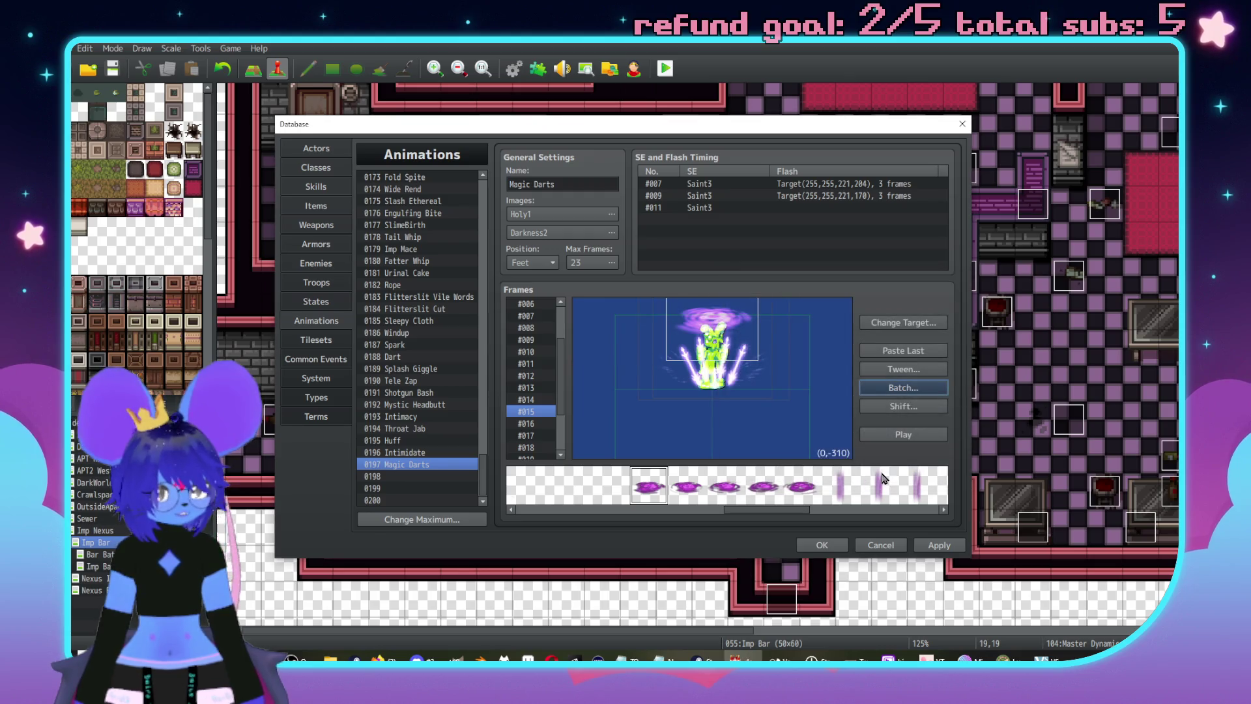
# - Check frame #001's swirl cell properties, confirming its Y of -310
pyautogui.click(529, 397)
pyautogui.press('Up')
pyautogui.press('Up')
pyautogui.press('Up')
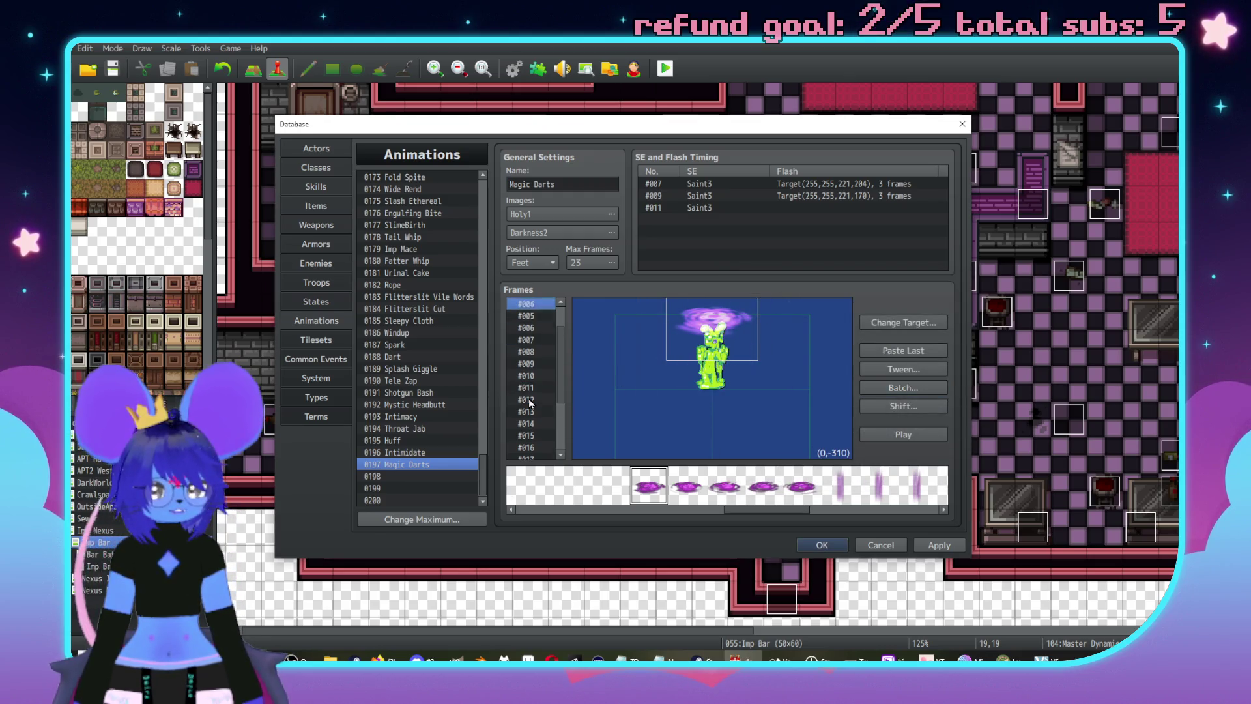
pyautogui.press('Down')
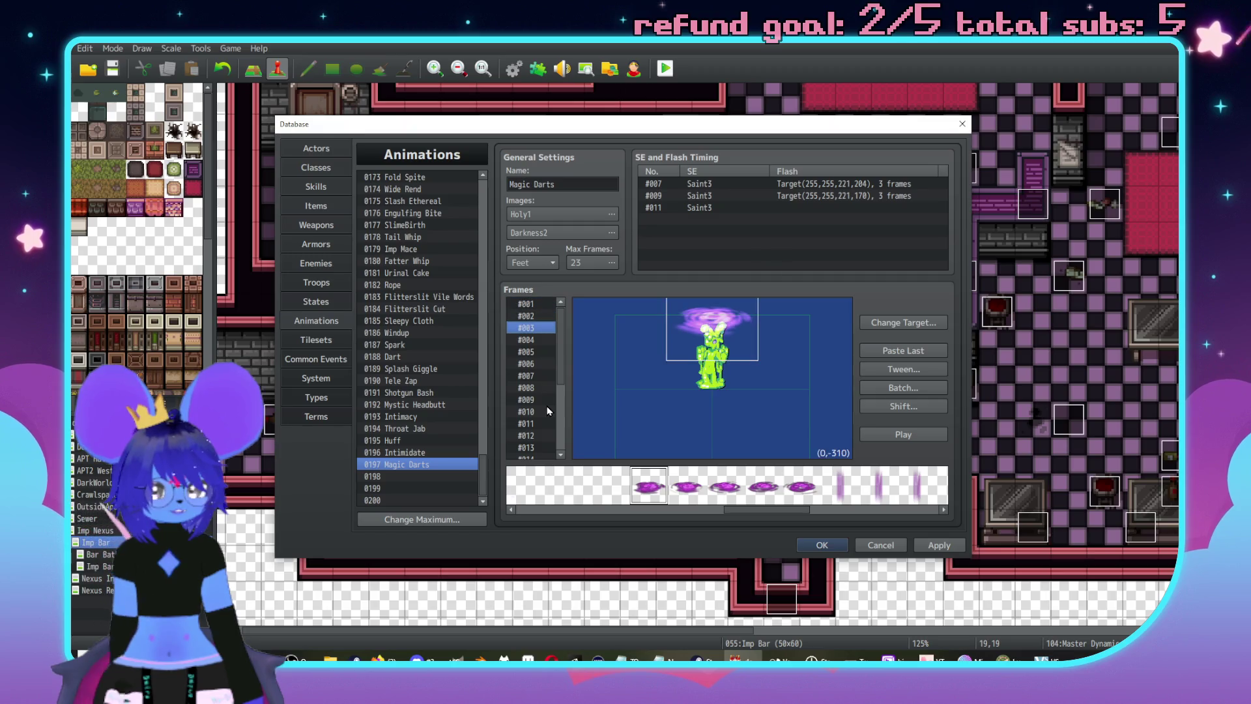
pyautogui.press('Up')
pyautogui.doubleClick(723, 329)
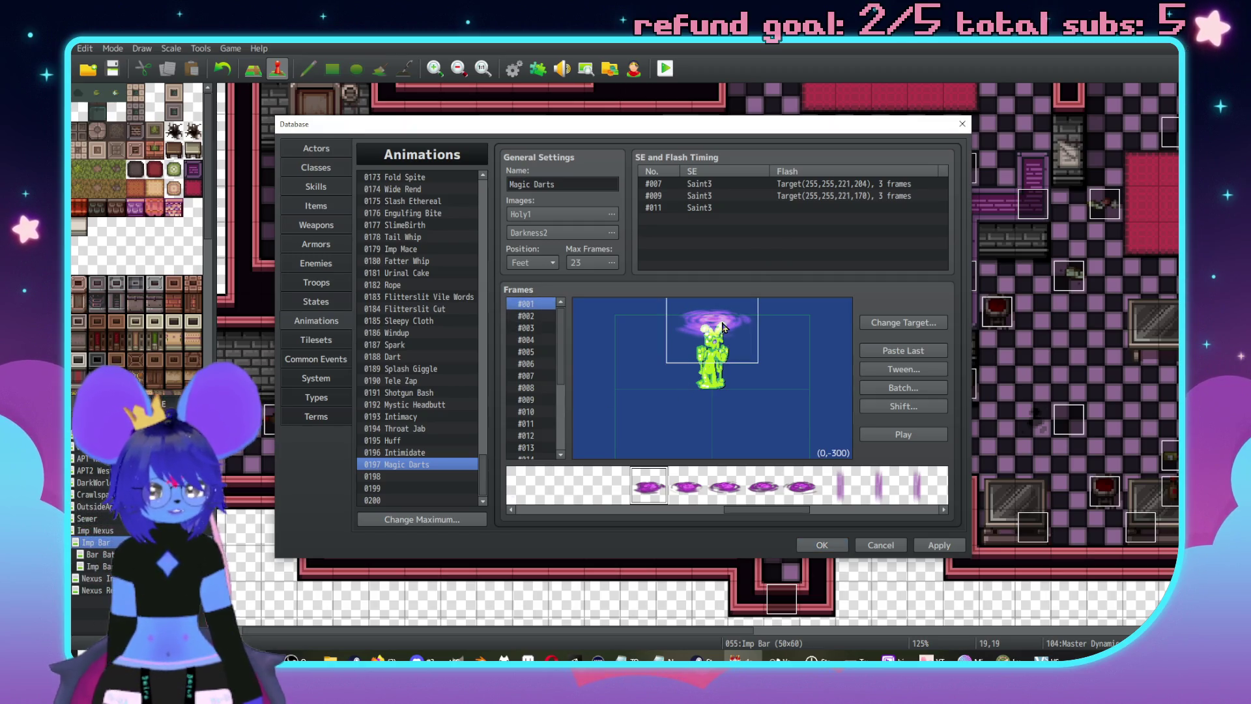
pyautogui.doubleClick(738, 364)
pyautogui.click(738, 364)
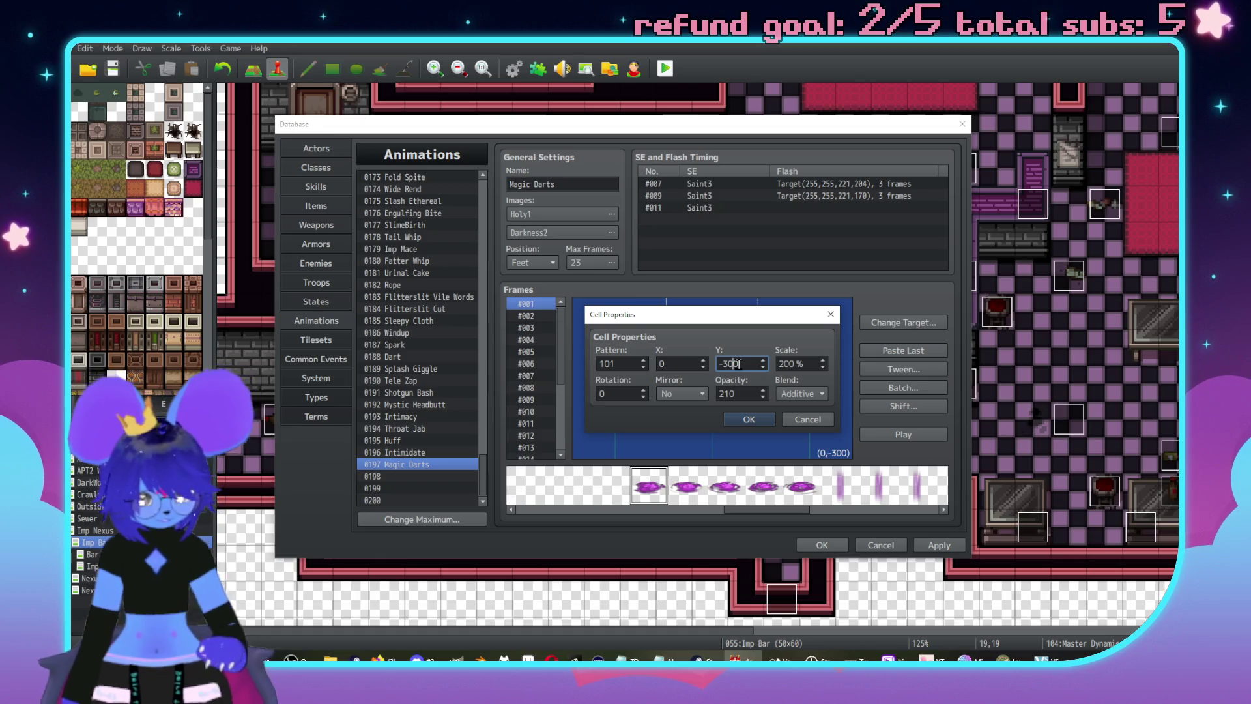
pyautogui.press('Return')
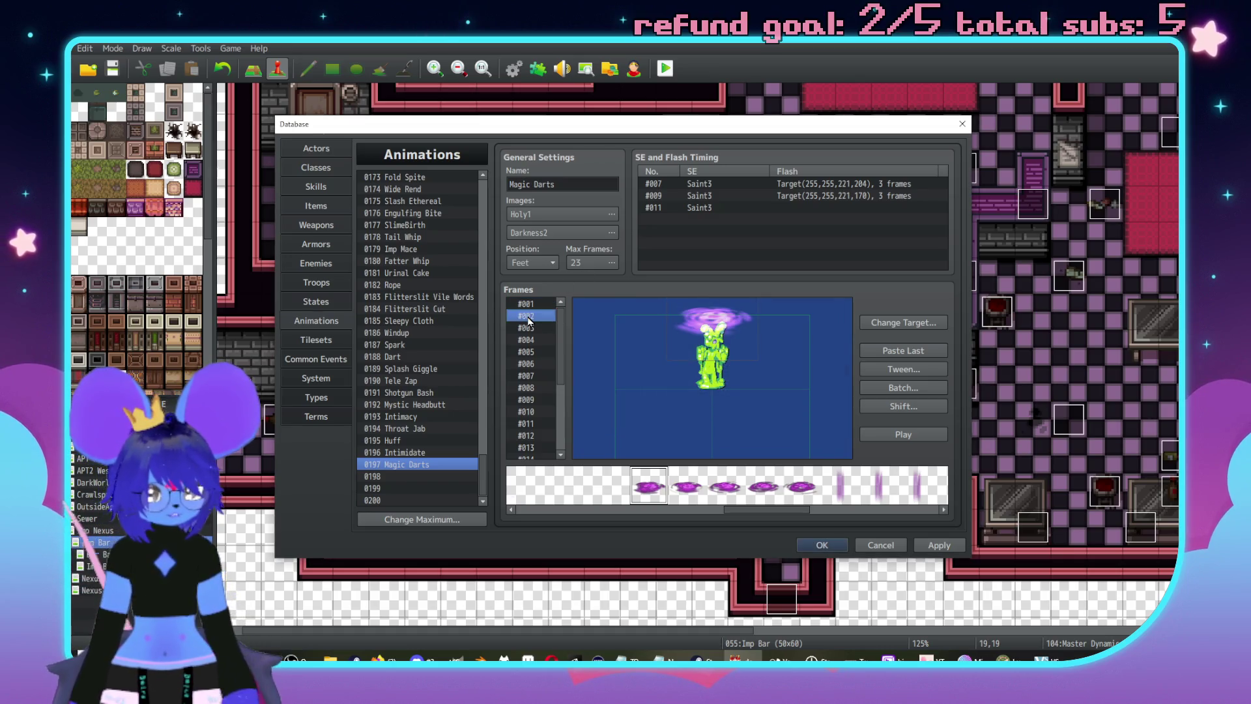
pyautogui.doubleClick(705, 328)
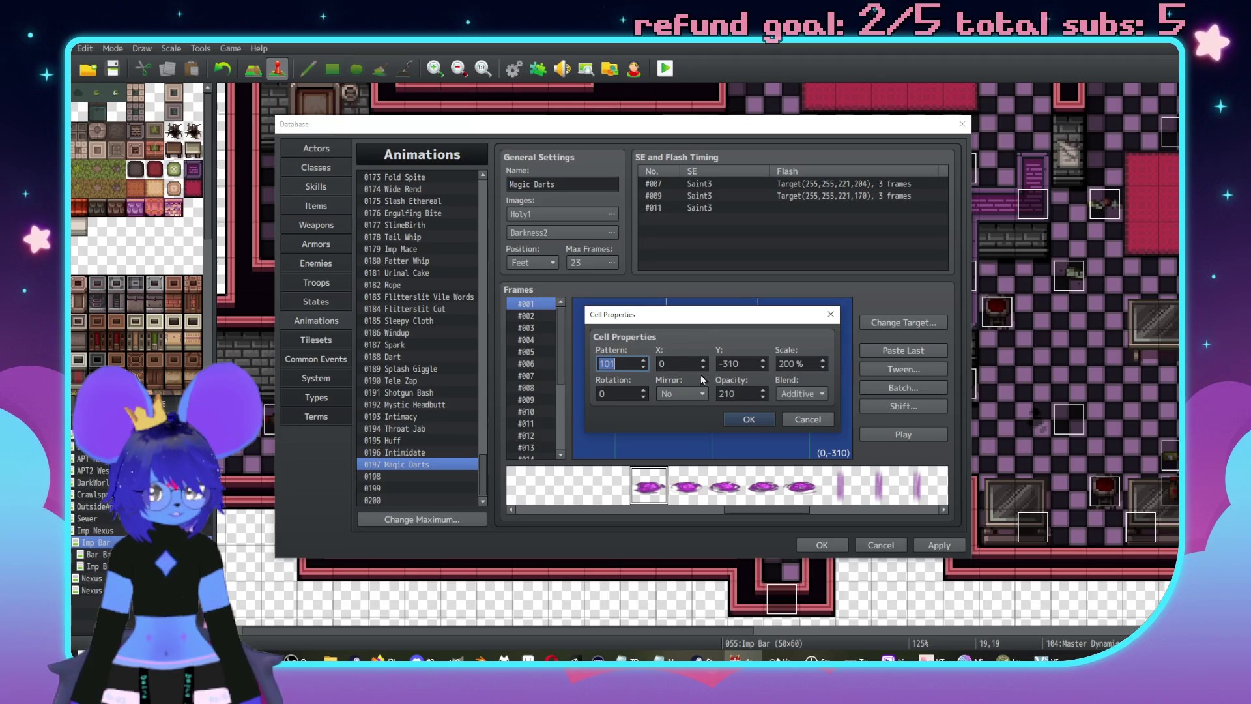
pyautogui.press('Return')
# - Update the swirl cell pattern in frames #002, #003 and #004
pyautogui.click(527, 316)
pyautogui.doubleClick(710, 338)
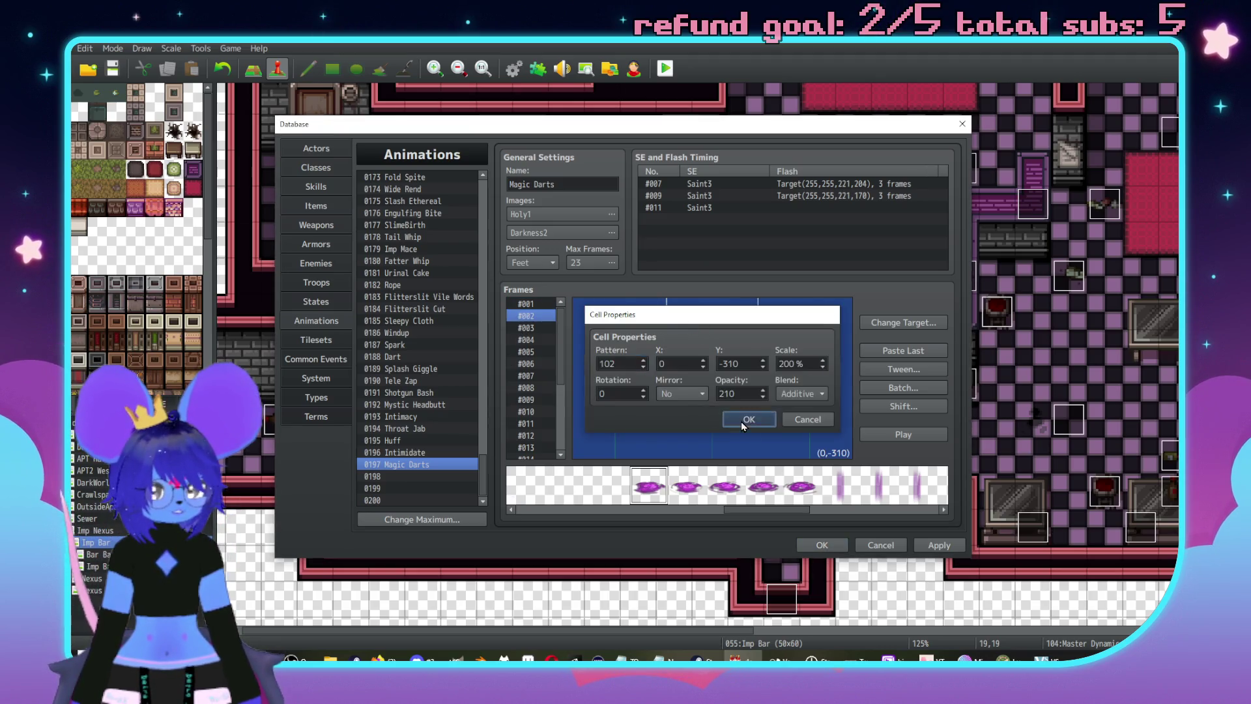
pyautogui.click(741, 420)
pyautogui.click(527, 328)
pyautogui.doubleClick(712, 322)
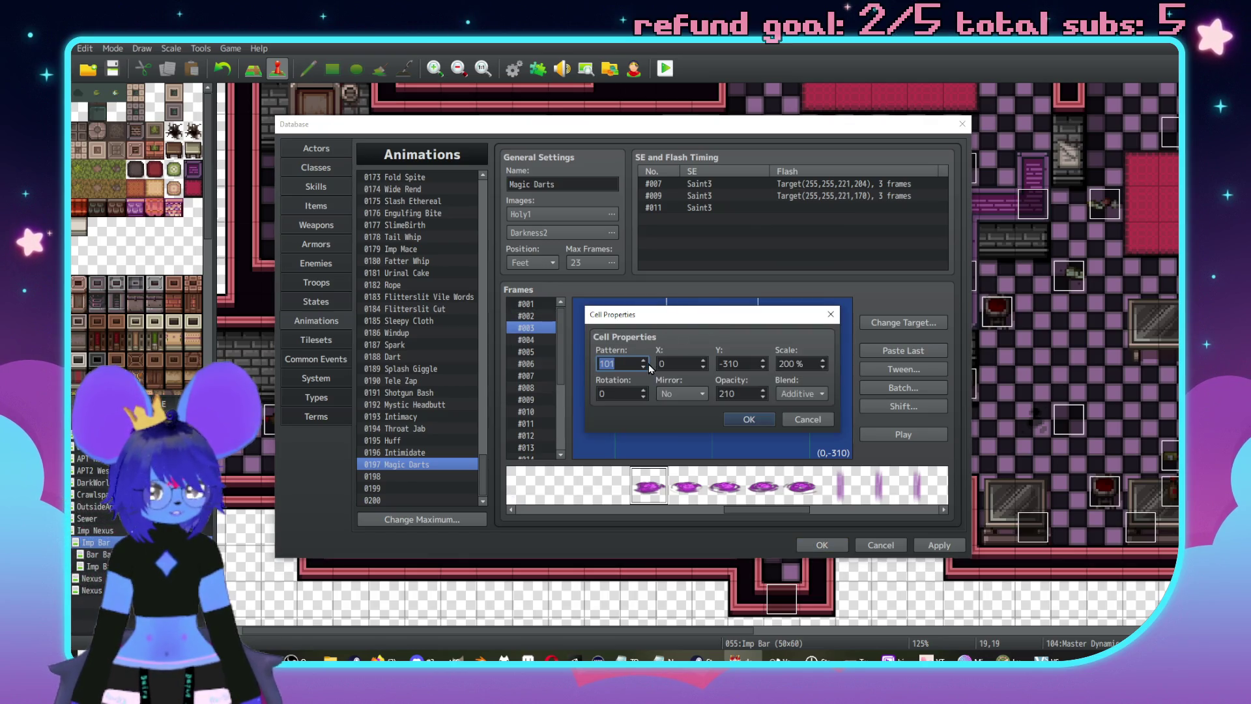
pyautogui.click(750, 420)
pyautogui.click(537, 339)
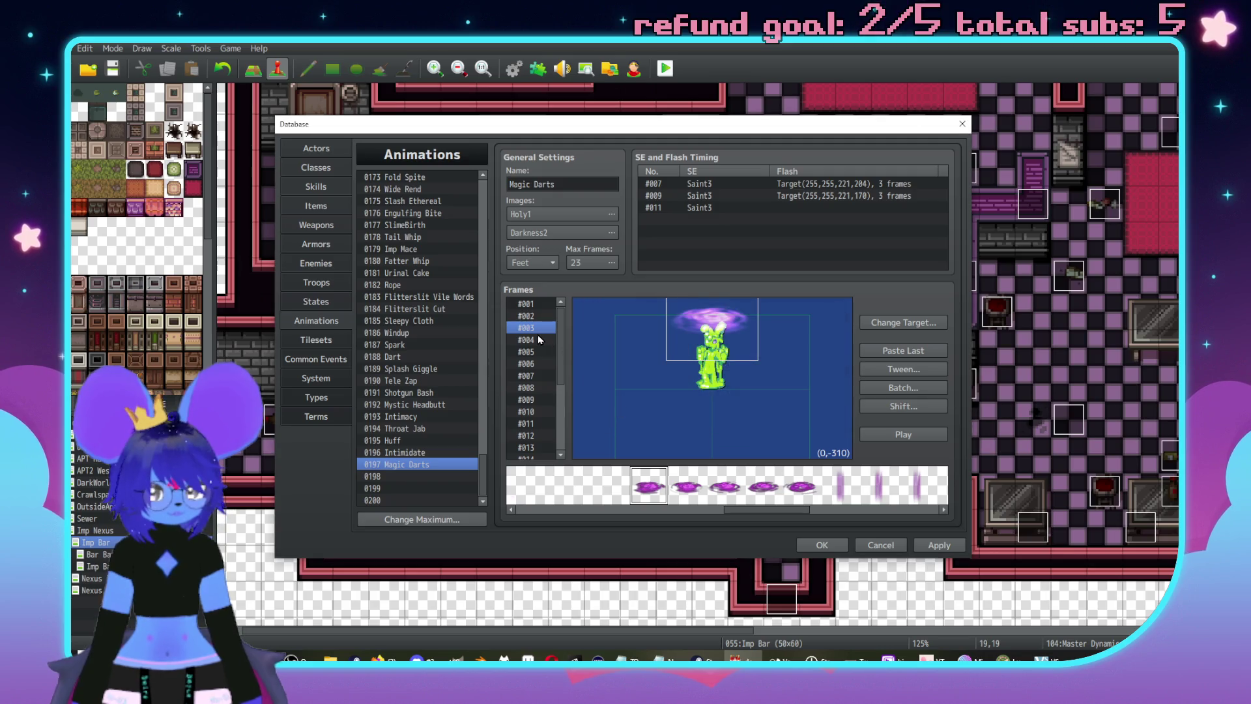
pyautogui.doubleClick(721, 320)
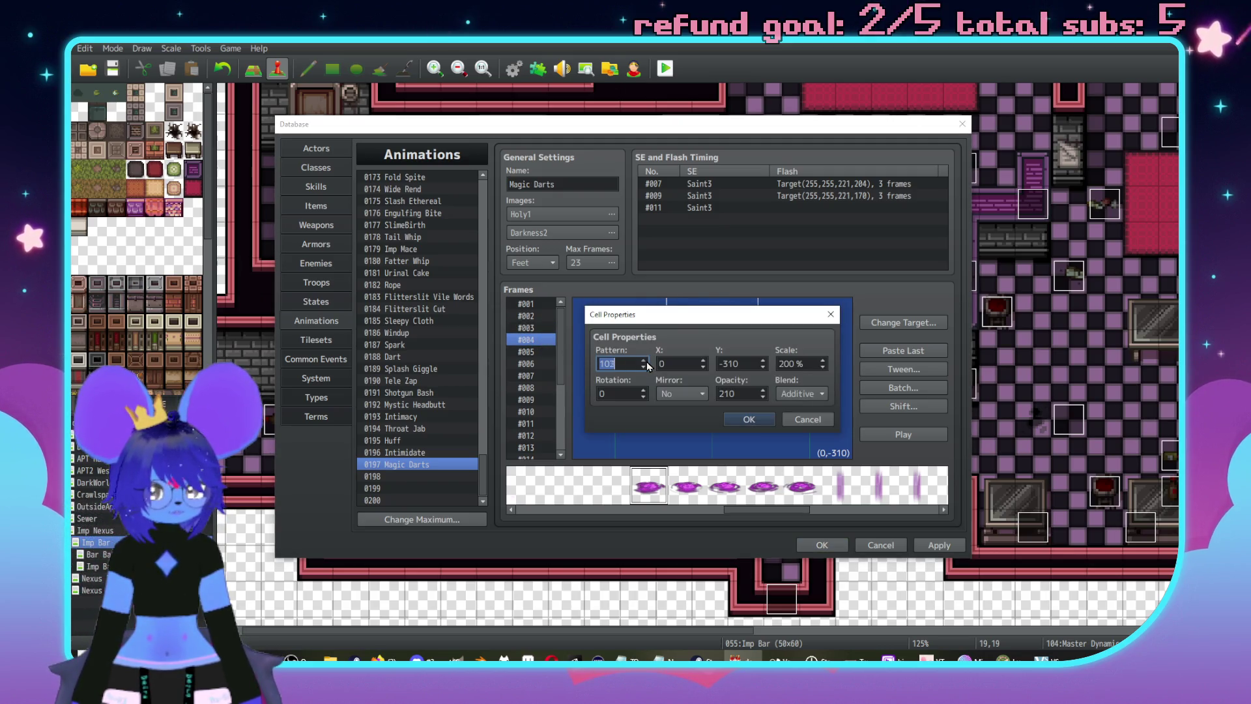
pyautogui.click(746, 419)
# - Update the swirl cell pattern in frames #005 and #006
pyautogui.click(541, 352)
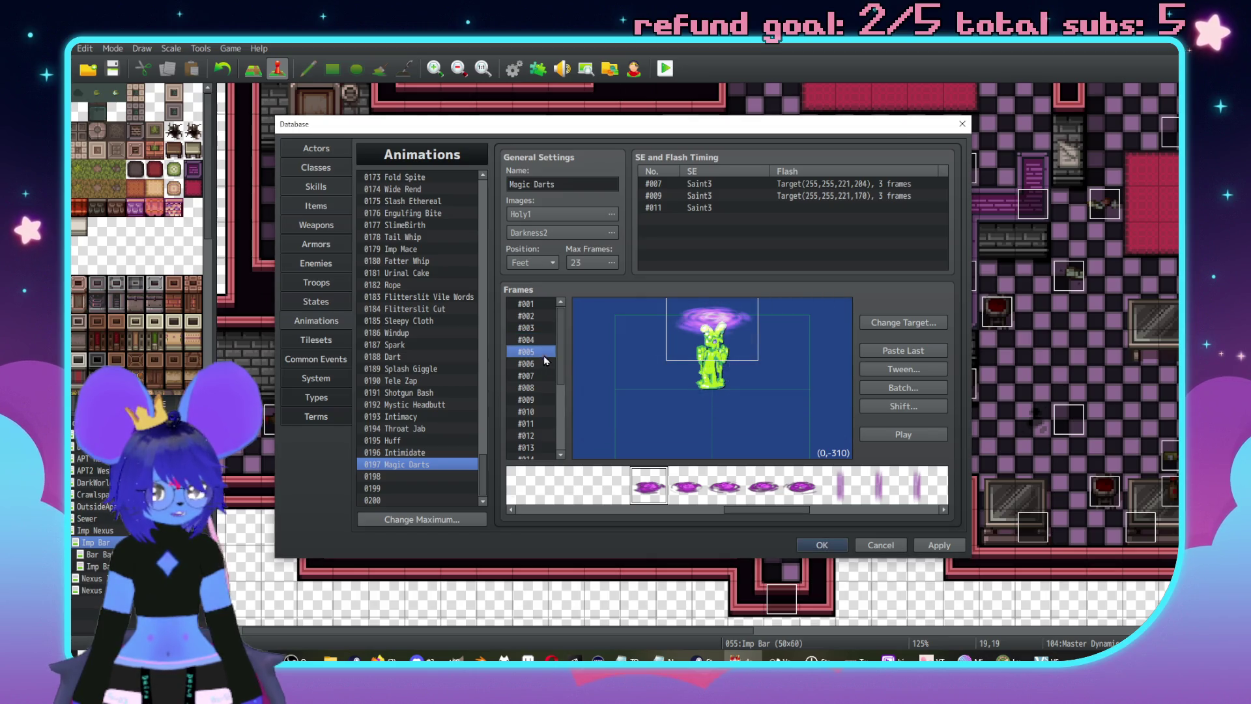
pyautogui.doubleClick(714, 326)
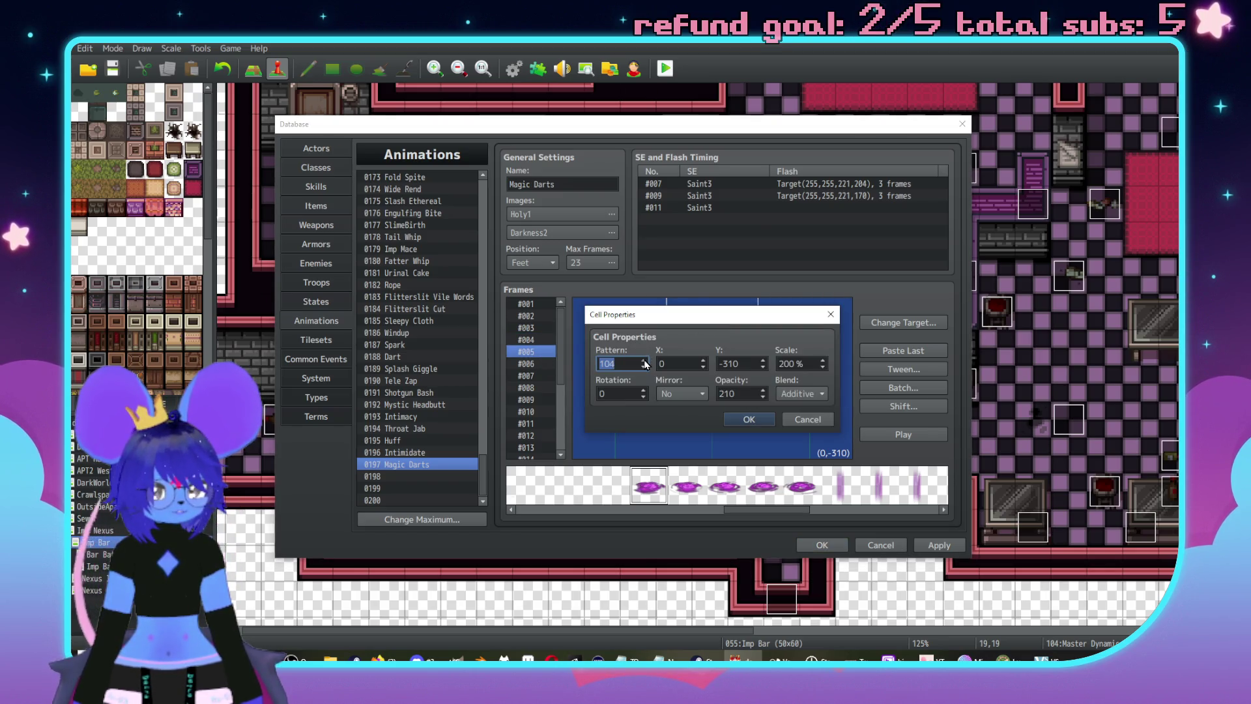
pyautogui.click(736, 417)
pyautogui.click(532, 363)
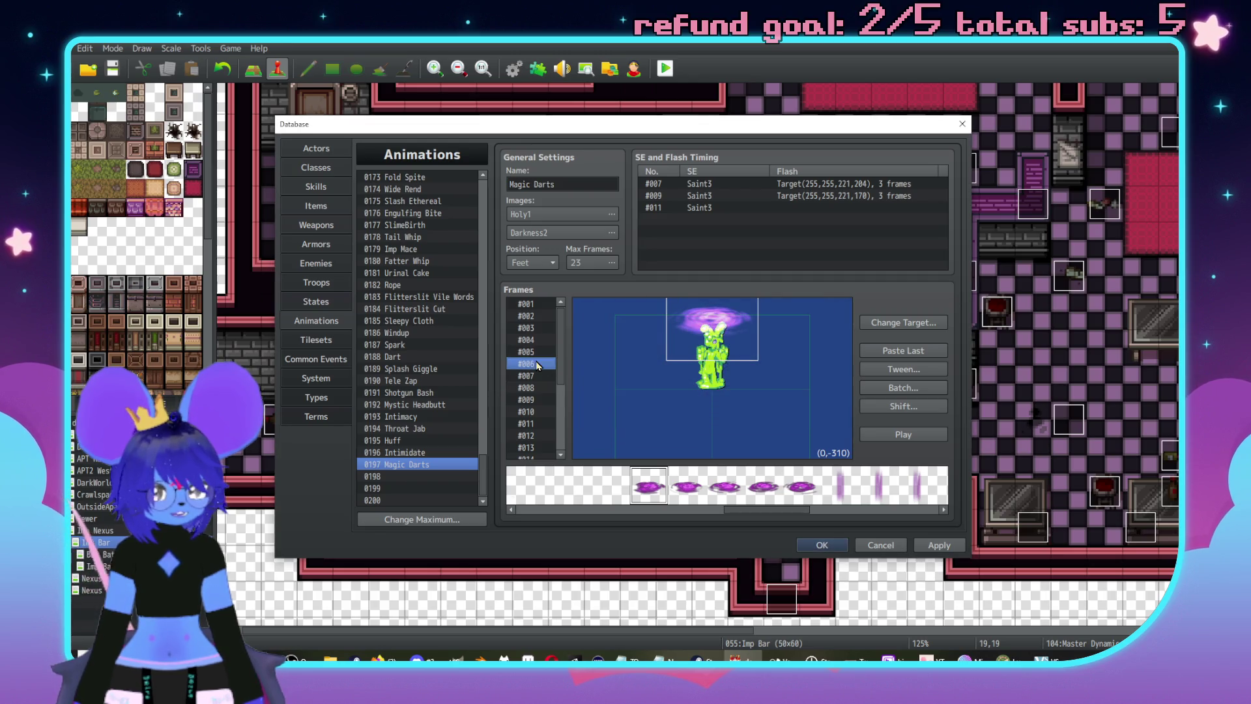
pyautogui.doubleClick(719, 314)
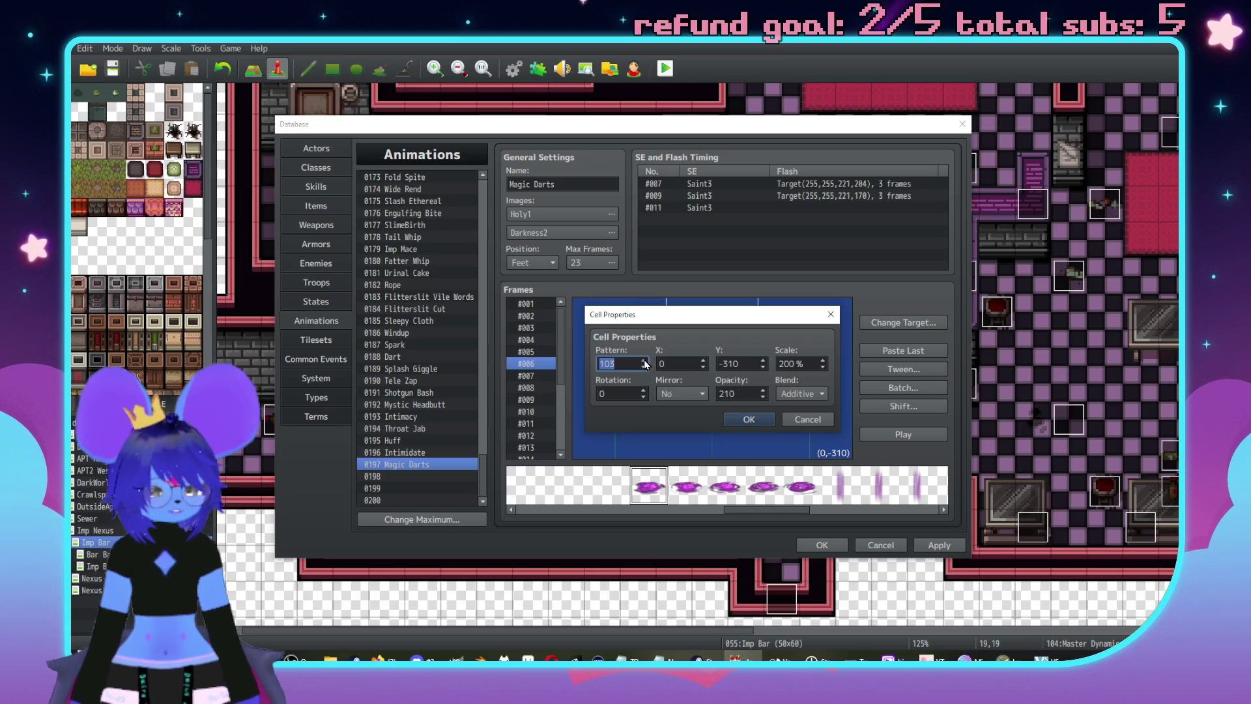
pyautogui.click(749, 419)
# - Inspect the large dart cell and swirl cell in frame #007
pyautogui.click(532, 377)
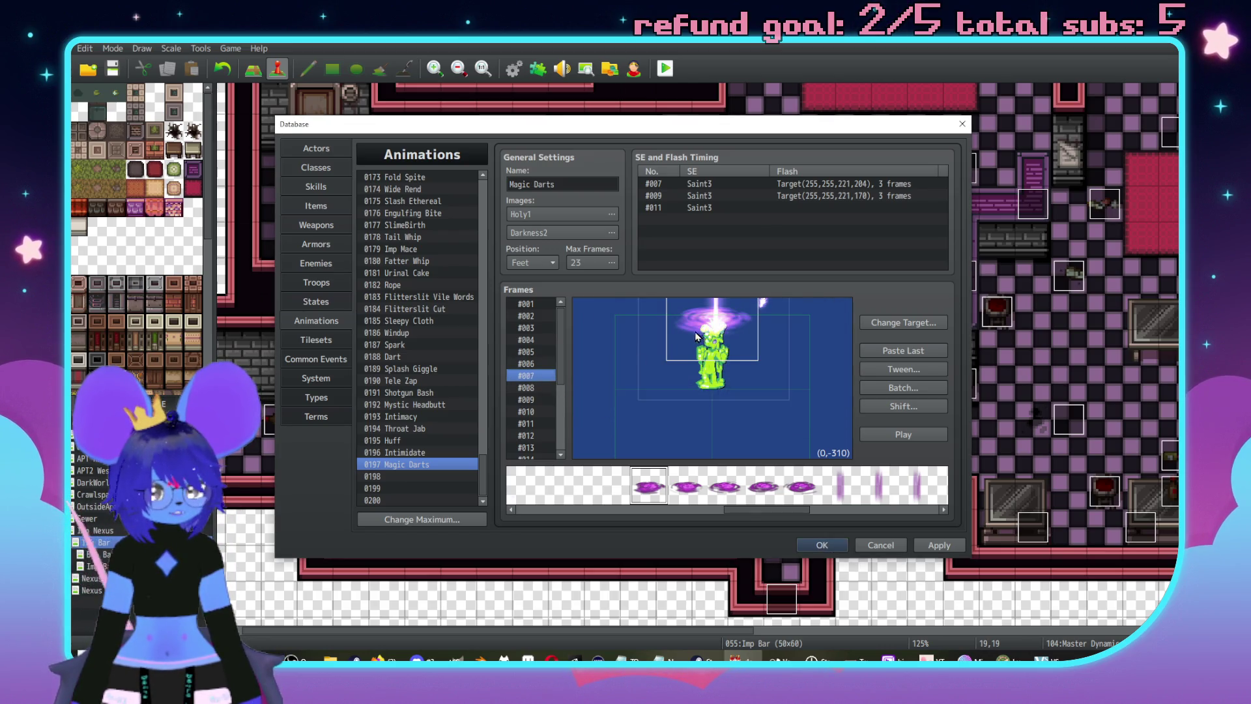
pyautogui.doubleClick(674, 326)
pyautogui.click(769, 418)
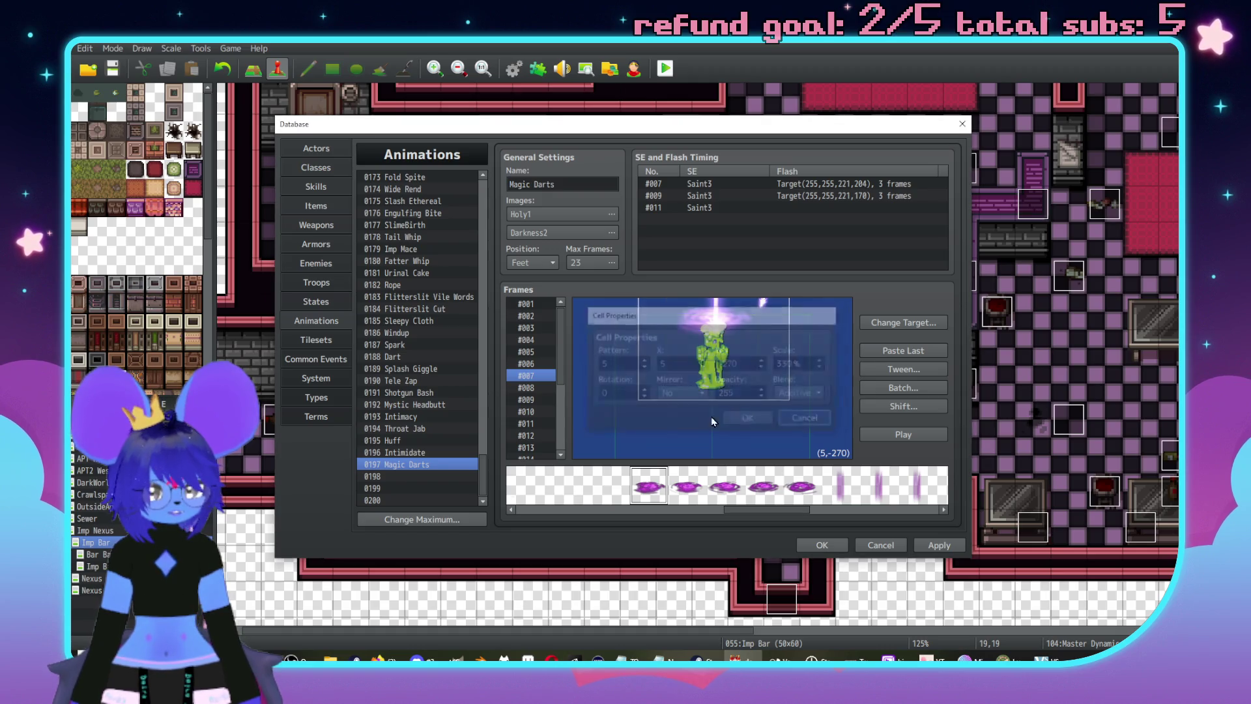
pyautogui.click(679, 327)
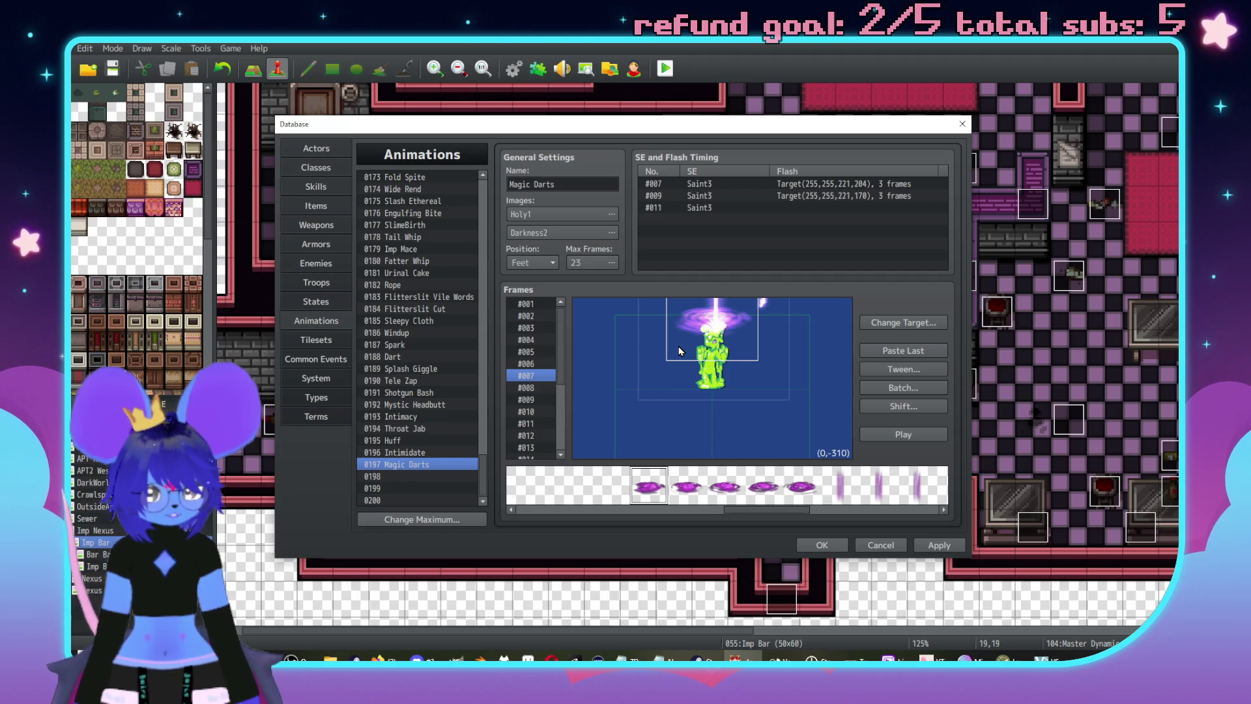
pyautogui.rightClick(682, 321)
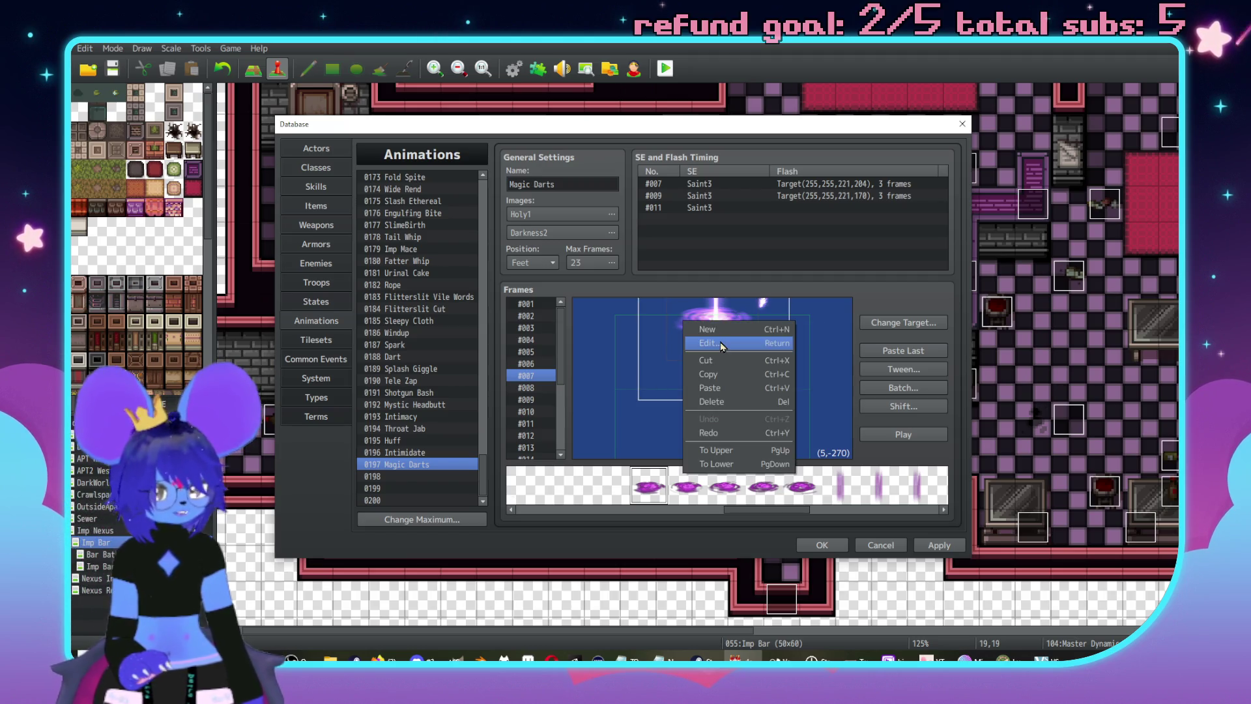
pyautogui.click(568, 372)
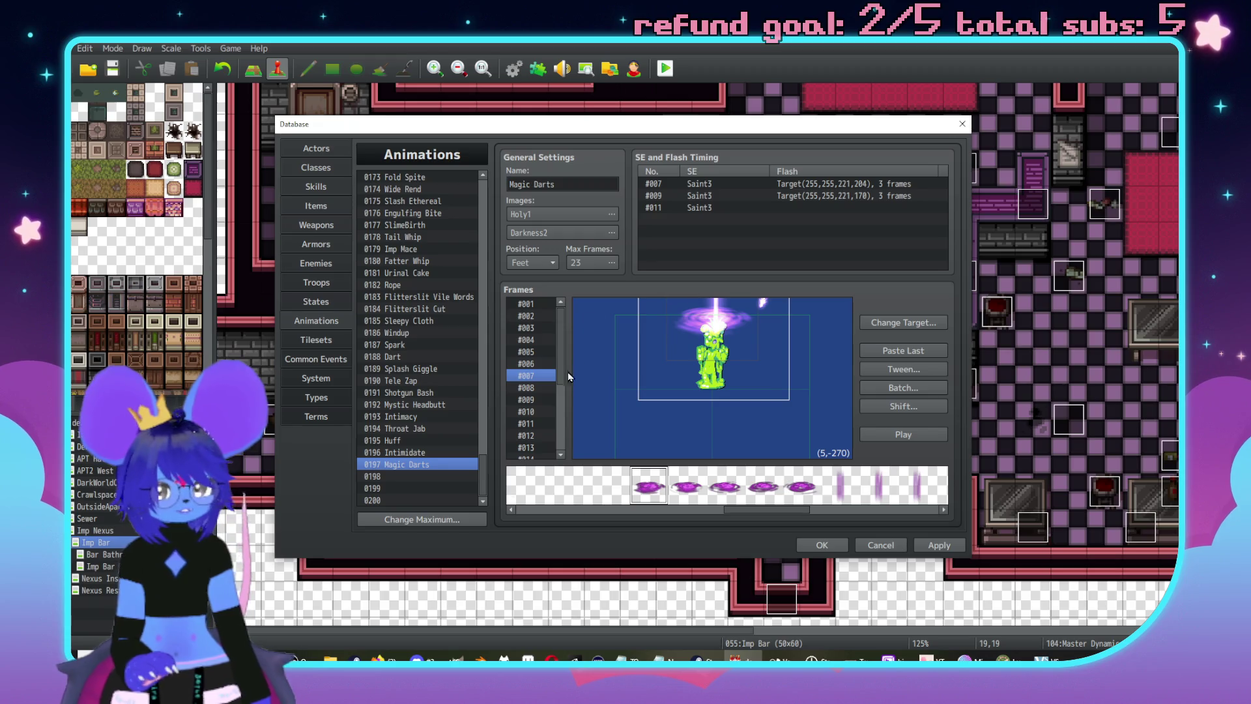
# - Play the Magic Darts preview and review frames #002, #003, #007 and #008
pyautogui.click(530, 364)
pyautogui.click(897, 436)
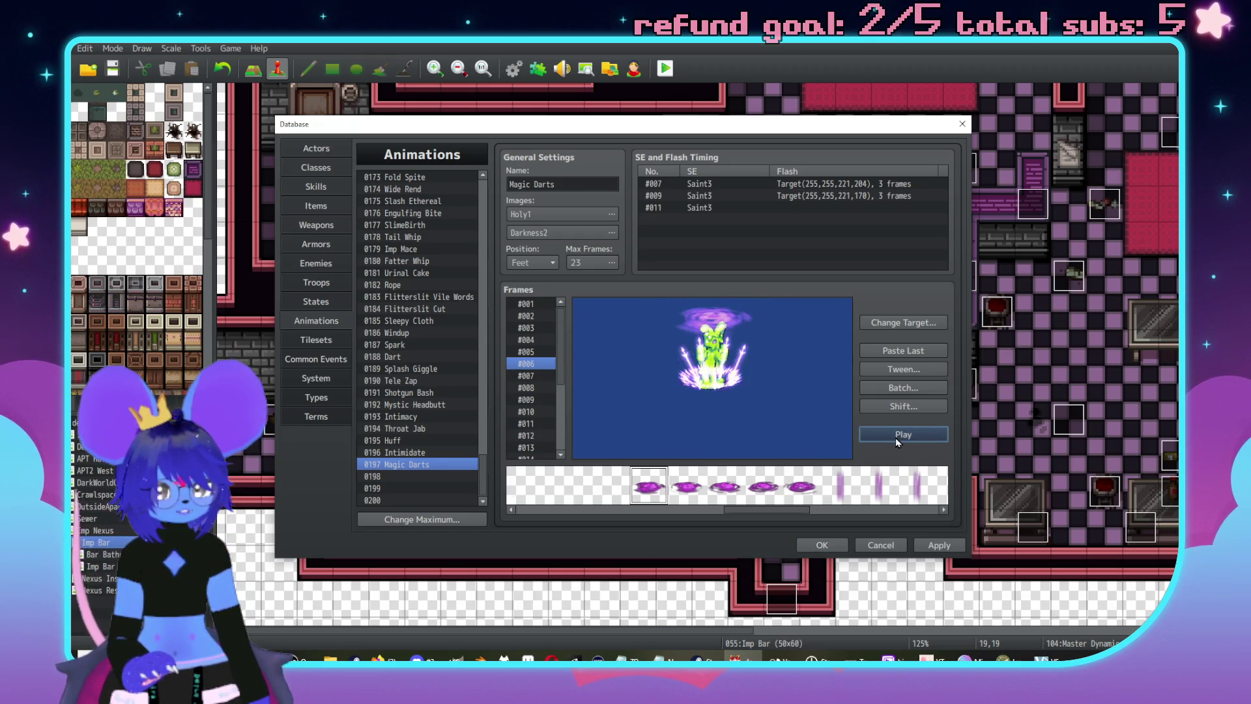
pyautogui.click(529, 376)
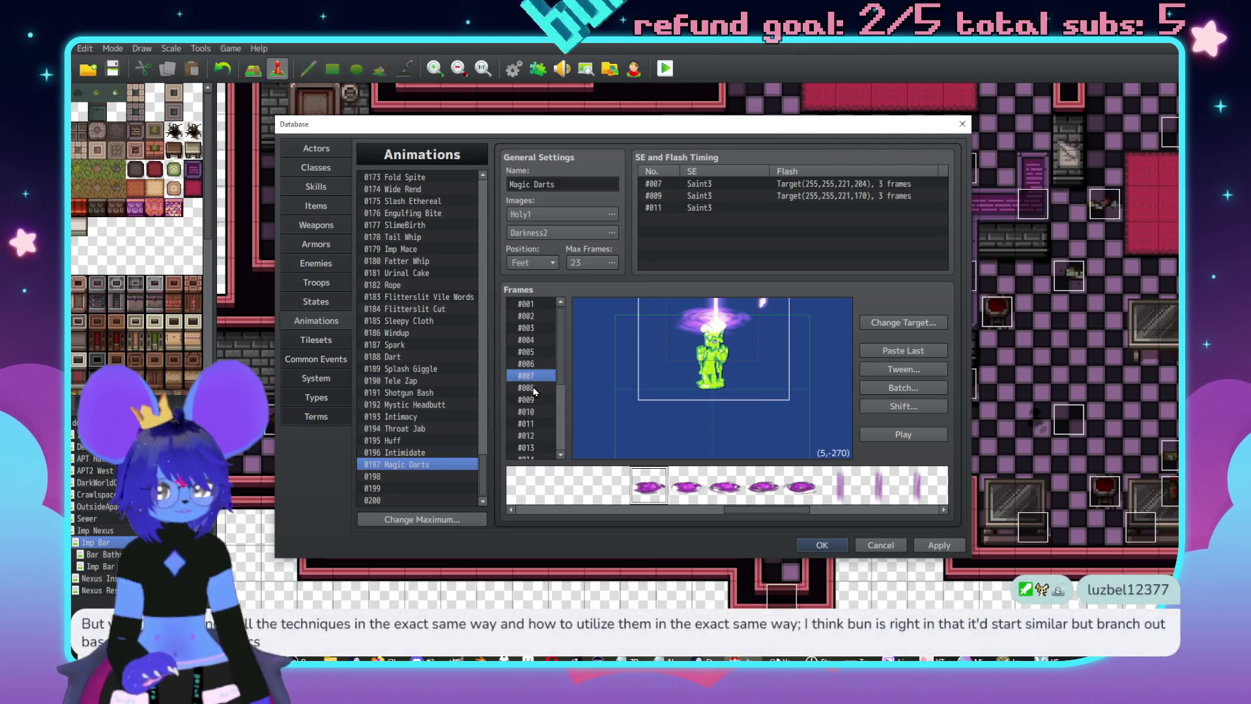
pyautogui.click(533, 328)
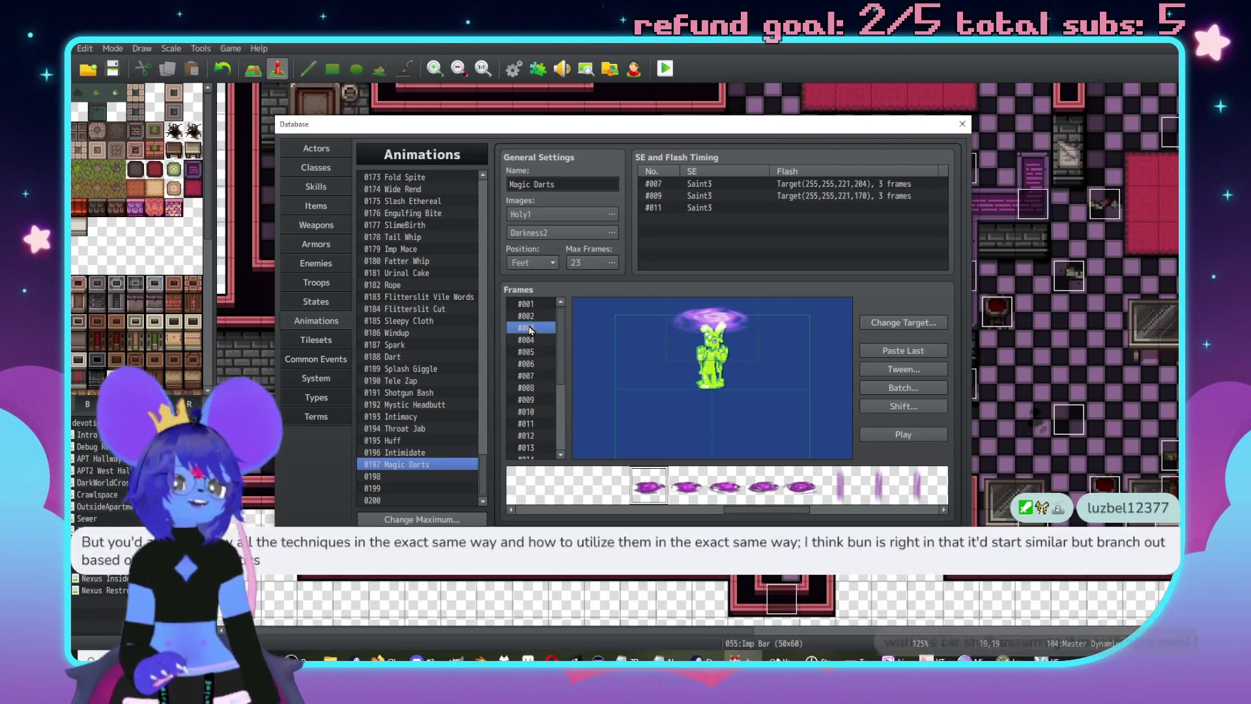
pyautogui.click(529, 316)
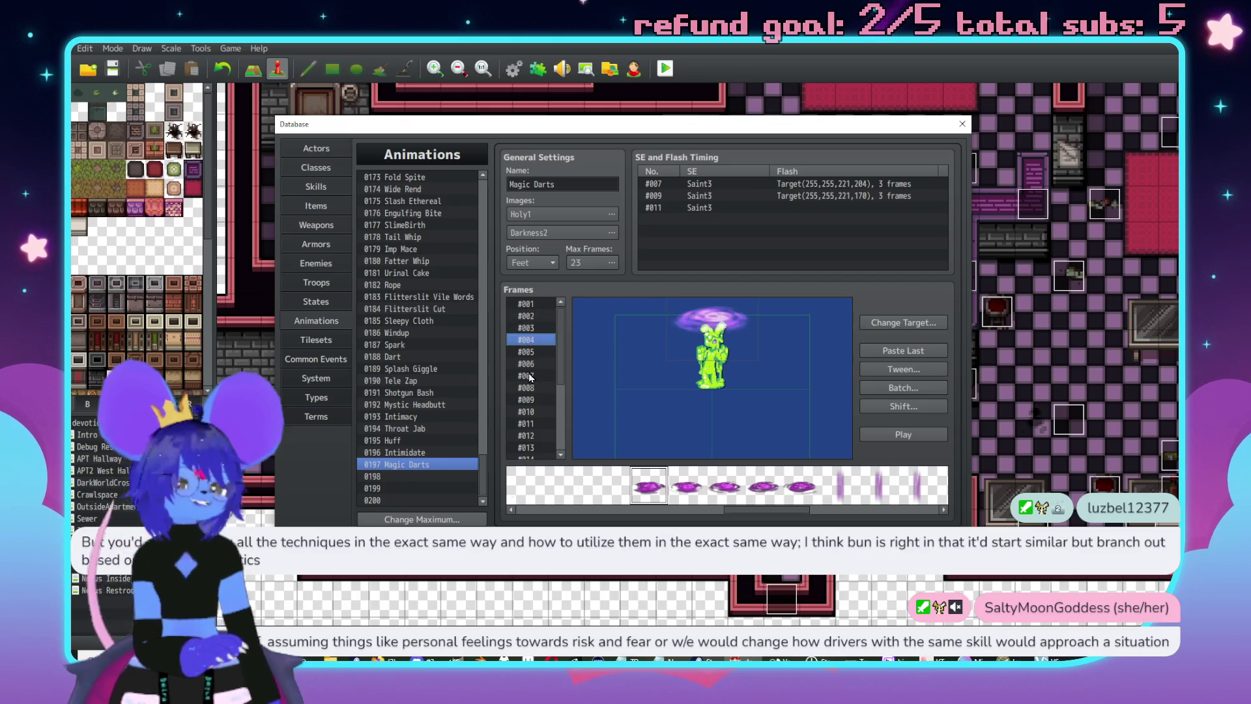
pyautogui.click(535, 386)
pyautogui.click(533, 376)
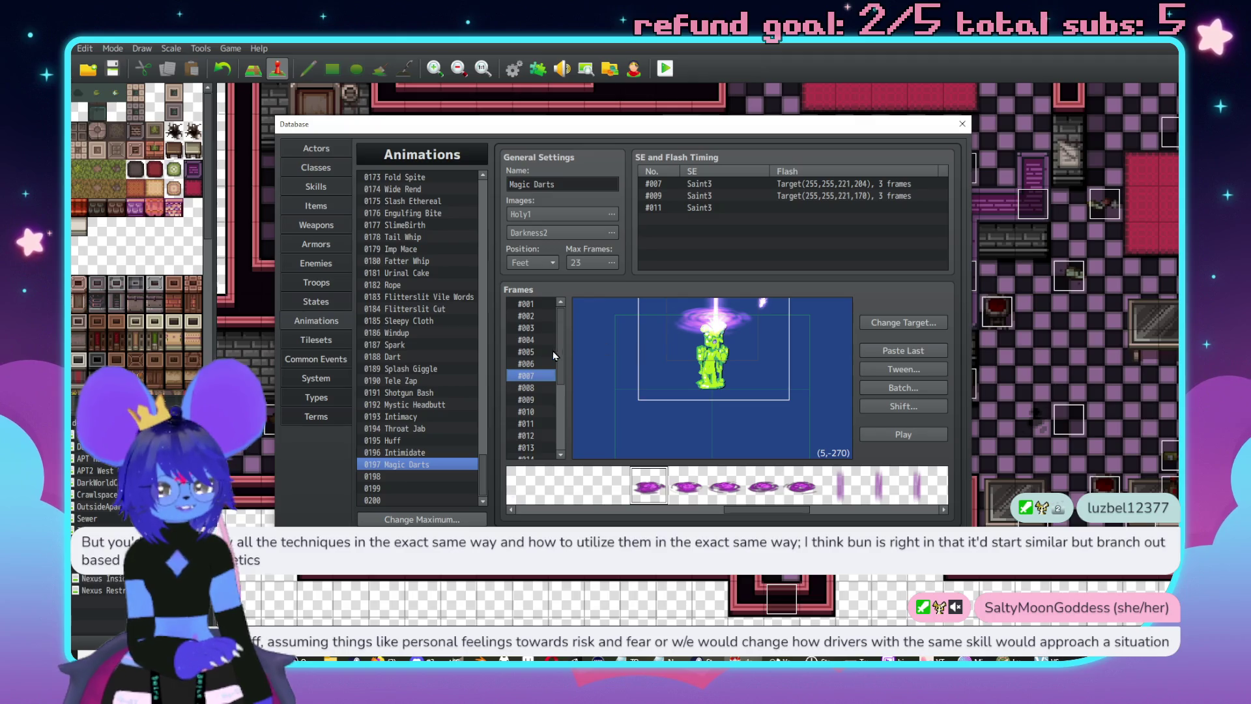
# - Move frame #007's cell down in layer order, trying and undoing an extra swirl copy
pyautogui.click(550, 363)
pyautogui.doubleClick(681, 318)
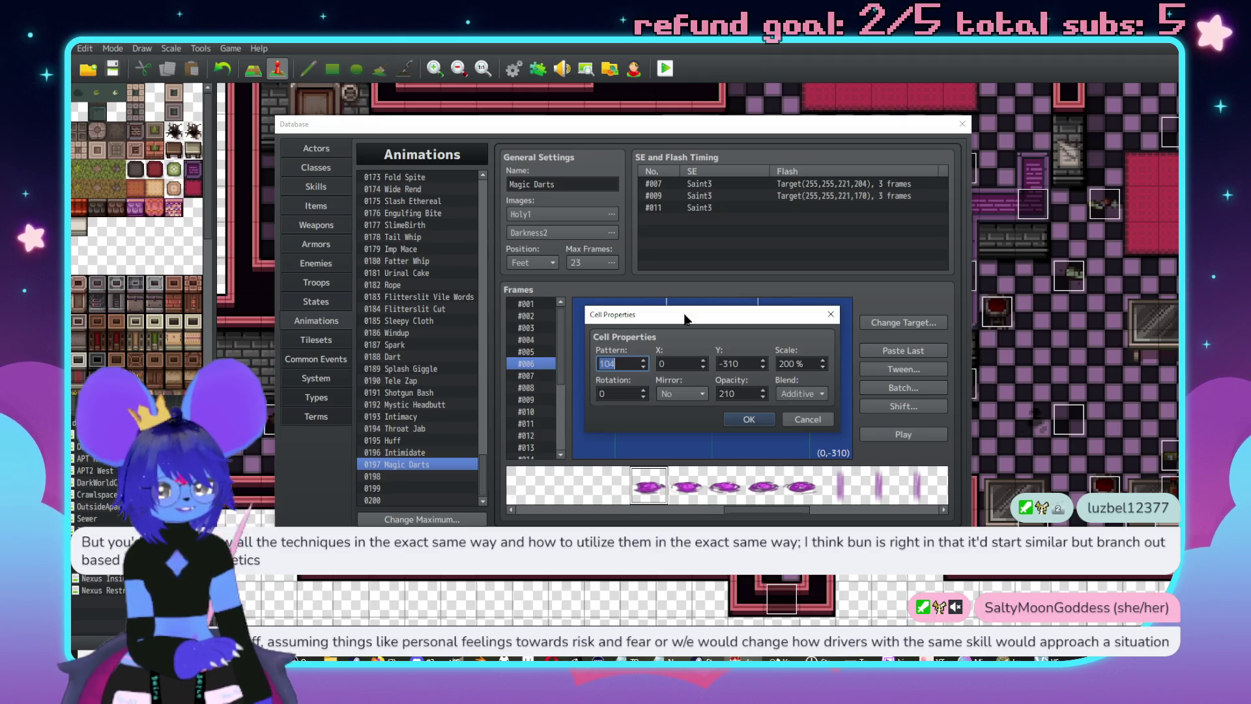
pyautogui.click(816, 423)
pyautogui.click(537, 377)
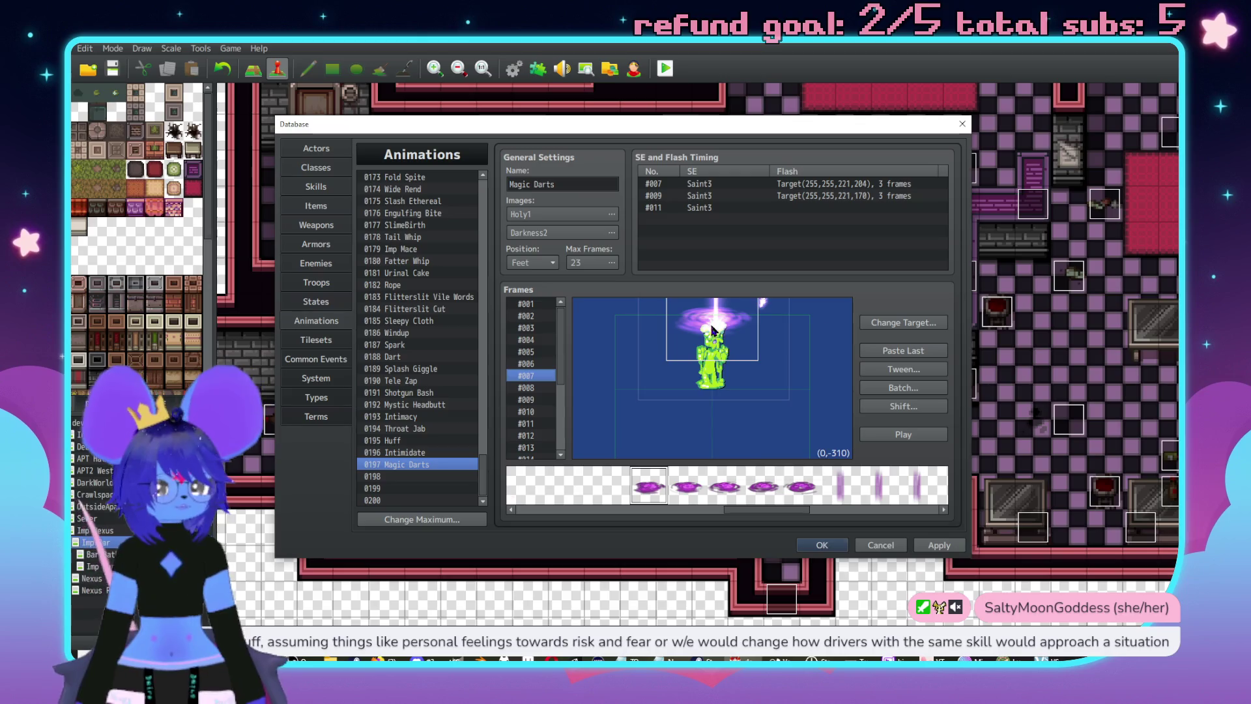
pyautogui.rightClick(712, 330)
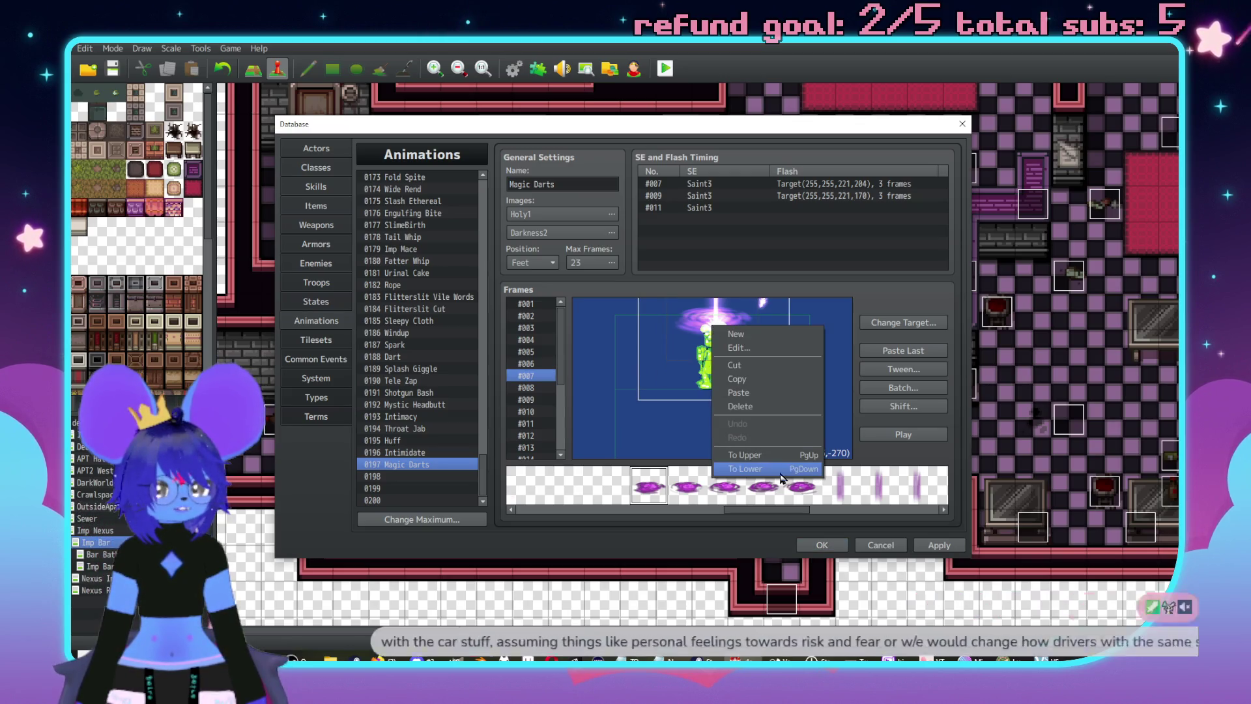
pyautogui.click(633, 369)
pyautogui.rightClick(752, 338)
pyautogui.click(752, 338)
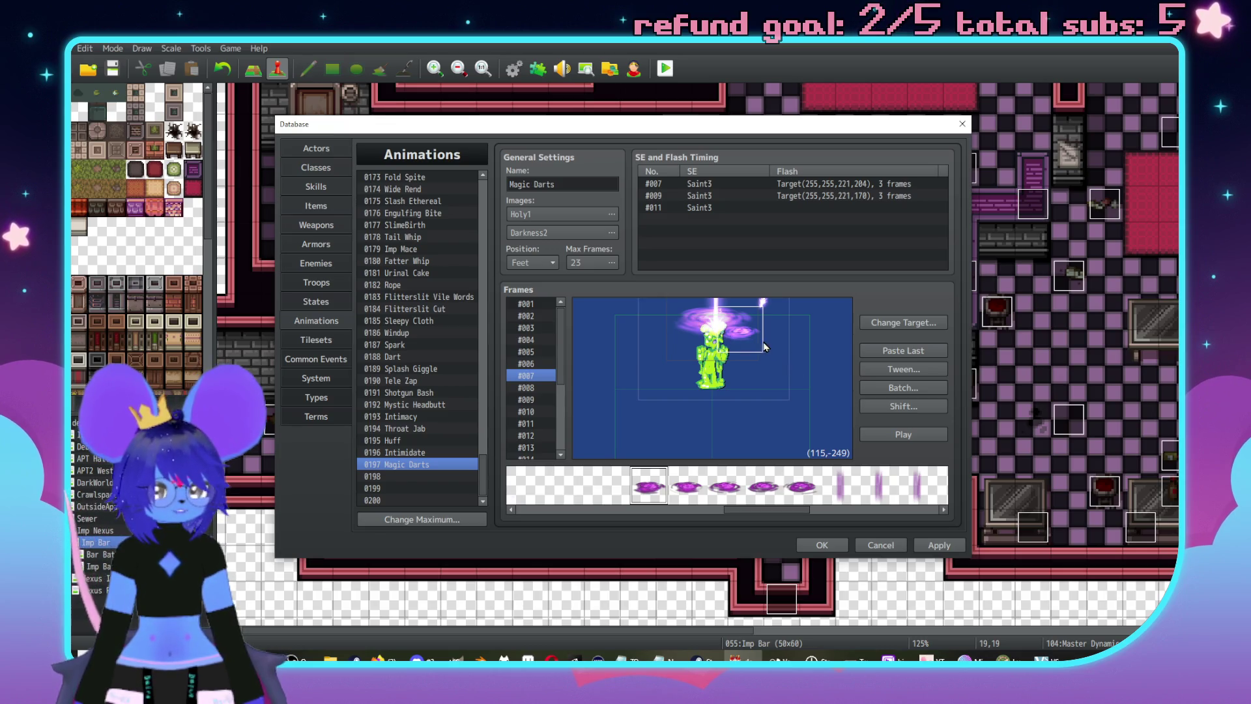
pyautogui.moveTo(759, 342); pyautogui.dragTo(809, 411)
pyautogui.hotkey('ctrl', 'z')
pyautogui.hotkey('ctrl', 'z')
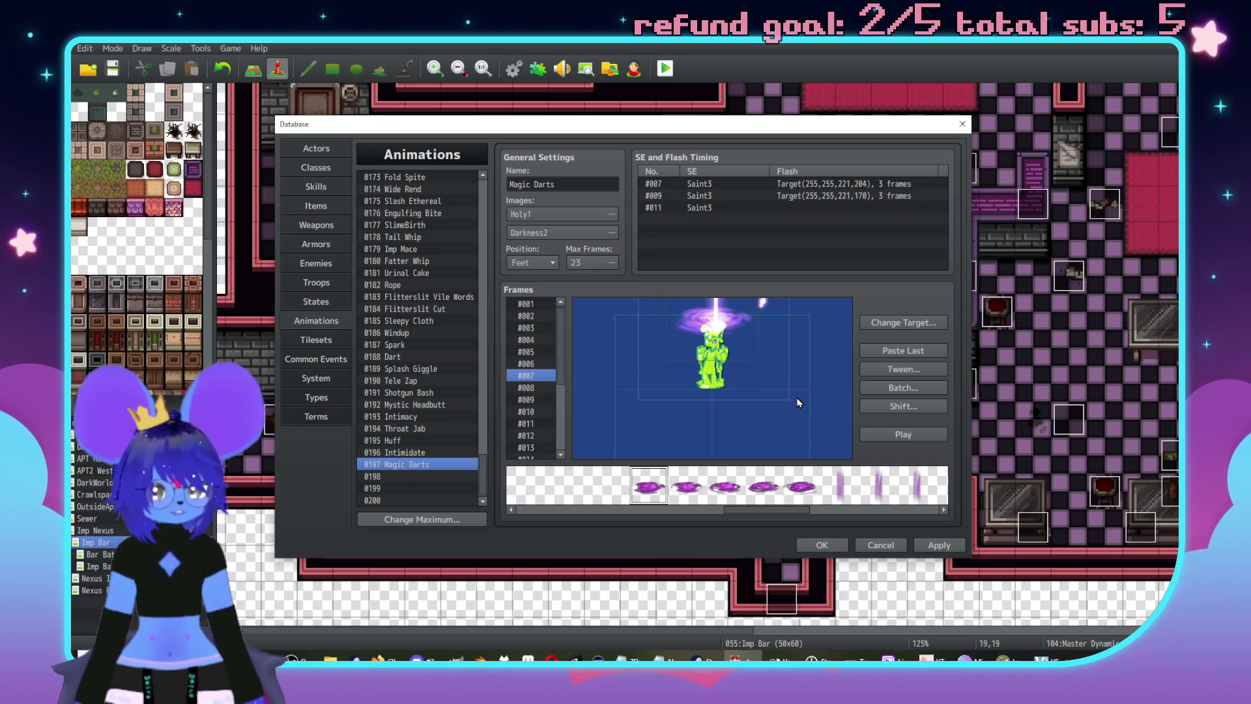
pyautogui.click(712, 309)
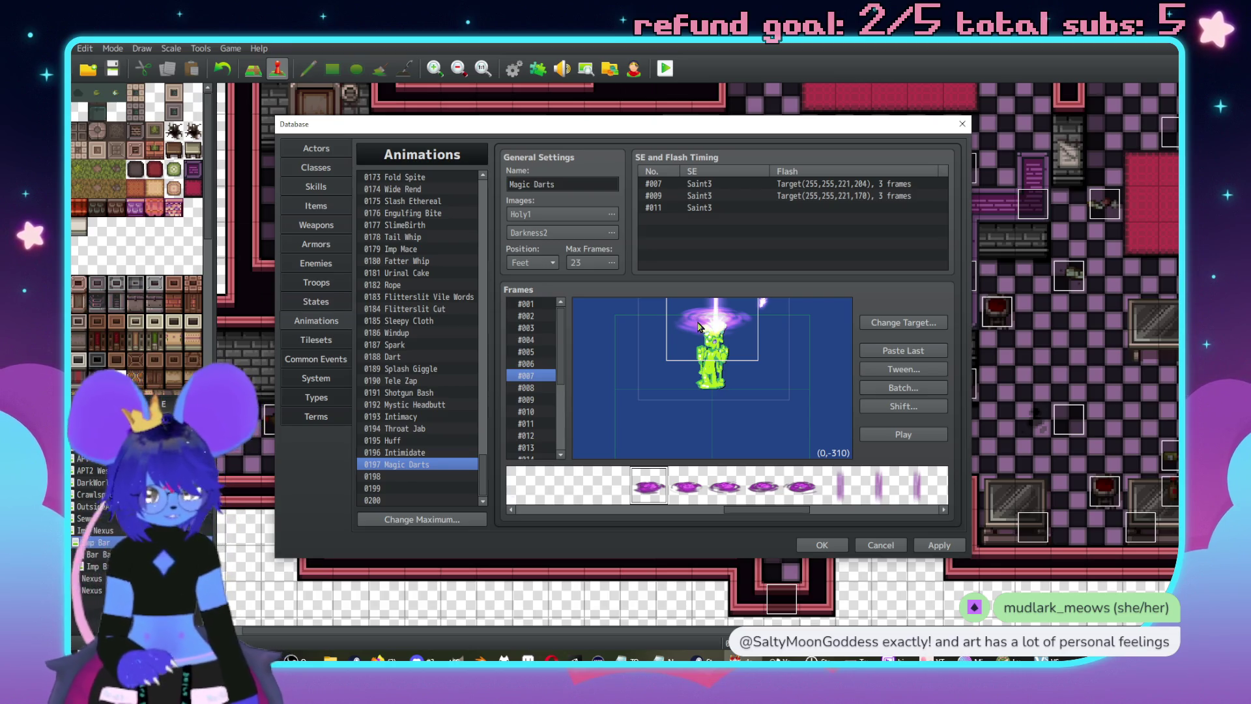
# - Set frame #007's swirl cell to Y -310 and change its pattern
pyautogui.doubleClick(699, 318)
pyautogui.click(799, 418)
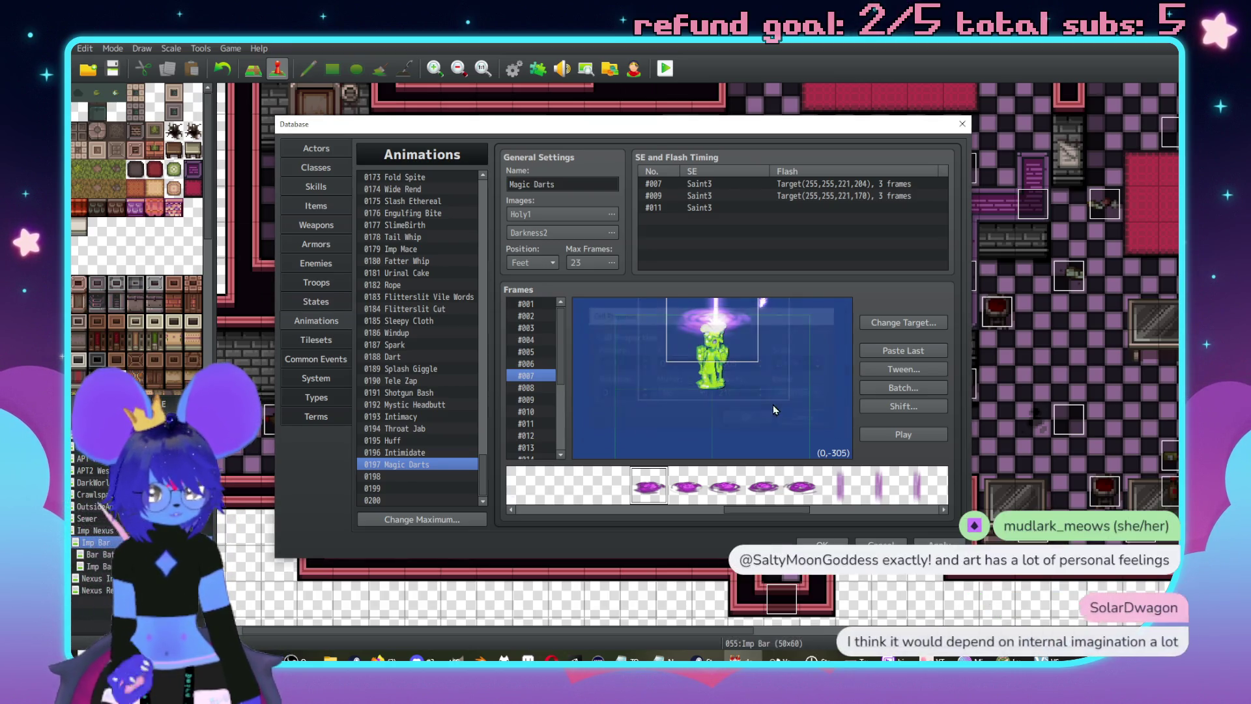
pyautogui.rightClick(697, 326)
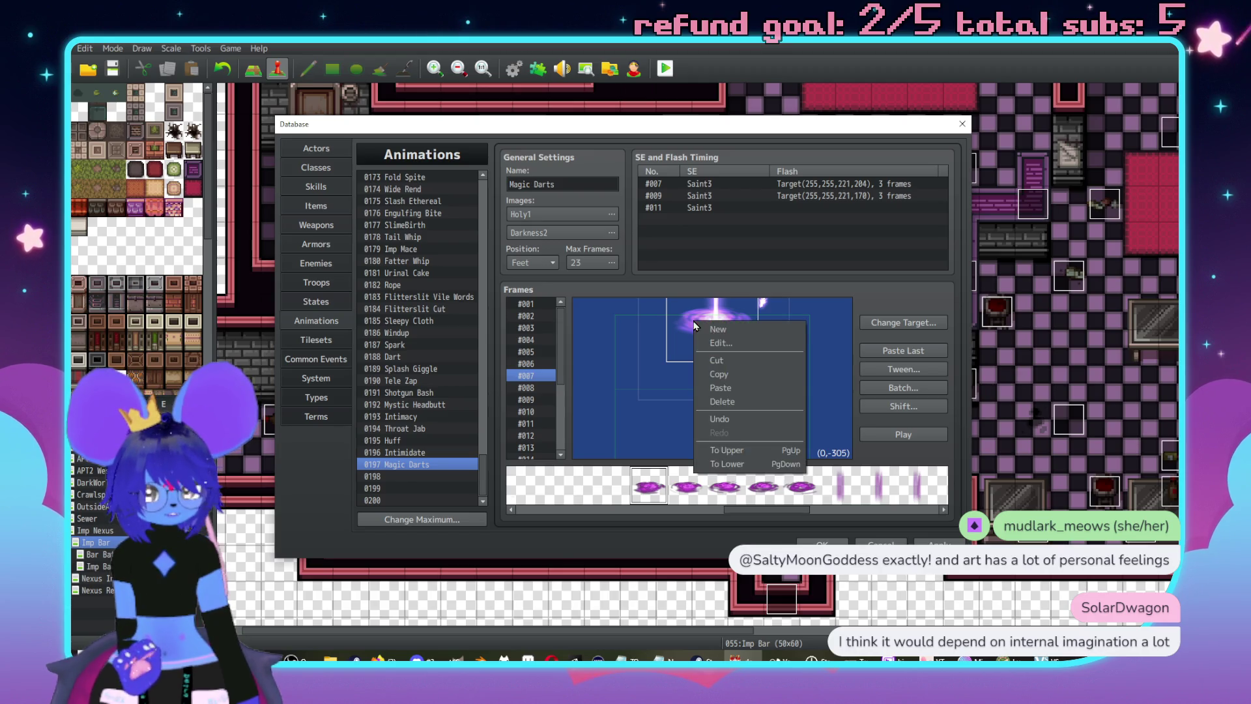
pyautogui.click(727, 340)
pyautogui.doubleClick(742, 363)
pyautogui.write('-310')
pyautogui.doubleClick(624, 364)
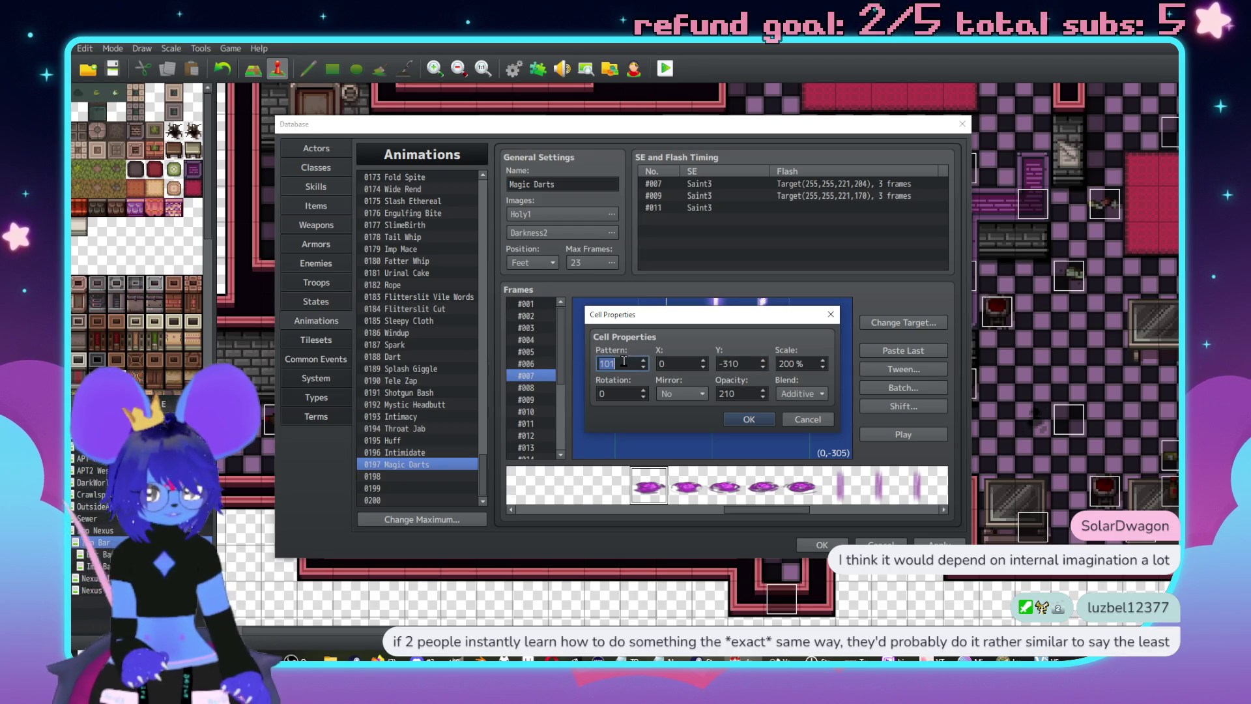
pyautogui.click(758, 418)
# - Nudge frame #008's large cell right to (5, -270), then open the target image picker
pyautogui.click(542, 386)
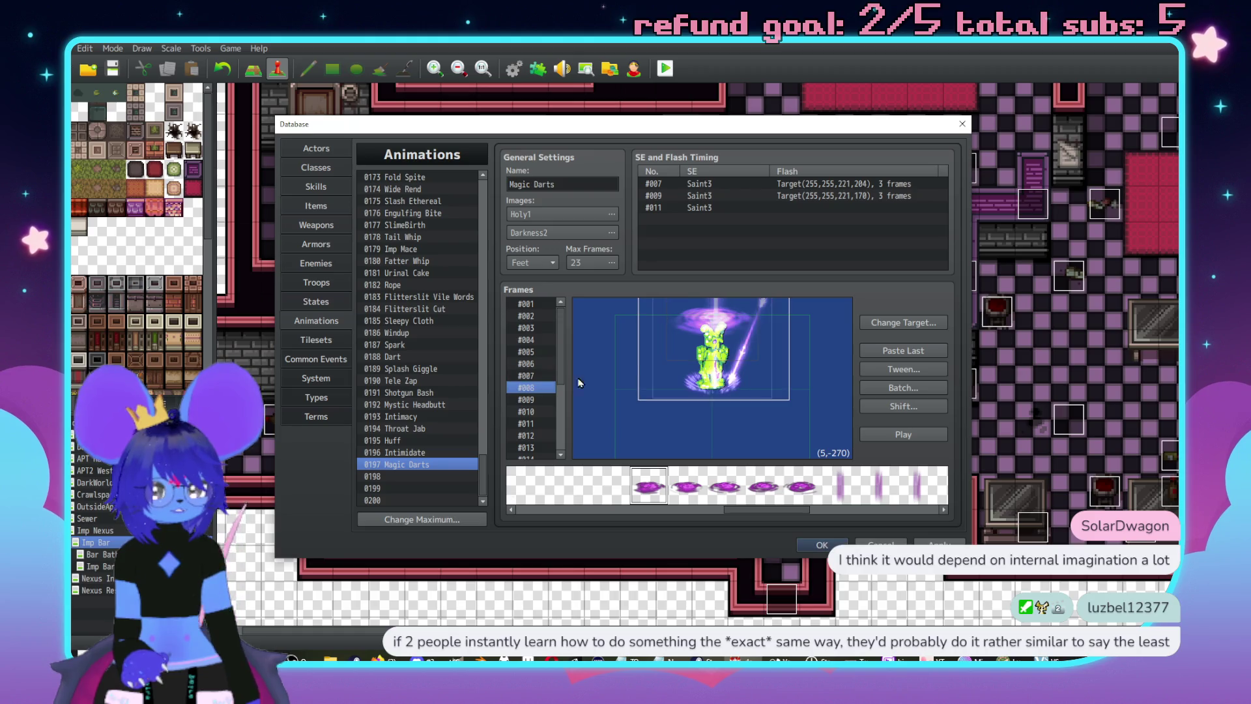
pyautogui.click(701, 322)
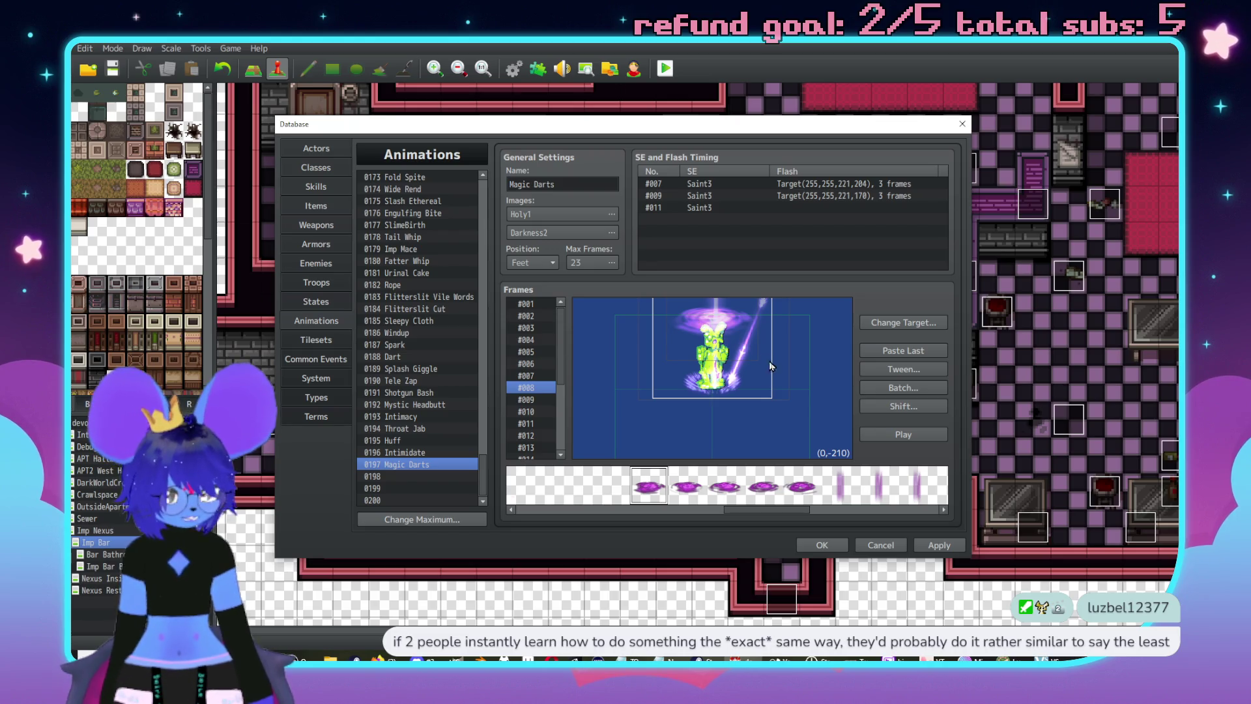
pyautogui.click(721, 326)
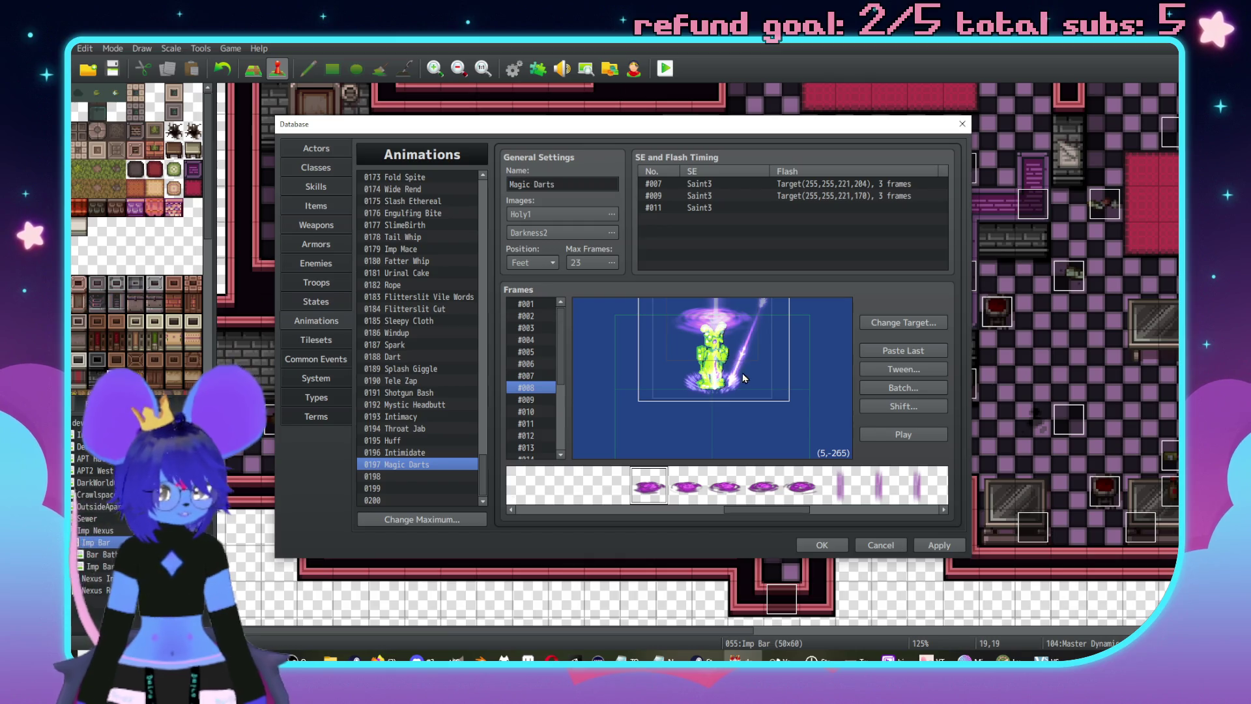
pyautogui.rightClick(690, 328)
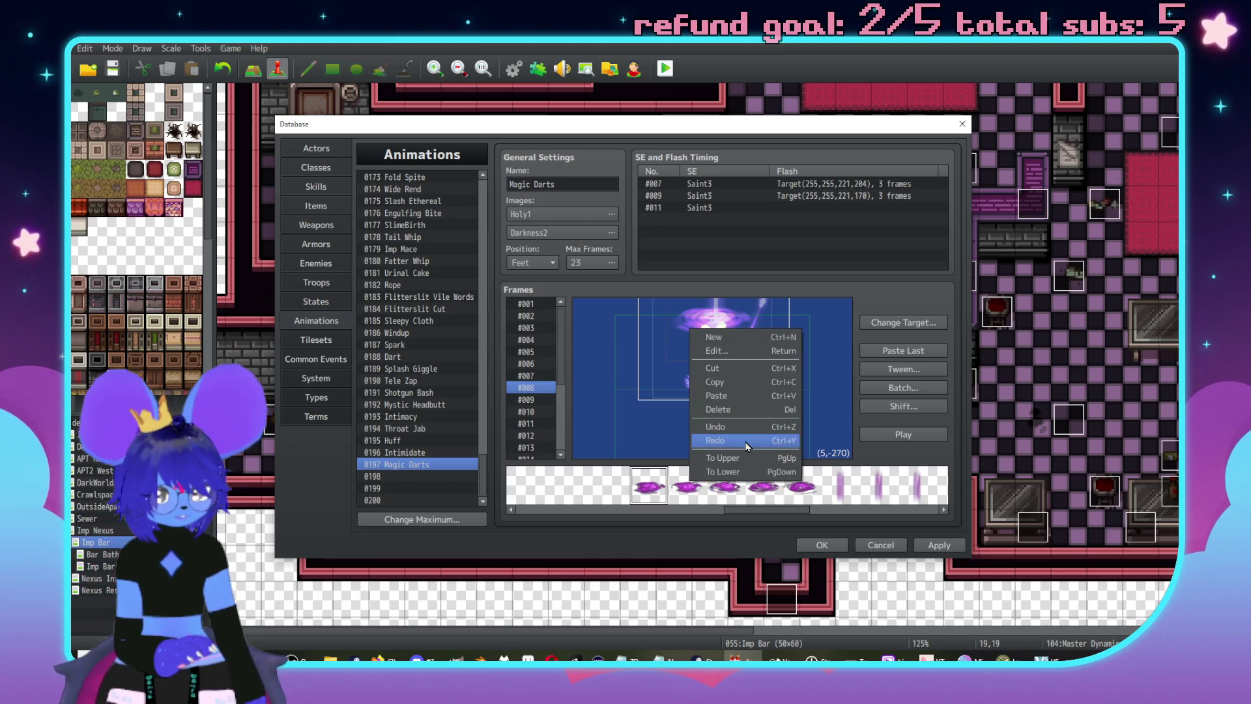
pyautogui.click(749, 481)
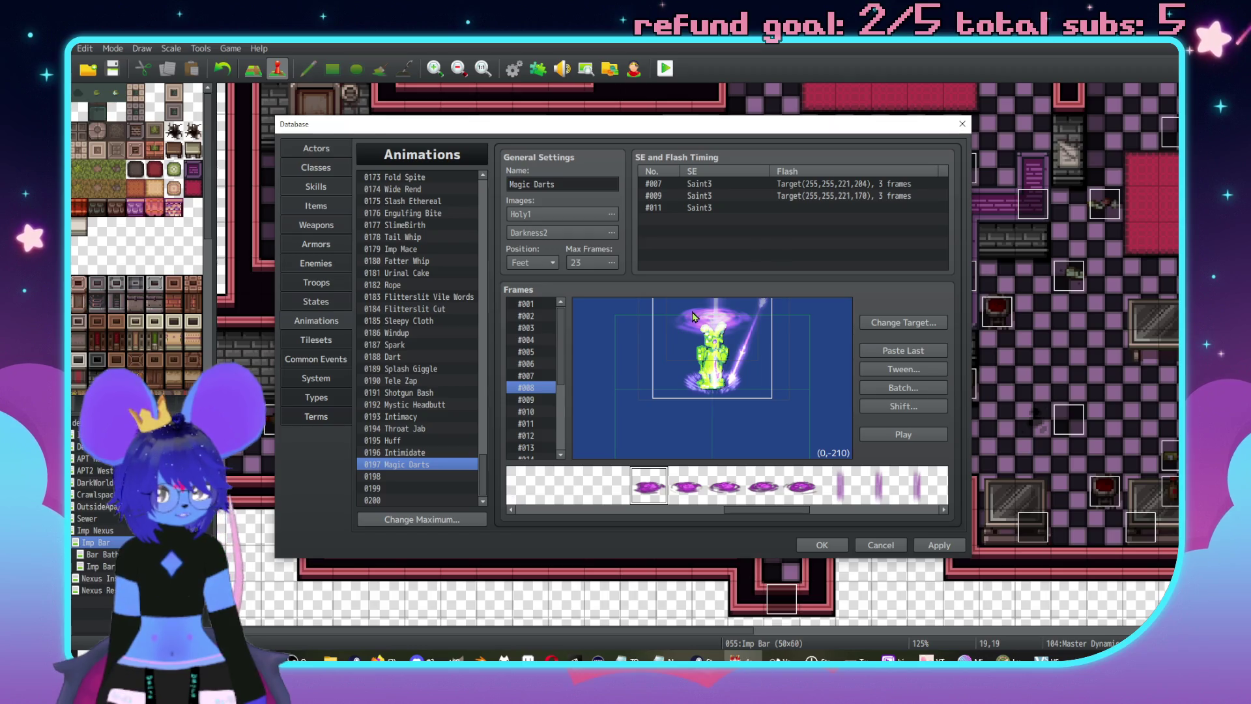
pyautogui.rightClick(694, 313)
pyautogui.click(749, 452)
pyautogui.click(702, 325)
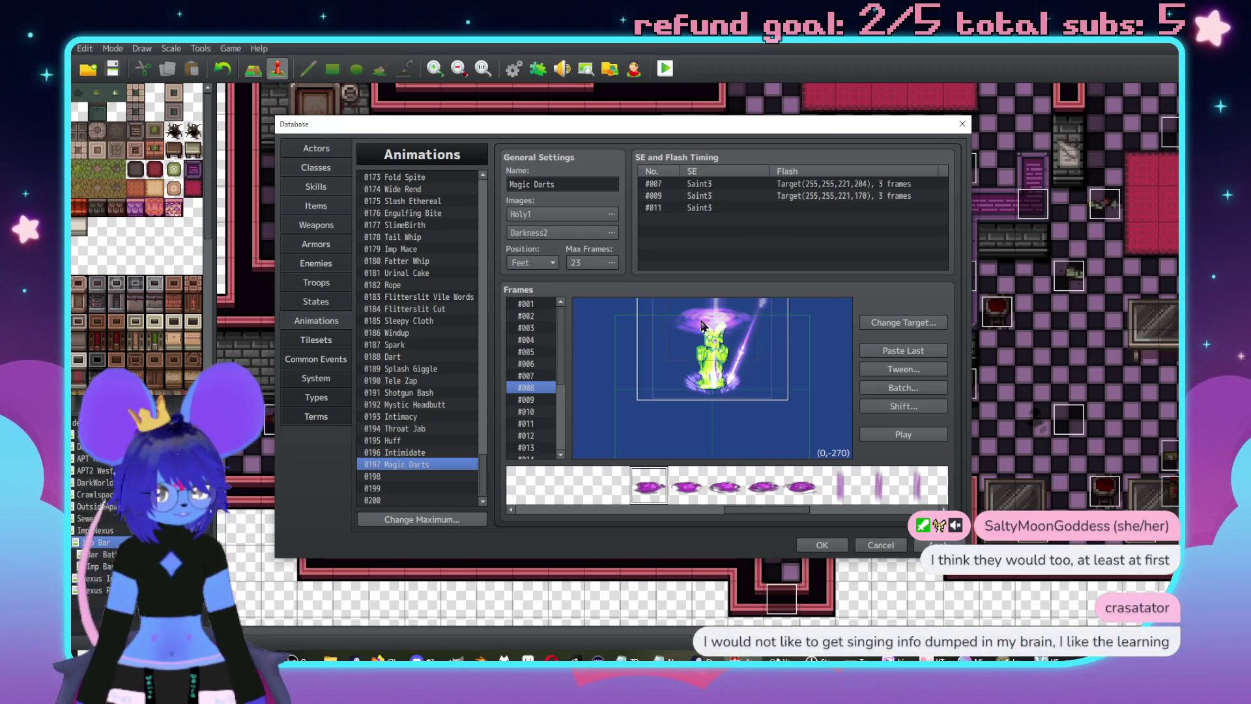
pyautogui.moveTo(709, 330); pyautogui.dragTo(710, 331)
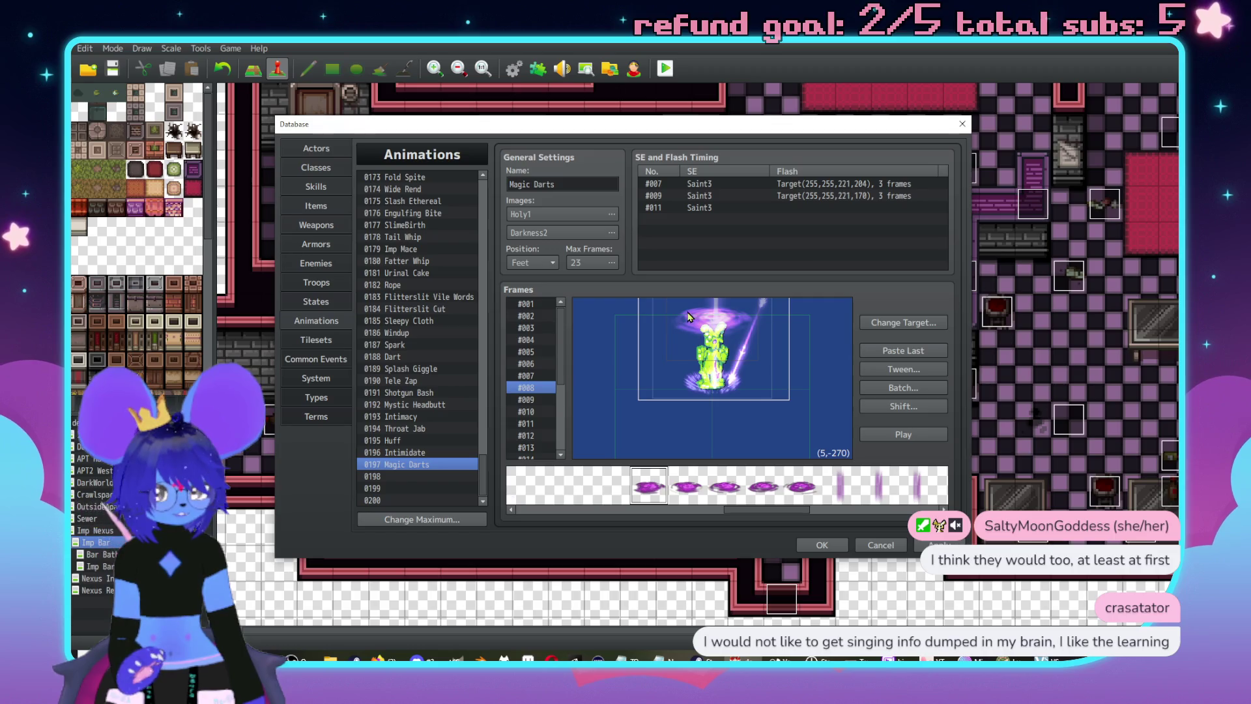
pyautogui.doubleClick(690, 317)
pyautogui.click(830, 315)
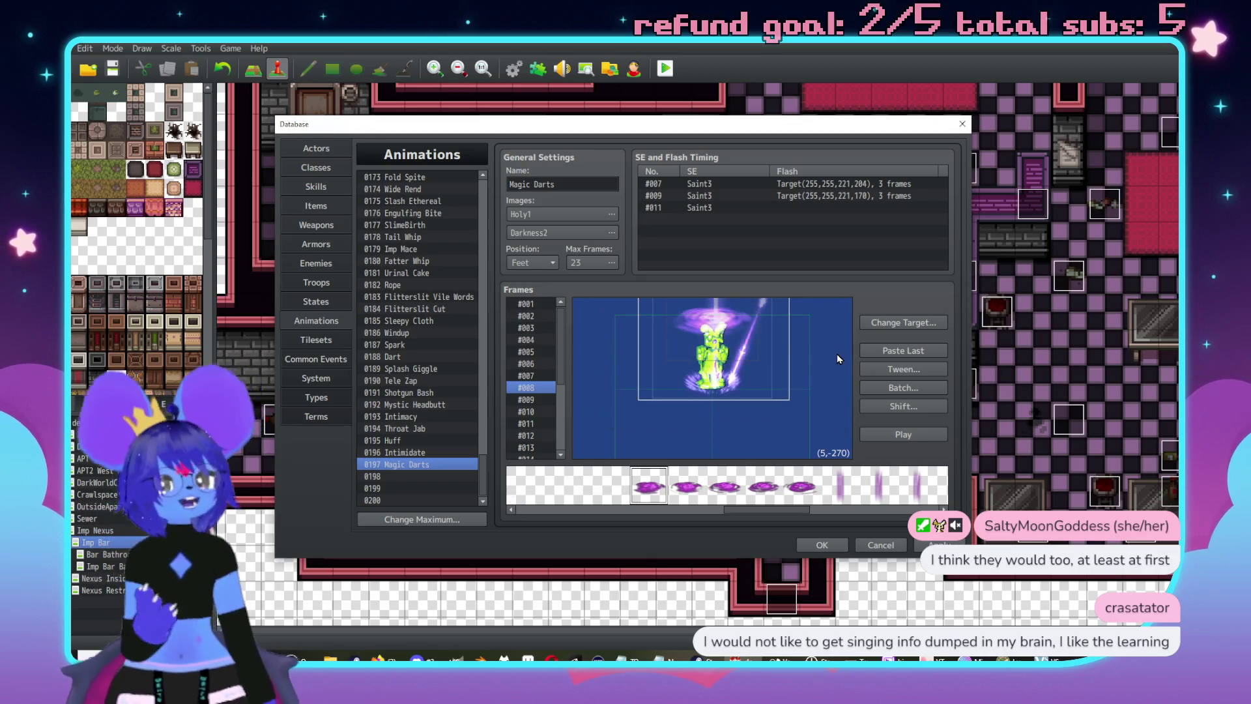
pyautogui.click(894, 324)
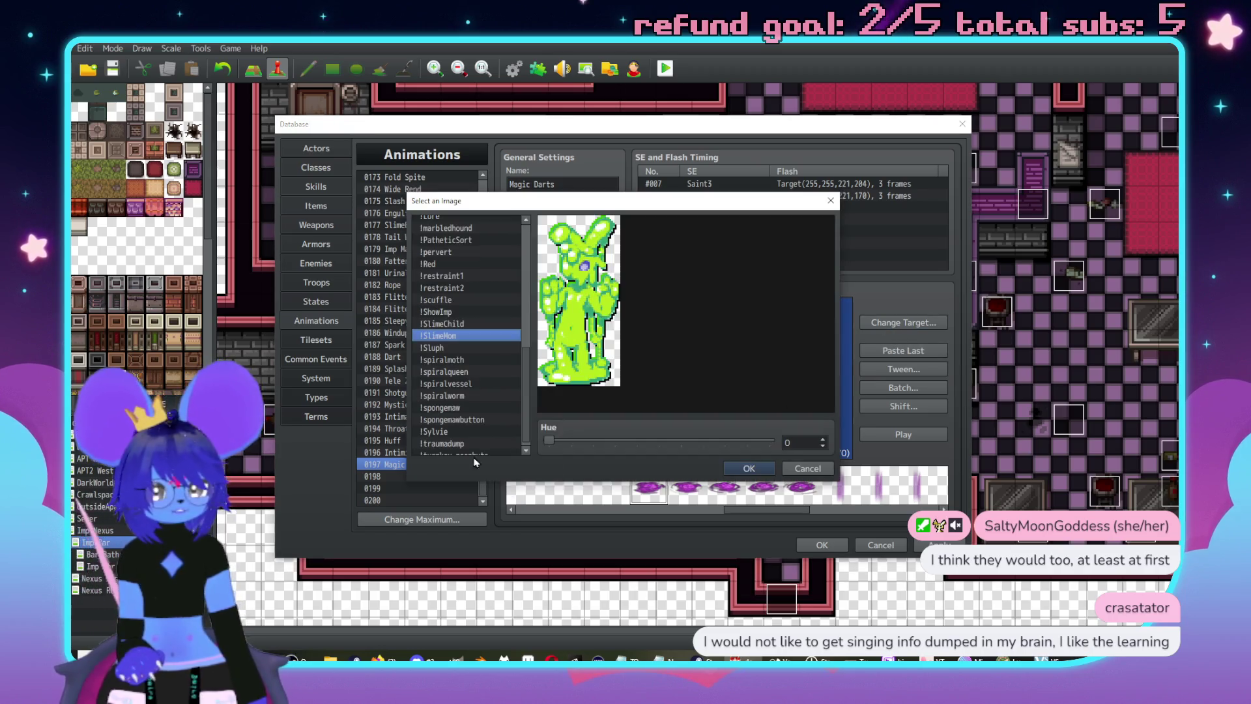
# - Preview the imp and Grixa sprites, then confirm !hope as the preview target
pyautogui.scroll(2, 437, 352)
pyautogui.scroll(6, 450, 349)
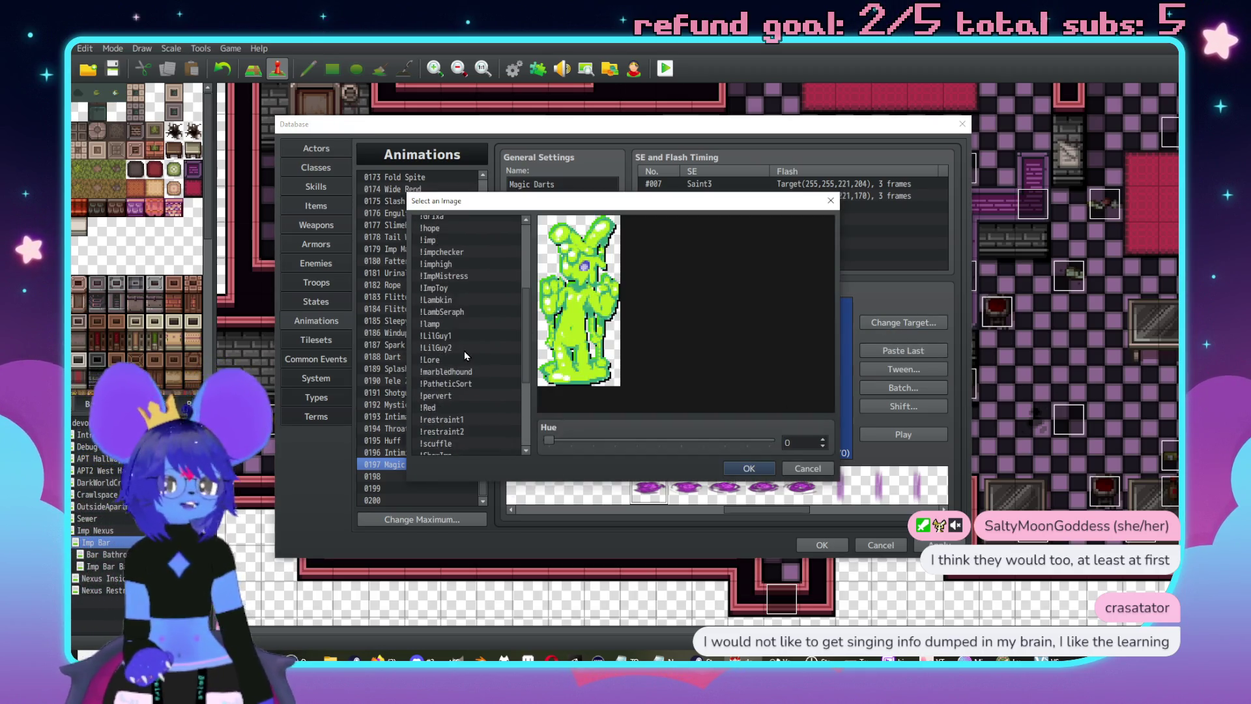
pyautogui.click(442, 385)
pyautogui.scroll(-1, 444, 388)
pyautogui.click(462, 363)
pyautogui.click(472, 329)
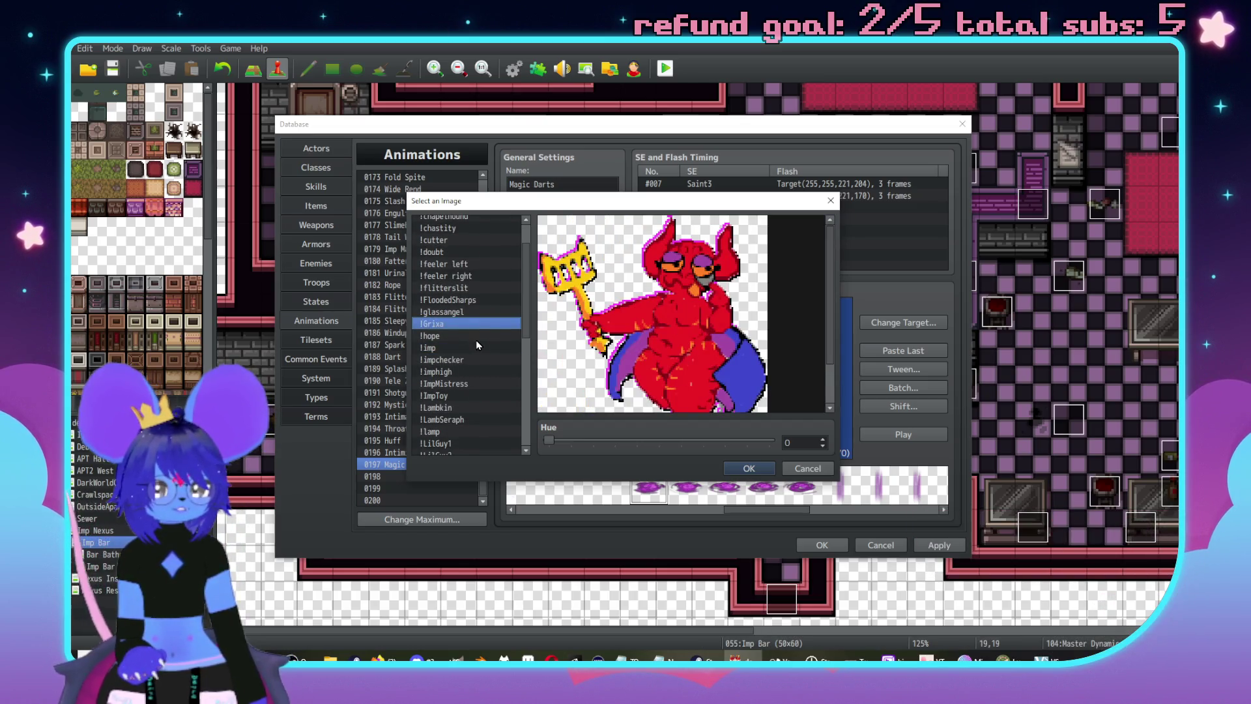
pyautogui.click(476, 337)
pyautogui.click(750, 469)
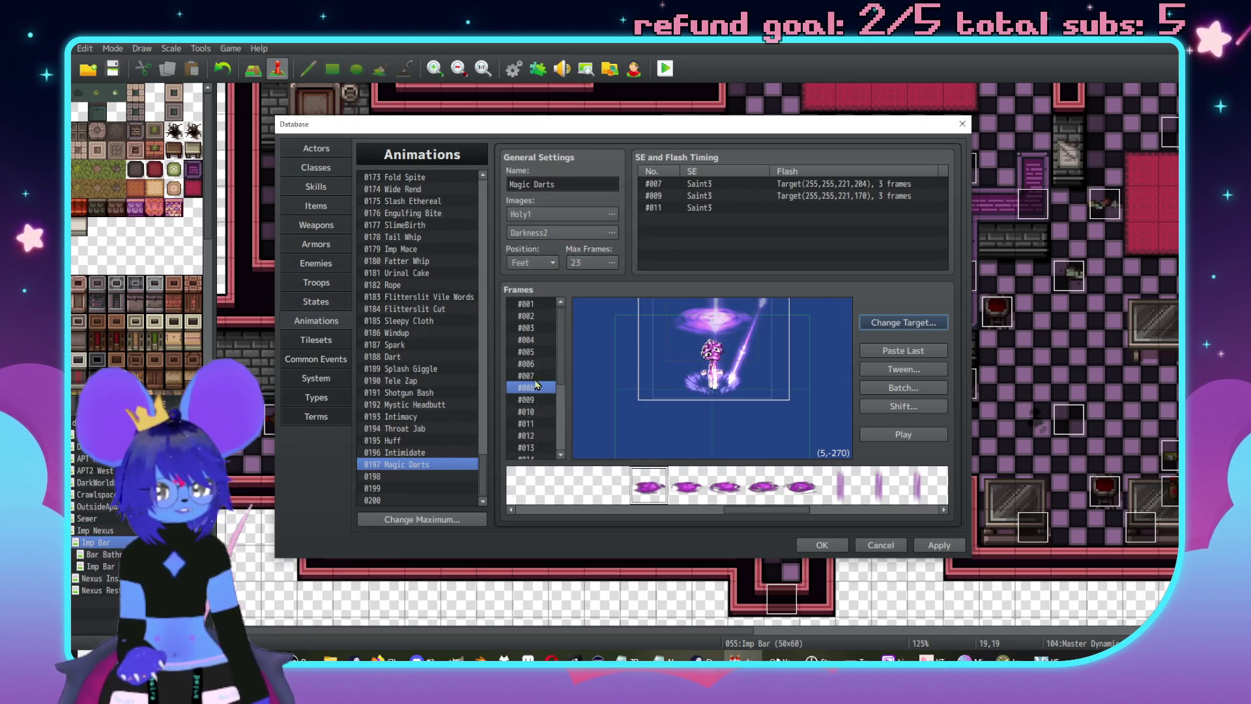
# - Play the animation from frame #001 and open frame #002's swirl cell properties
pyautogui.press('Up')
pyautogui.press('Up')
pyautogui.press('Up')
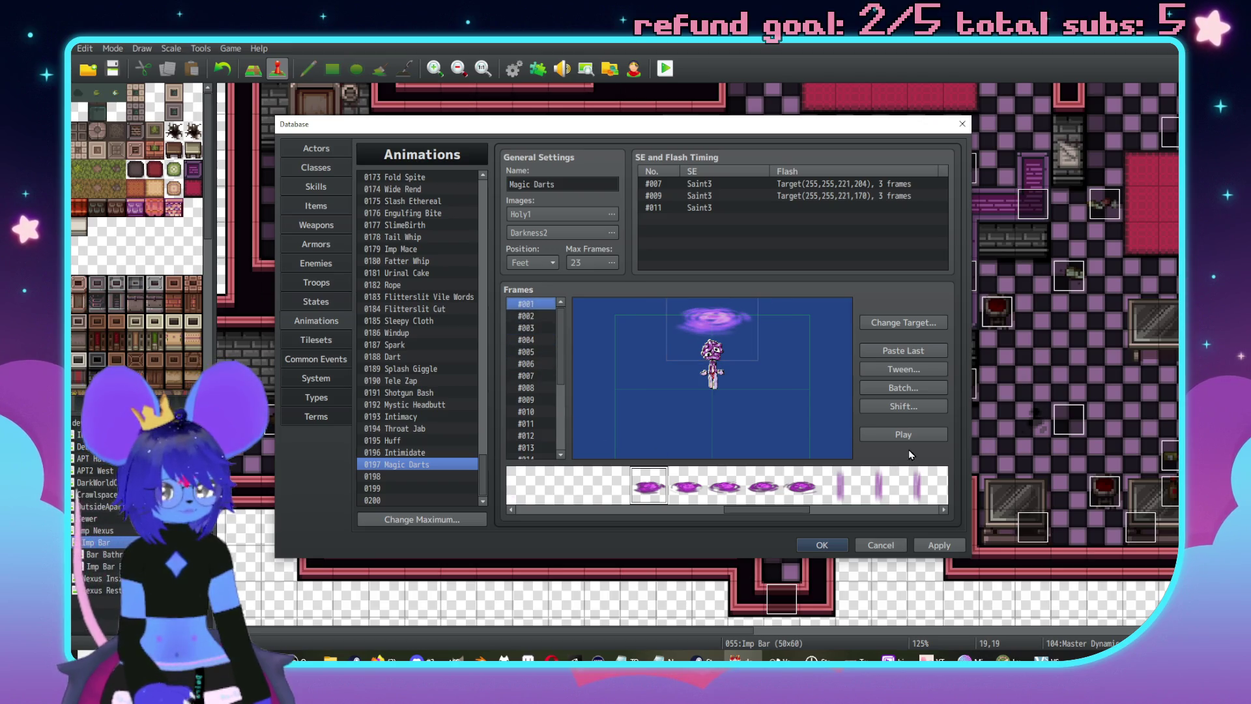
pyautogui.click(914, 435)
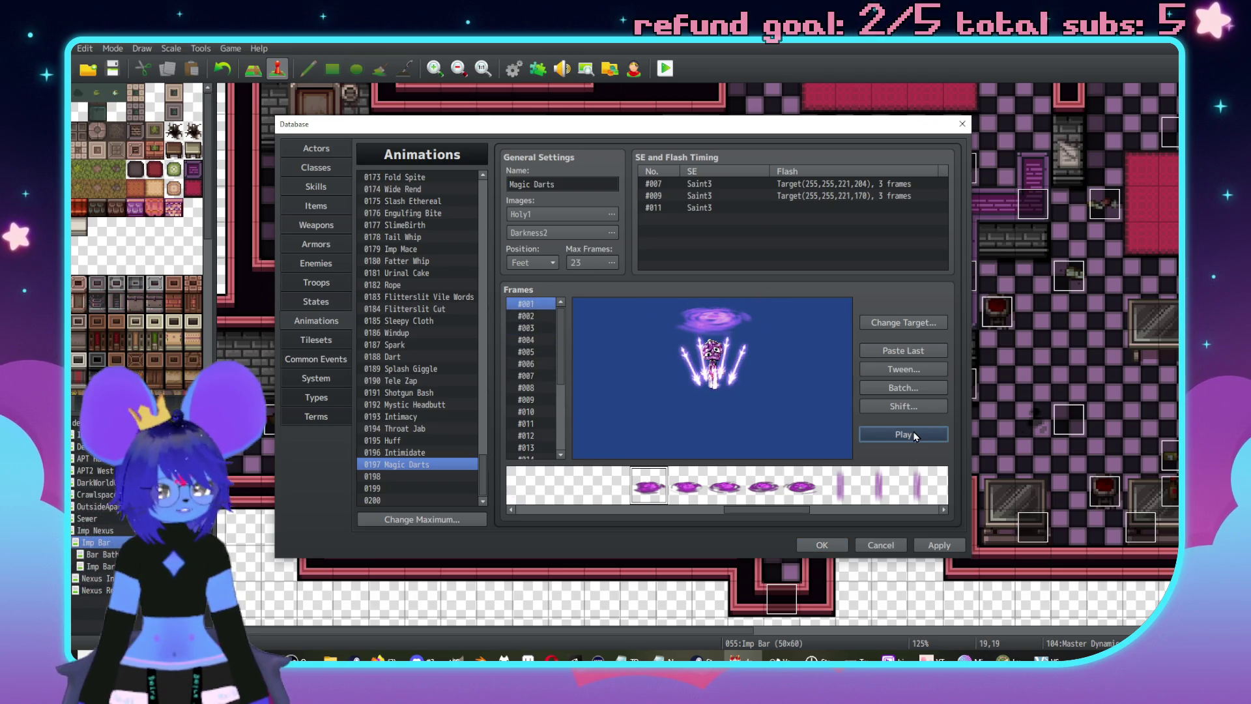
pyautogui.doubleClick(727, 319)
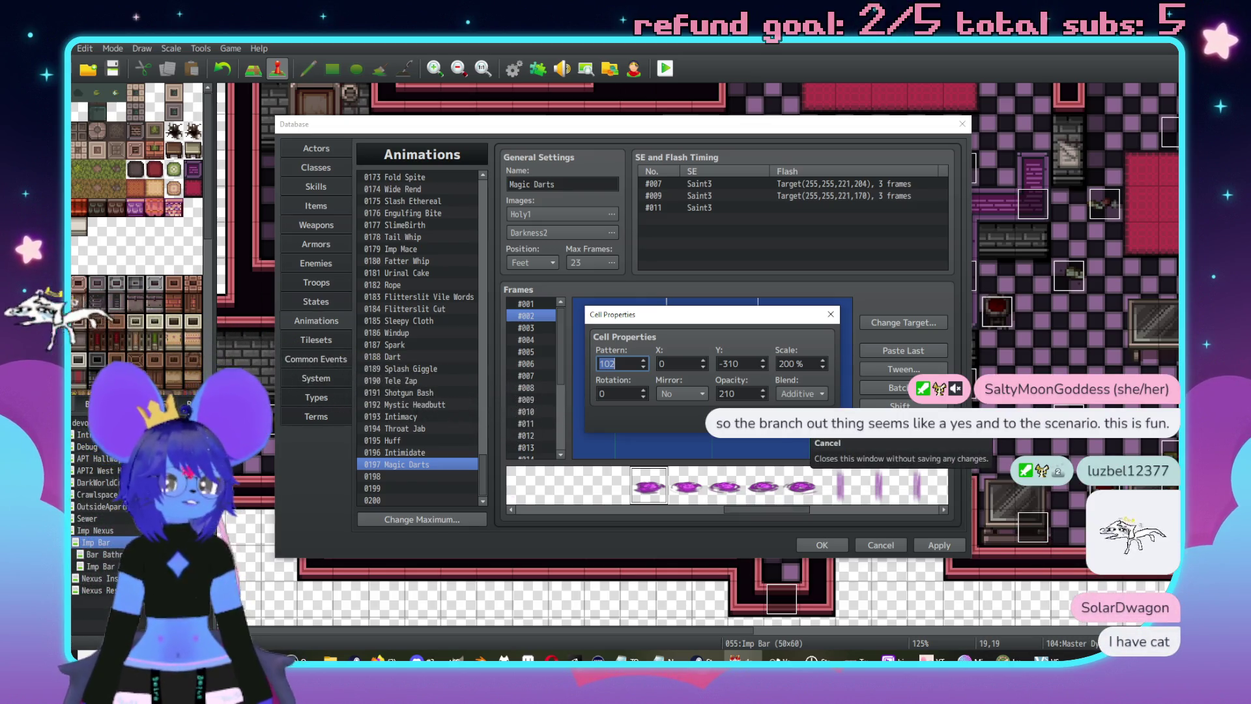
# - Add a new swirl cell to frame #007 and drag it up onto the top swirl
pyautogui.click(810, 423)
pyautogui.click(903, 369)
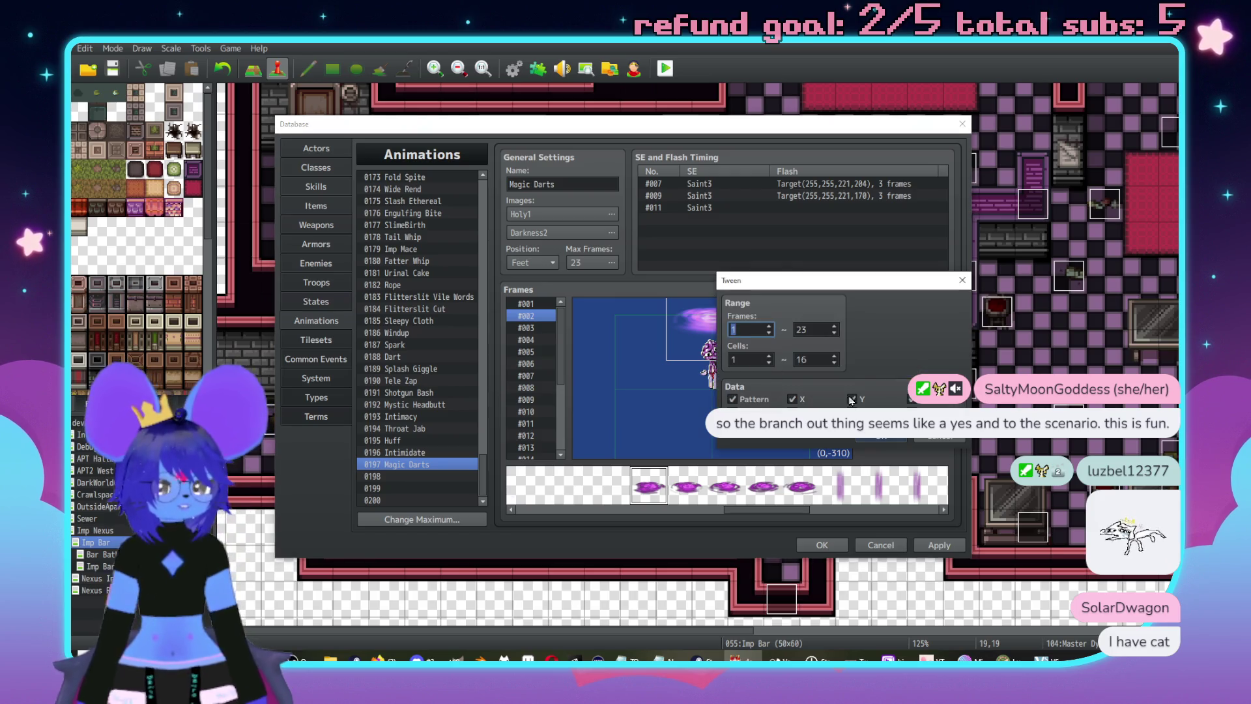
pyautogui.click(880, 435)
pyautogui.click(538, 339)
pyautogui.click(538, 375)
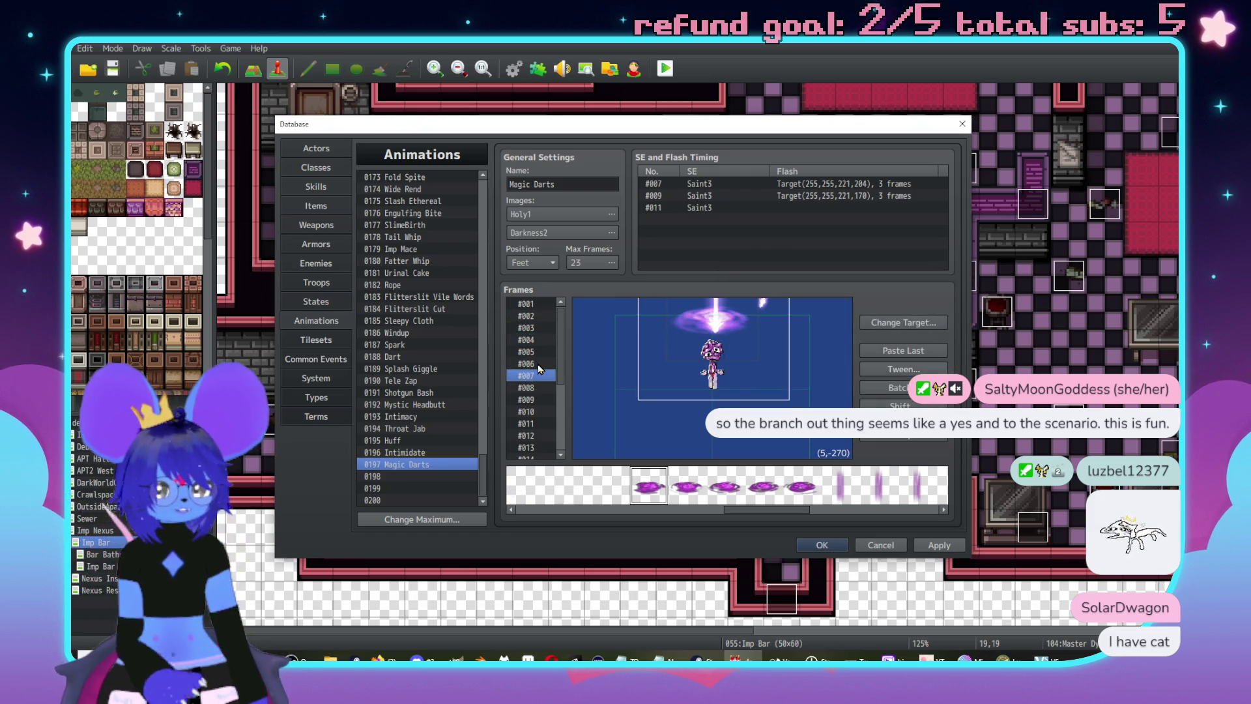
pyautogui.rightClick(689, 351)
pyautogui.click(641, 427)
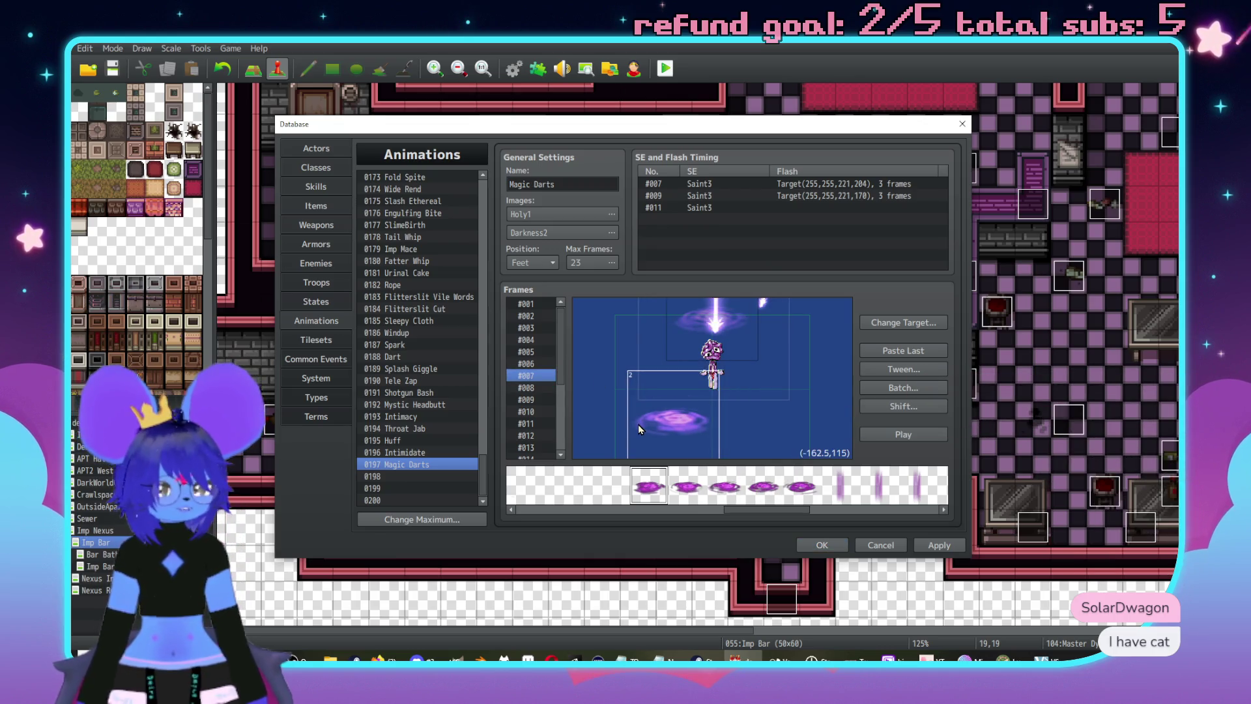
pyautogui.moveTo(639, 424); pyautogui.dragTo(675, 340)
pyautogui.rightClick(675, 341)
pyautogui.click(721, 479)
# - Set up a tween from the larger frame #007 cell to an end frame and cell, then cancel it
pyautogui.click(645, 392)
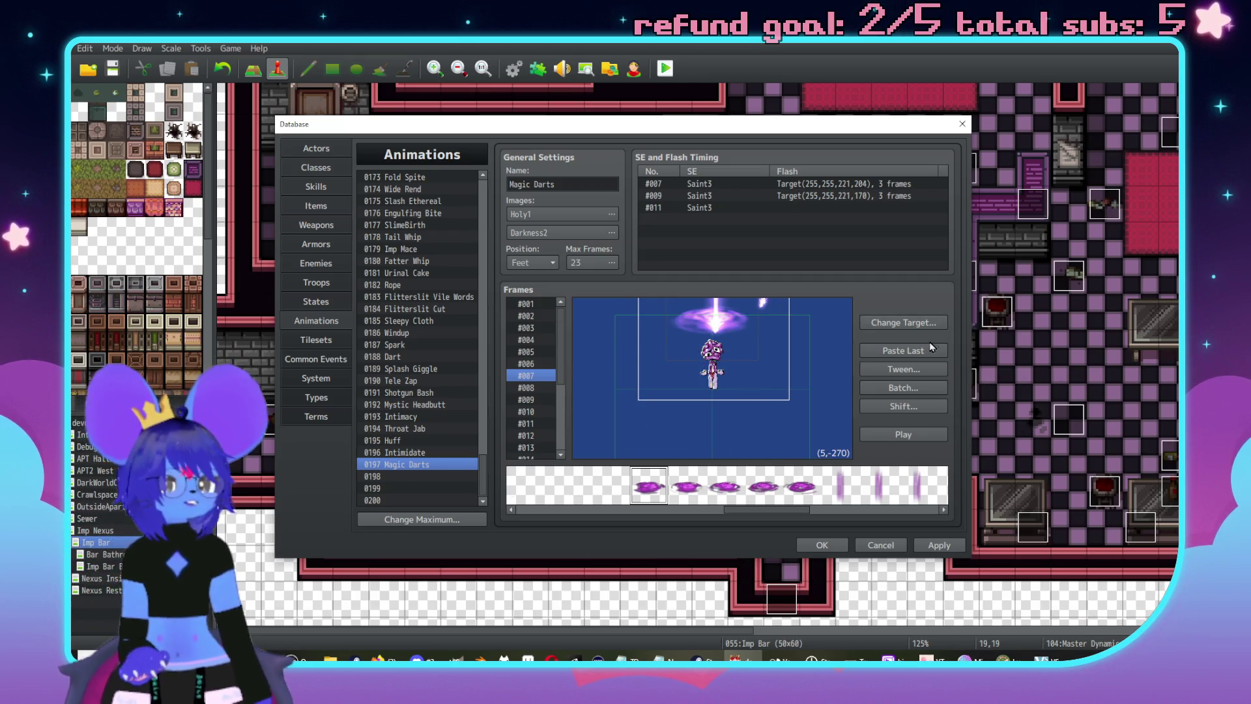
pyautogui.click(904, 368)
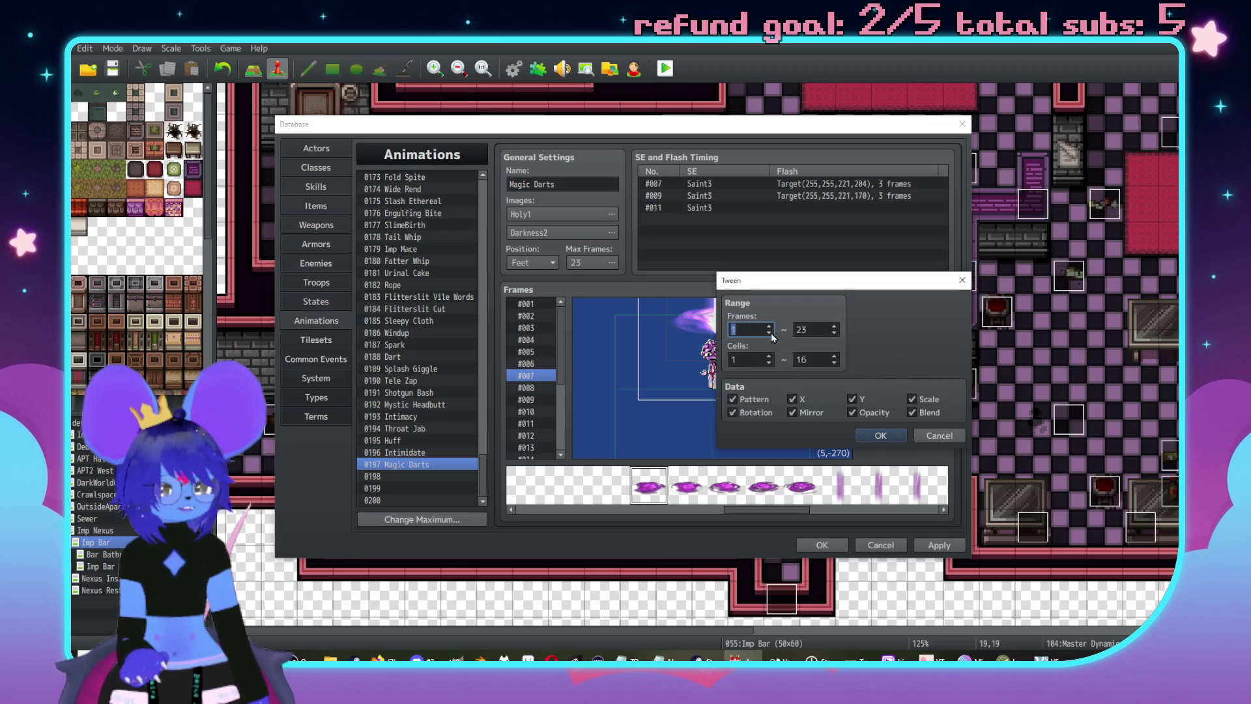
pyautogui.doubleClick(820, 327)
pyautogui.write('9')
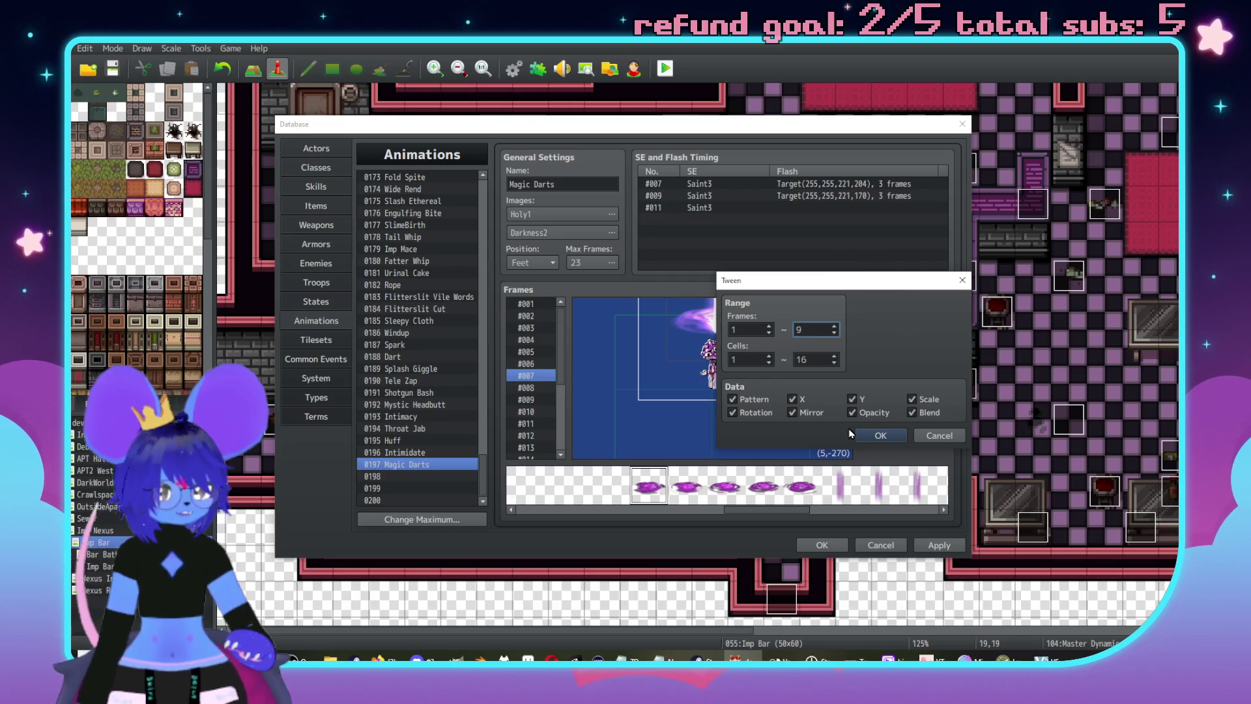
pyautogui.doubleClick(823, 361)
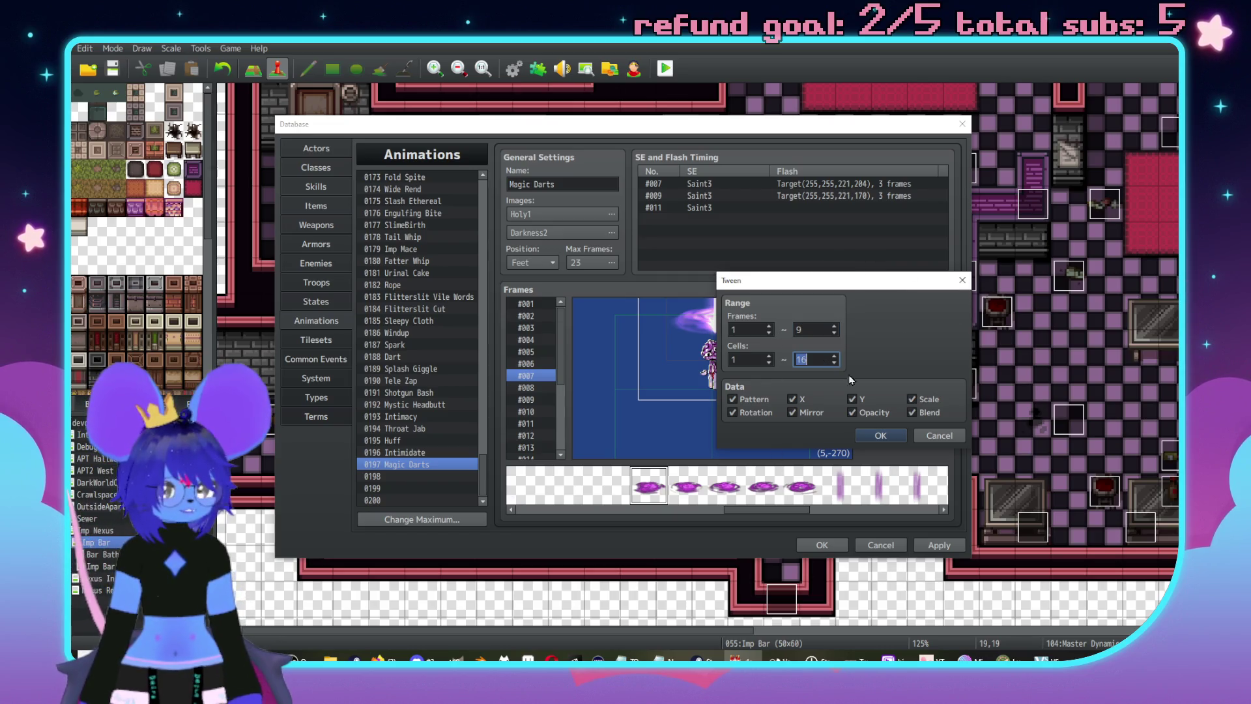
pyautogui.click(943, 439)
# - Inspect the top swirl cell in frame #009 and review the Shift options without applying them
pyautogui.click(537, 401)
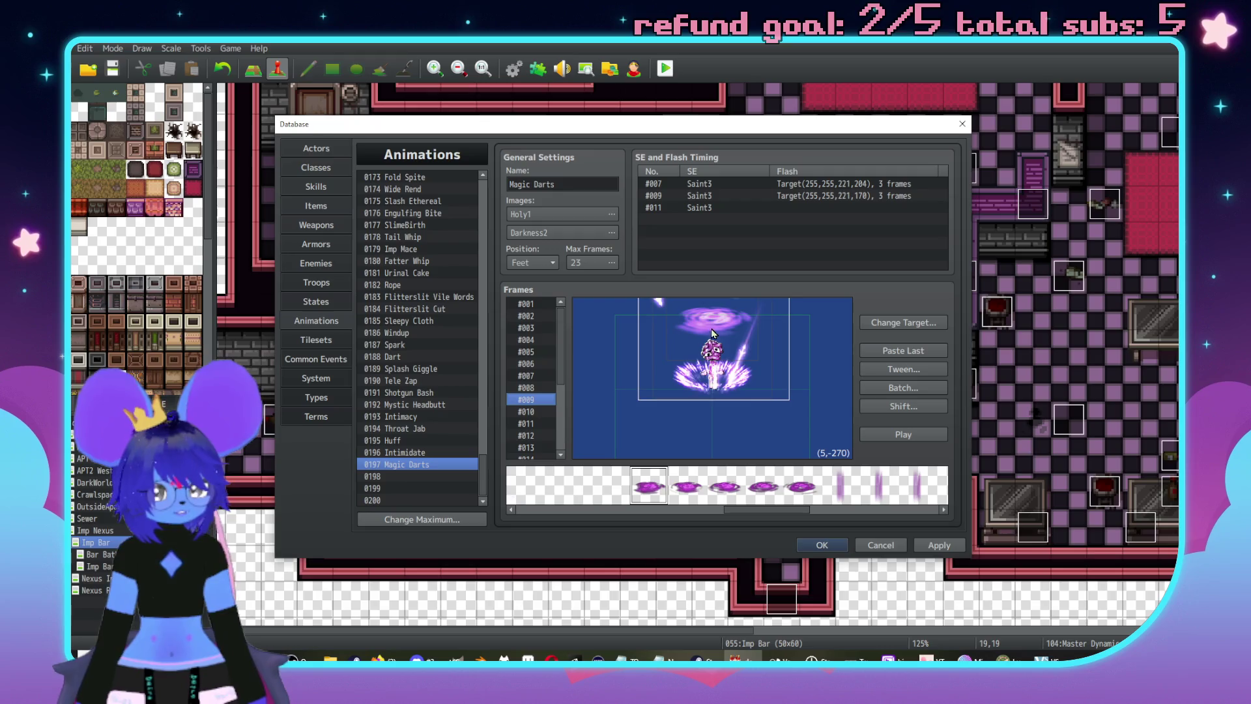
pyautogui.click(711, 329)
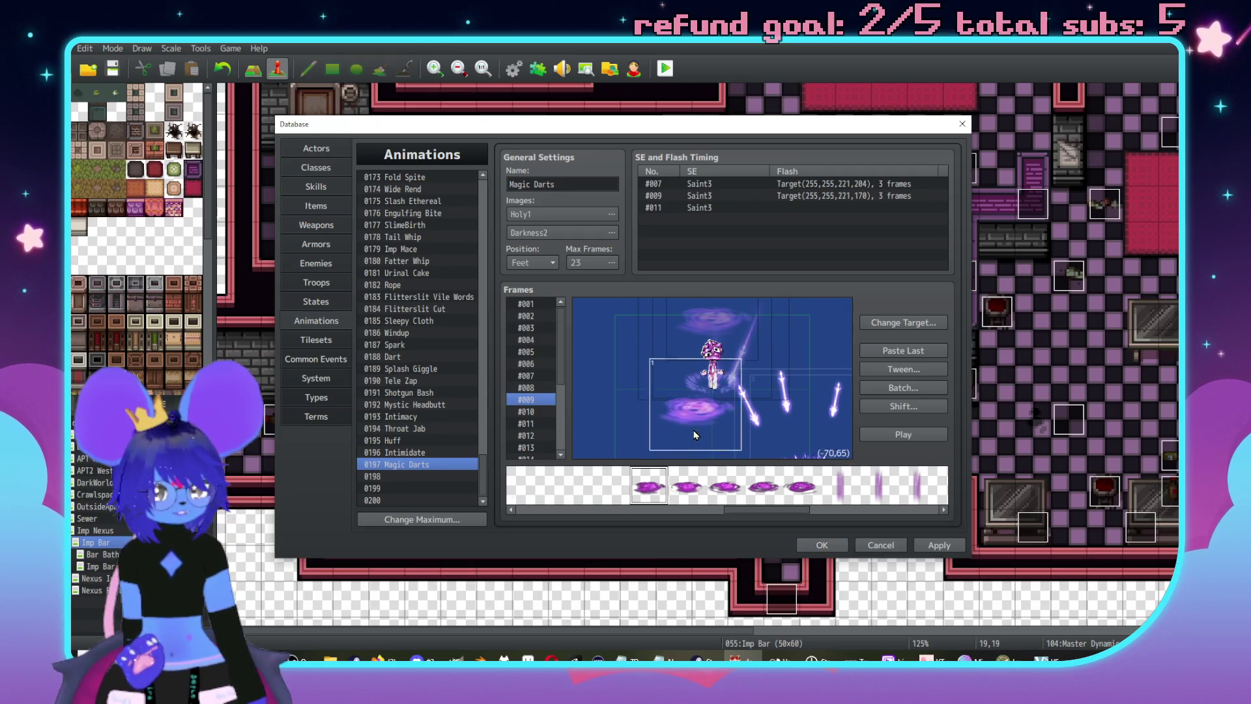
pyautogui.rightClick(719, 319)
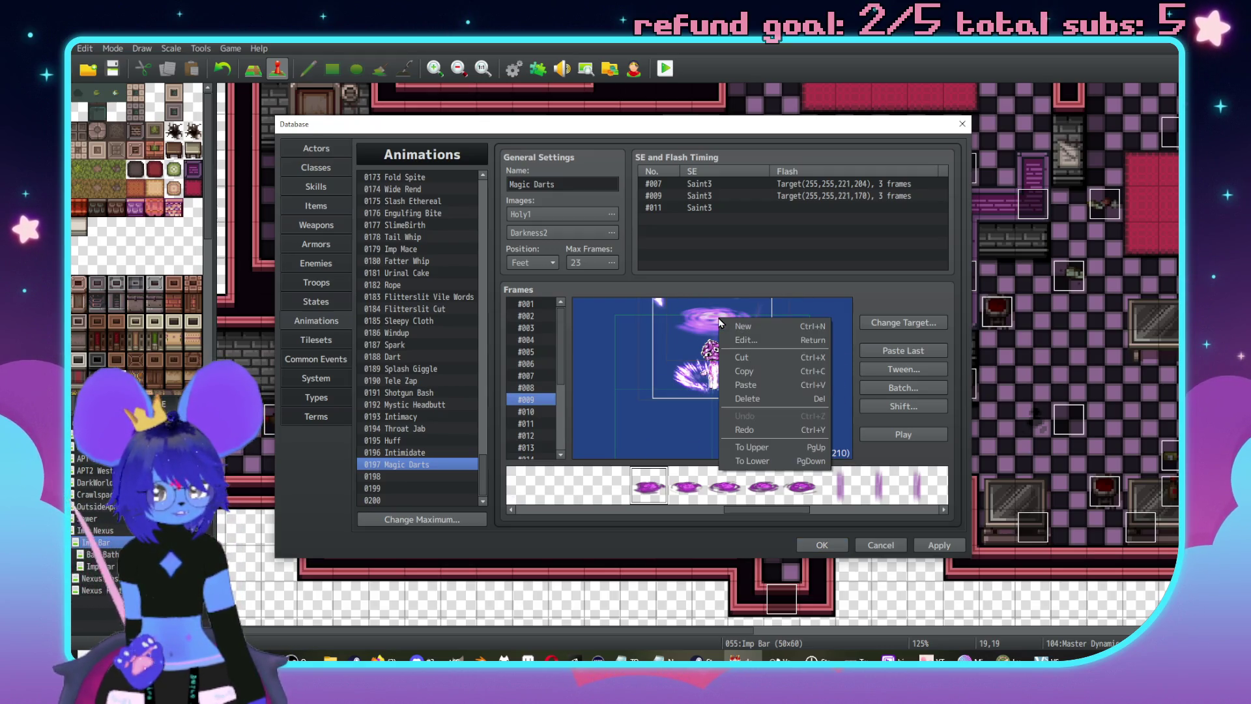
pyautogui.click(594, 379)
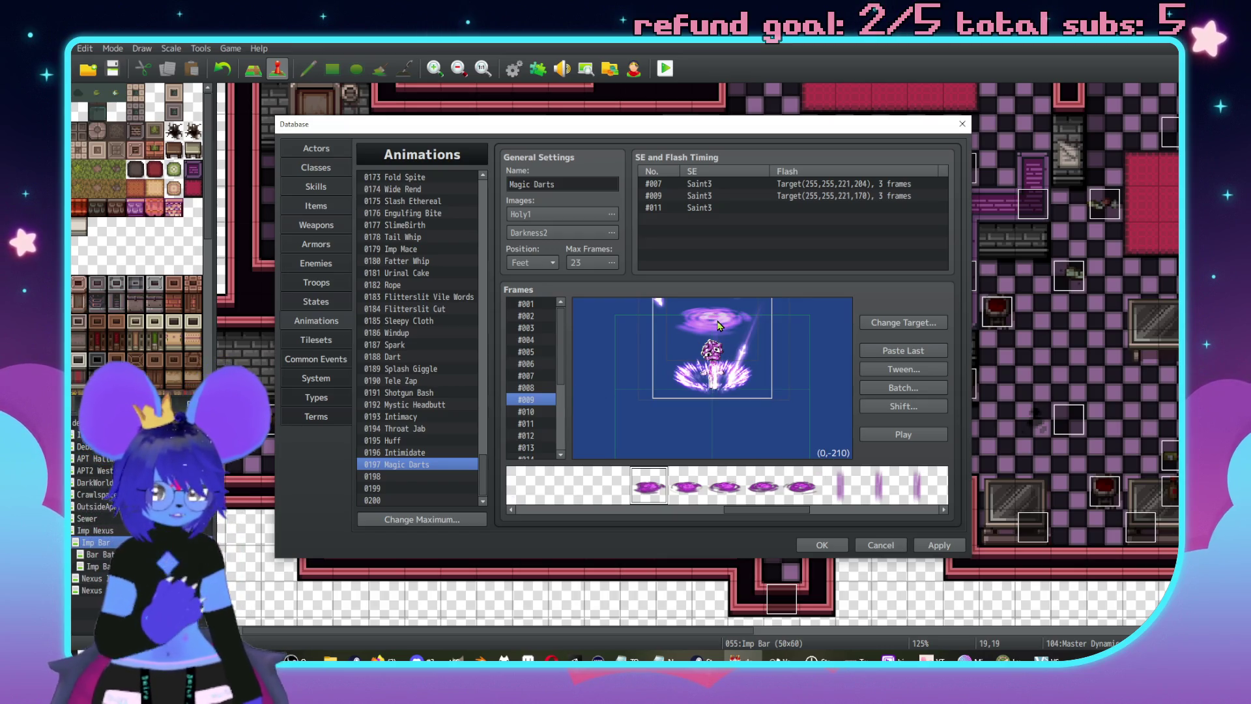
pyautogui.click(925, 409)
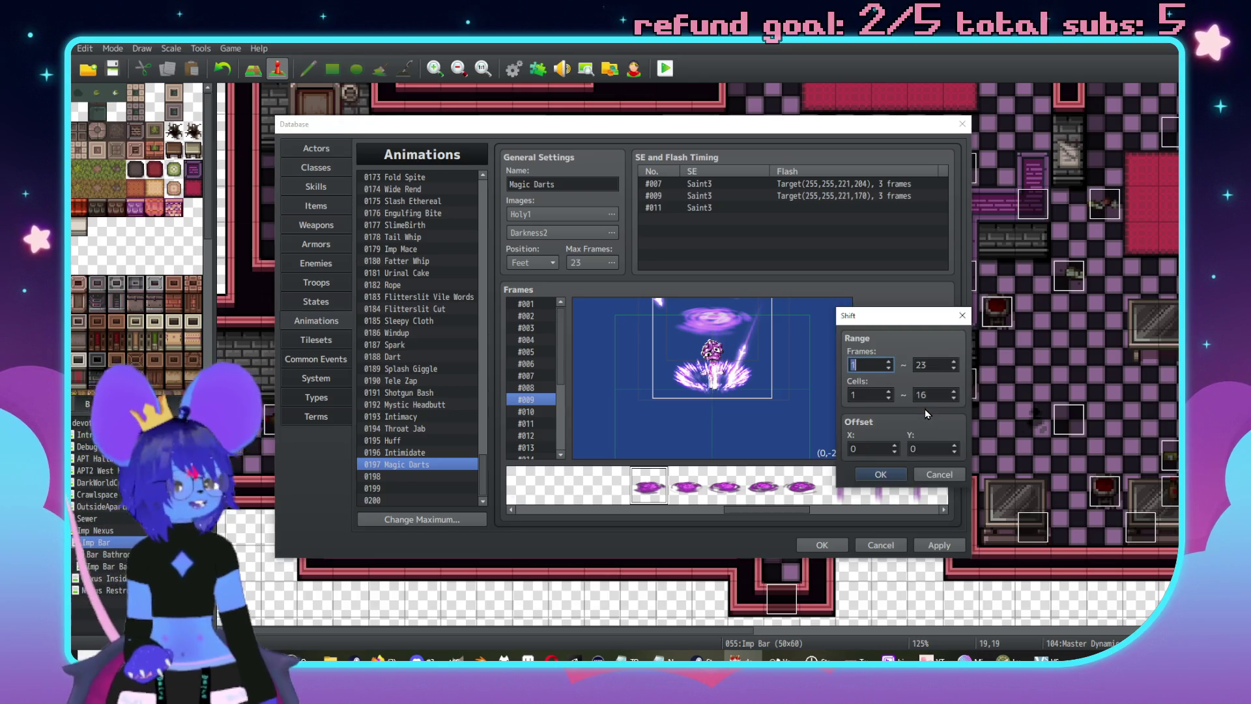
pyautogui.click(936, 476)
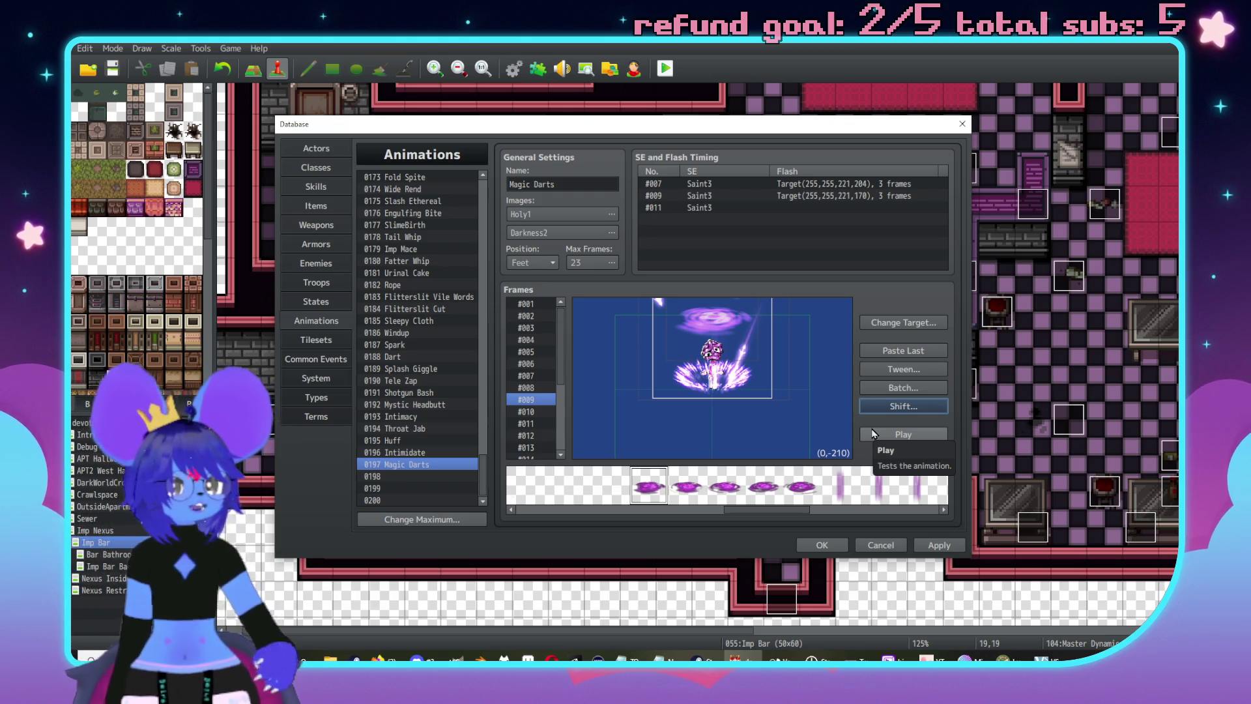
pyautogui.click(531, 409)
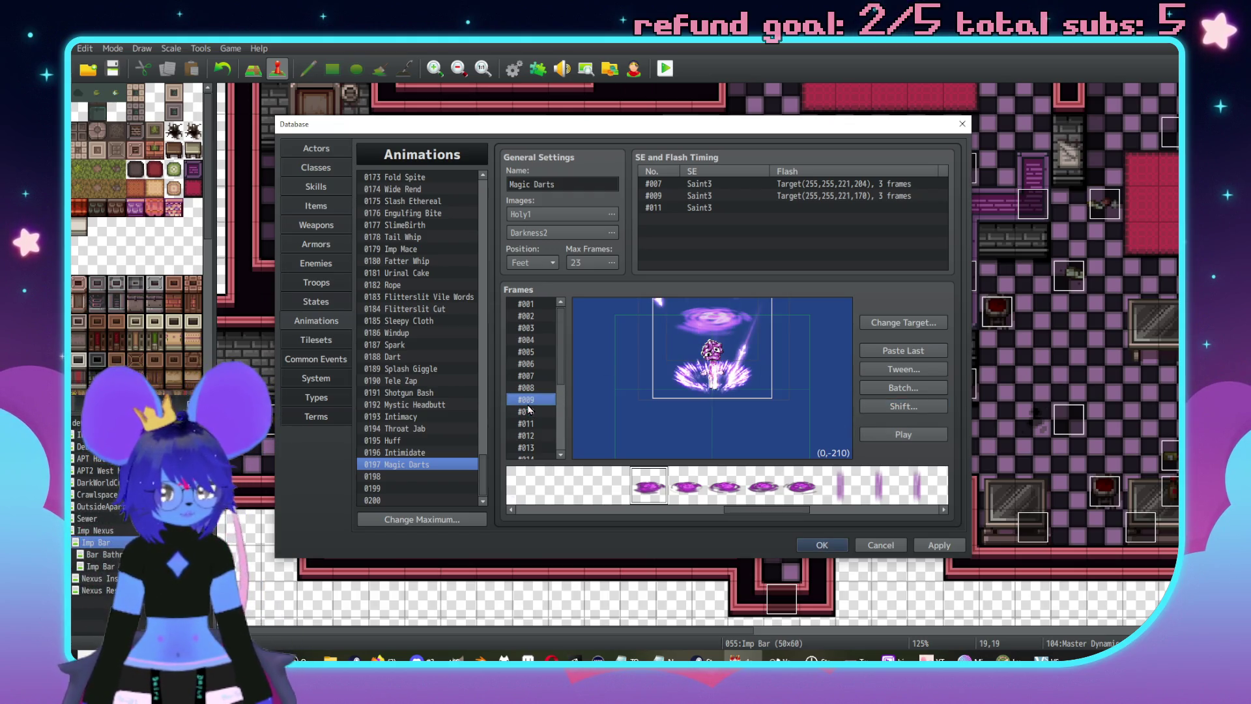
pyautogui.click(535, 316)
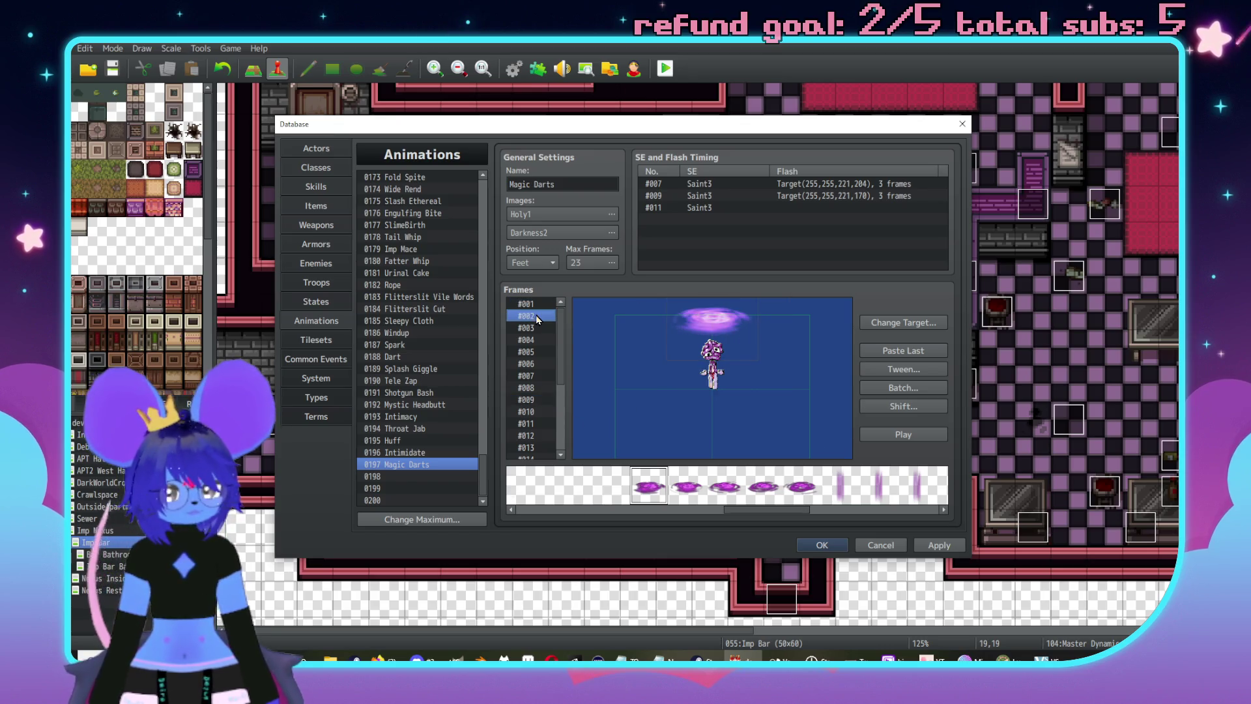
pyautogui.click(538, 326)
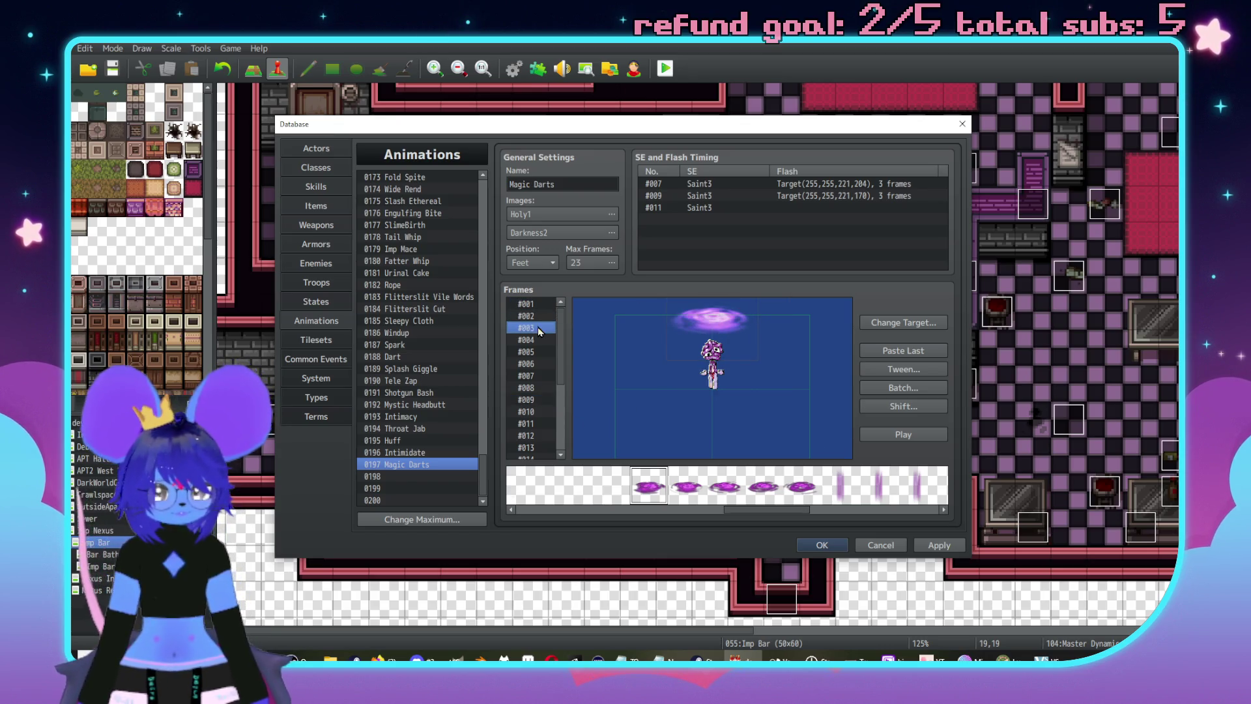
pyautogui.click(524, 373)
pyautogui.click(516, 364)
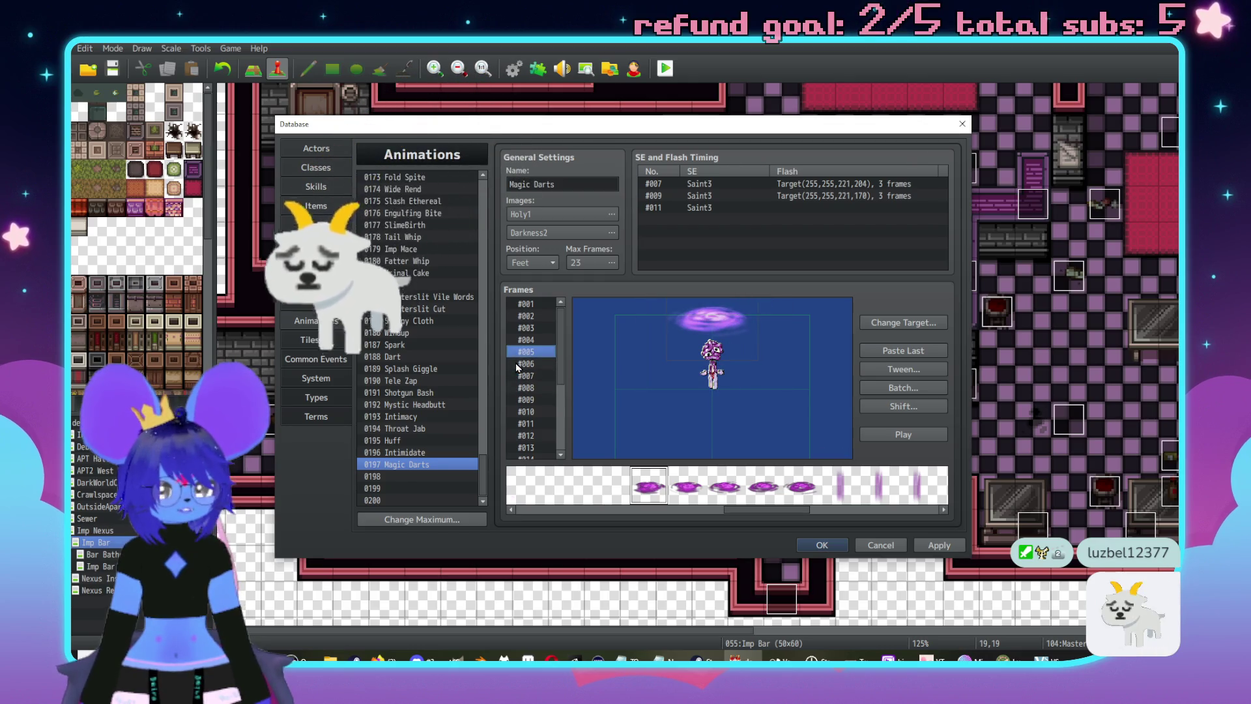
pyautogui.click(526, 388)
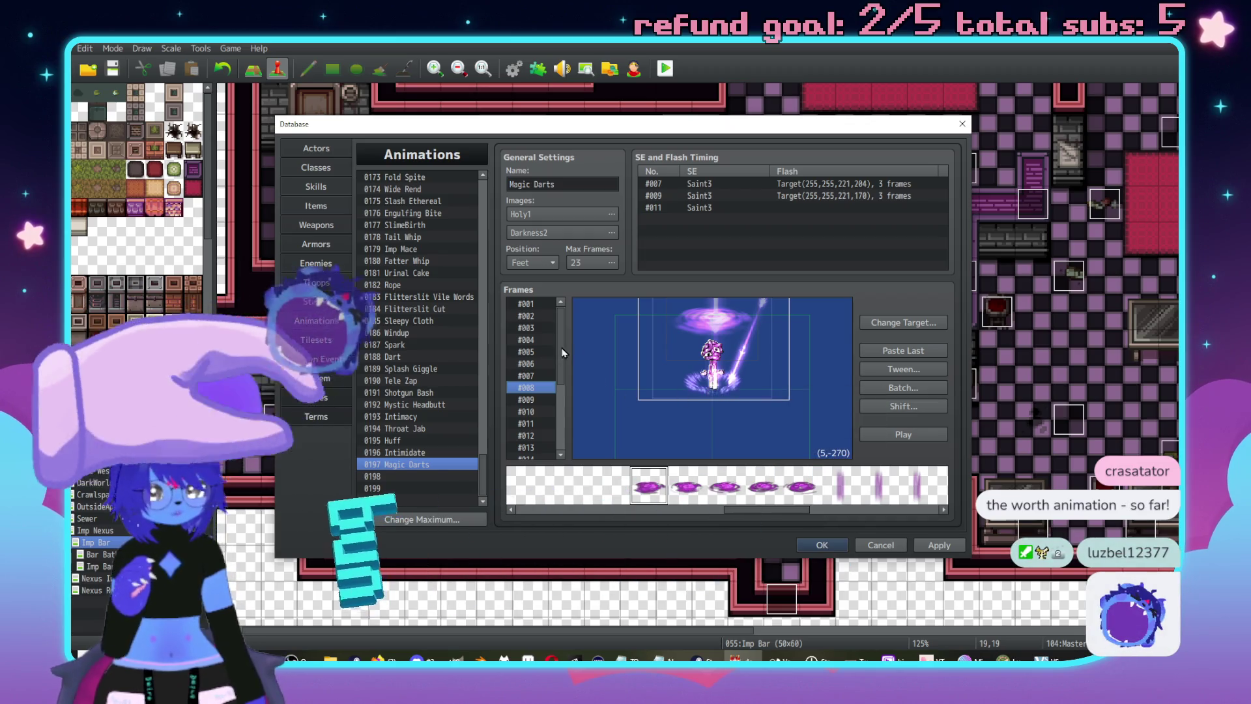
pyautogui.click(927, 436)
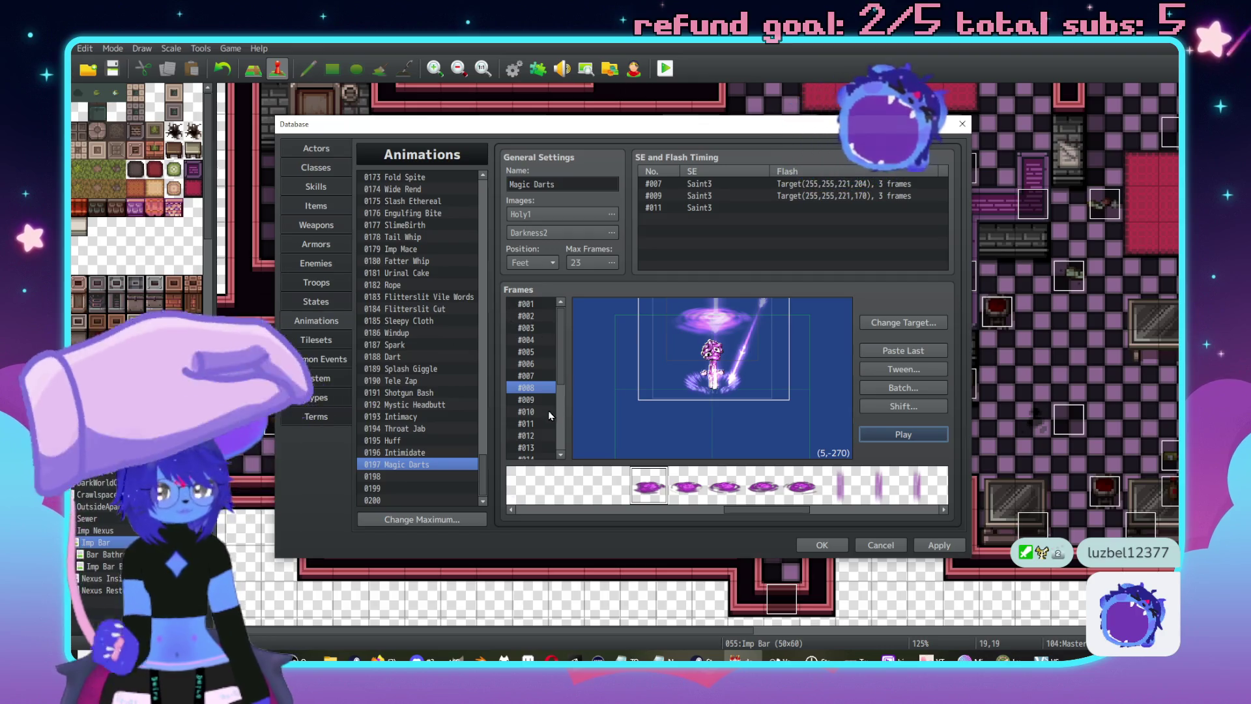
pyautogui.click(533, 399)
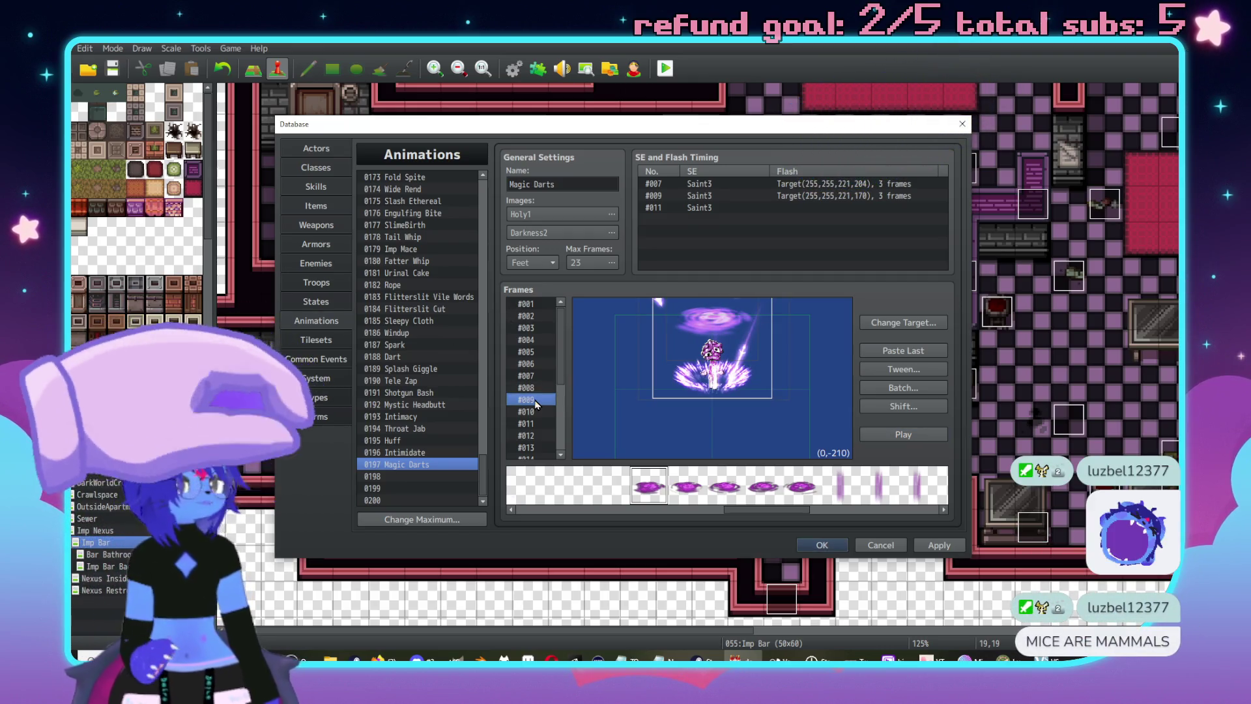
# - Step back to frame #005, then show frame #010 with its burst
pyautogui.press('Up')
pyautogui.press('Up')
pyautogui.press('Up')
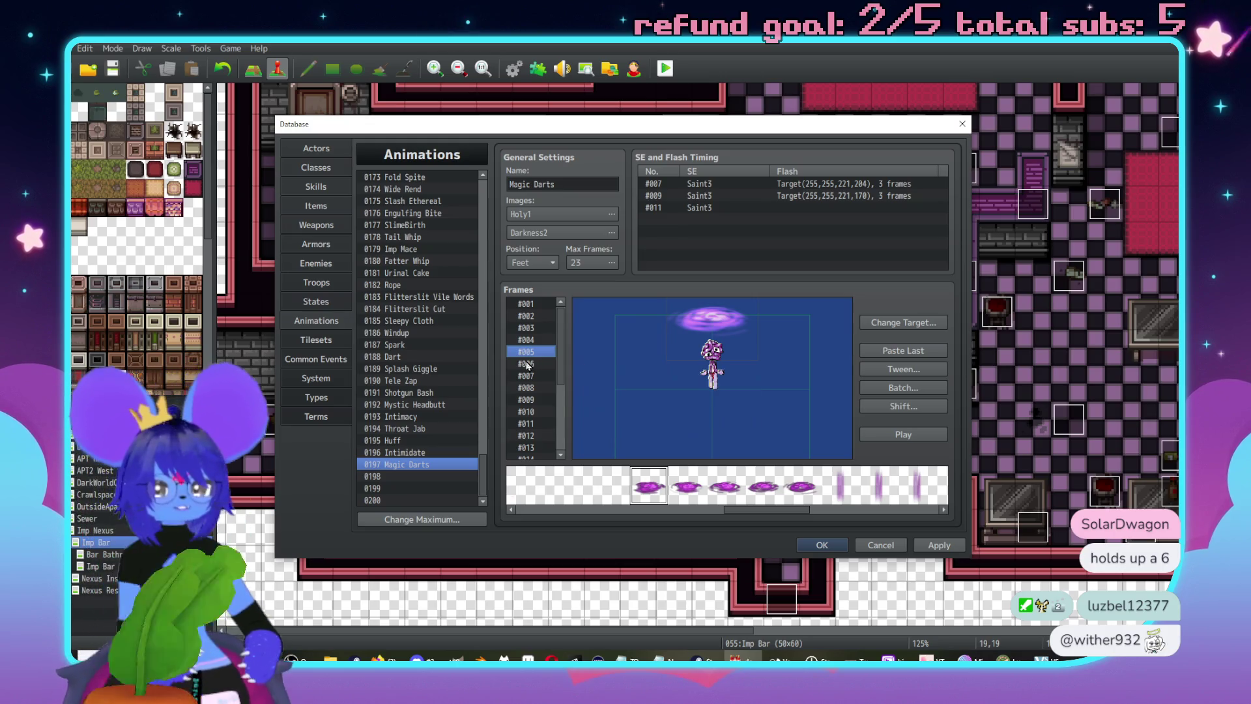
pyautogui.click(522, 409)
# - In frame #007, send a cell to a lower layer and check the upper swirl's properties
pyautogui.press('Down')
pyautogui.press('Down')
pyautogui.press('Down')
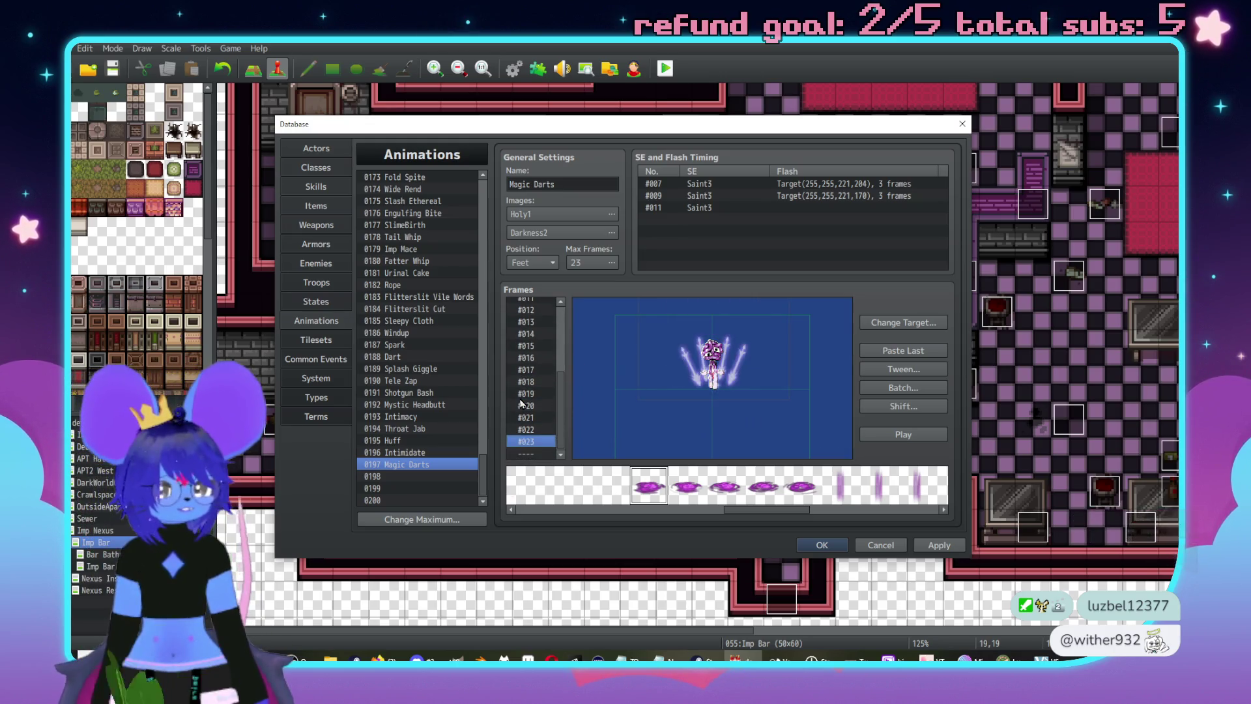
pyautogui.press('Up')
pyautogui.press('Up')
pyautogui.press('Up')
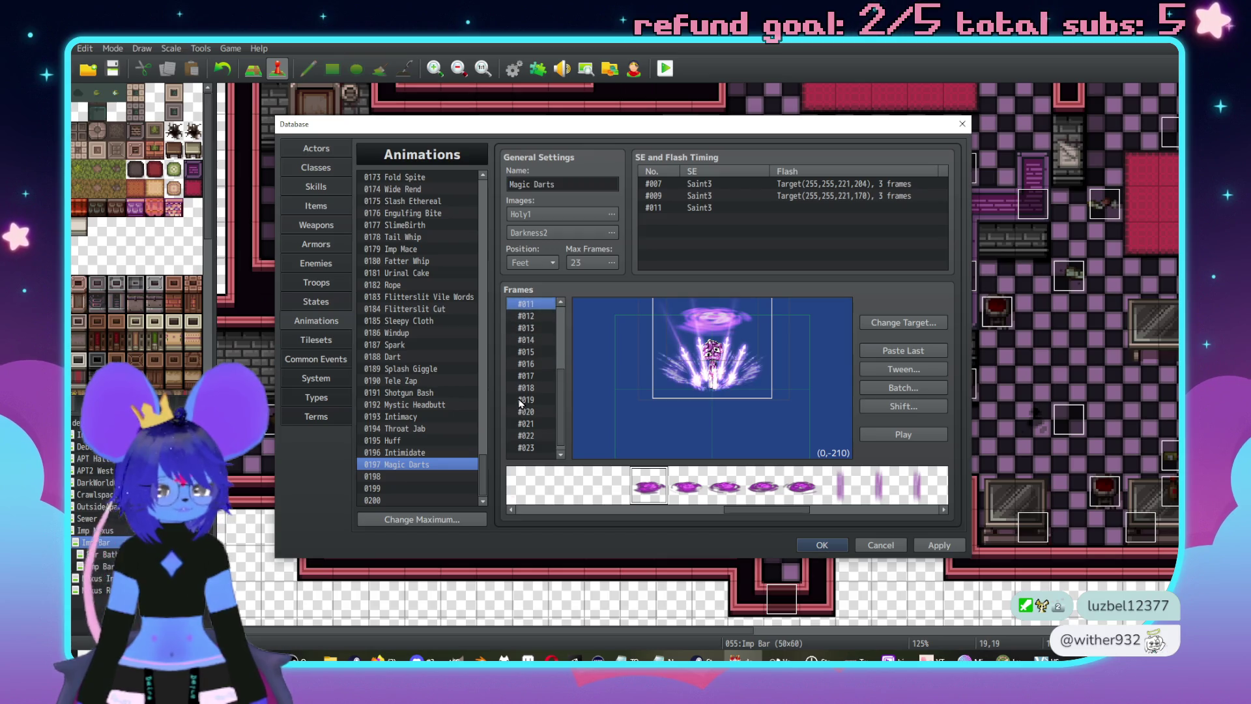
pyautogui.press('Down')
pyautogui.press('Down')
pyautogui.press('Down')
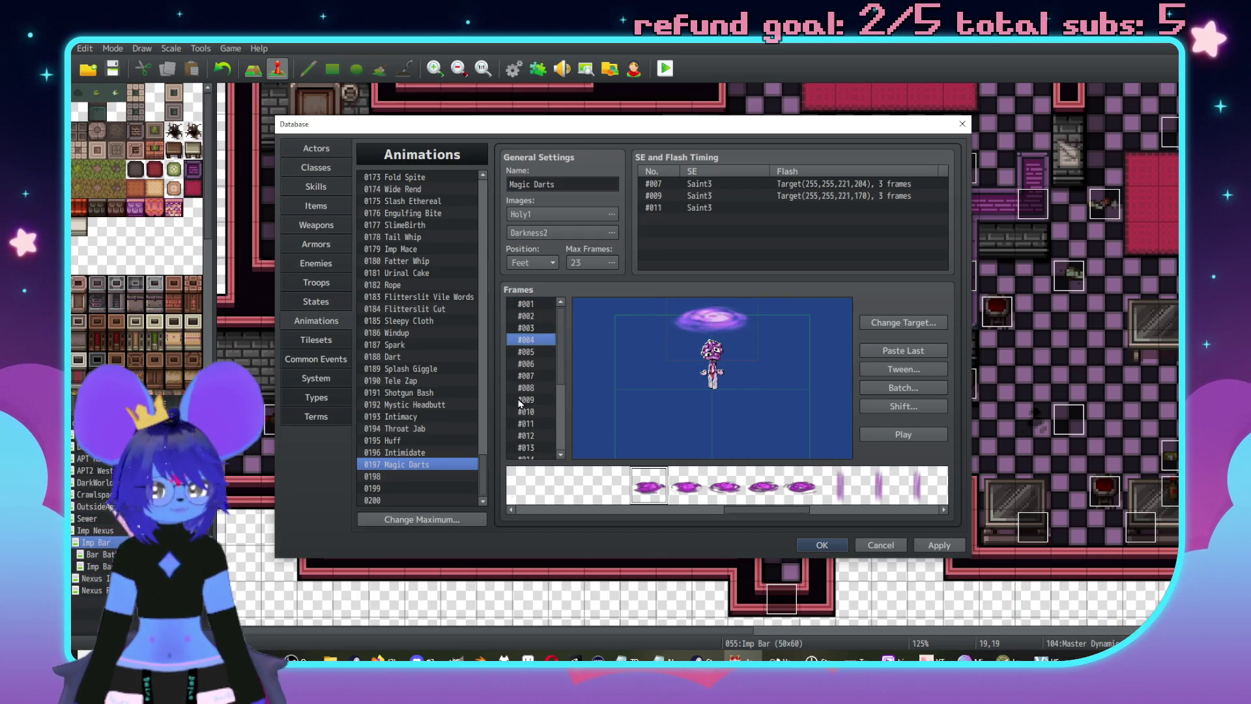
pyautogui.press('Down')
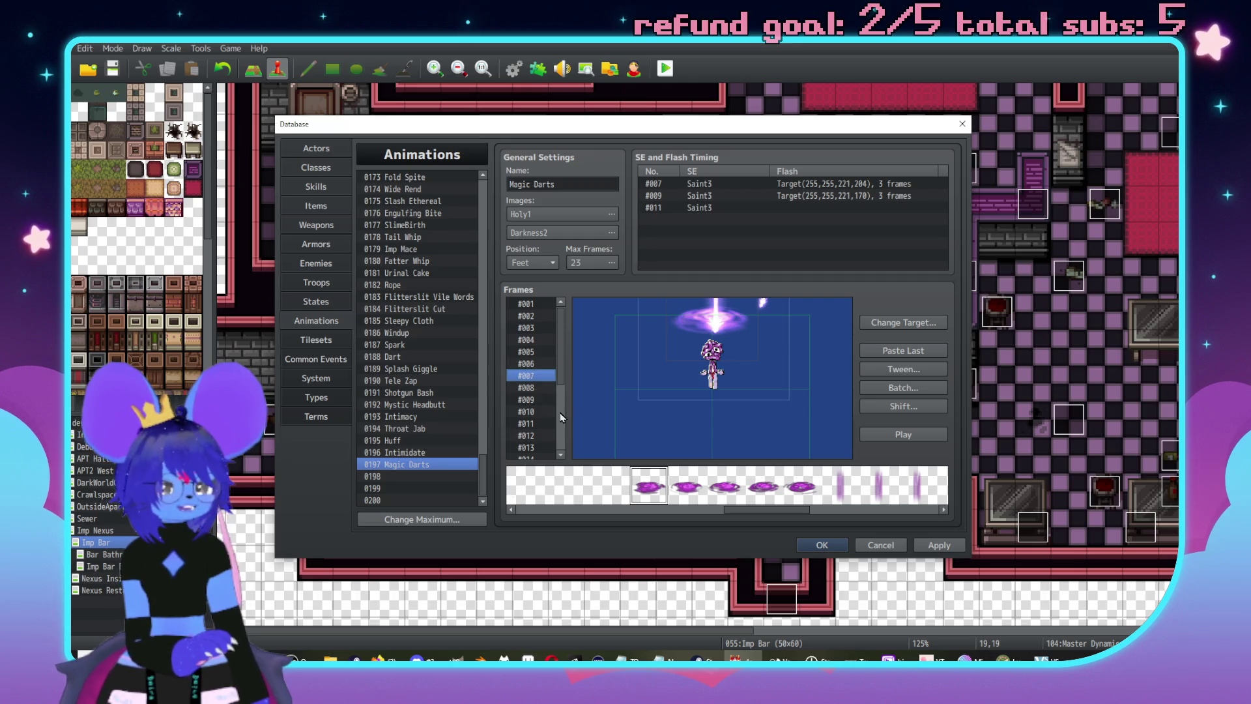
pyautogui.rightClick(721, 328)
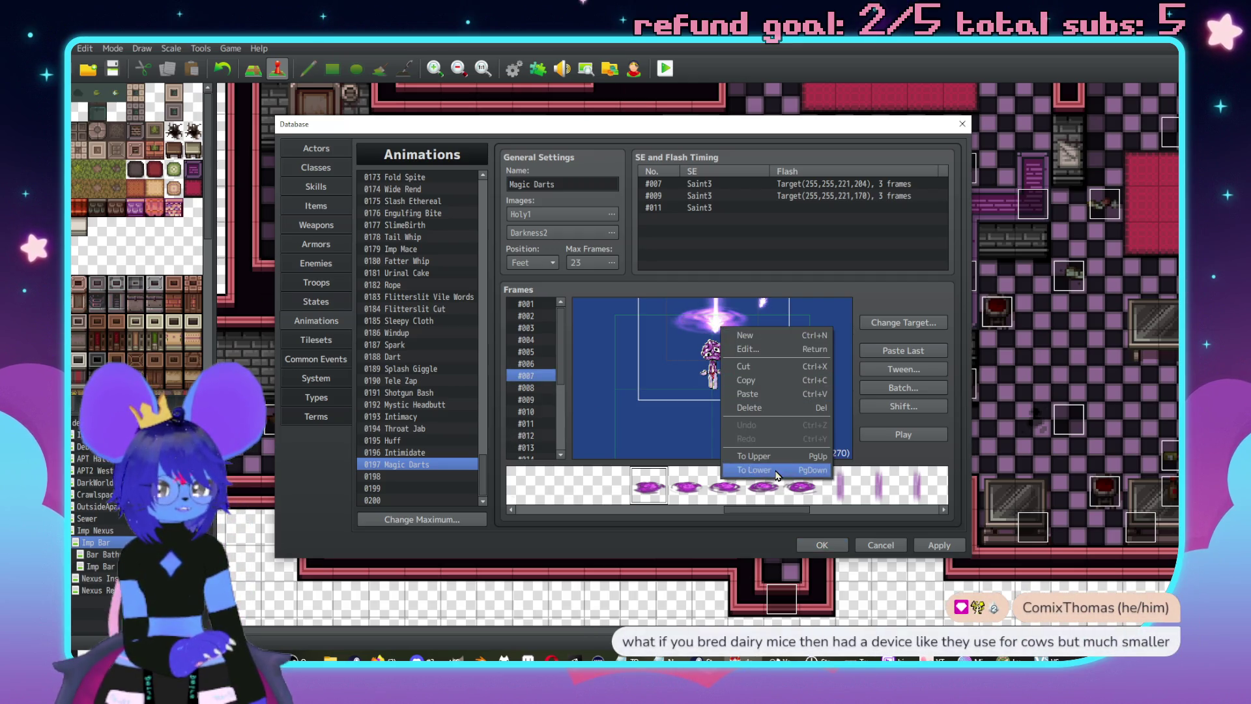
pyautogui.click(778, 469)
pyautogui.click(739, 333)
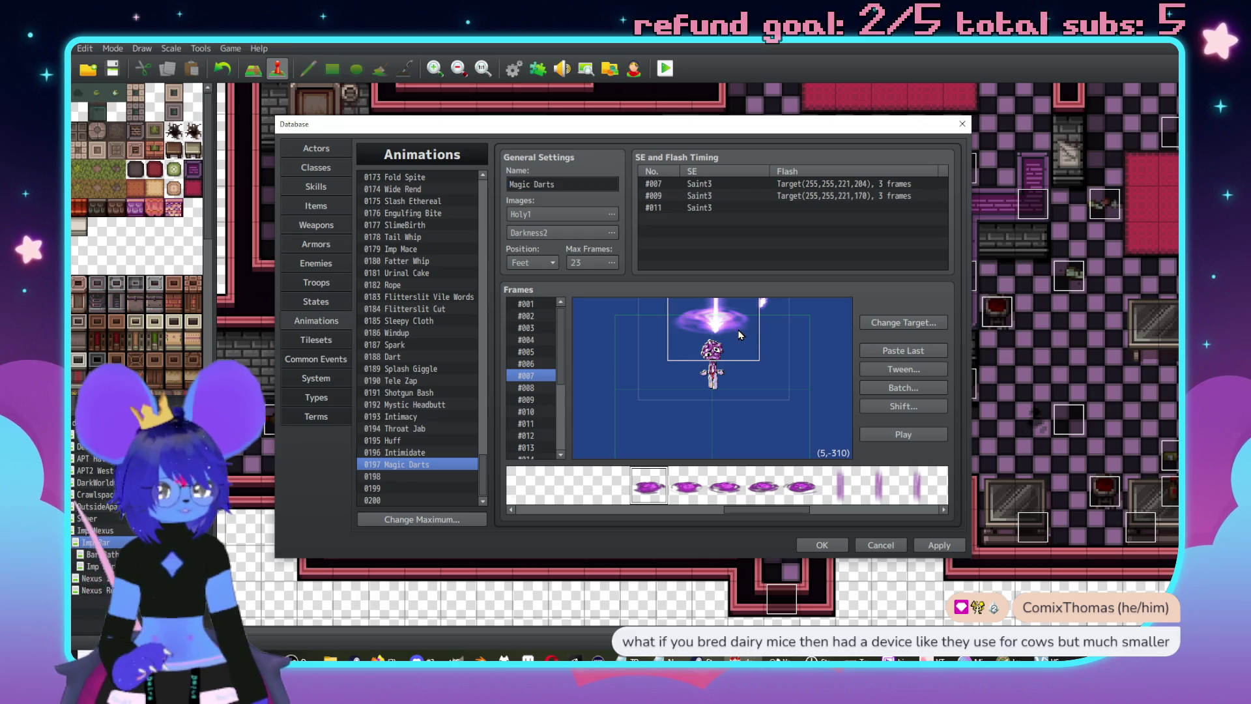
pyautogui.rightClick(740, 332)
pyautogui.click(756, 339)
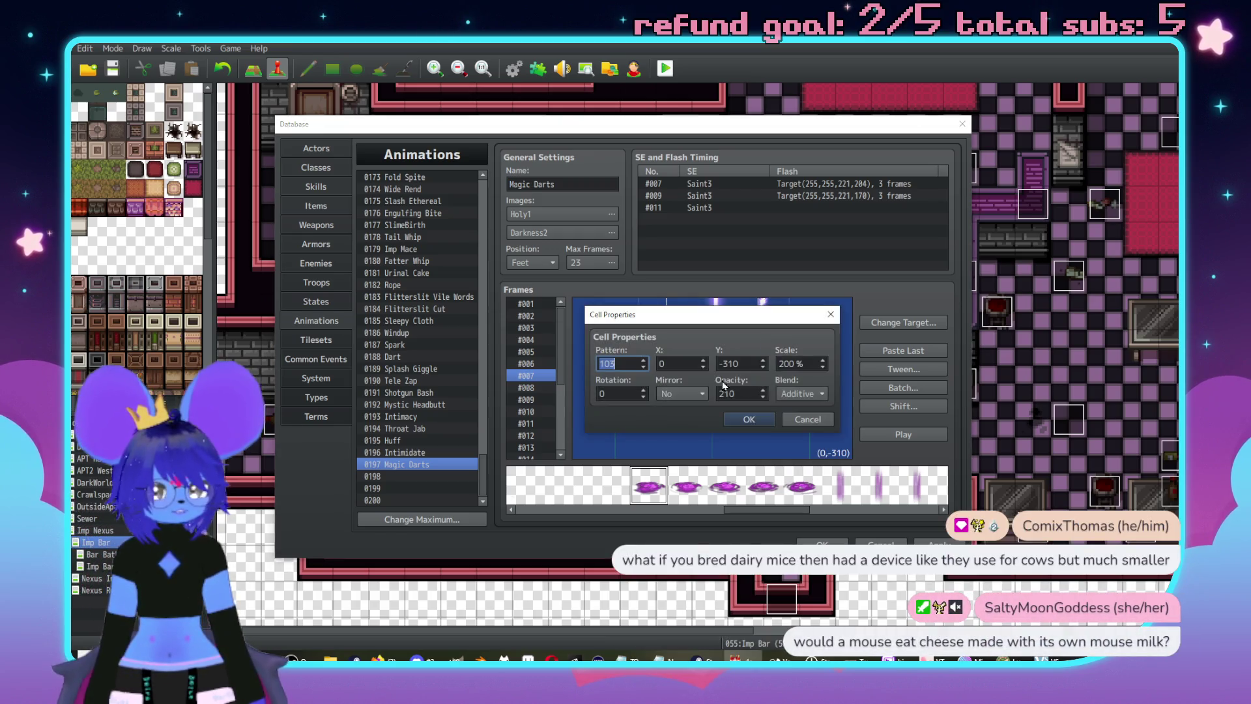
pyautogui.click(749, 419)
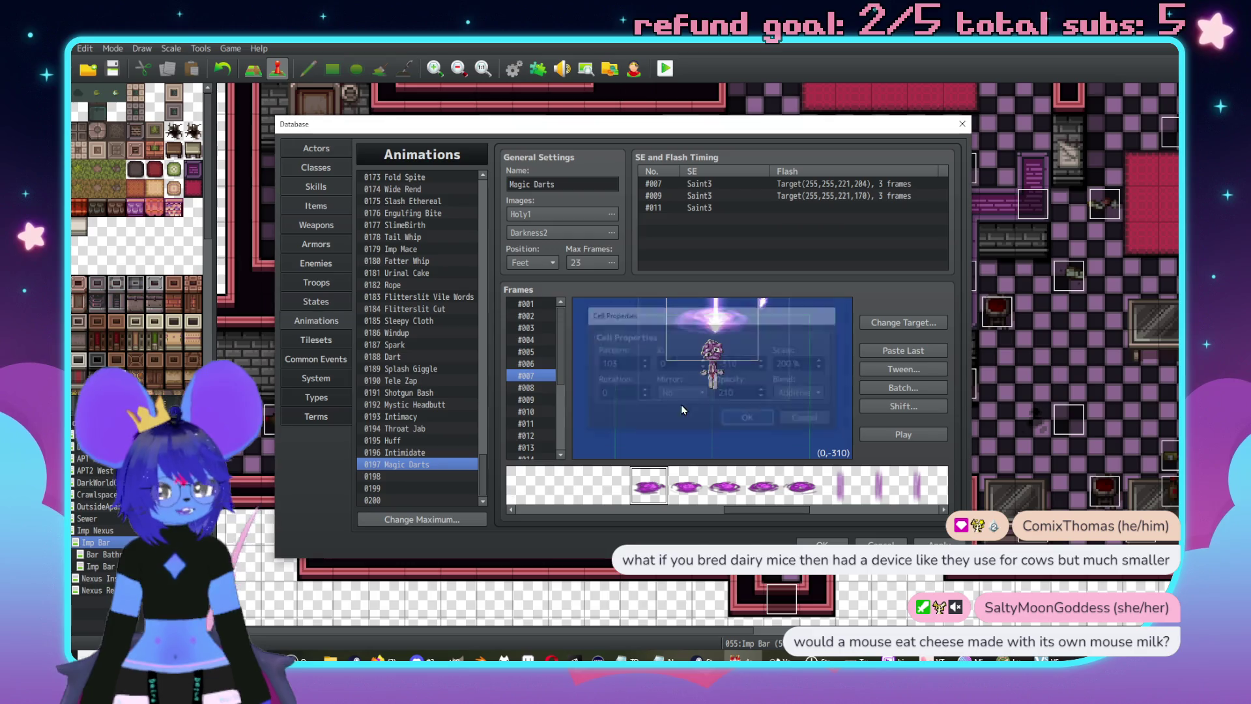
# - In frame #008, send cells to lower layers and set the swirl's pattern to 1
pyautogui.click(545, 388)
pyautogui.rightClick(735, 341)
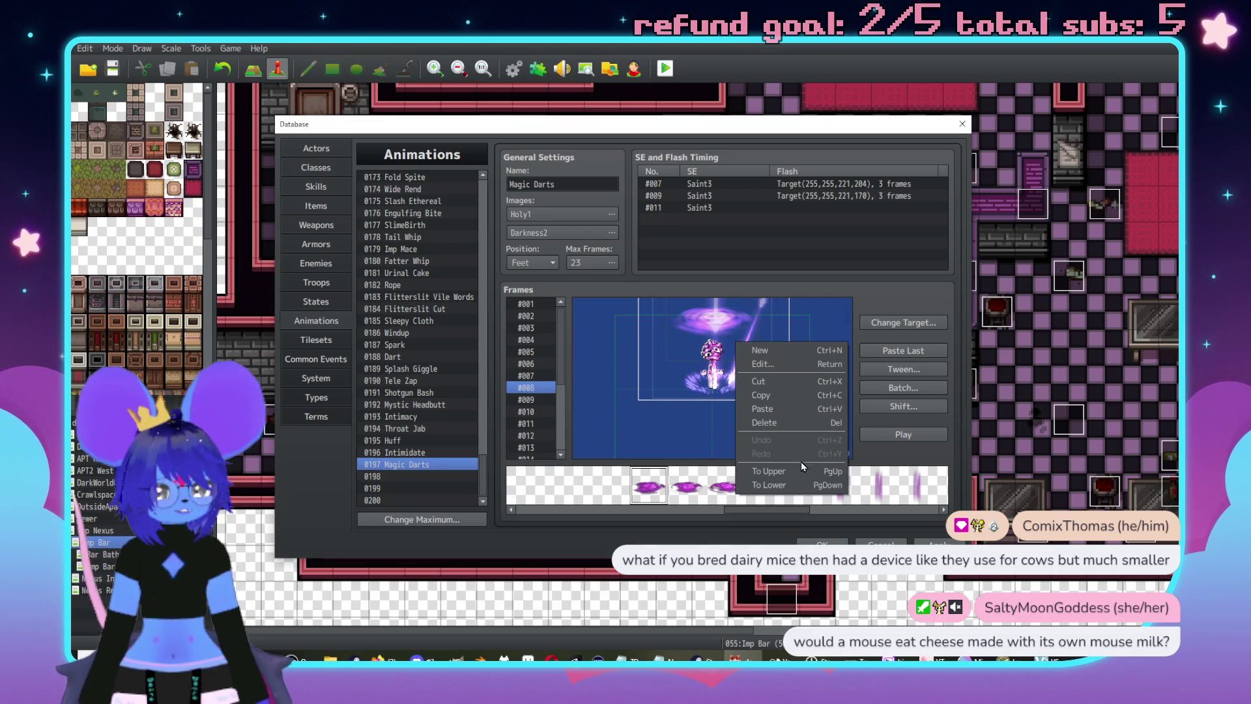
pyautogui.click(776, 482)
pyautogui.click(766, 372)
pyautogui.rightClick(778, 390)
pyautogui.click(826, 530)
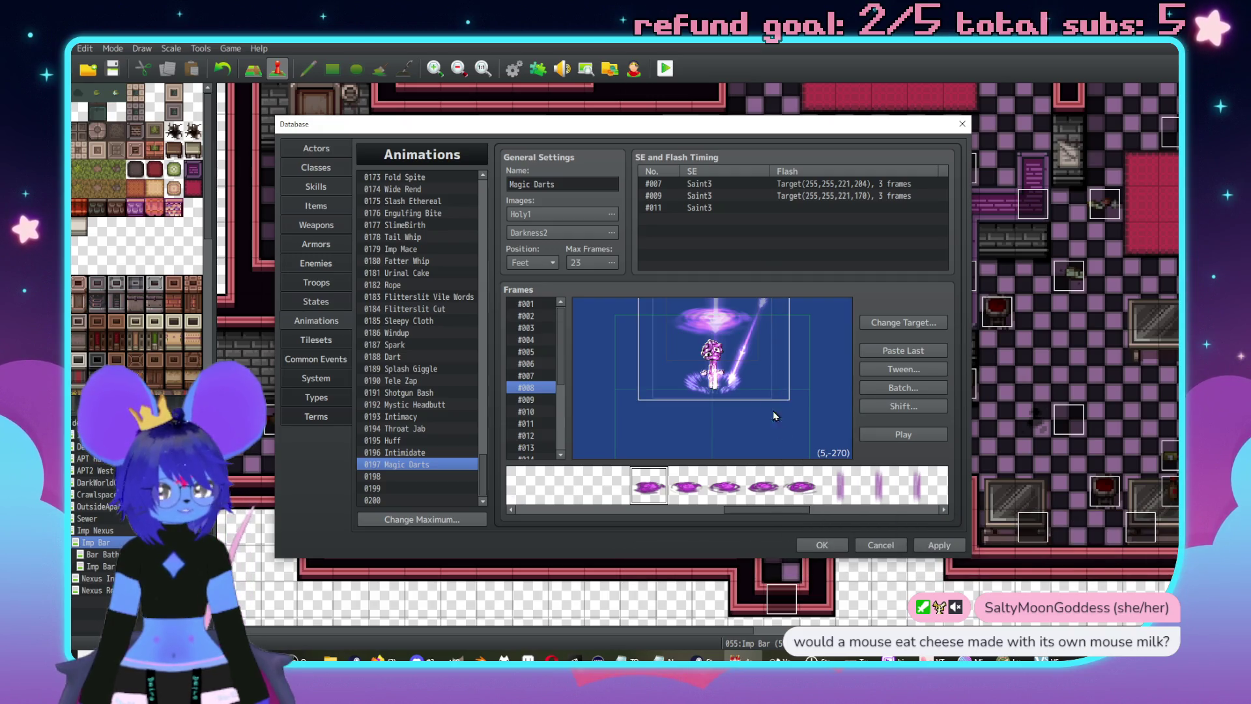
pyautogui.rightClick(764, 379)
pyautogui.click(815, 518)
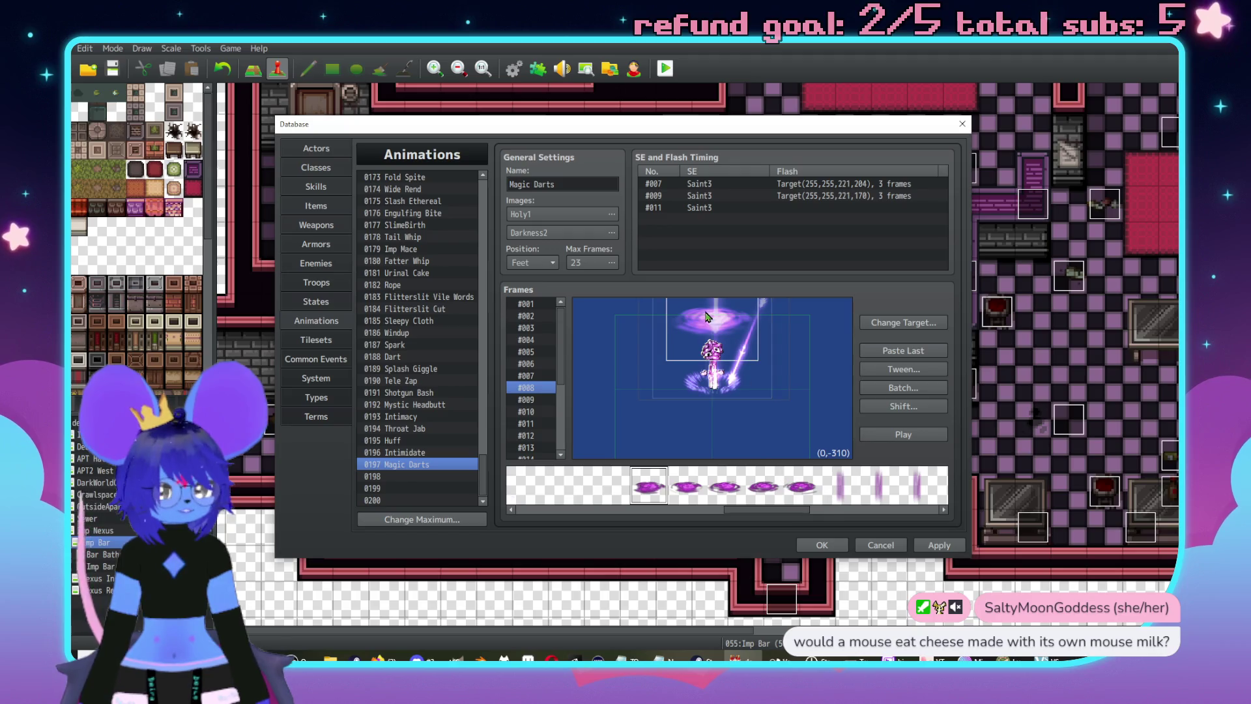
pyautogui.rightClick(707, 318)
pyautogui.click(720, 326)
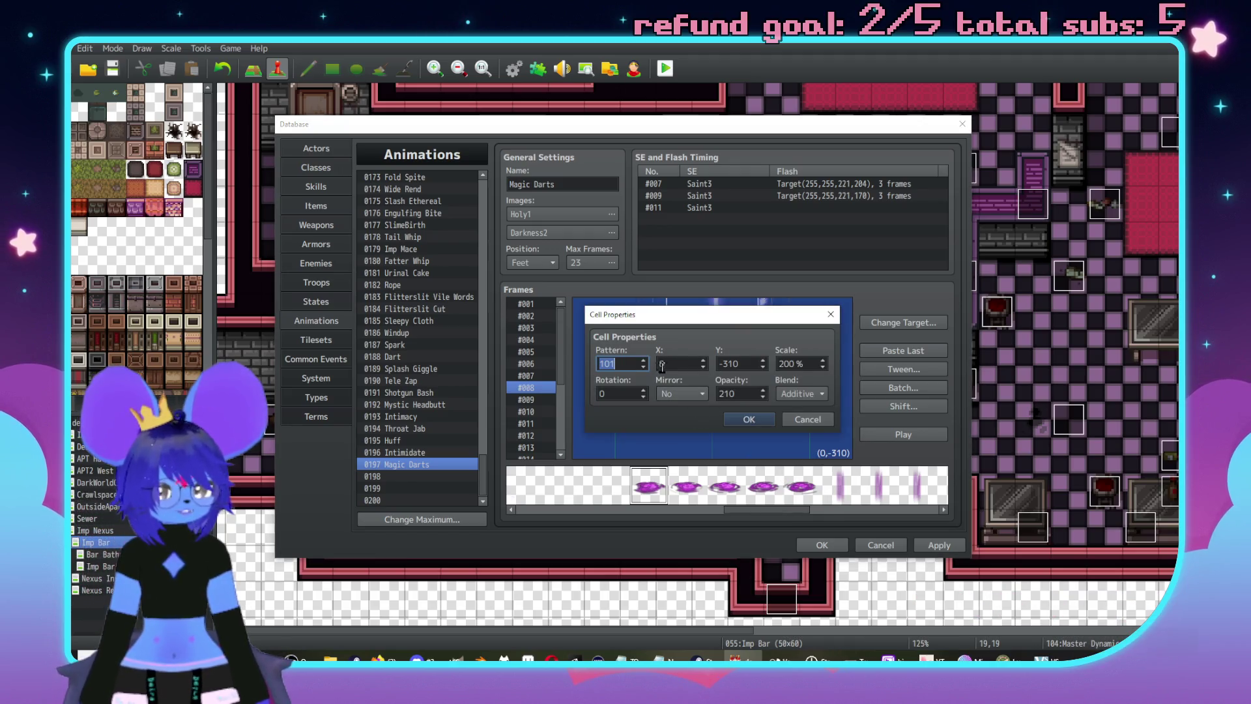
pyautogui.write('1')
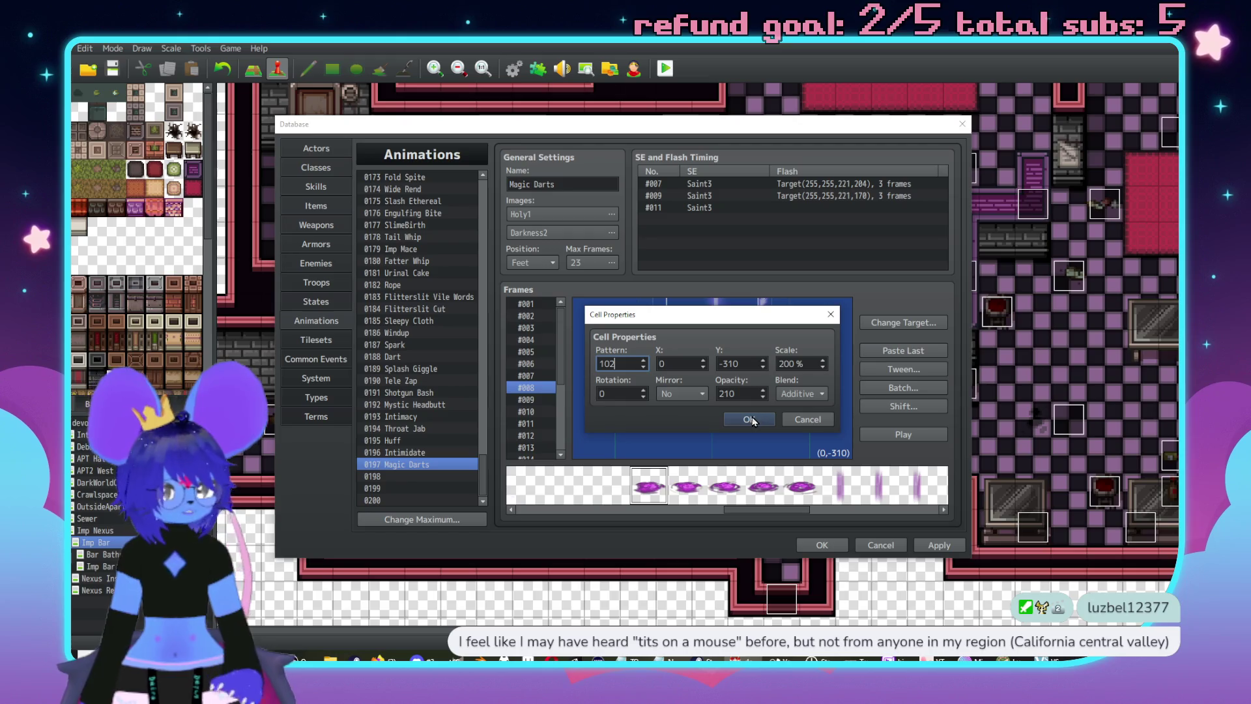
pyautogui.click(749, 419)
# - Check the swirl cell's pattern in frames #001 through #005, leaving them unchanged
pyautogui.click(528, 307)
pyautogui.doubleClick(705, 327)
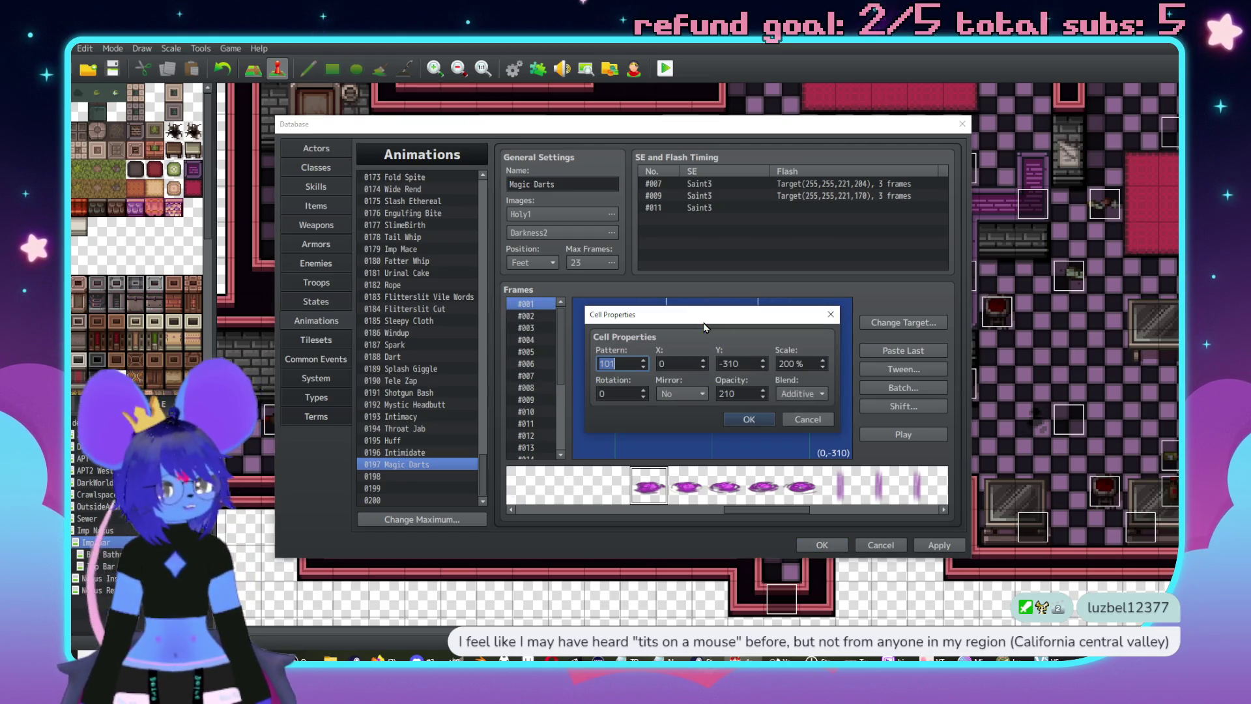
pyautogui.click(803, 420)
pyautogui.click(526, 315)
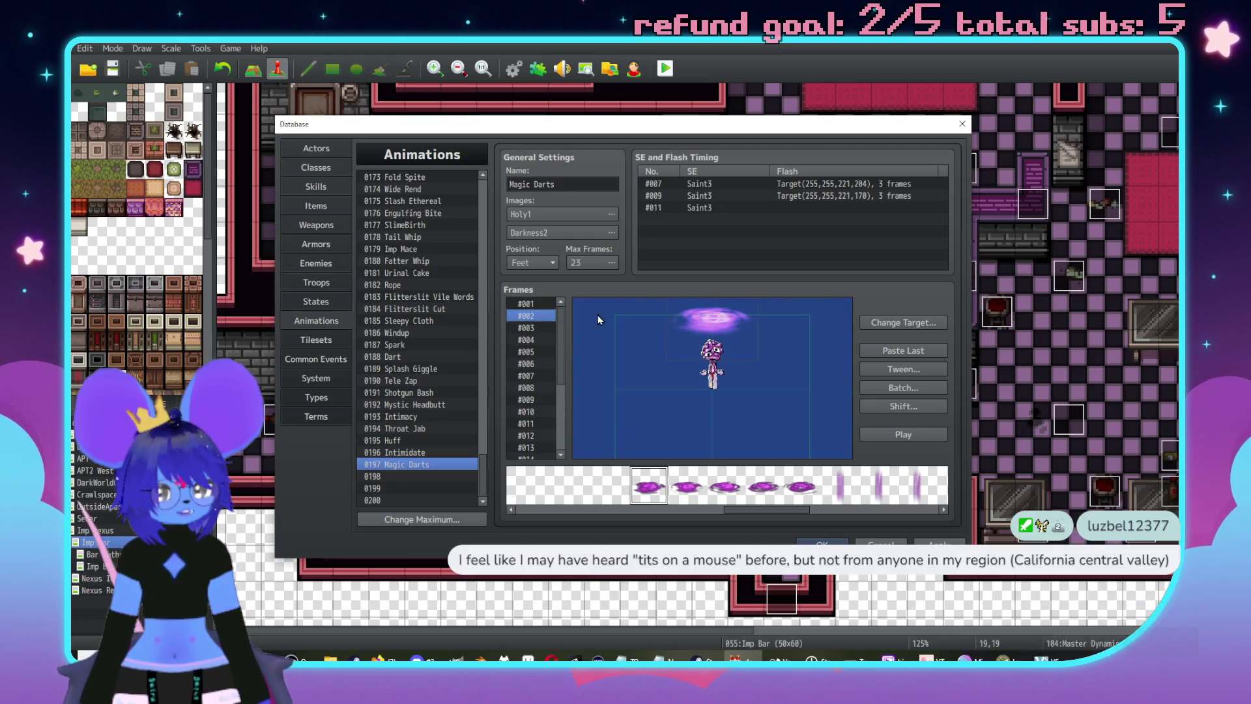
pyautogui.doubleClick(704, 327)
pyautogui.press('Return')
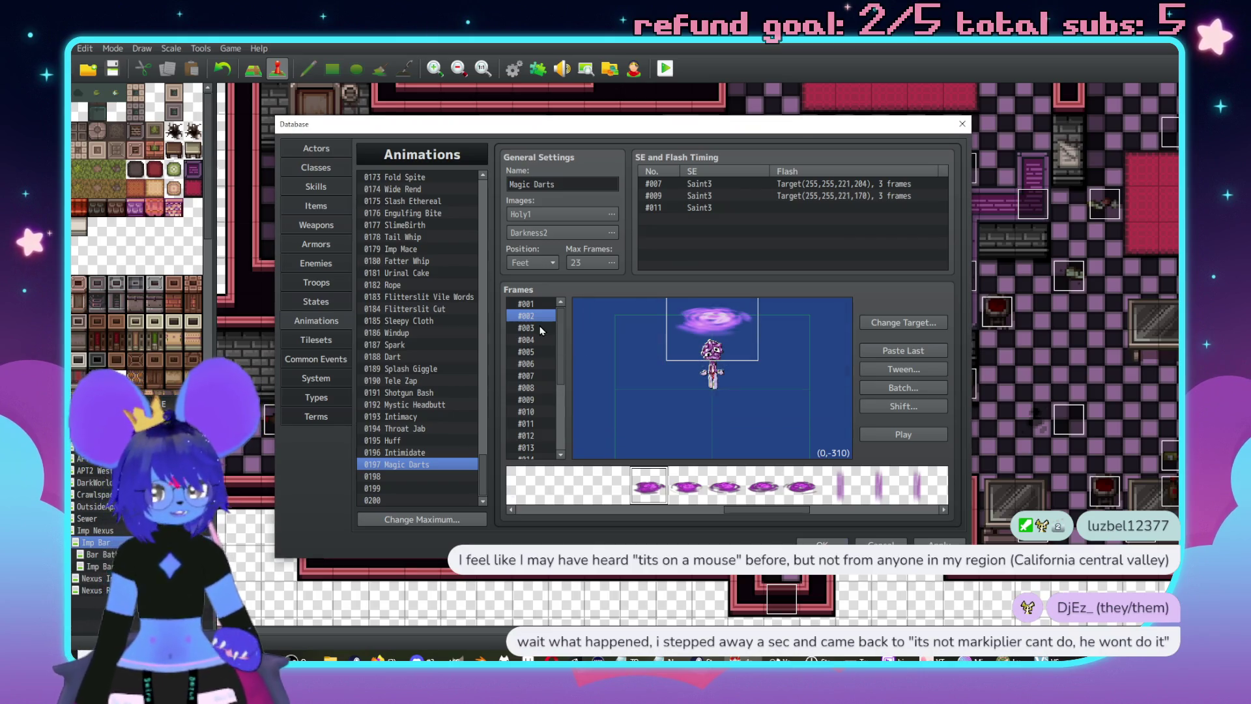
pyautogui.click(543, 329)
pyautogui.doubleClick(695, 322)
pyautogui.write('103')
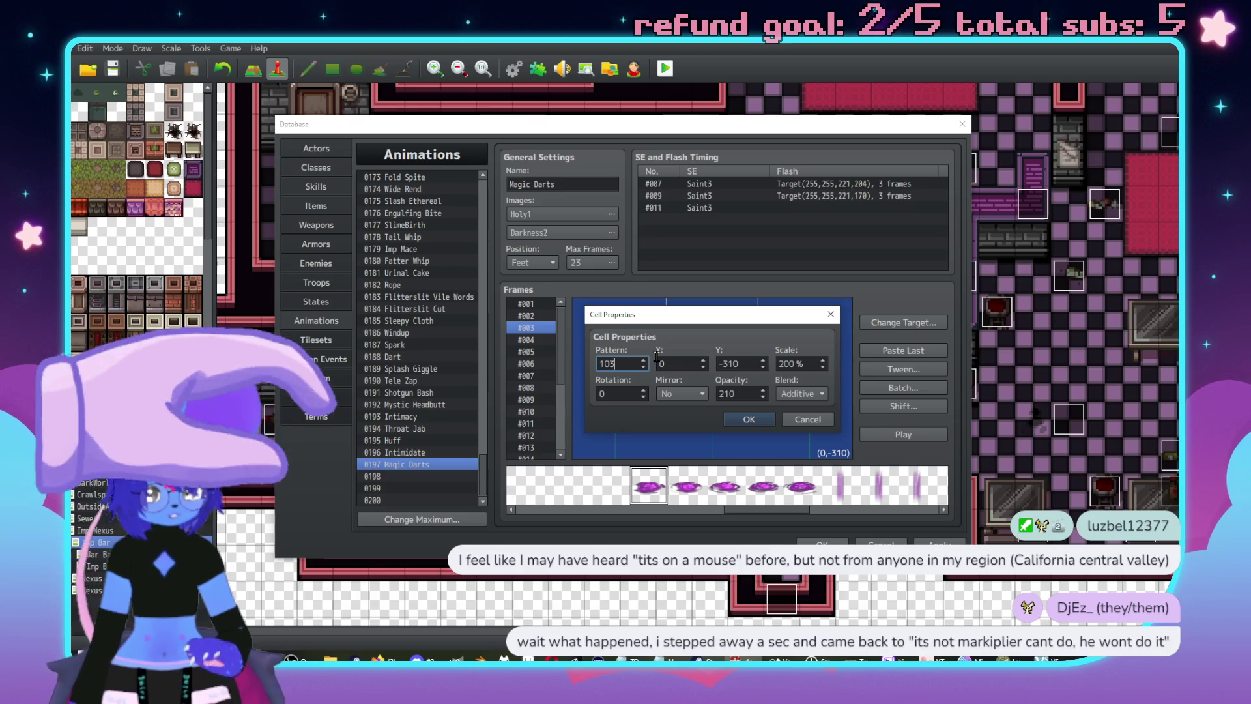
pyautogui.press('Return')
pyautogui.click(538, 339)
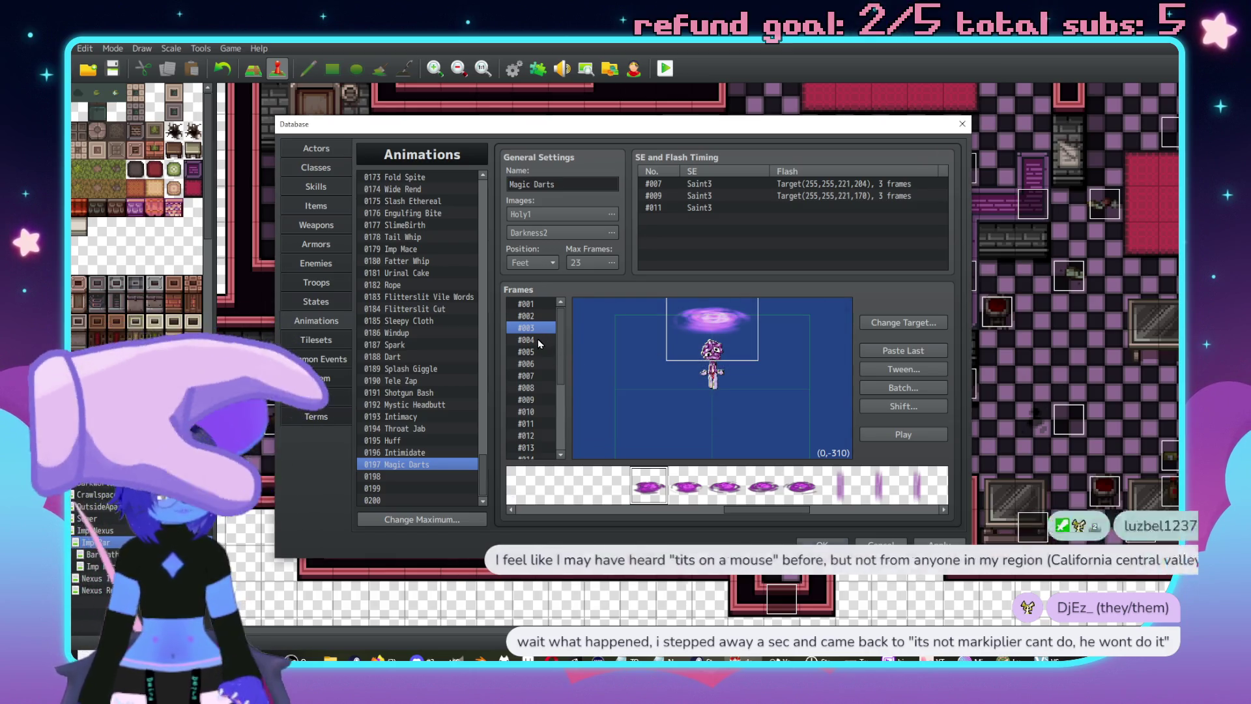
pyautogui.doubleClick(689, 335)
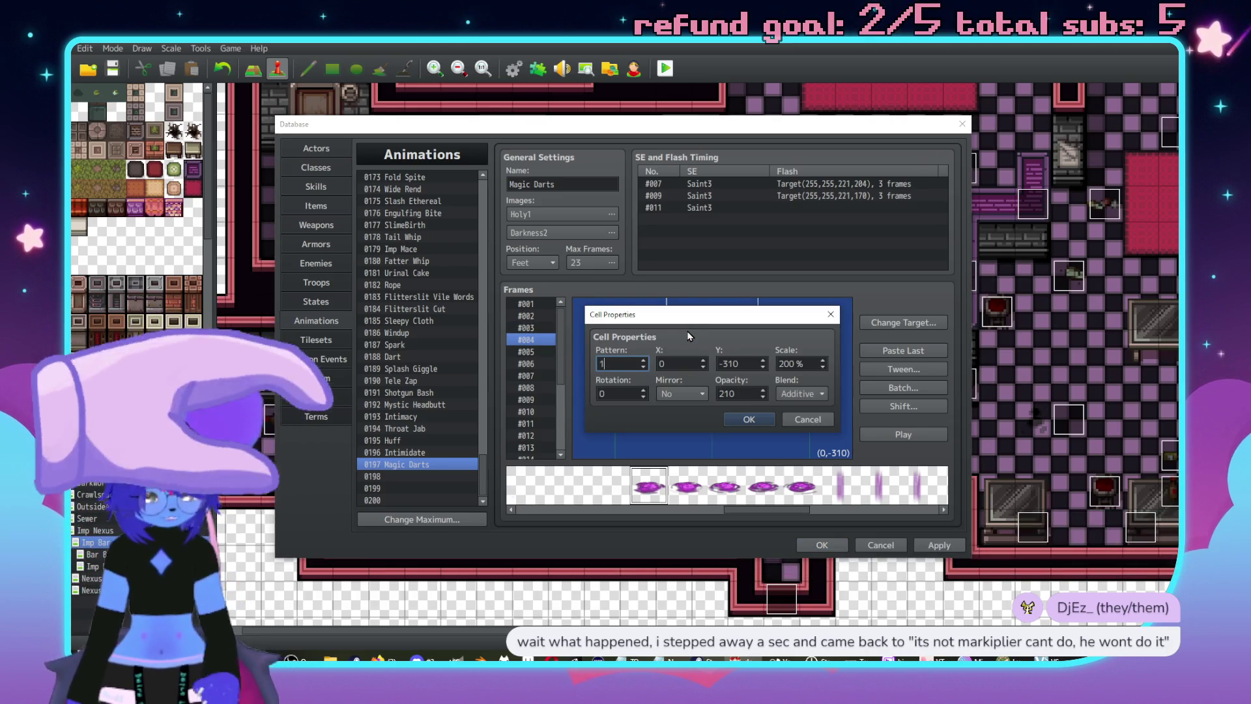
pyautogui.press('Return')
pyautogui.click(534, 352)
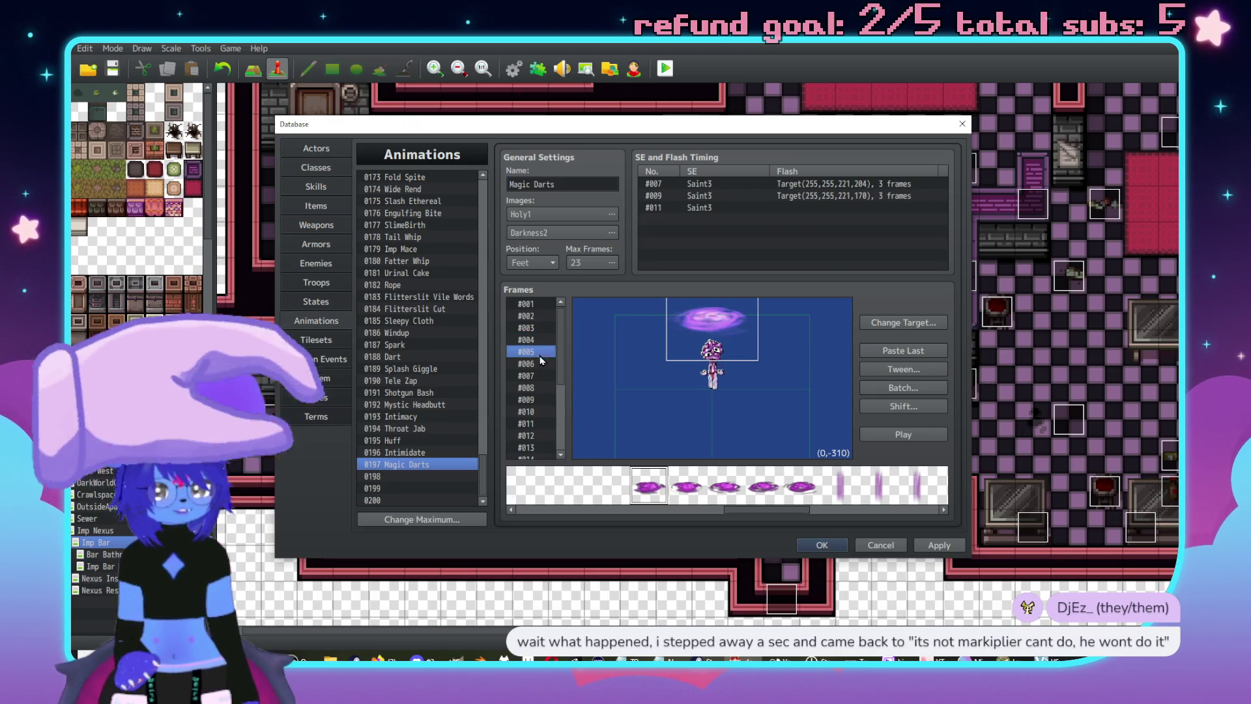
pyautogui.doubleClick(721, 322)
pyautogui.press('Return')
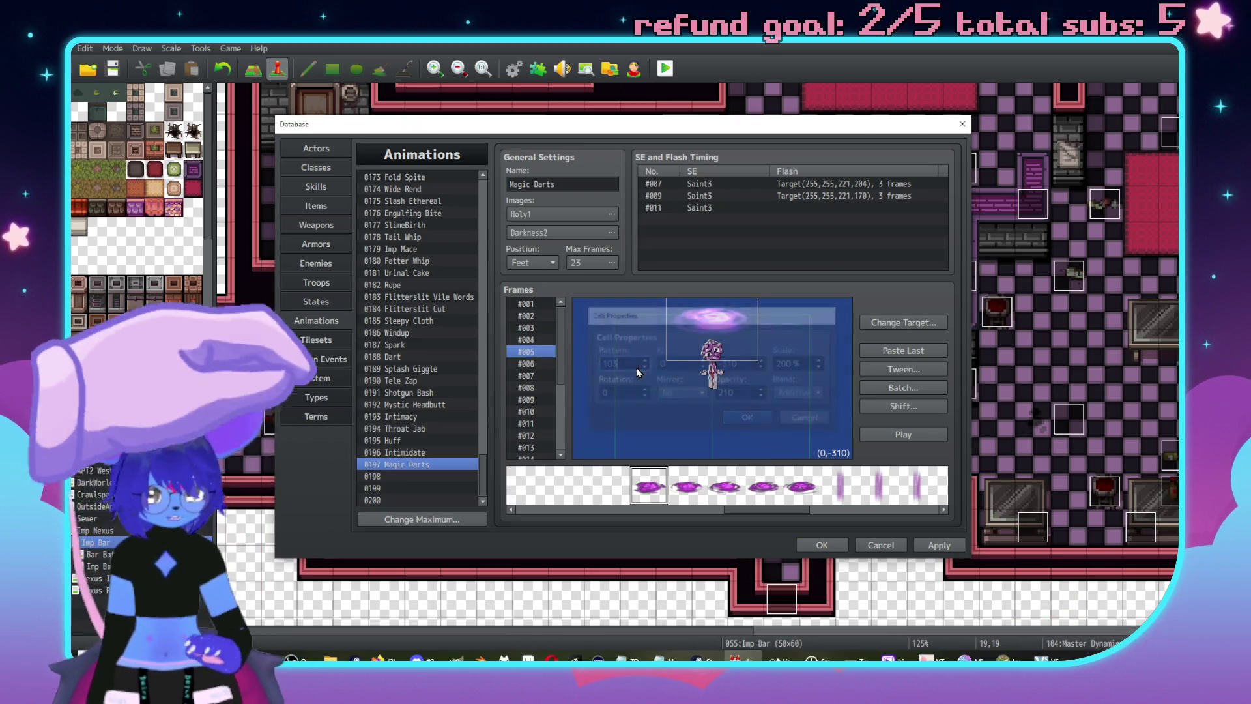
# - Set the swirl cell's pattern to 10 in frames #006 and #007
pyautogui.click(533, 364)
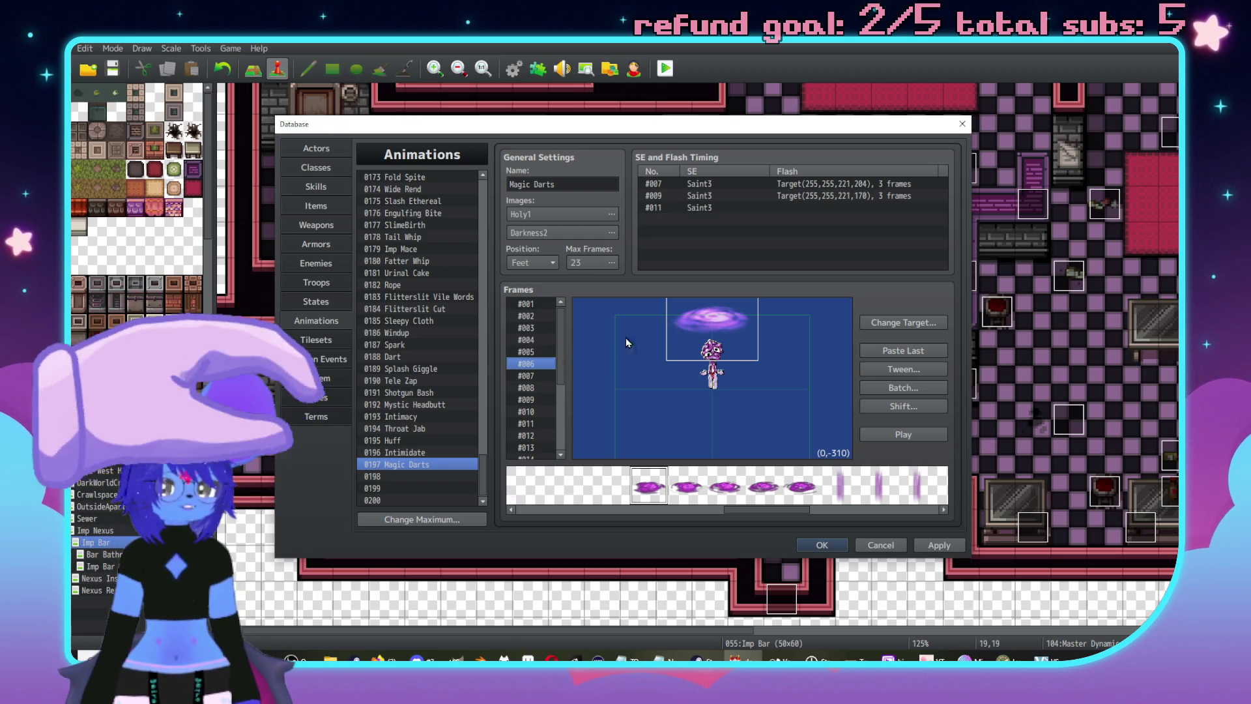
pyautogui.doubleClick(699, 319)
pyautogui.write('10')
pyautogui.press('Return')
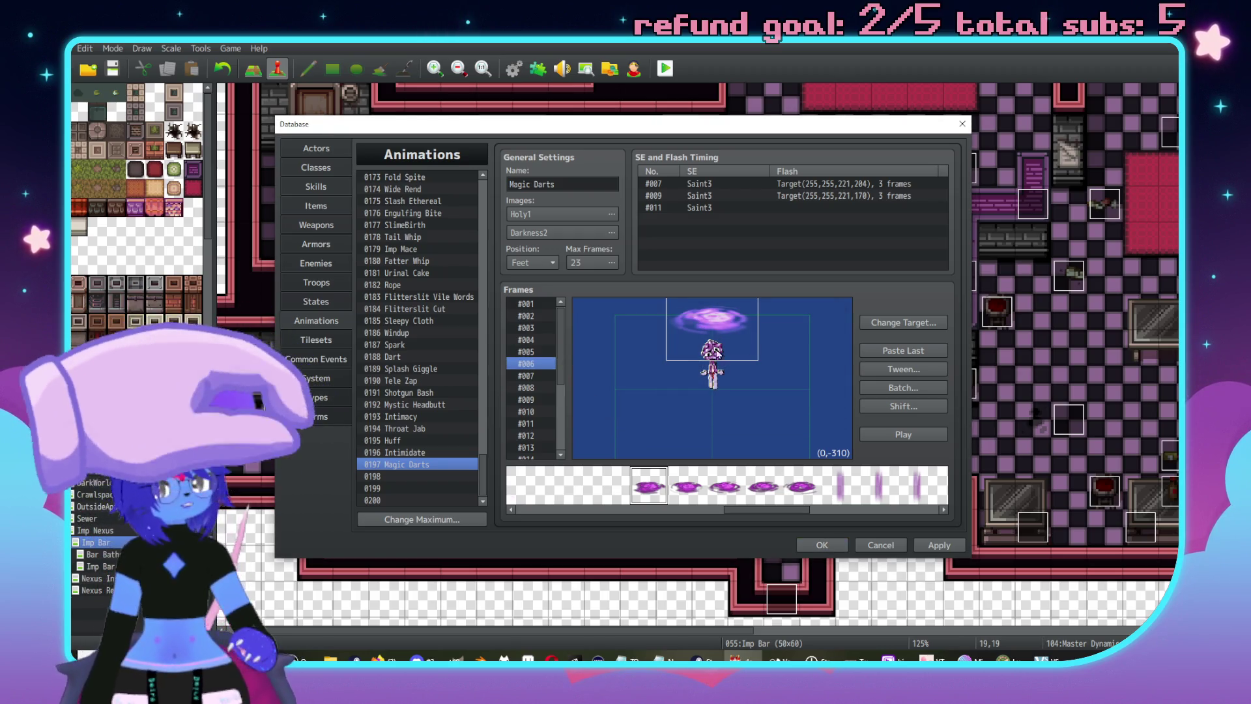
pyautogui.click(535, 376)
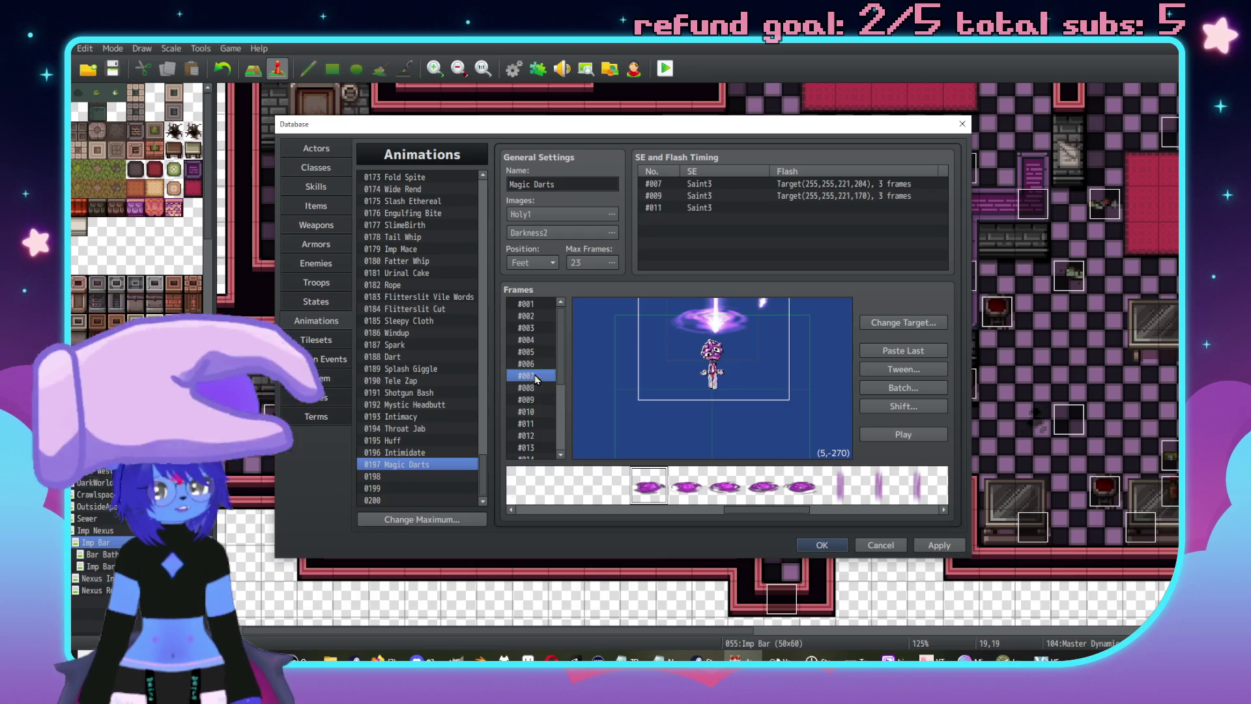
pyautogui.doubleClick(675, 330)
pyautogui.write('104')
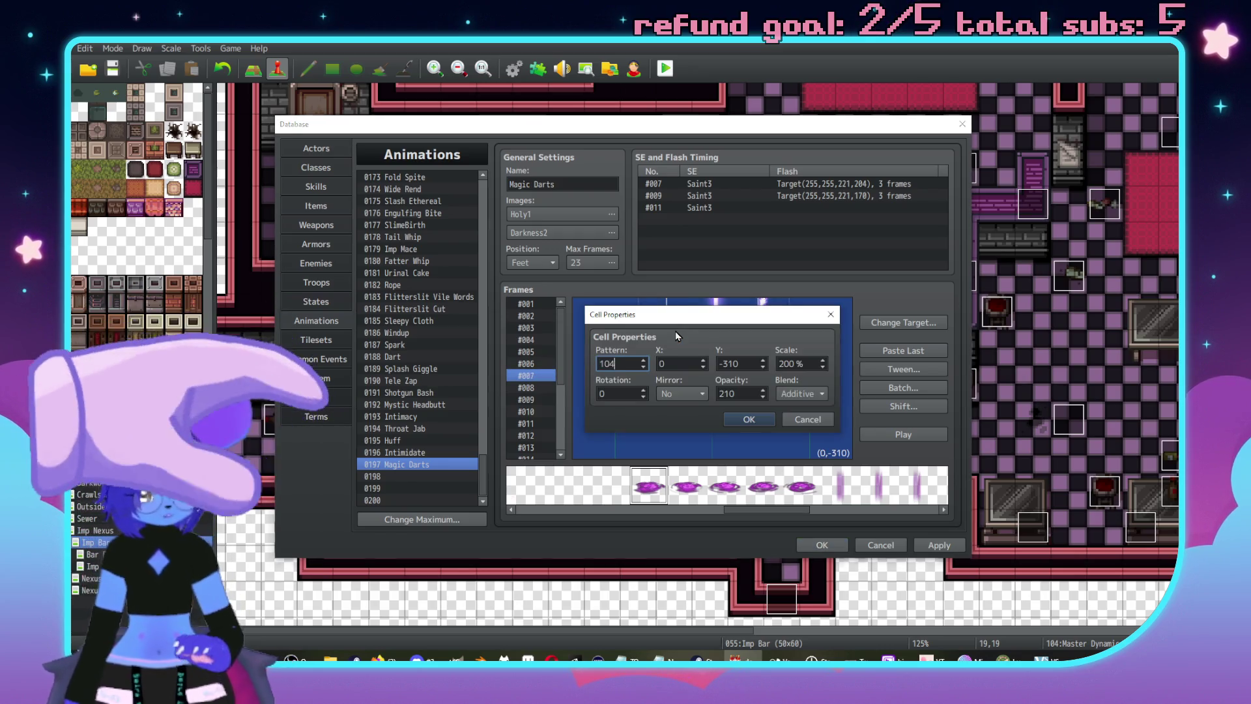
pyautogui.press('Return')
# - Check the frame #008 swirl pattern, then view a frame #009 cell's properties
pyautogui.click(529, 390)
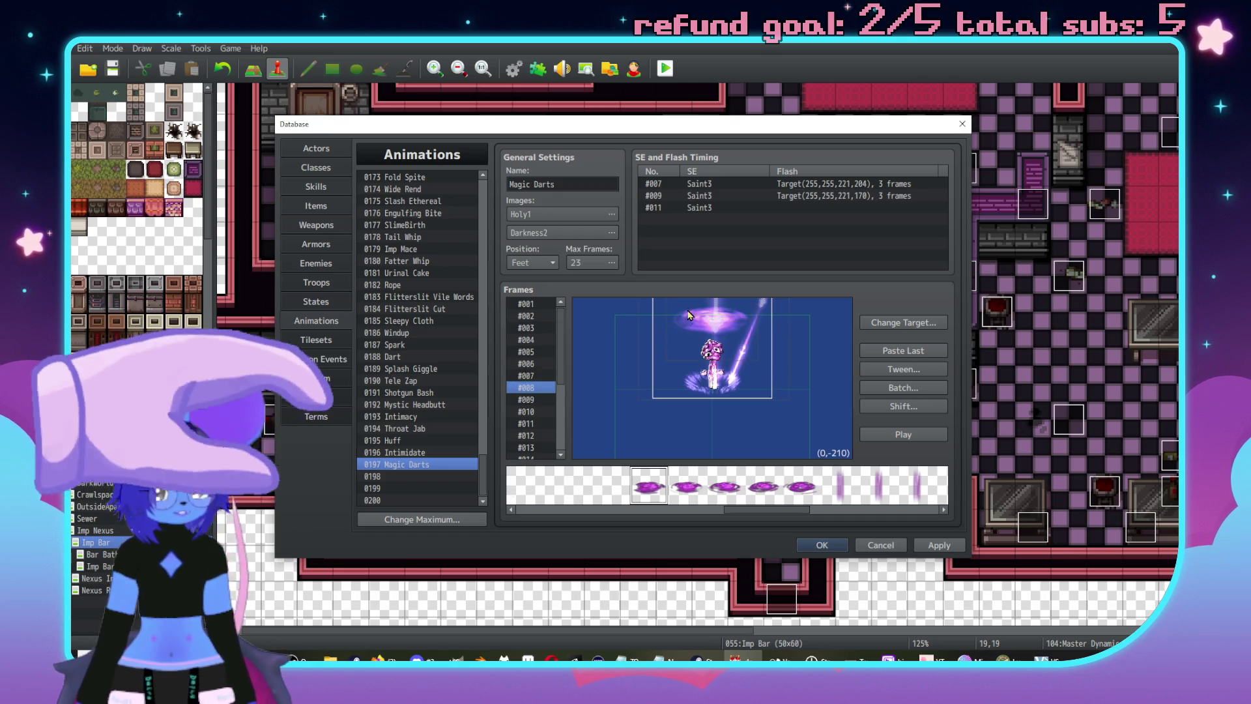
pyautogui.doubleClick(686, 313)
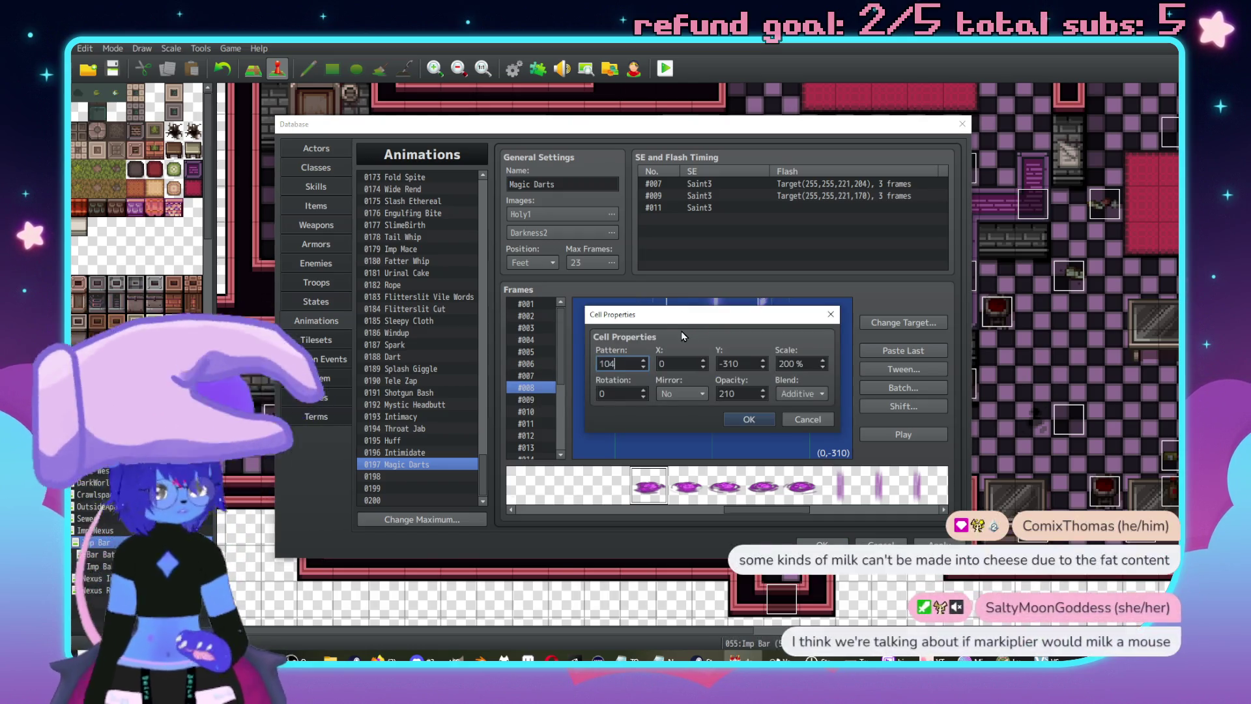
pyautogui.press('Return')
pyautogui.click(533, 399)
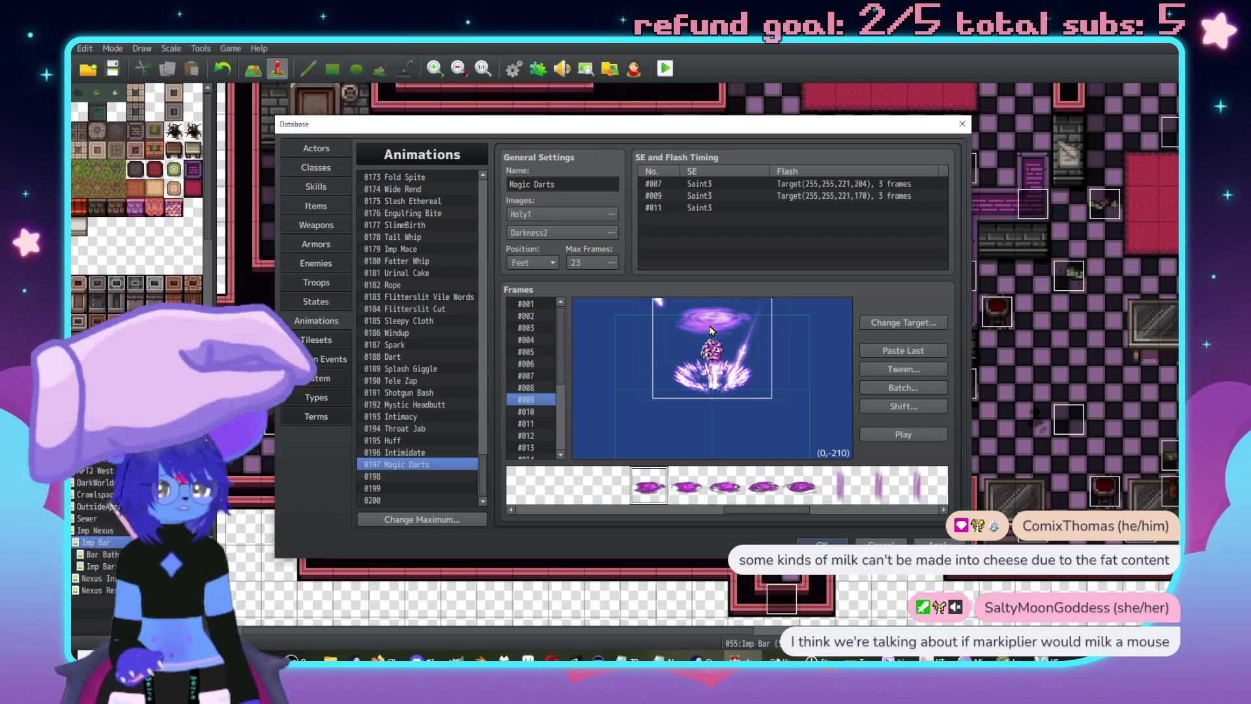
pyautogui.doubleClick(712, 330)
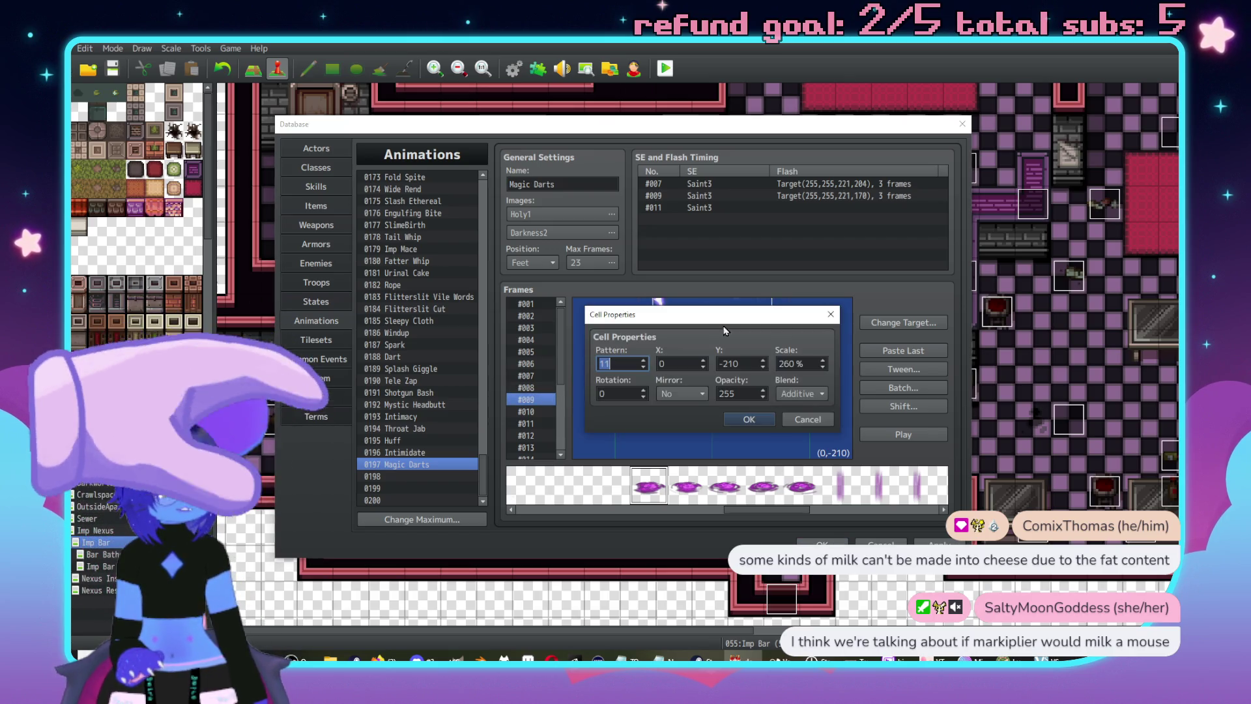
# - Rearrange the layer order of the dart cells in frame #009
pyautogui.click(831, 315)
pyautogui.rightClick(784, 385)
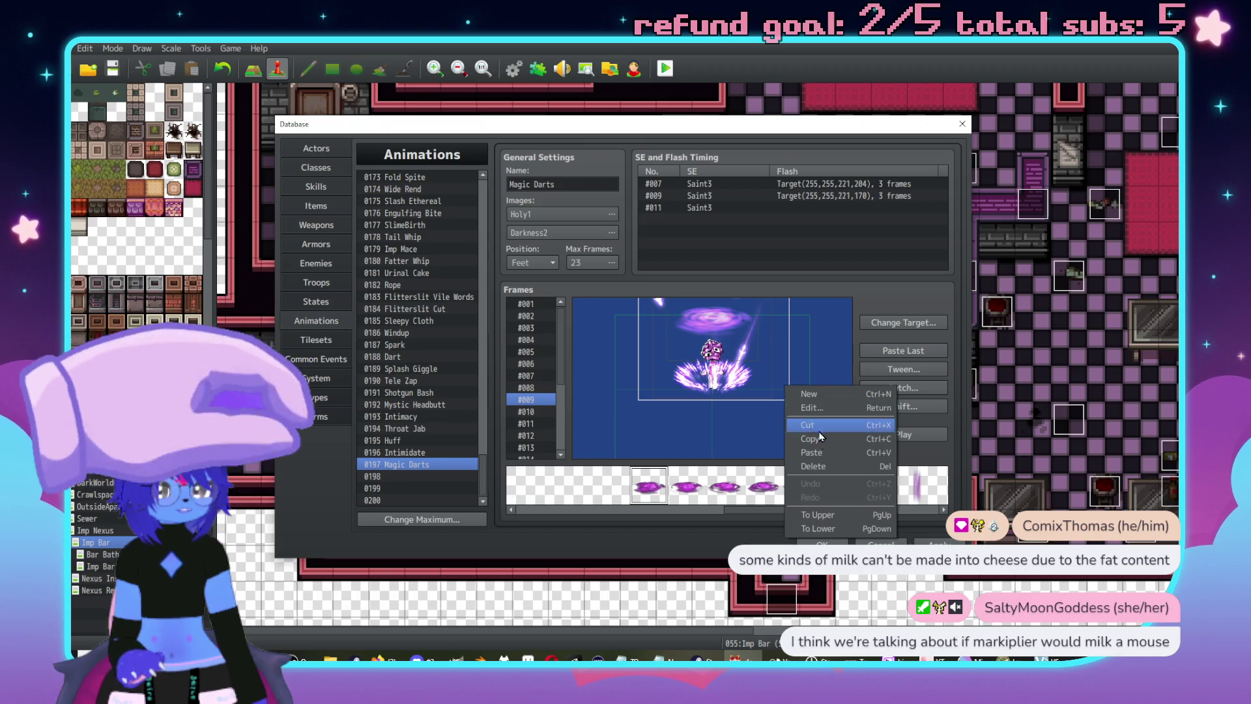
pyautogui.click(820, 515)
pyautogui.rightClick(784, 399)
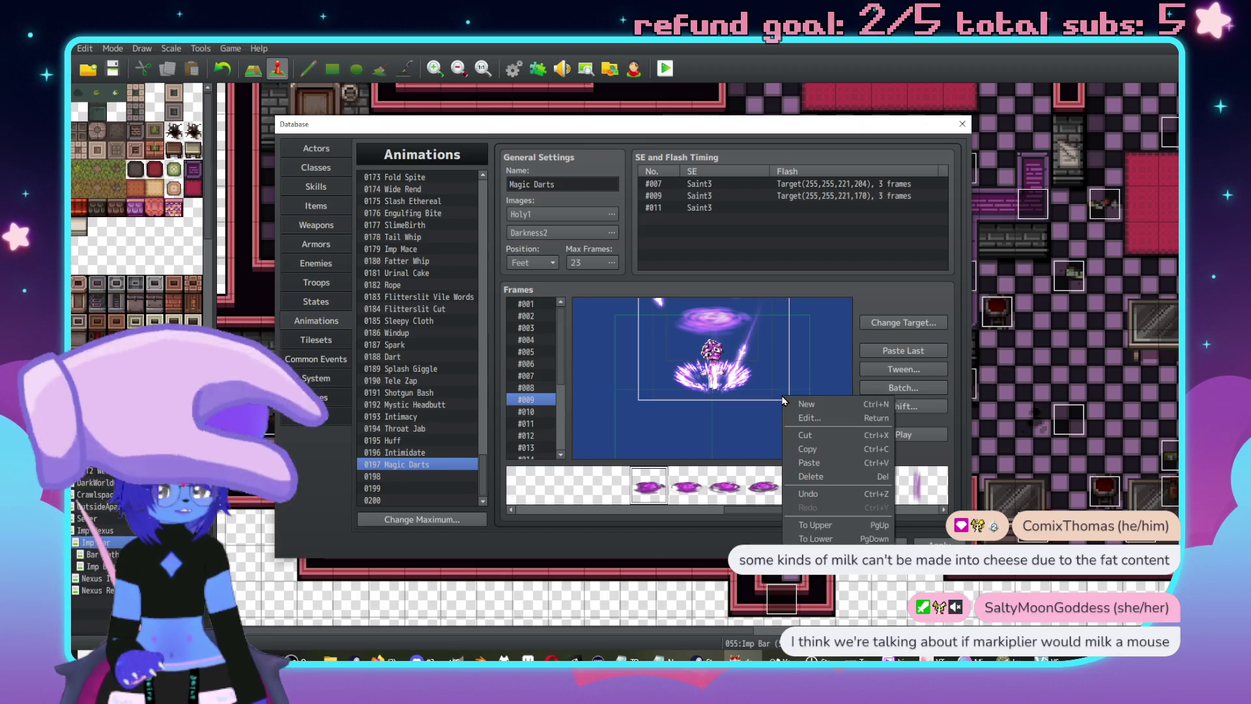
pyautogui.click(822, 539)
pyautogui.rightClick(785, 385)
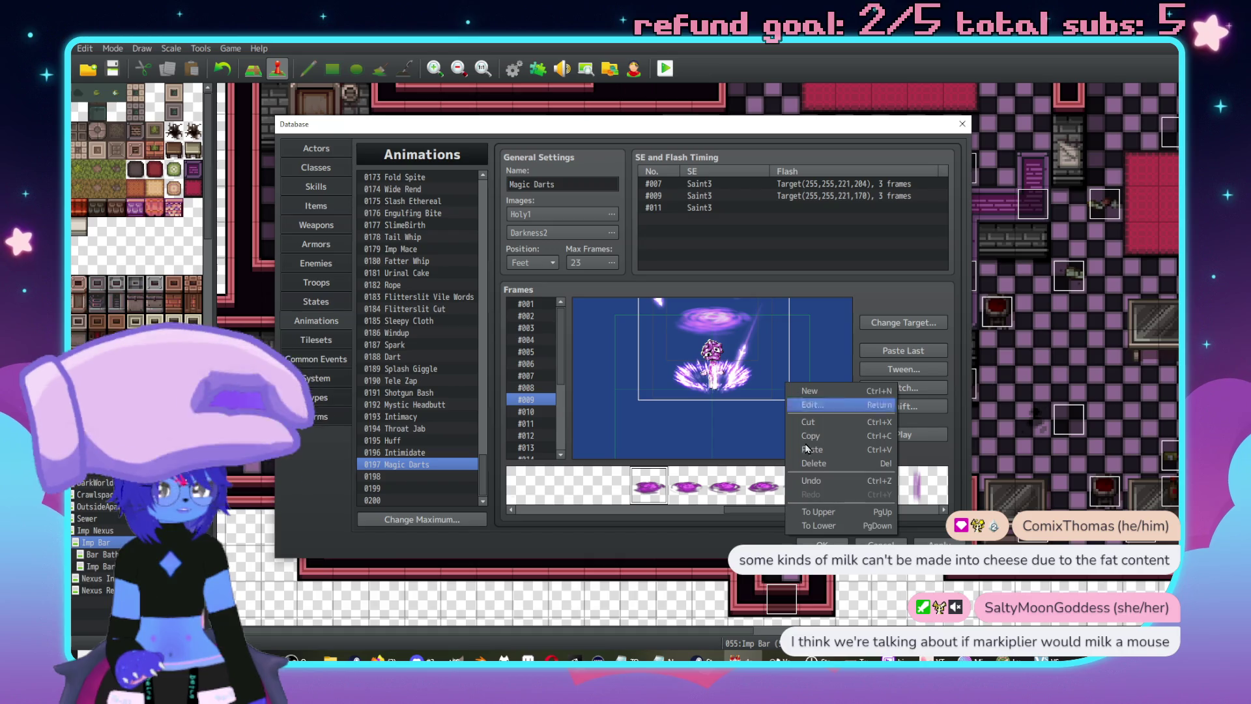
pyautogui.click(824, 529)
pyautogui.rightClick(743, 364)
pyautogui.click(780, 510)
# - Inspect the frame #009 swirl cell's settings, leaving them unchanged
pyautogui.rightClick(703, 321)
pyautogui.doubleClick(741, 347)
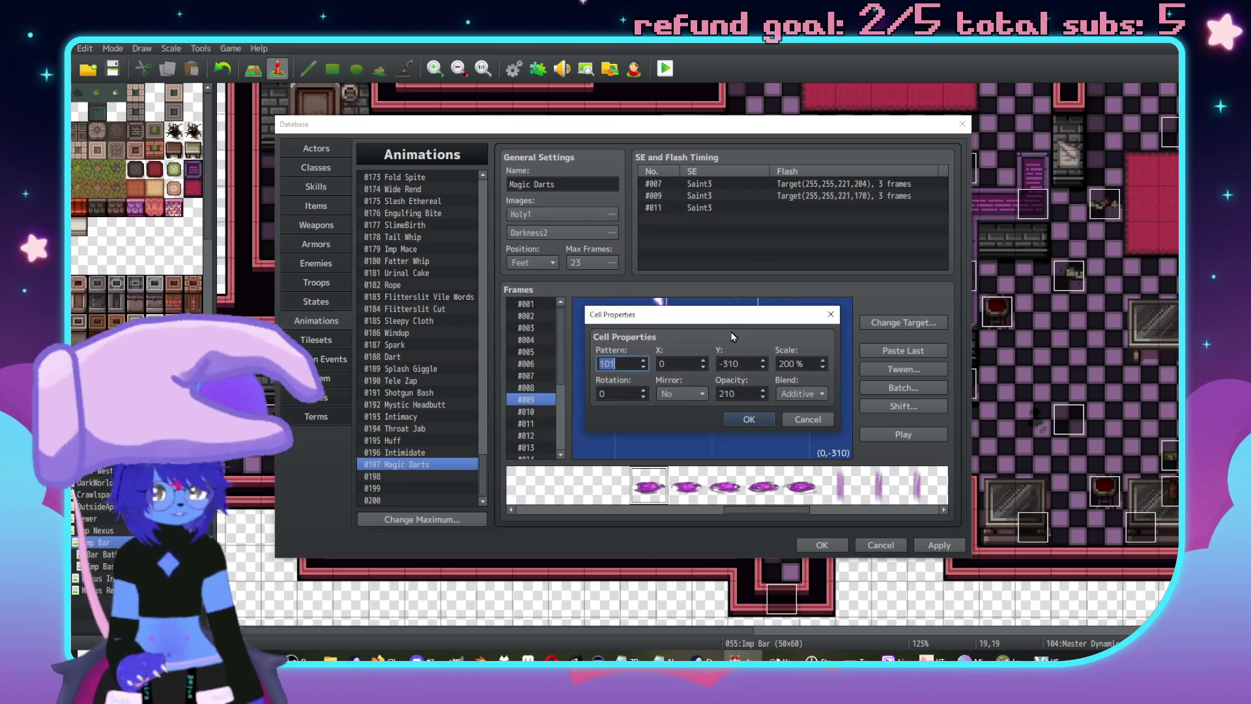
pyautogui.write('10')
pyautogui.press('Return')
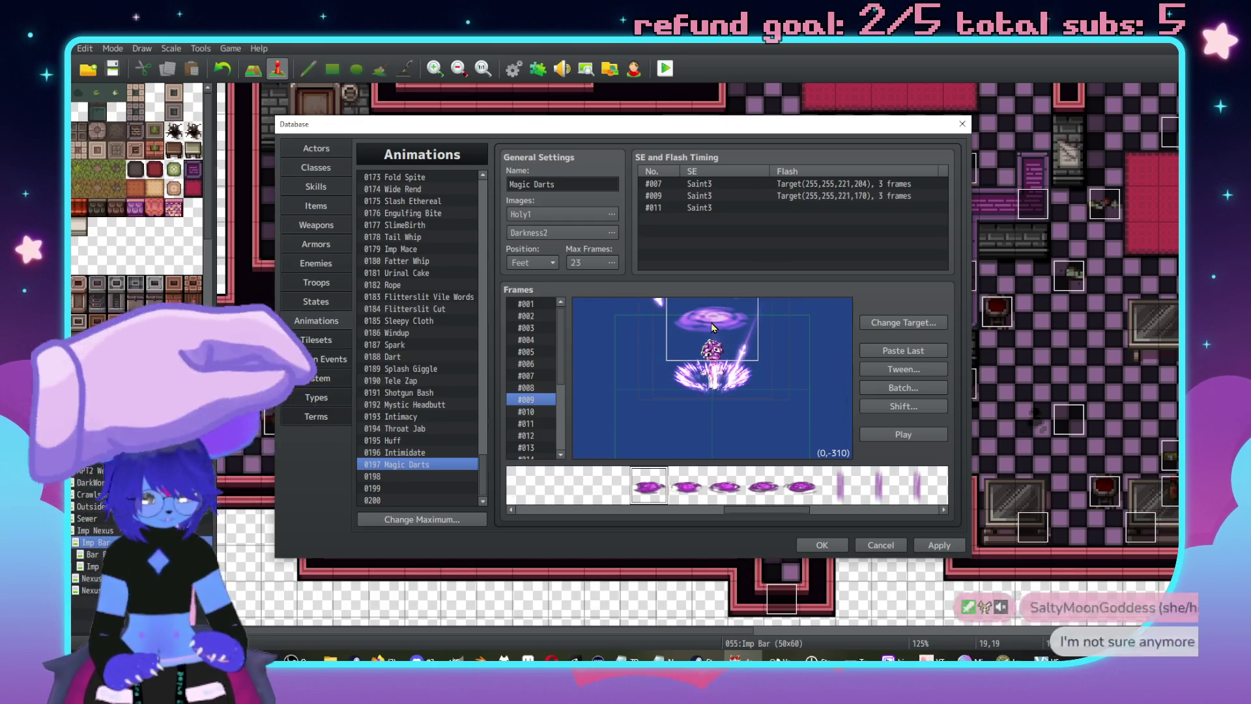
pyautogui.rightClick(713, 325)
pyautogui.click(756, 346)
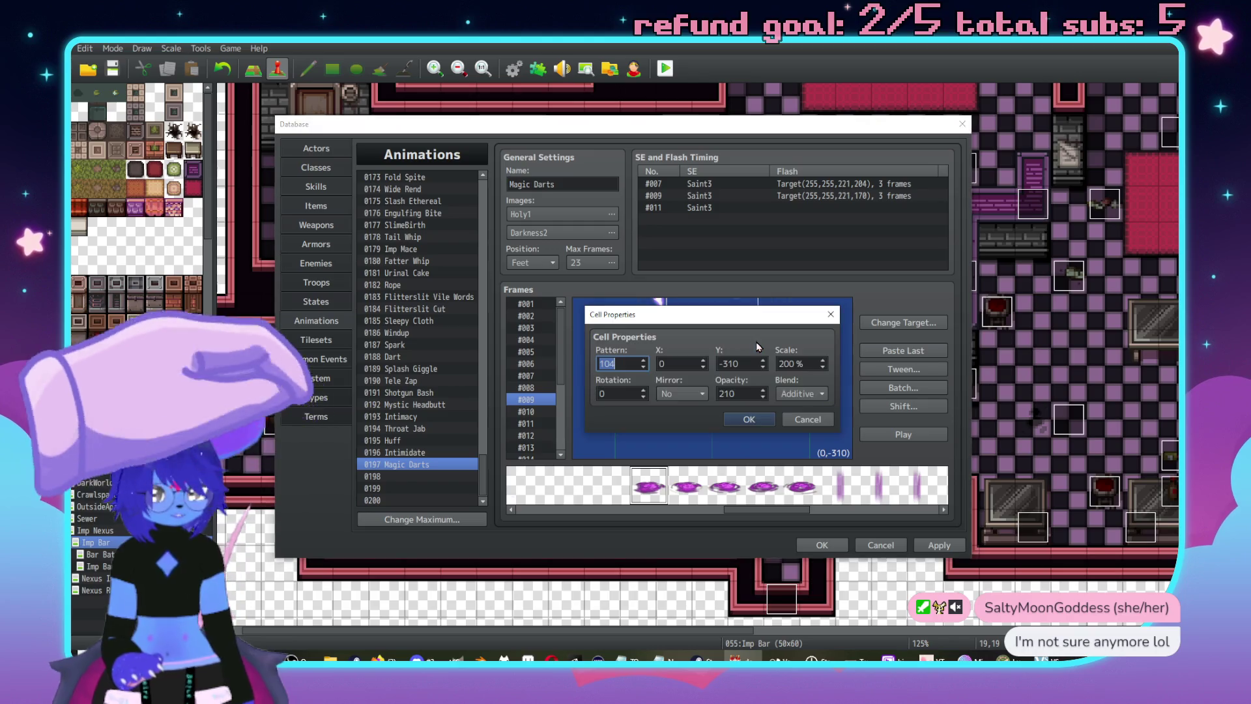
pyautogui.press('Return')
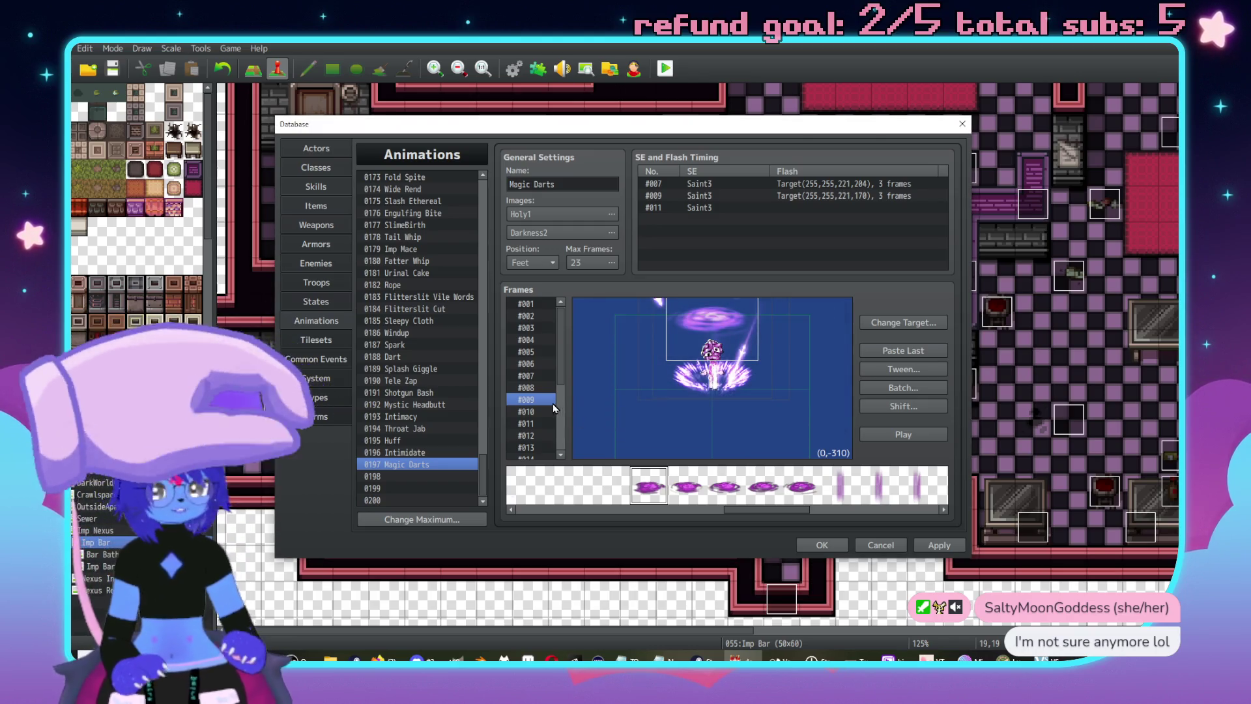
# - In frame #010, send two cells lower and check the swirl cell's settings
pyautogui.click(535, 412)
pyautogui.rightClick(769, 386)
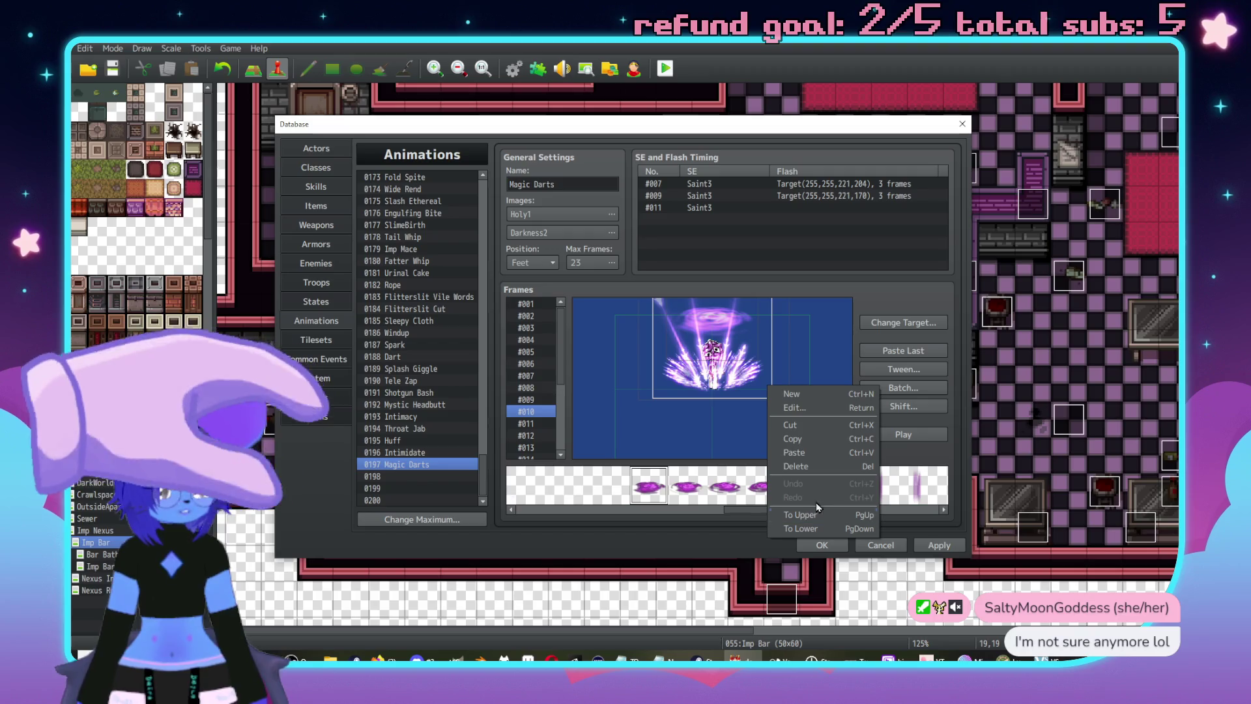
pyautogui.rightClick(785, 355)
pyautogui.click(808, 481)
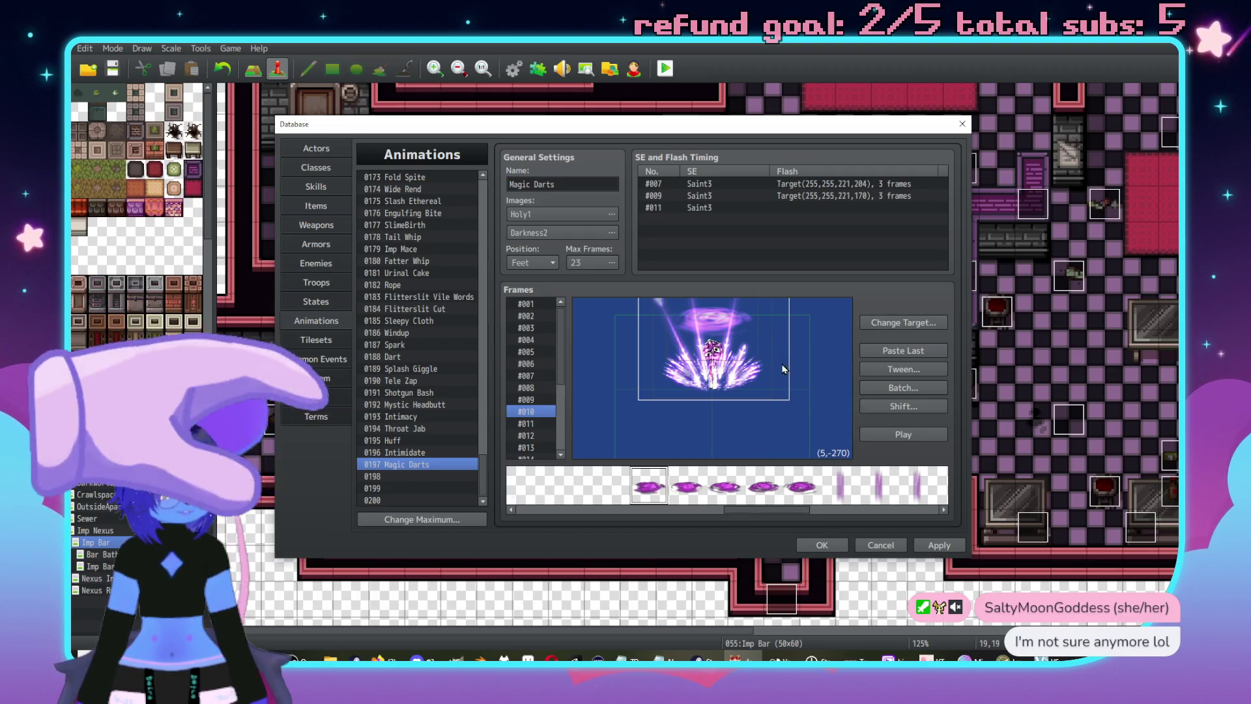
pyautogui.rightClick(769, 369)
pyautogui.click(809, 508)
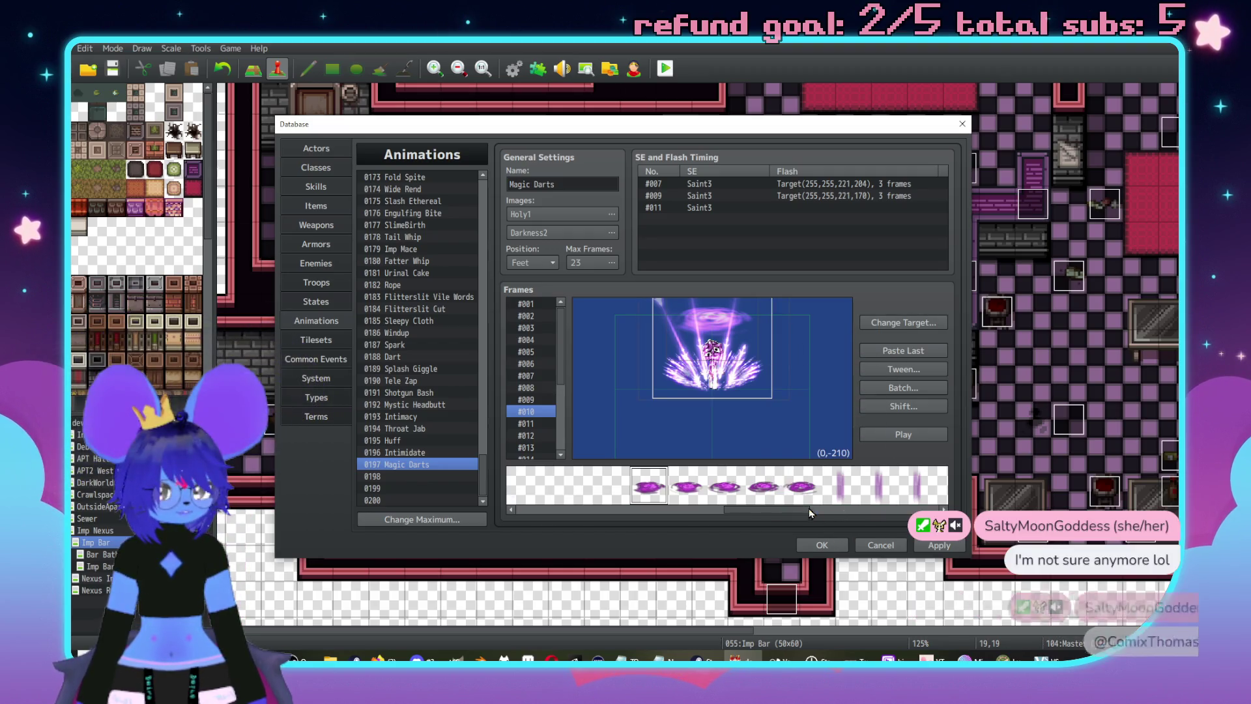
pyautogui.rightClick(742, 338)
pyautogui.click(772, 360)
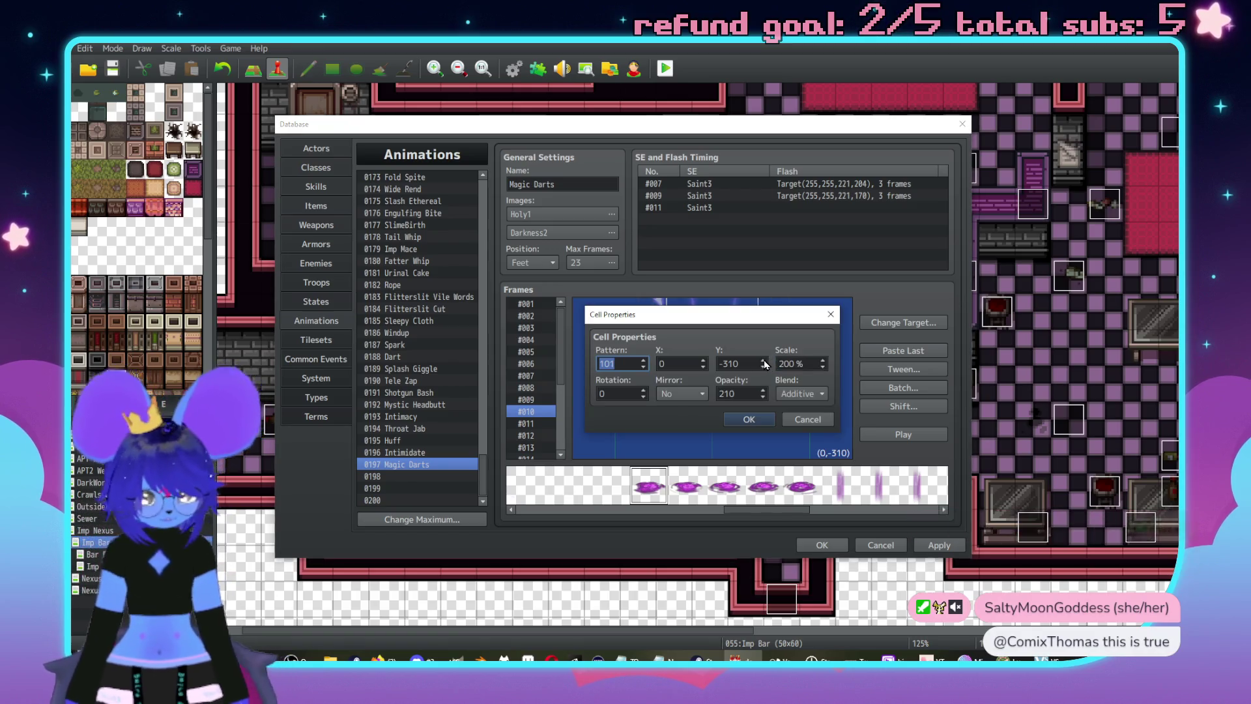
pyautogui.press('Return')
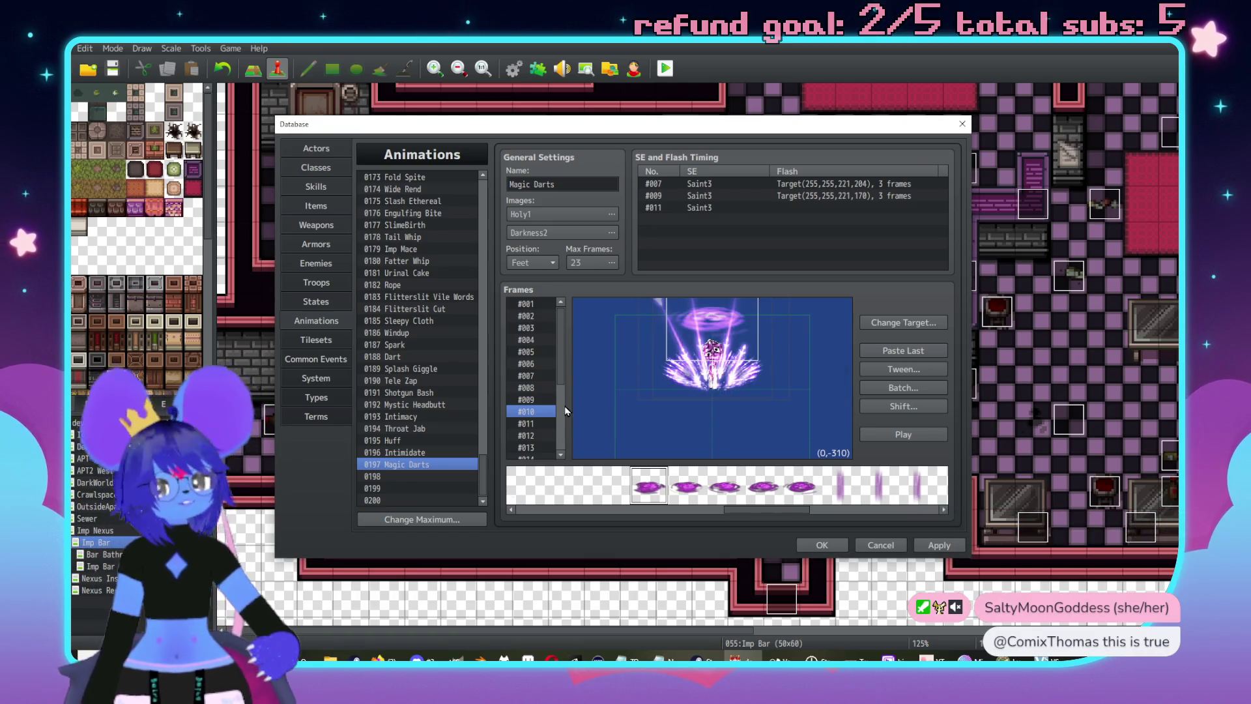
# - In frame #011, send two cells lower and check the swirl cell's settings
pyautogui.click(527, 424)
pyautogui.click(773, 388)
pyautogui.rightClick(785, 381)
pyautogui.click(810, 510)
pyautogui.click(766, 379)
pyautogui.rightClick(765, 379)
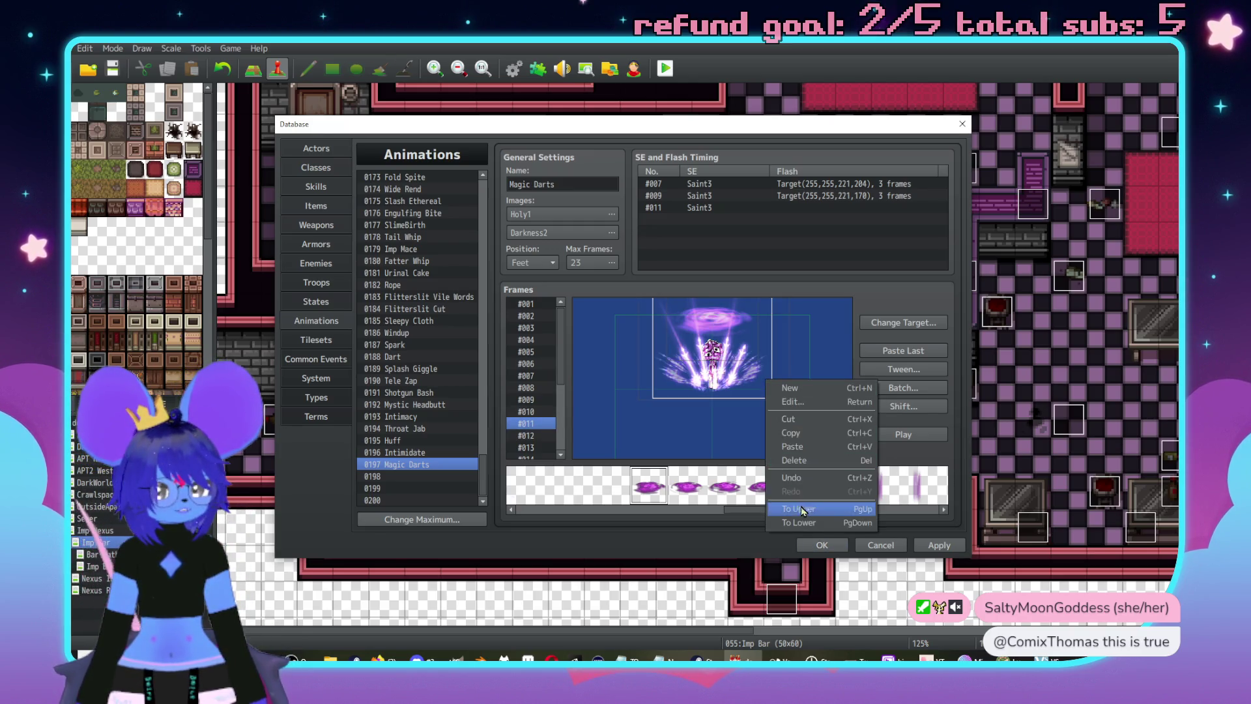
pyautogui.click(808, 512)
pyautogui.click(723, 320)
pyautogui.rightClick(721, 316)
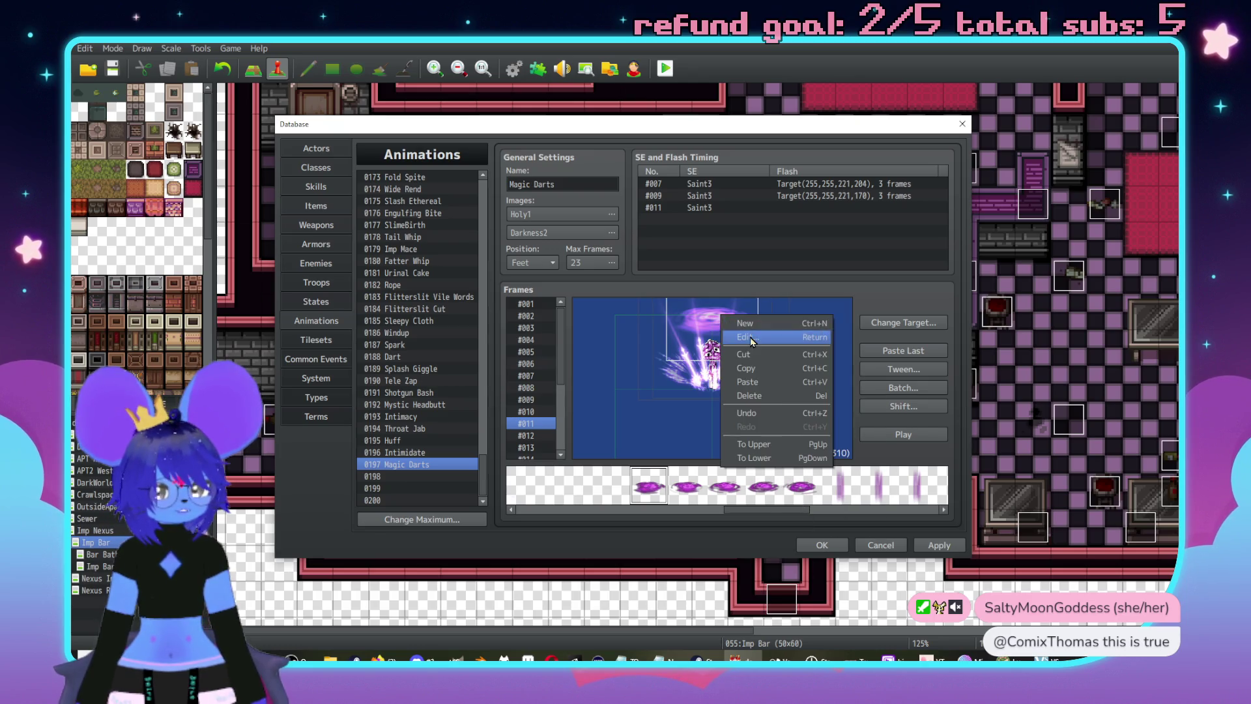
pyautogui.click(754, 340)
pyautogui.press('Return')
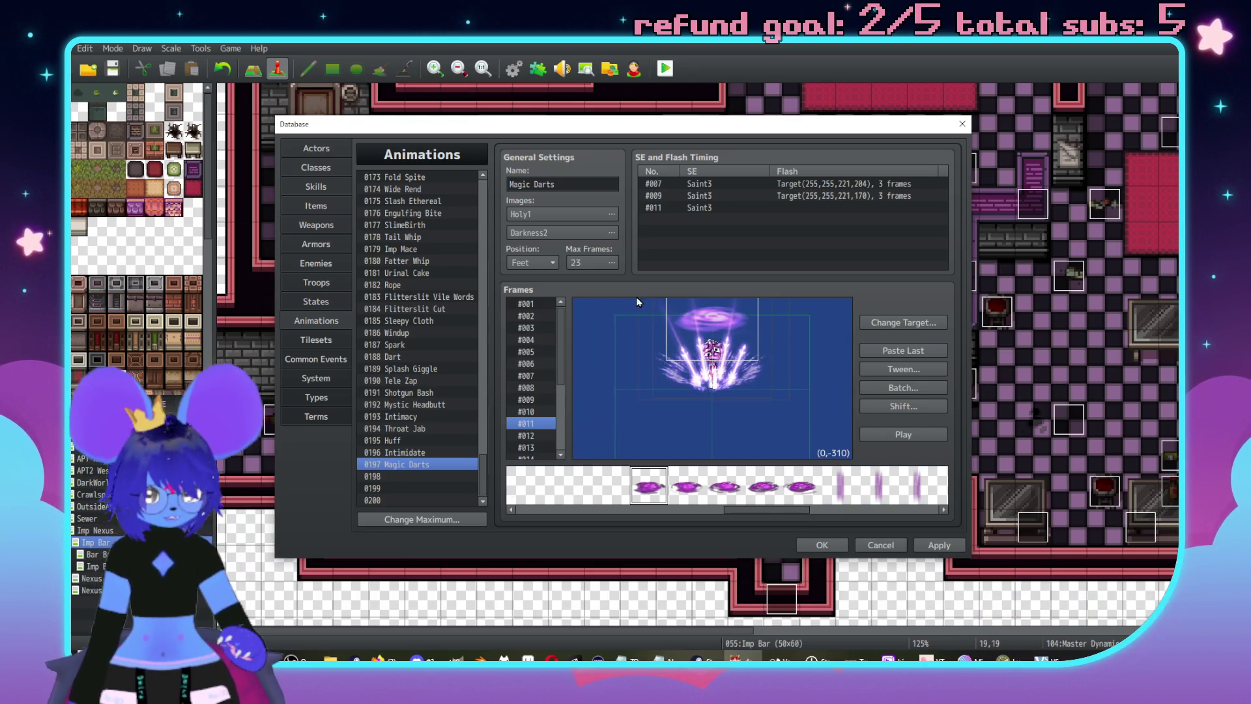
# - In frame #012, send three cells lower and check the swirl cell's settings
pyautogui.click(546, 432)
pyautogui.rightClick(784, 379)
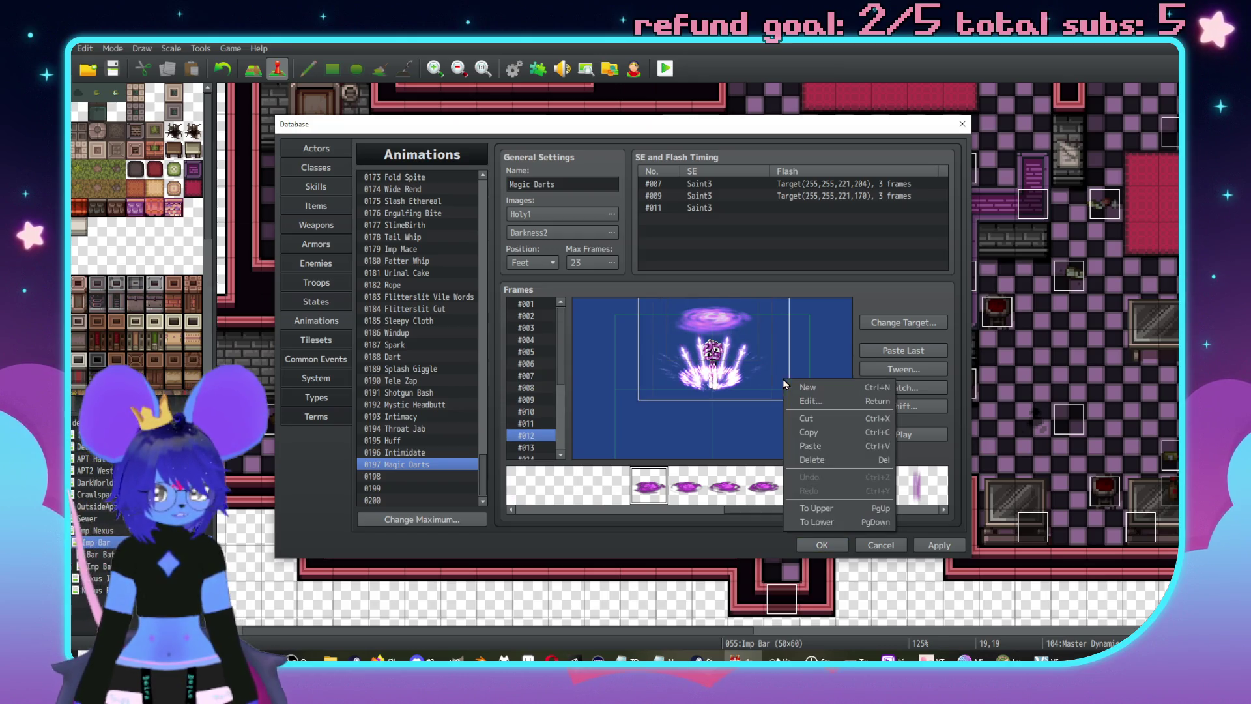
pyautogui.click(841, 509)
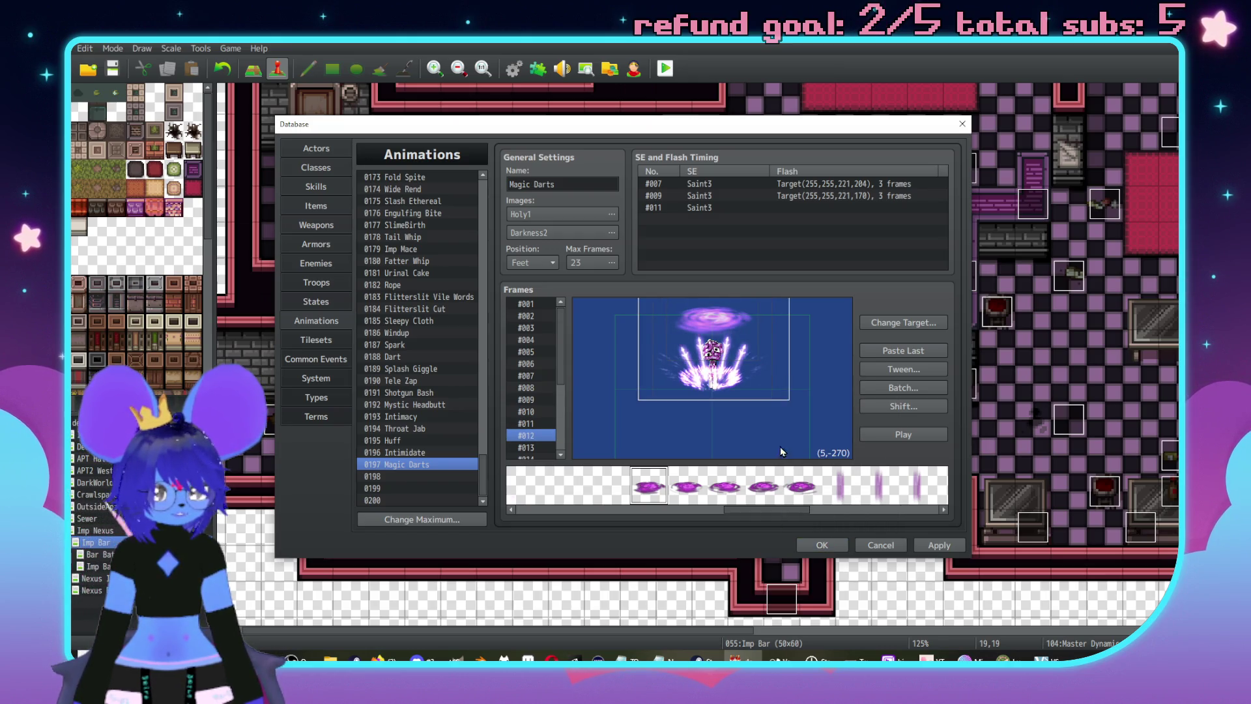
pyautogui.rightClick(776, 385)
pyautogui.click(831, 516)
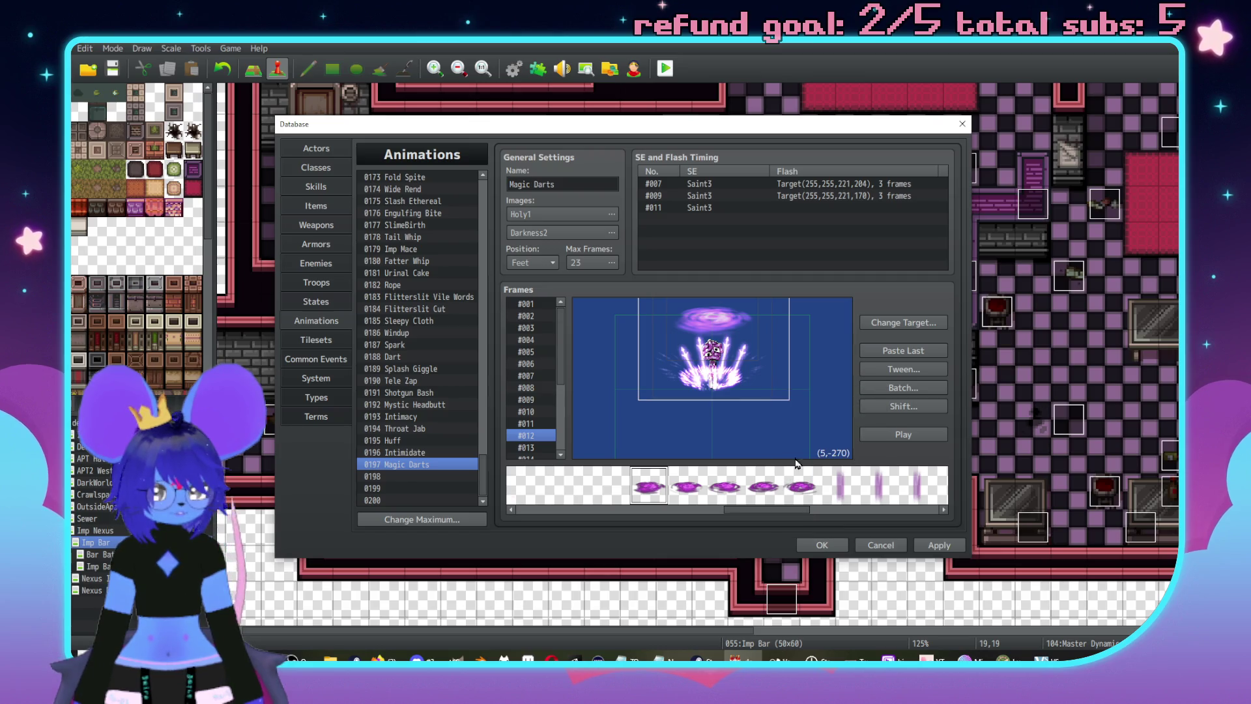
pyautogui.rightClick(755, 382)
pyautogui.click(805, 525)
pyautogui.rightClick(729, 317)
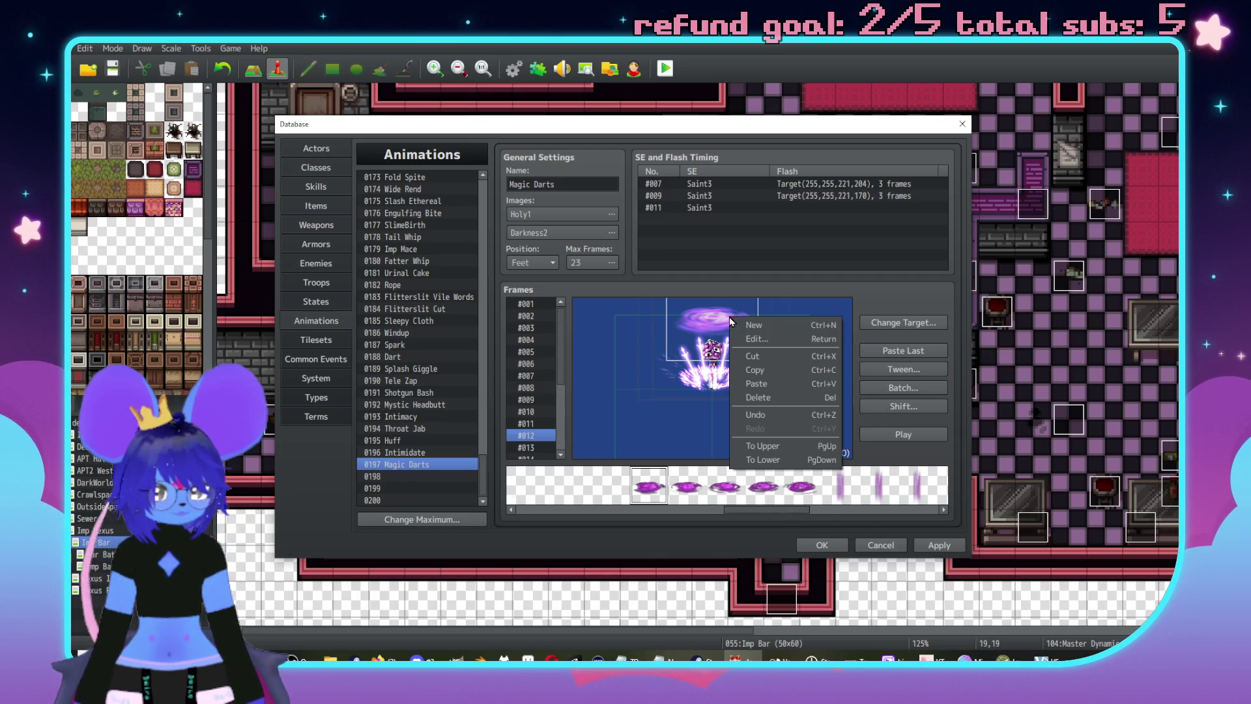
pyautogui.click(770, 339)
pyautogui.press('Return')
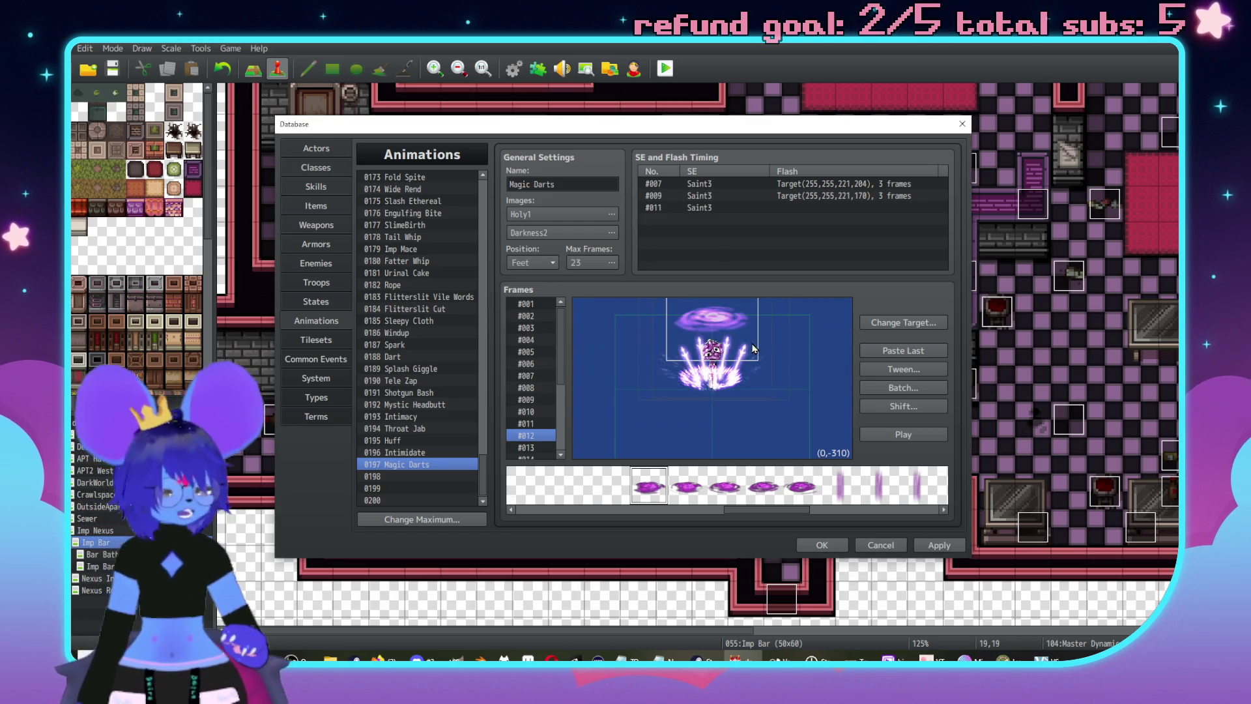
# - In frame #013, send three dart cells lower in the stacking order
pyautogui.click(515, 400)
pyautogui.rightClick(787, 392)
pyautogui.click(822, 416)
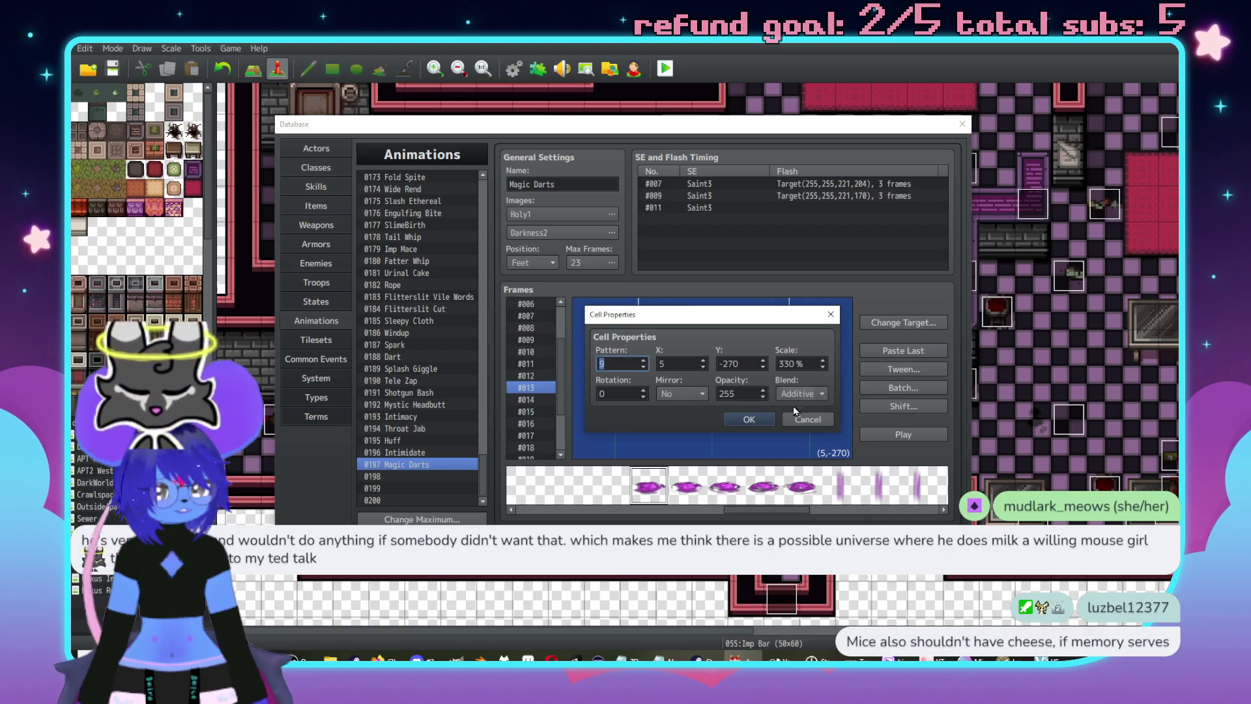
pyautogui.click(792, 403)
pyautogui.rightClick(782, 384)
pyautogui.click(786, 383)
pyautogui.rightClick(779, 379)
pyautogui.click(820, 520)
pyautogui.rightClick(769, 364)
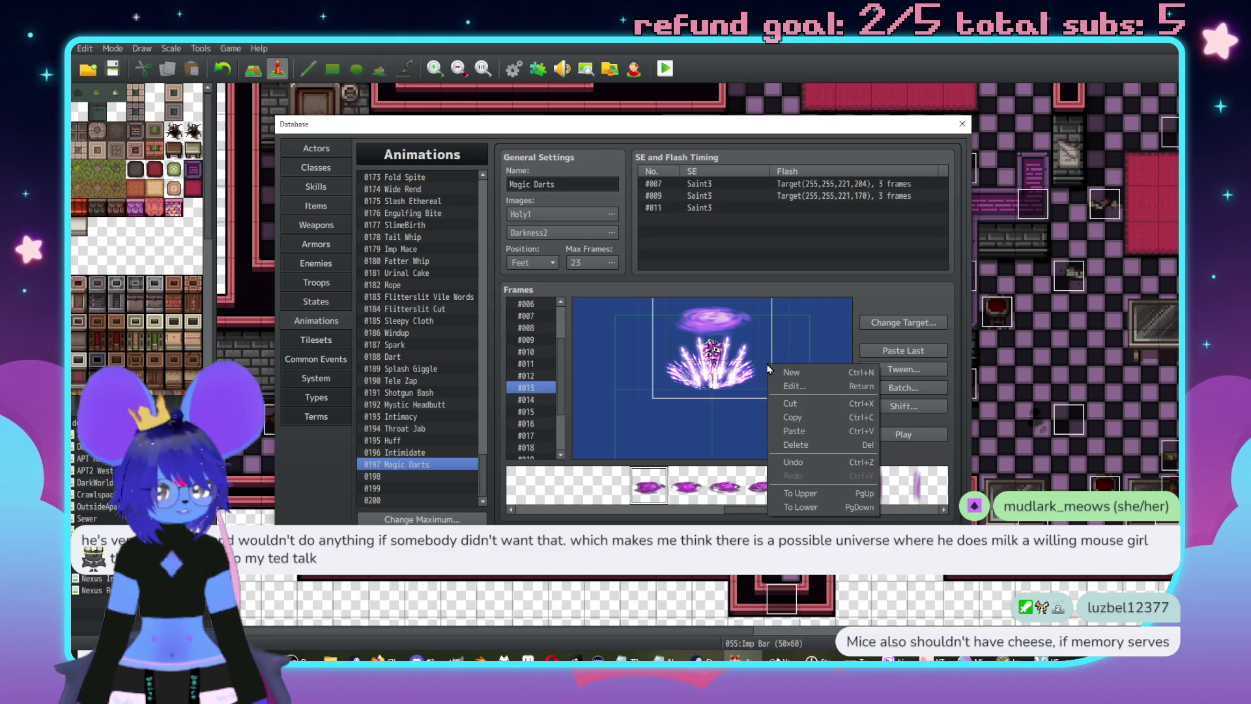
pyautogui.click(798, 494)
# - Change one frame #013 cell to pattern 100
pyautogui.rightClick(720, 343)
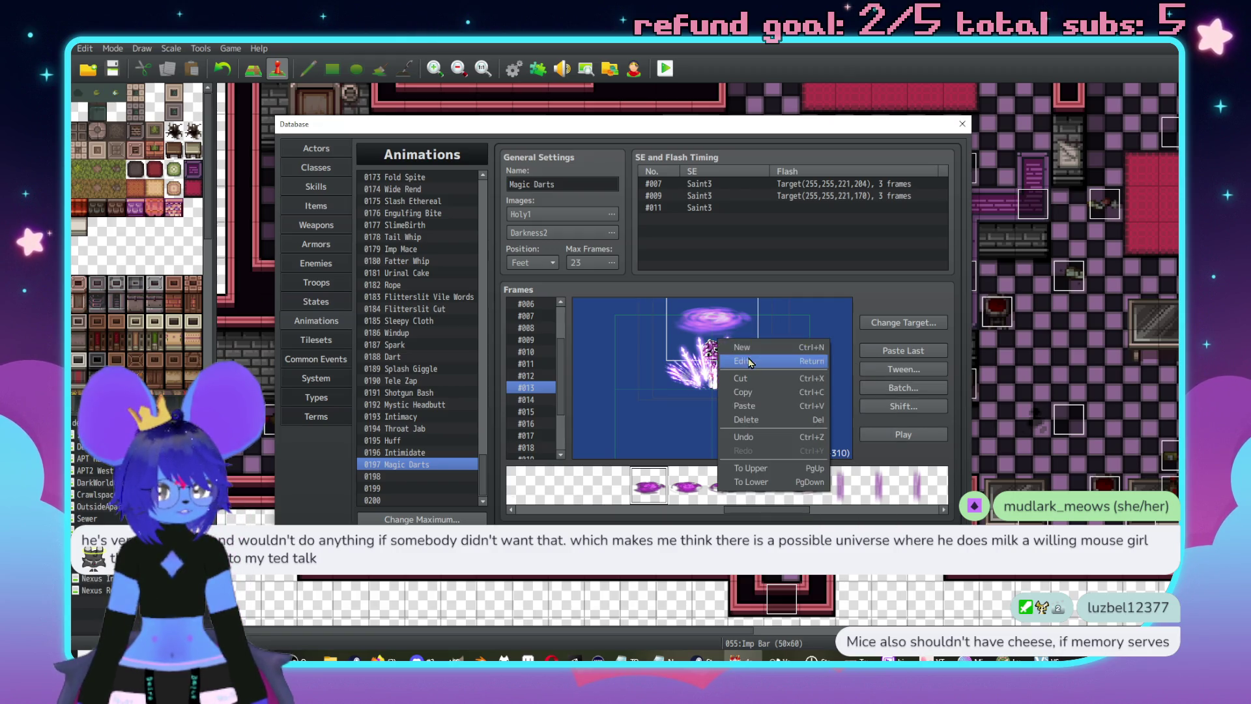
pyautogui.click(750, 360)
pyautogui.write('100')
pyautogui.press('Return')
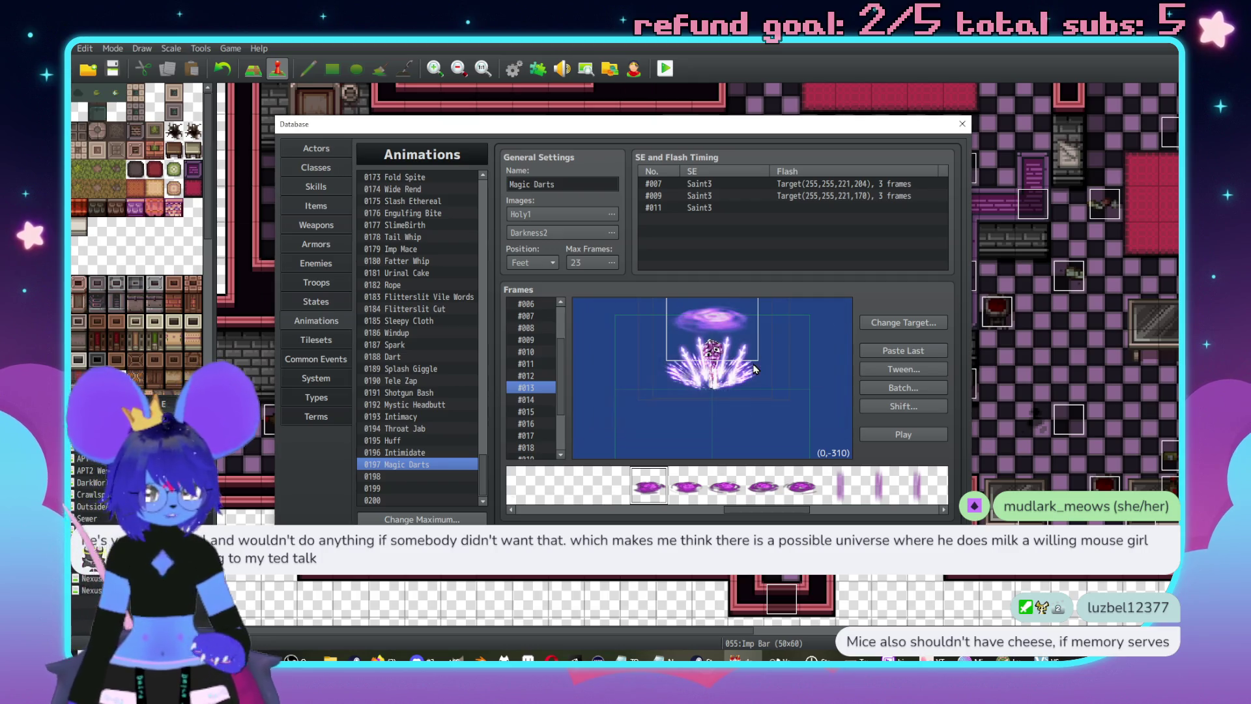
# - In frame #014, send two cells lower so the swirl at (0, -310) sits above the darts
pyautogui.click(525, 400)
pyautogui.click(791, 386)
pyautogui.rightClick(791, 386)
pyautogui.press('Escape')
pyautogui.rightClick(786, 360)
pyautogui.rightClick(780, 369)
pyautogui.click(819, 512)
pyautogui.click(762, 383)
pyautogui.rightClick(763, 383)
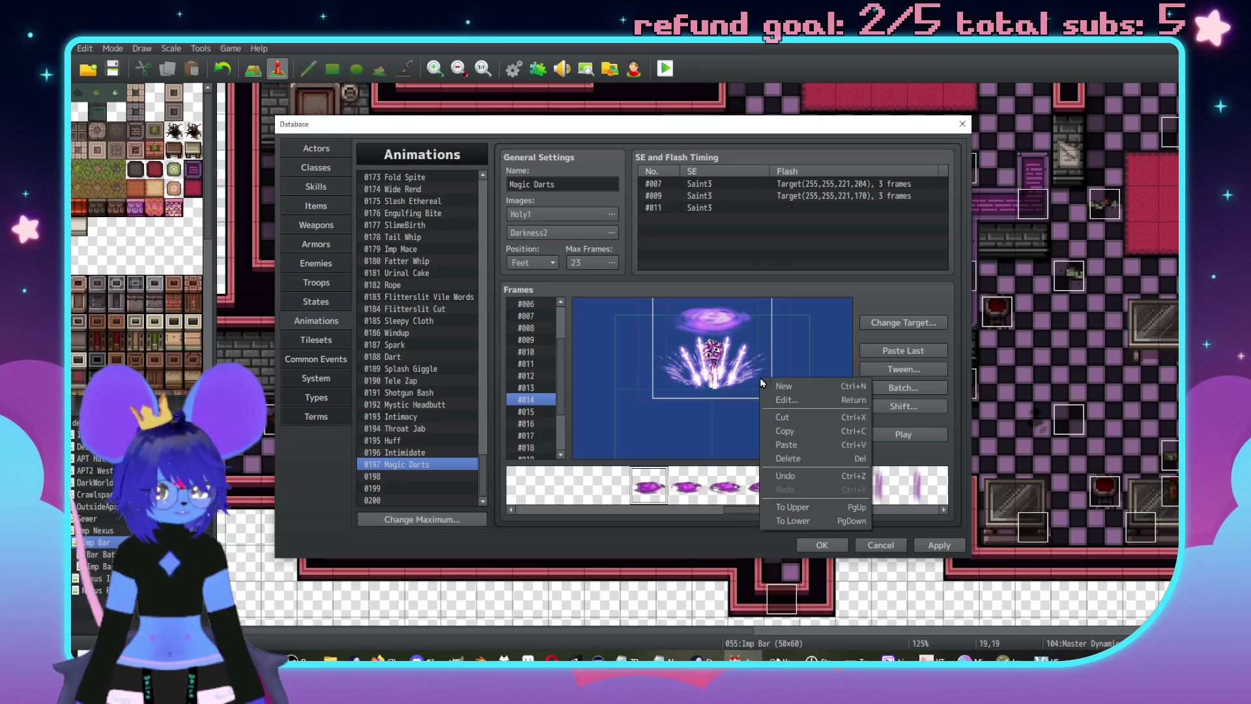
pyautogui.click(805, 520)
pyautogui.rightClick(727, 323)
pyautogui.click(758, 347)
pyautogui.press('Return')
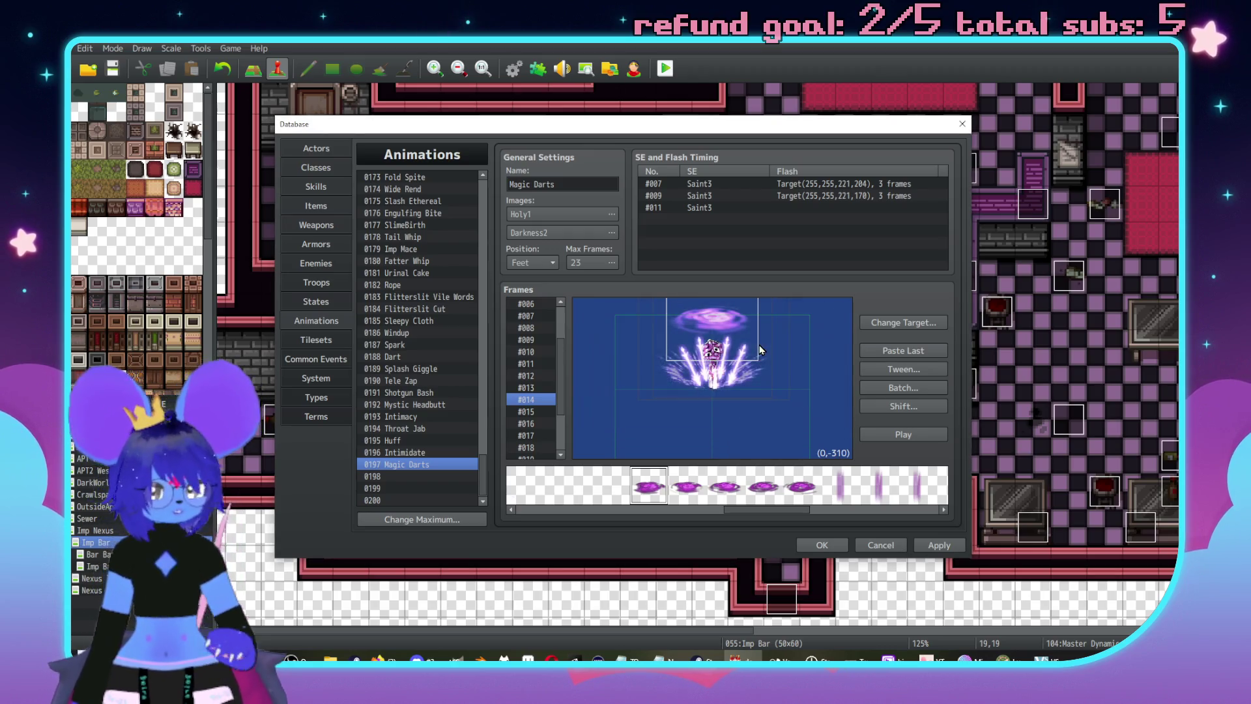
# - In frame #015, send one cell lower and paste the copied cell into the frame
pyautogui.click(532, 412)
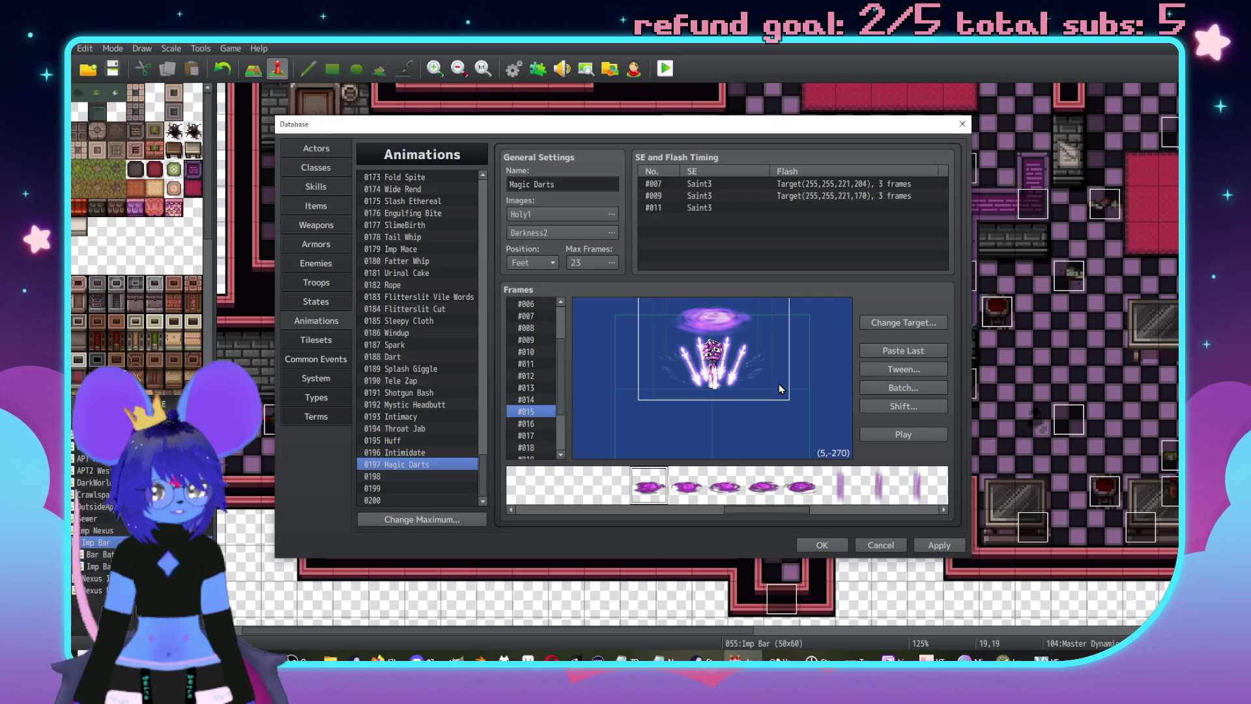
pyautogui.rightClick(780, 384)
pyautogui.click(816, 526)
pyautogui.rightClick(790, 366)
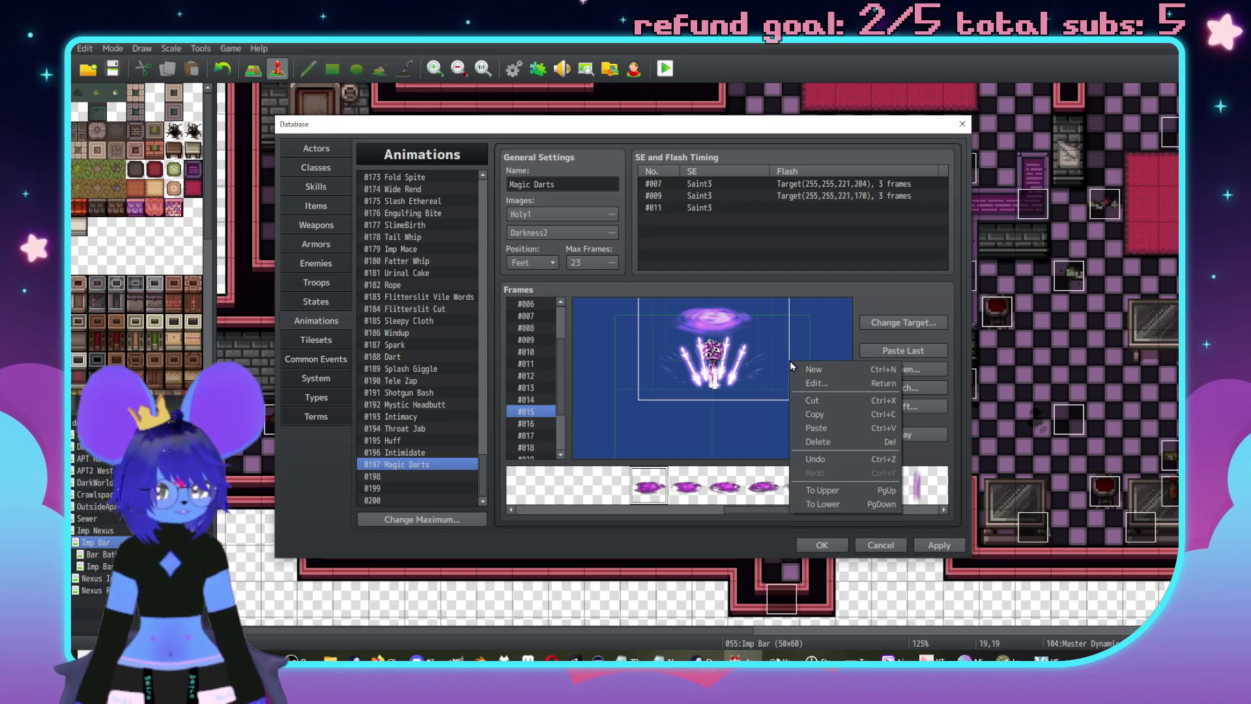
pyautogui.click(822, 511)
pyautogui.rightClick(764, 384)
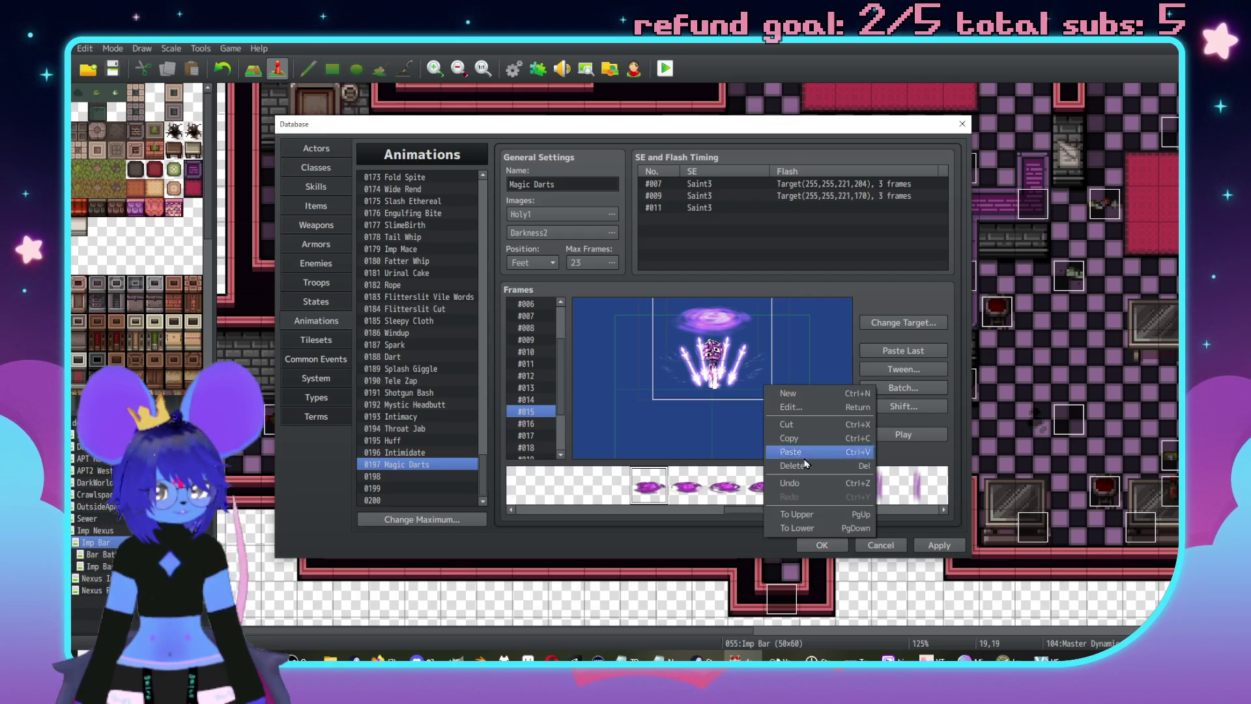
pyautogui.click(800, 451)
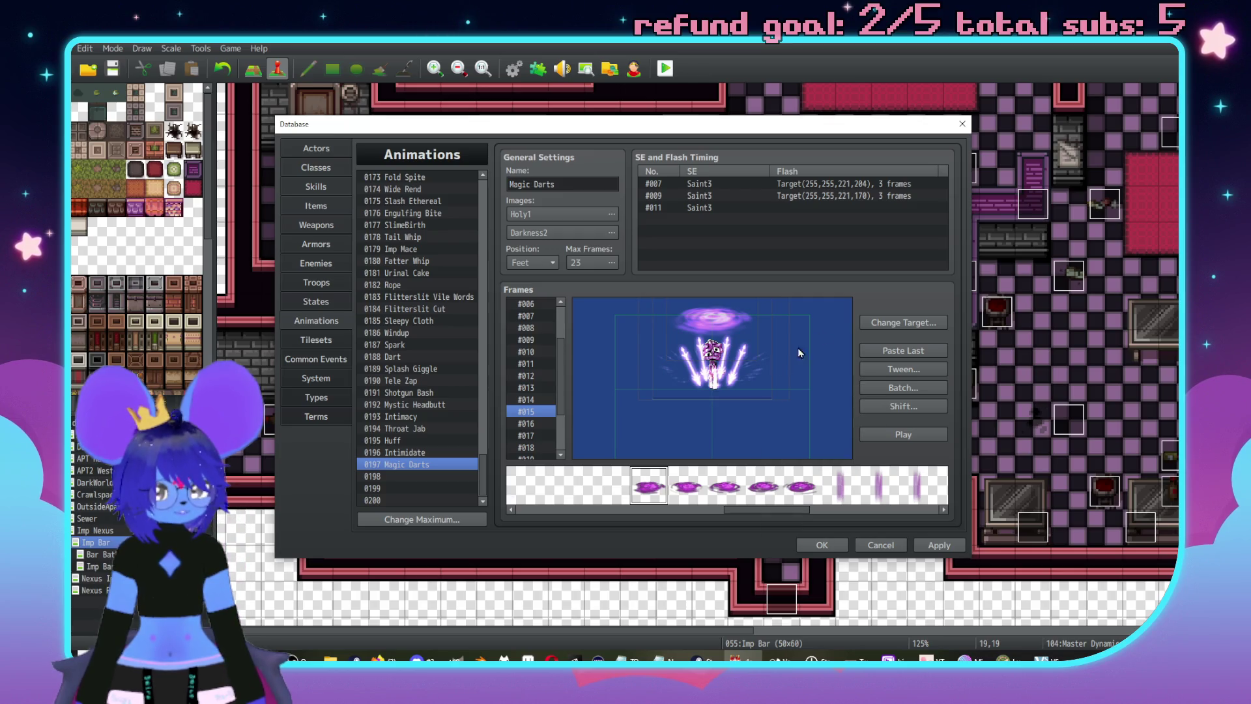
# - Reorder the frame #015 cells to lower layers and check the swirl's settings
pyautogui.rightClick(765, 366)
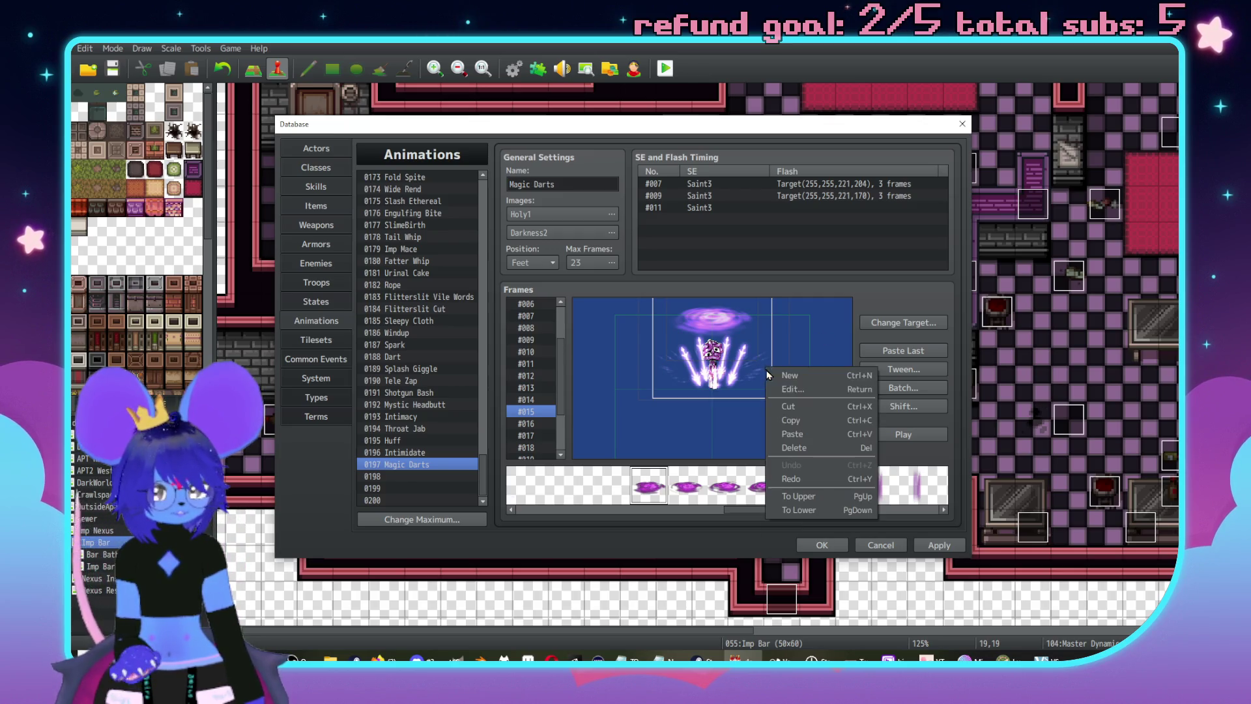
pyautogui.click(823, 511)
pyautogui.rightClick(721, 319)
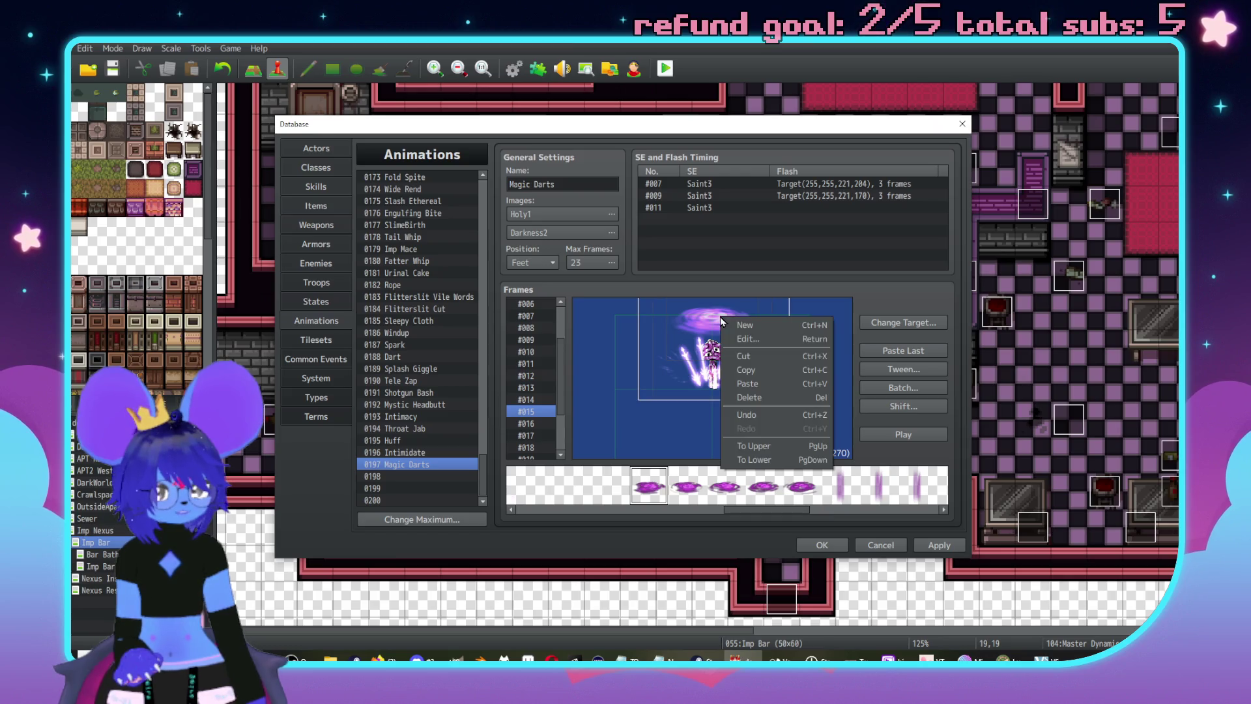
pyautogui.click(790, 466)
pyautogui.rightClick(785, 387)
pyautogui.click(823, 521)
pyautogui.rightClick(766, 386)
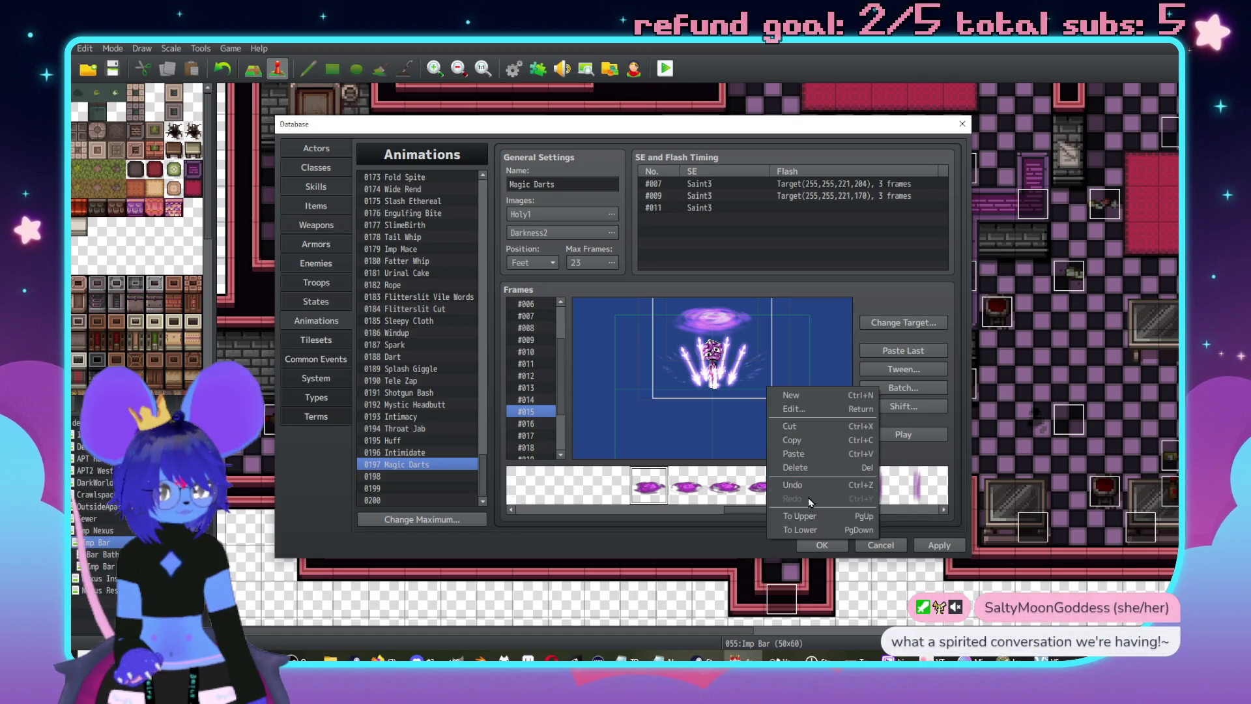
pyautogui.click(814, 531)
pyautogui.rightClick(728, 335)
pyautogui.click(789, 357)
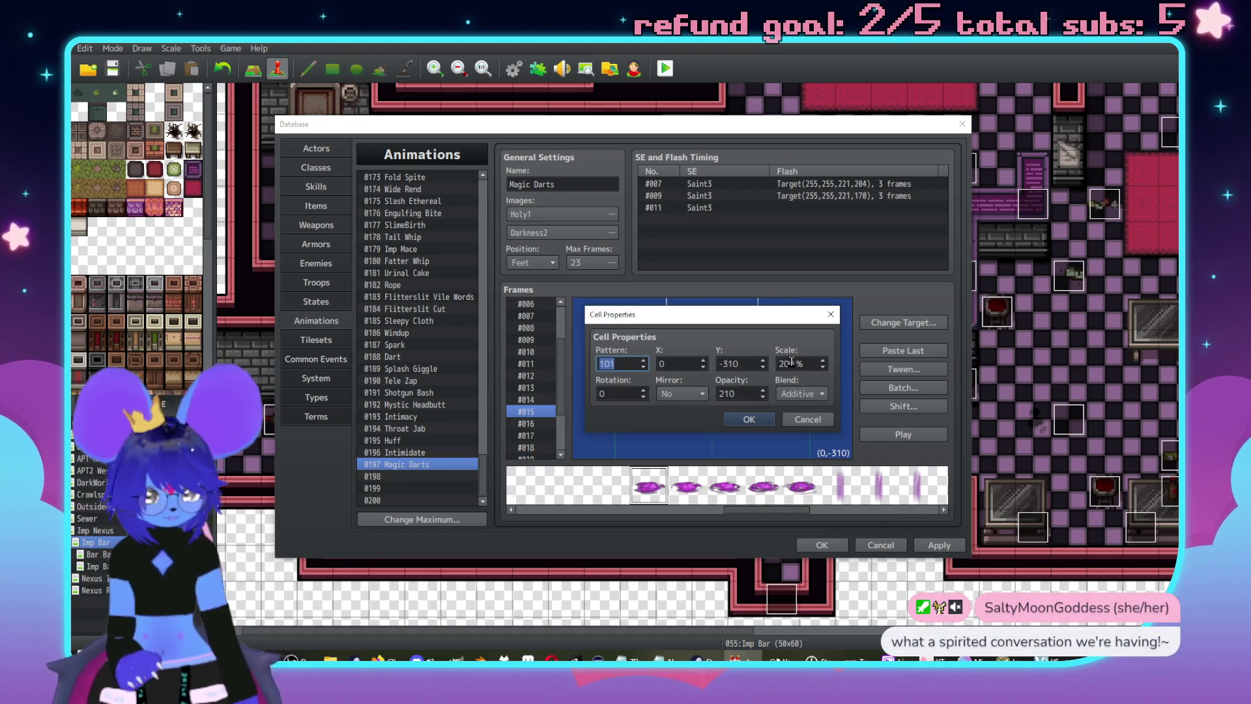
pyautogui.press('Return')
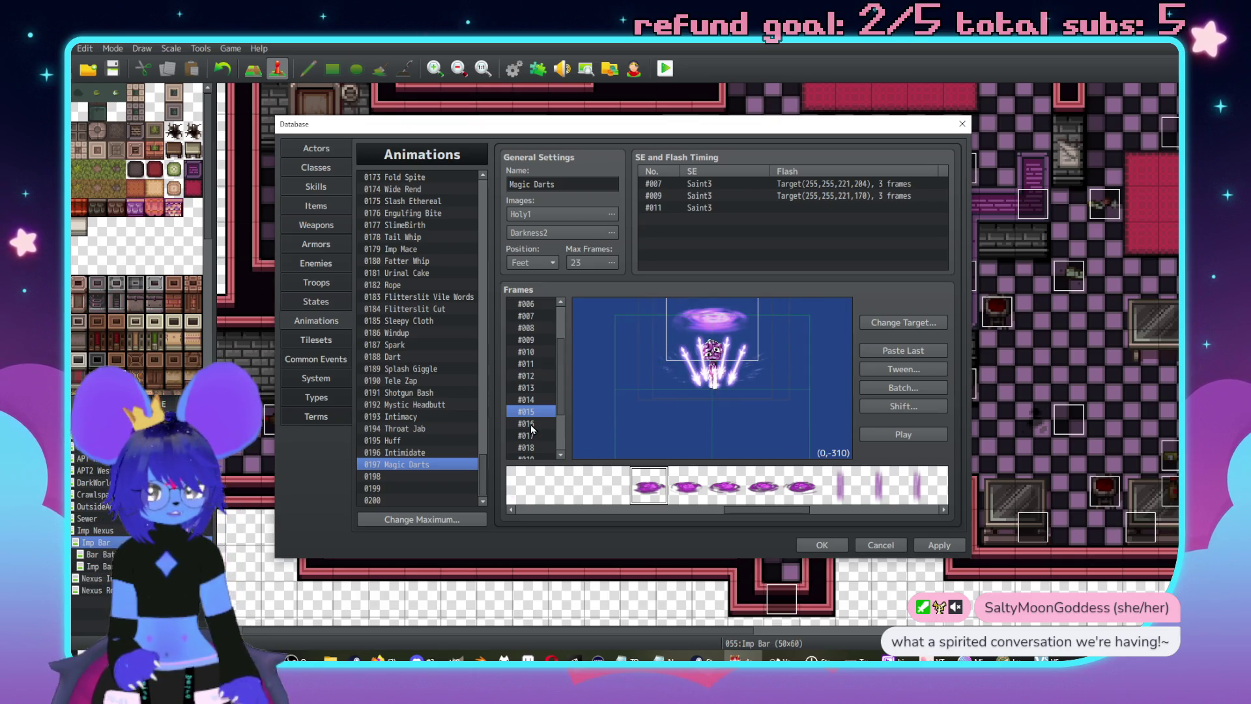
# - Lower the opacity of the frame #015 swirl to fade it
pyautogui.click(533, 436)
pyautogui.click(548, 412)
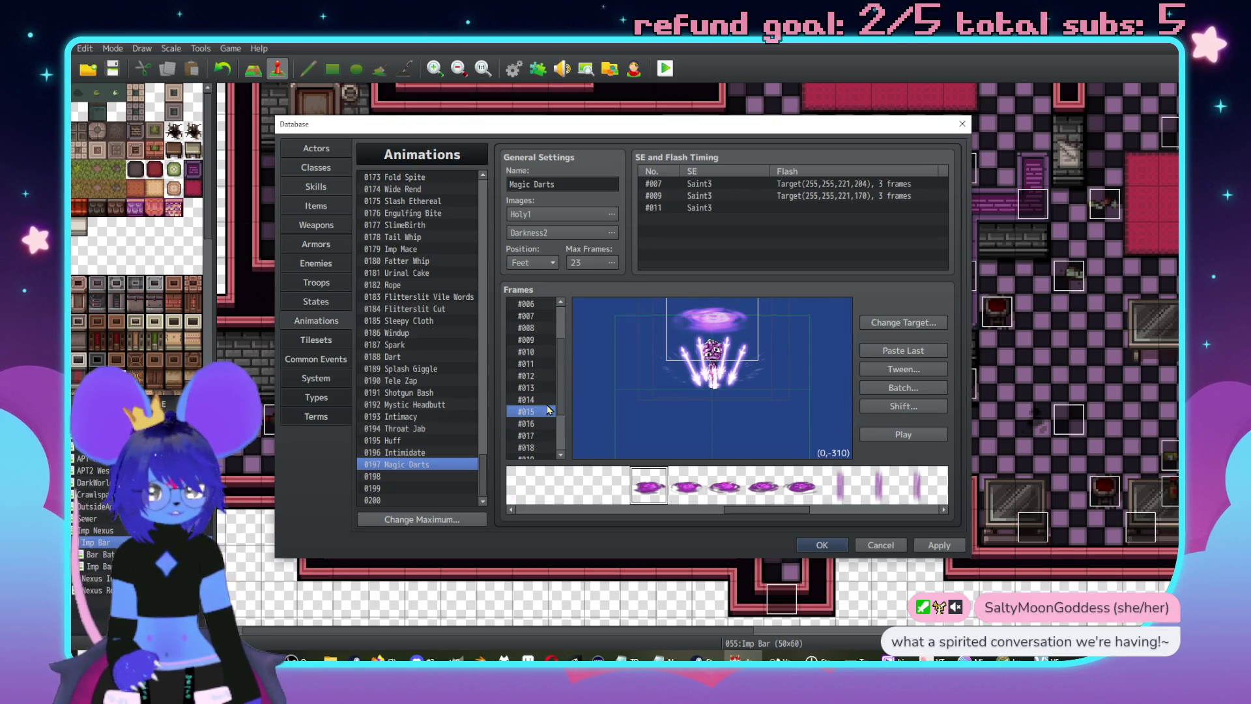
pyautogui.rightClick(727, 322)
pyautogui.click(743, 341)
pyautogui.doubleClick(744, 396)
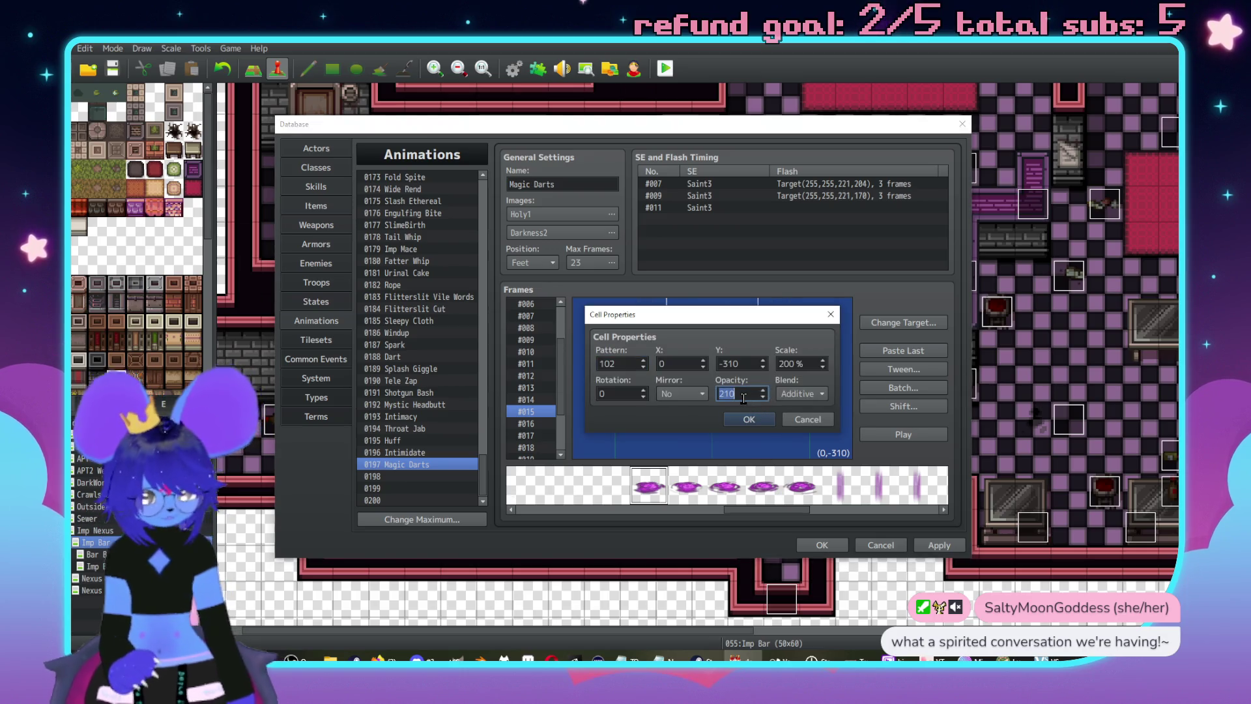
pyautogui.write('10')
pyautogui.press('Return')
# - Move the frame #016 swirl three layers lower in the stacking order
pyautogui.click(535, 424)
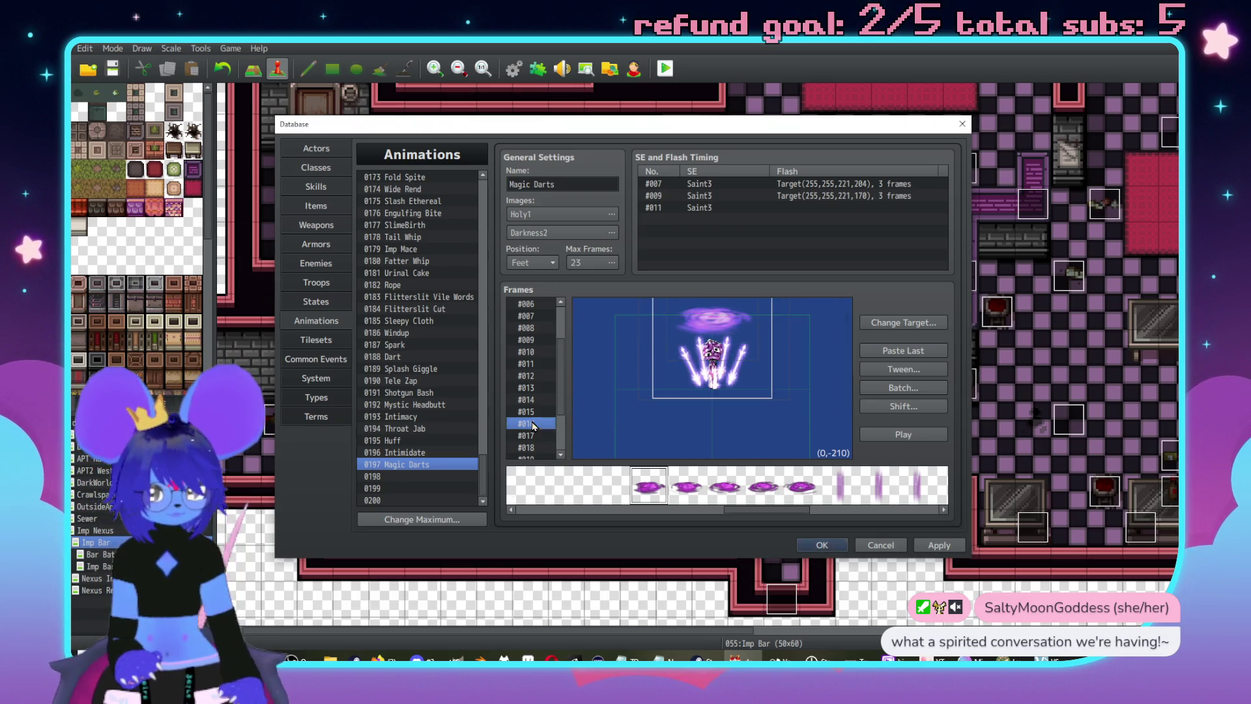
pyautogui.rightClick(791, 377)
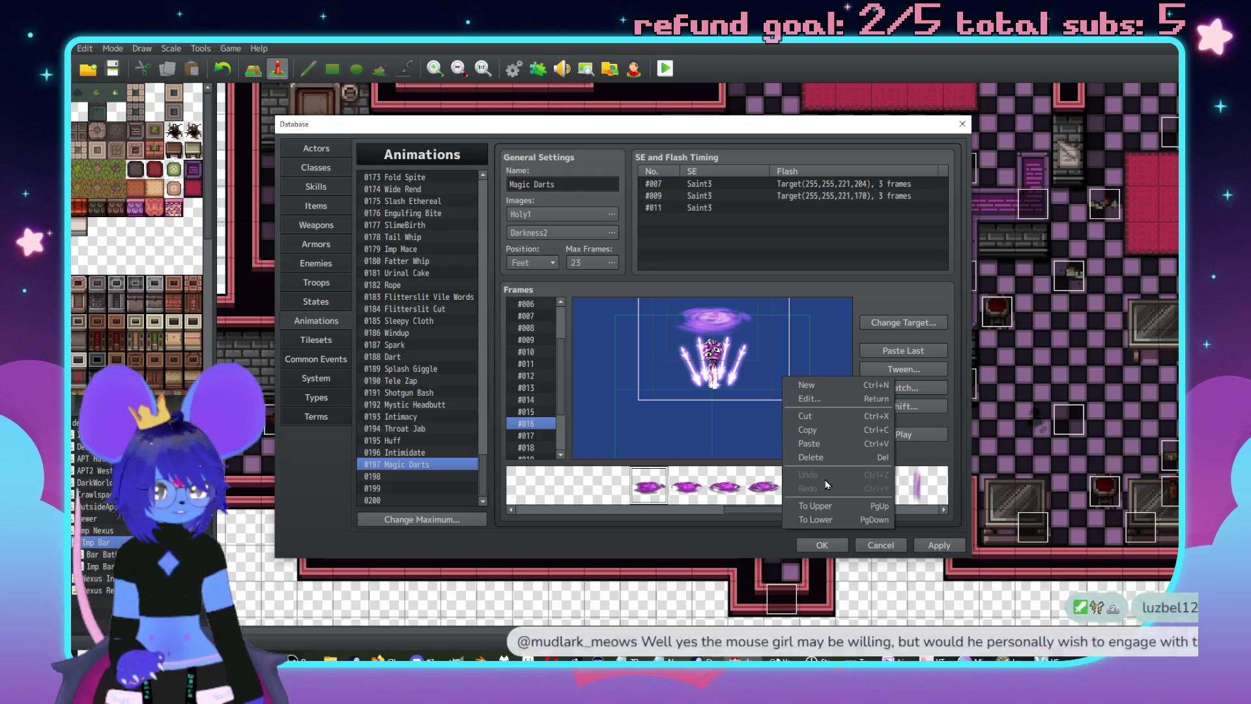
pyautogui.click(819, 520)
pyautogui.rightClick(792, 389)
pyautogui.rightClick(784, 360)
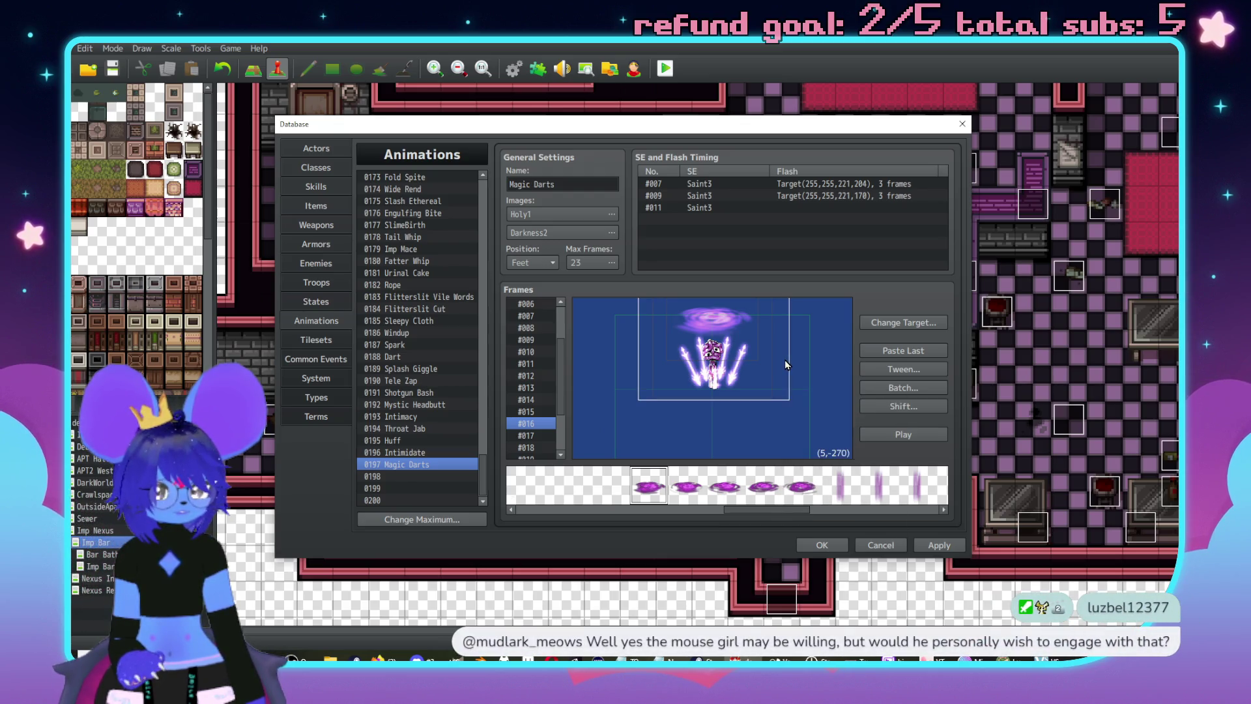
pyautogui.rightClick(784, 360)
pyautogui.click(824, 506)
pyautogui.rightClick(756, 394)
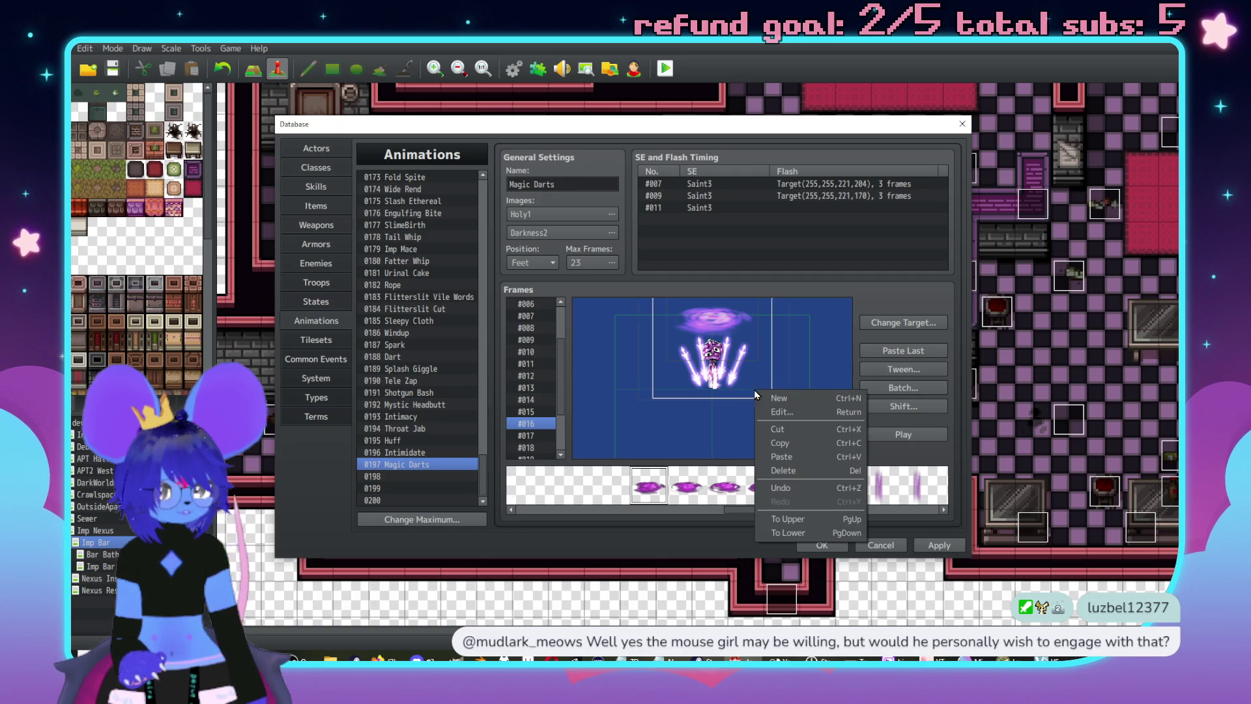
pyautogui.click(797, 533)
# - Set the frame #016 swirl's opacity to 50 and preview the animation
pyautogui.rightClick(723, 334)
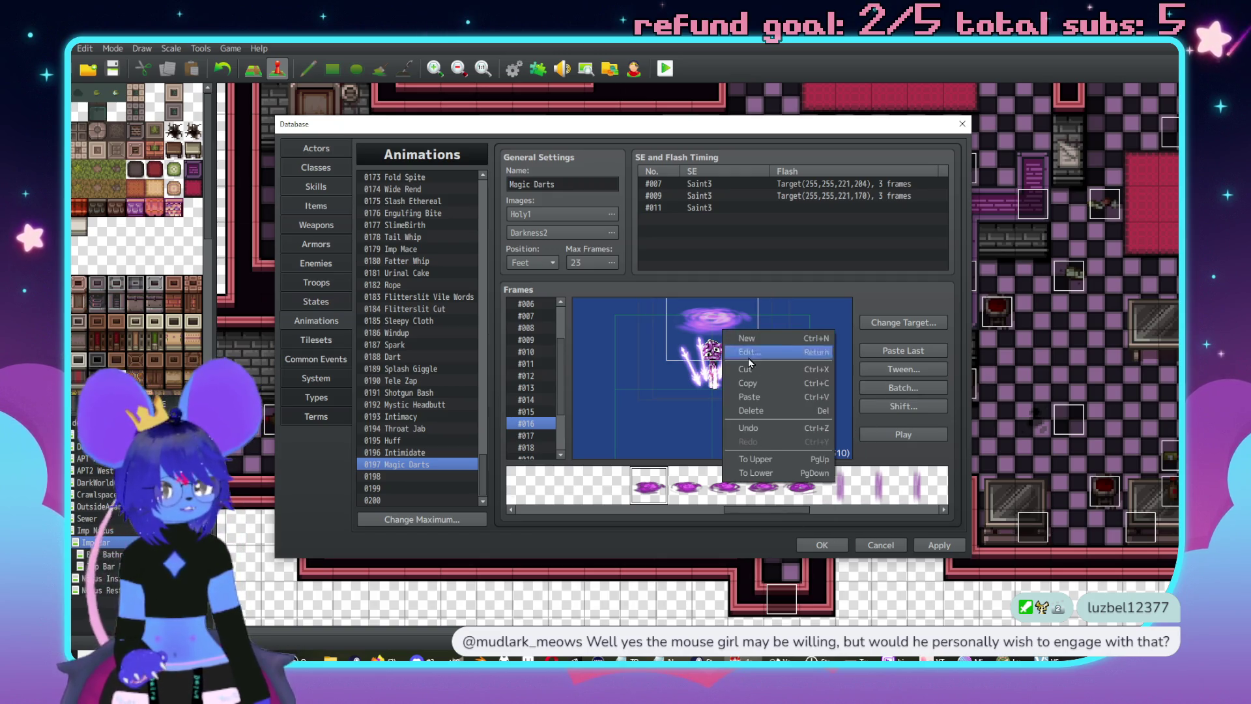
pyautogui.click(745, 353)
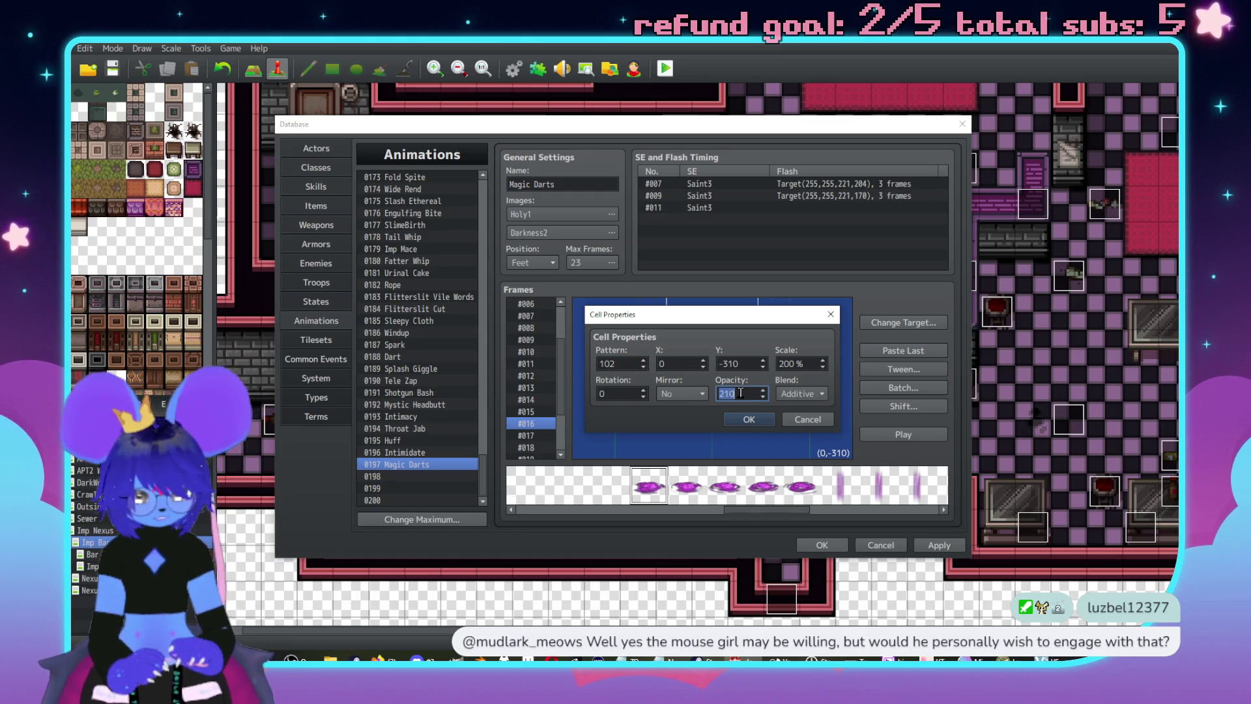
pyautogui.press('Return')
pyautogui.click(935, 431)
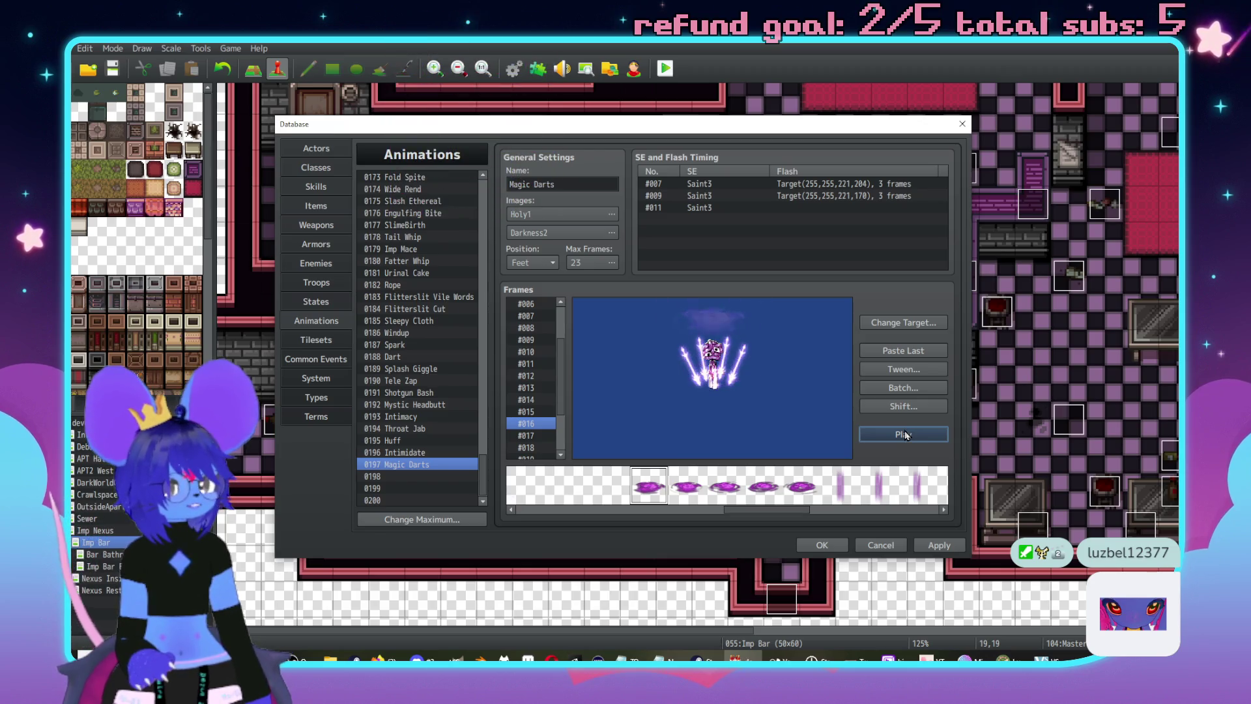
pyautogui.click(904, 434)
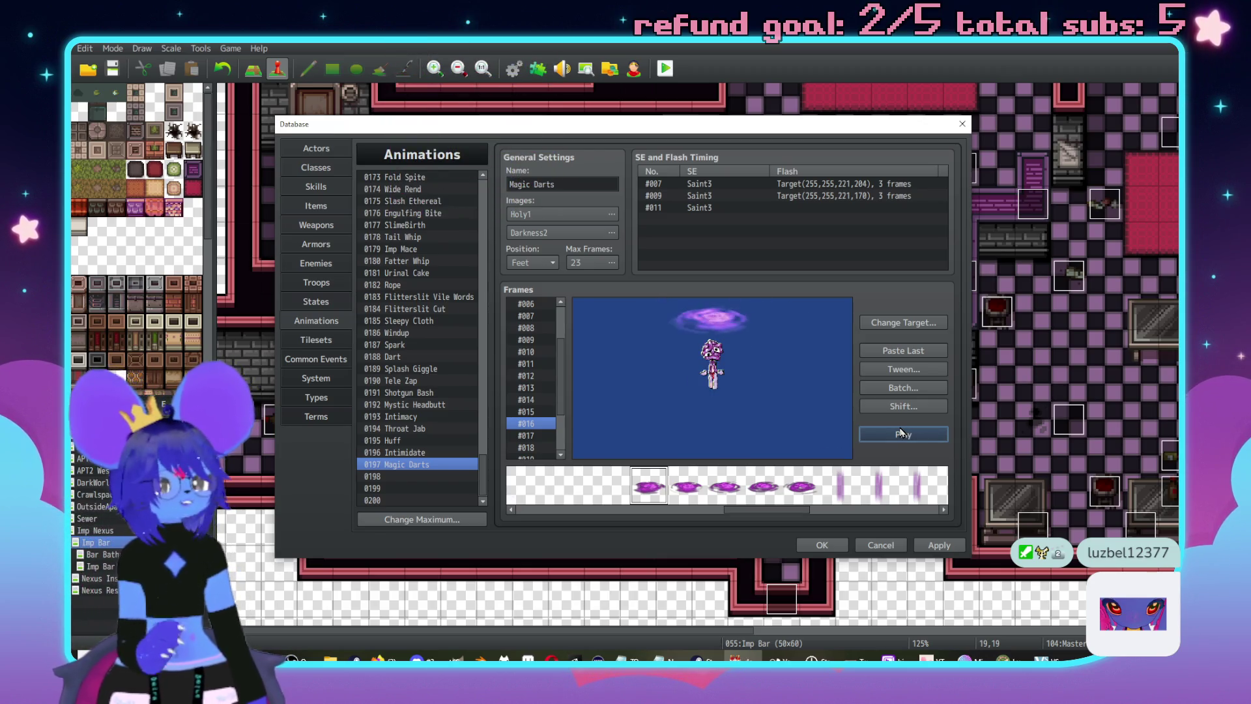
pyautogui.click(727, 183)
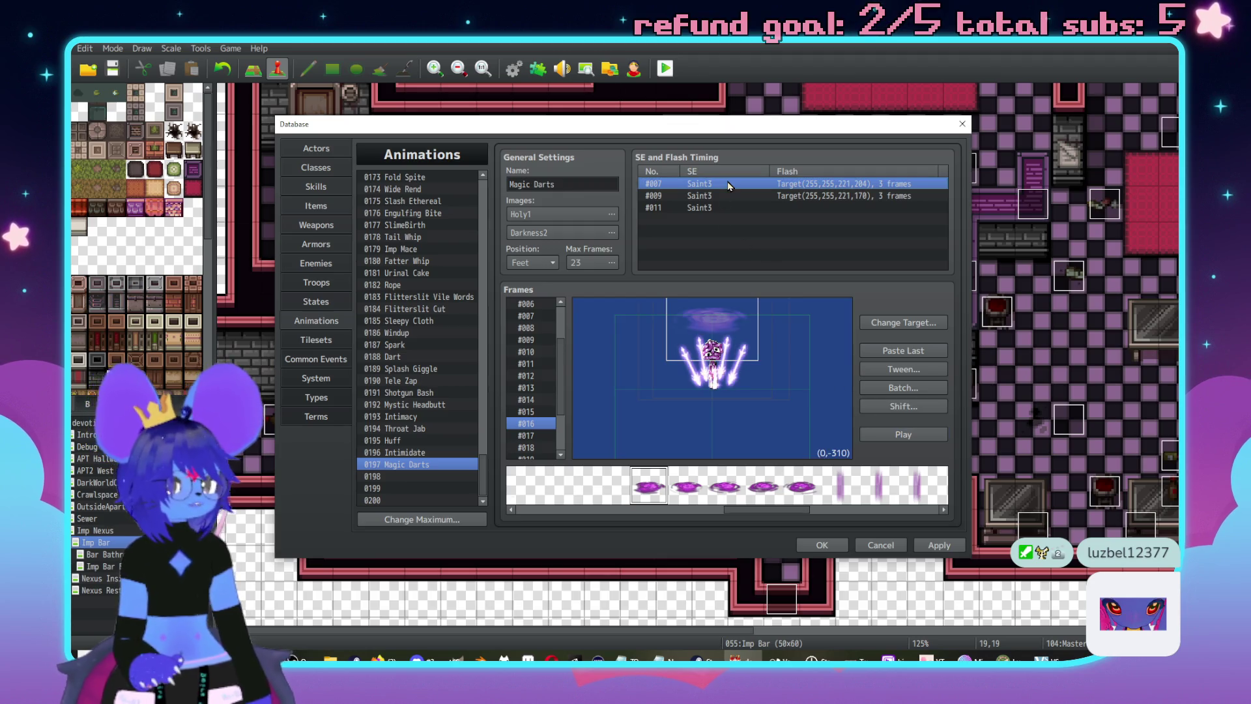
# - Open frame 7's sound cue and audition the Saint4 and Saint3 sound effects
pyautogui.doubleClick(721, 186)
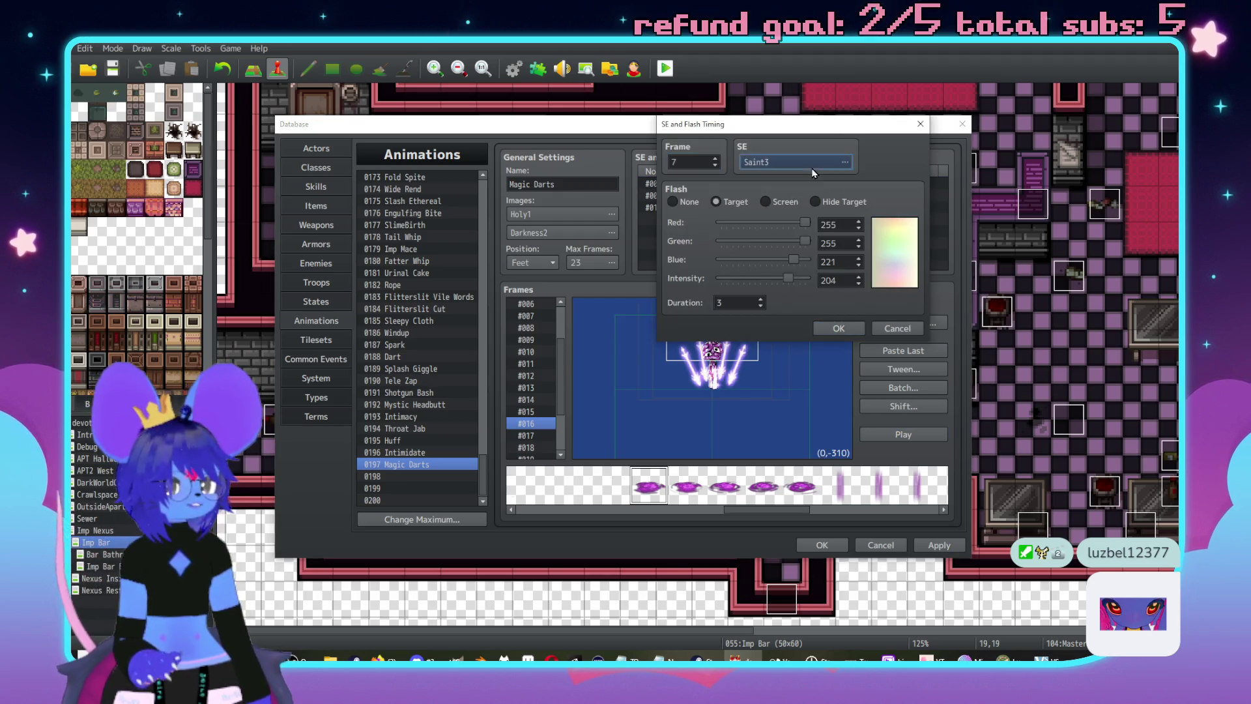
pyautogui.click(847, 168)
pyautogui.click(761, 240)
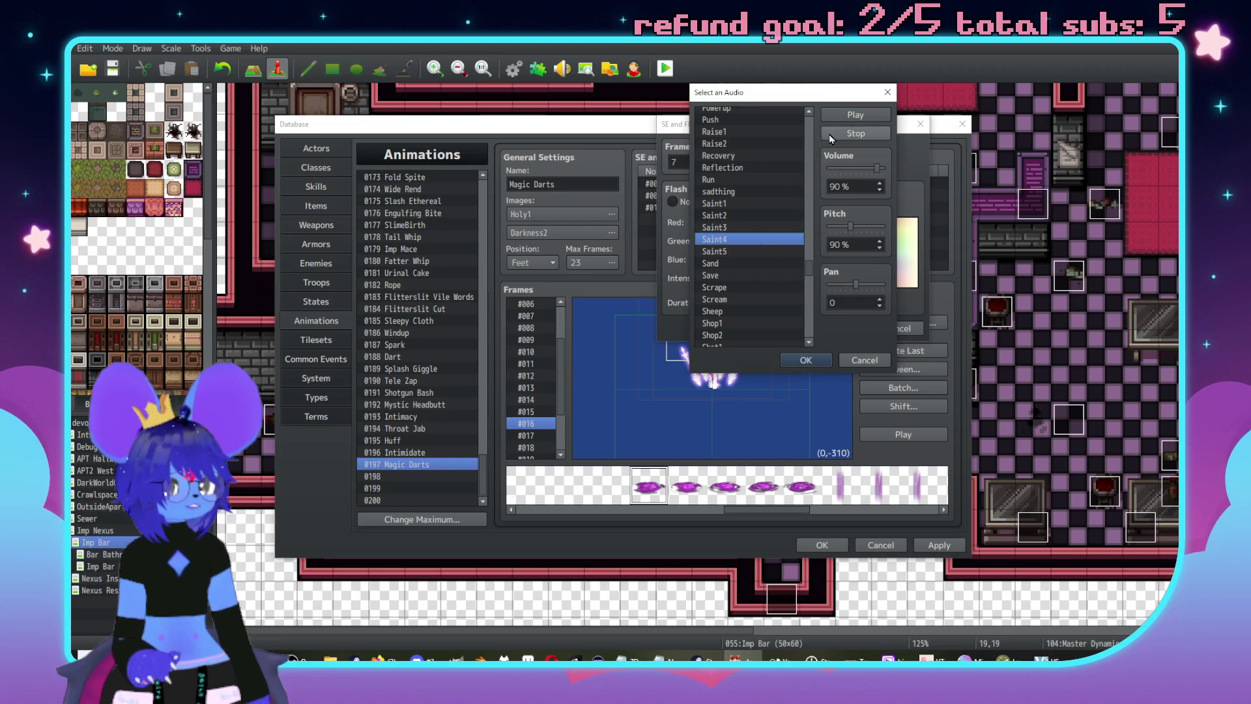
pyautogui.click(737, 226)
pyautogui.click(836, 119)
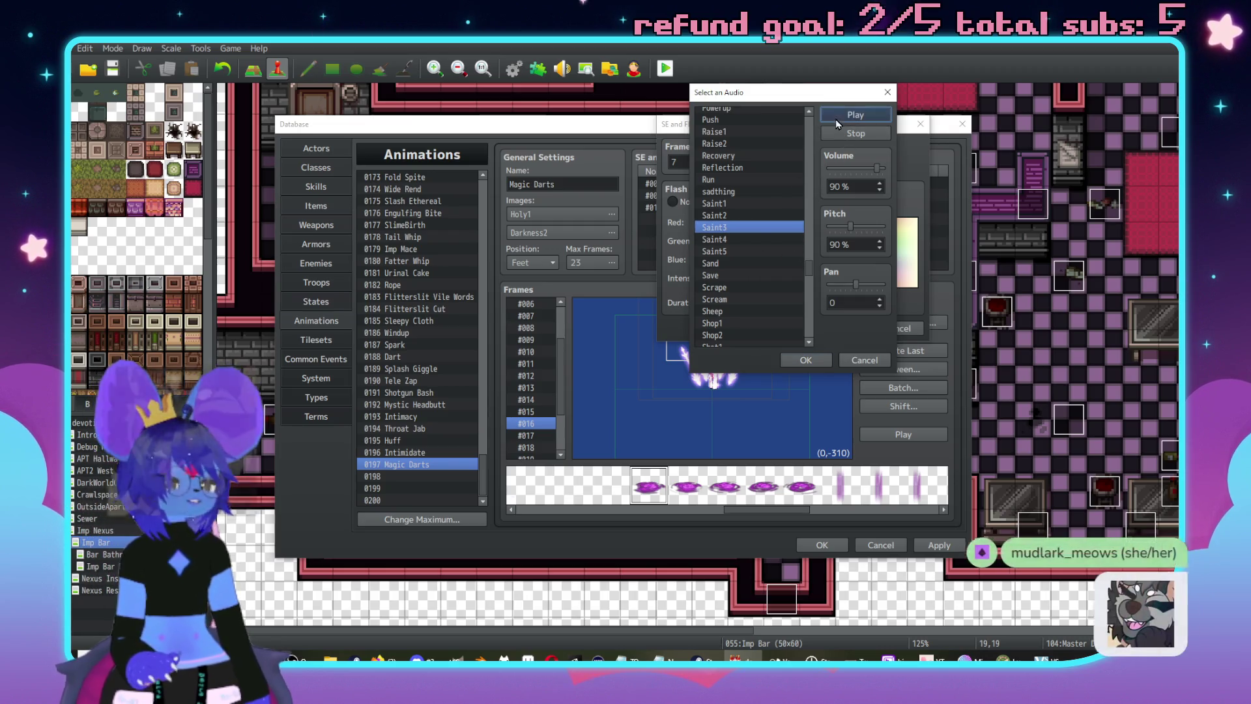
# - Audition candidate sounds: Darkness, Cursor2, Collapse1, BNA_UI38, Abstract2, Absorb, Water1 and Wind1–Wind7
pyautogui.scroll(2, 742, 225)
pyautogui.scroll(10, 743, 228)
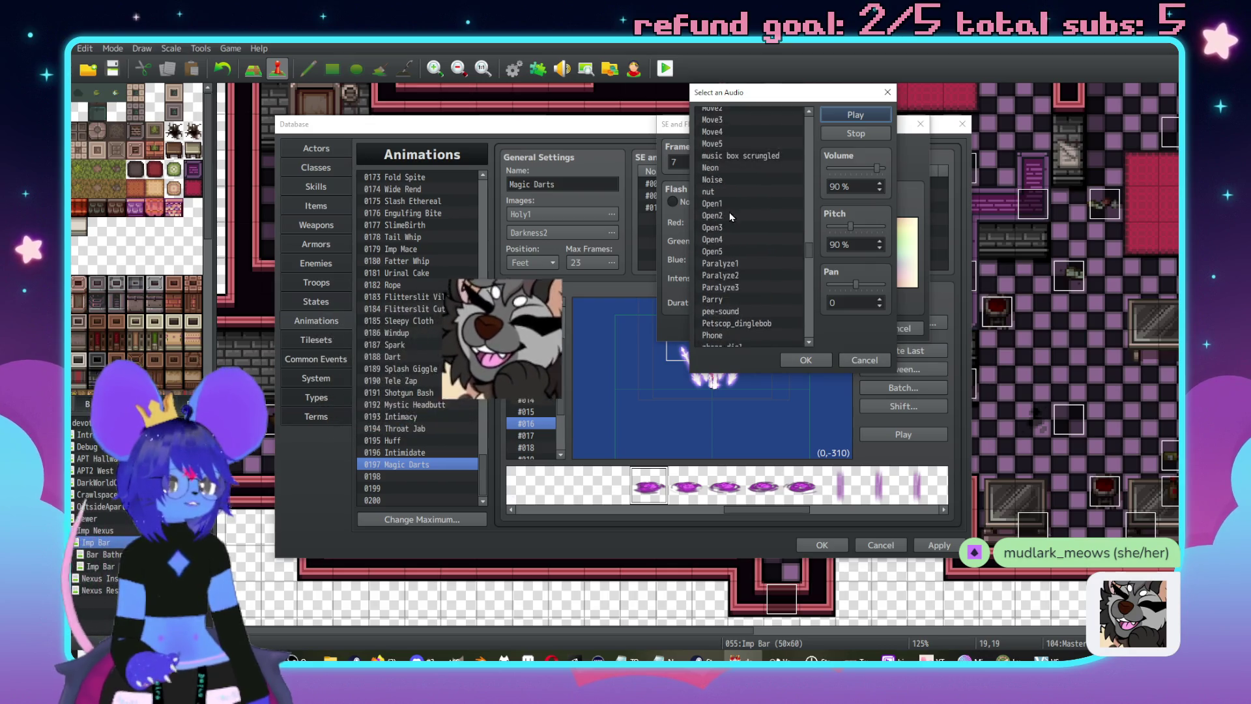
pyautogui.scroll(8, 743, 247)
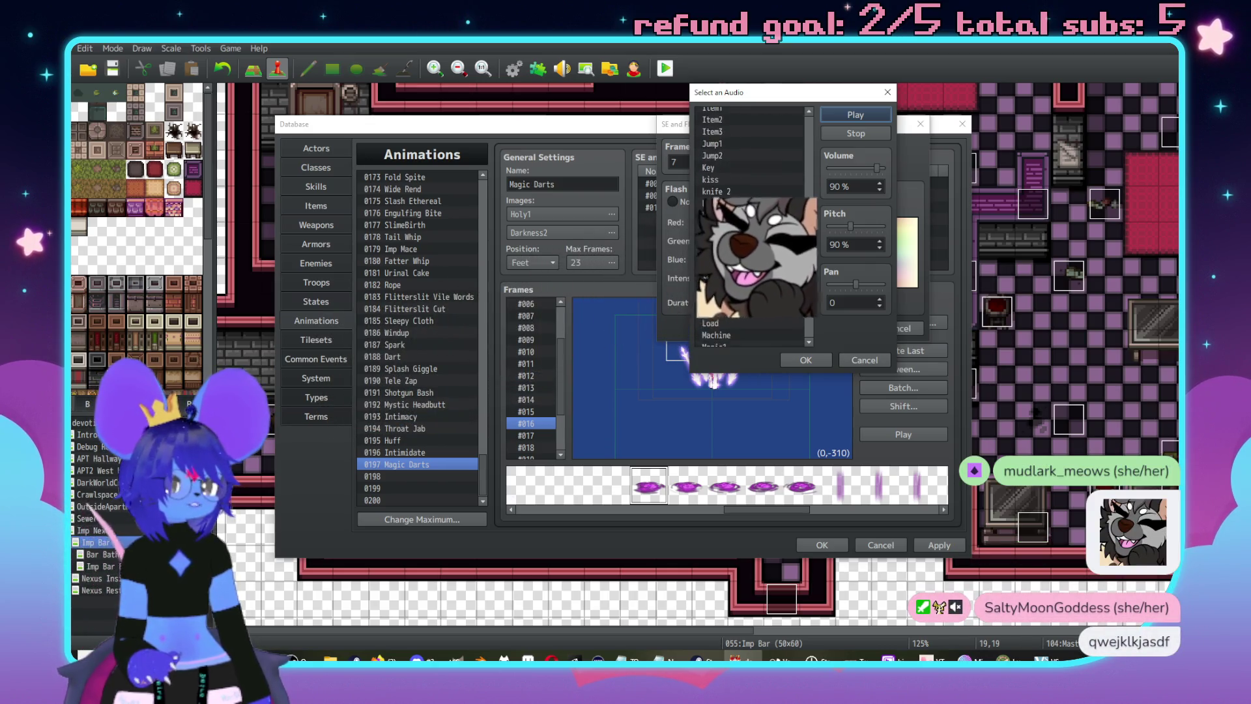
pyautogui.scroll(8, 743, 267)
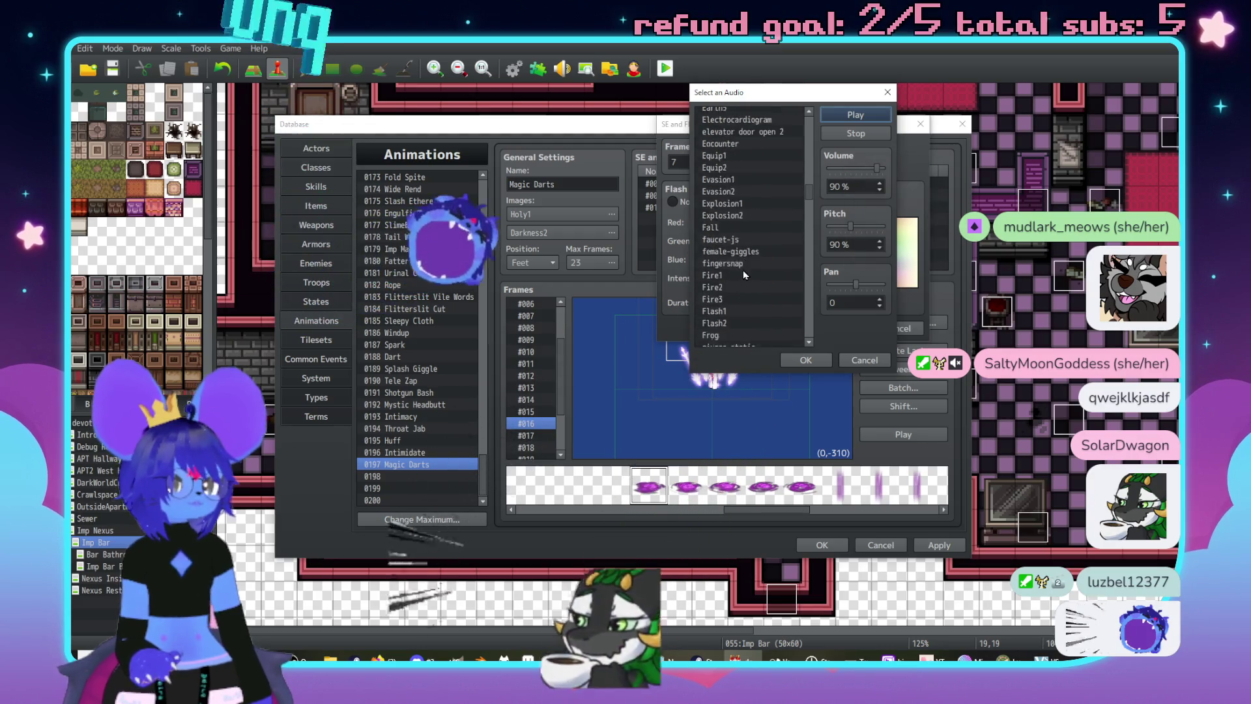
pyautogui.scroll(6, 747, 267)
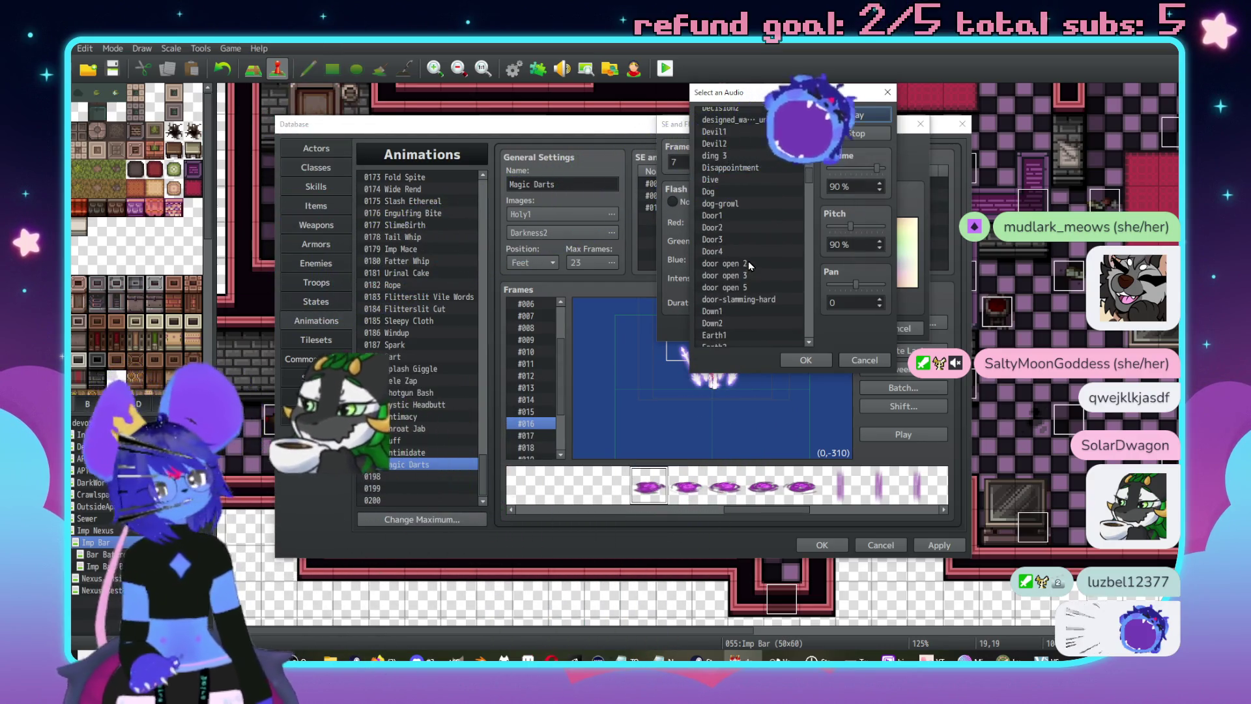
pyautogui.click(720, 168)
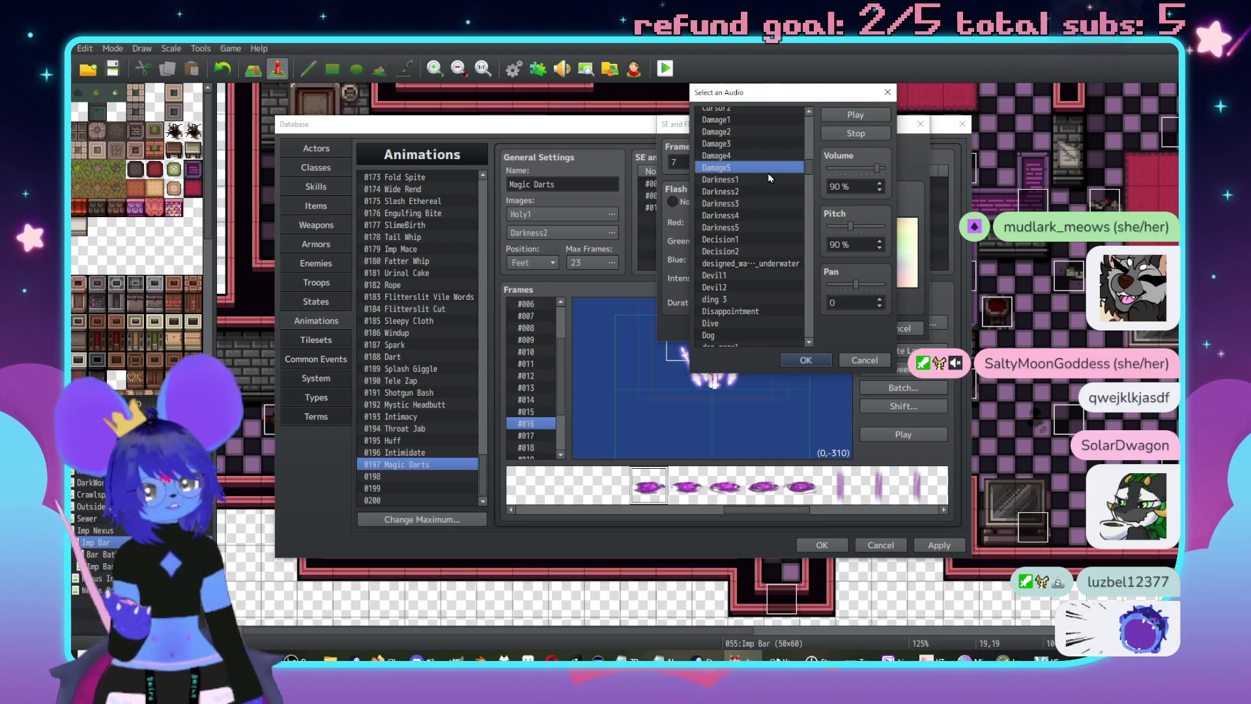
pyautogui.scroll(1, 749, 196)
pyautogui.click(856, 116)
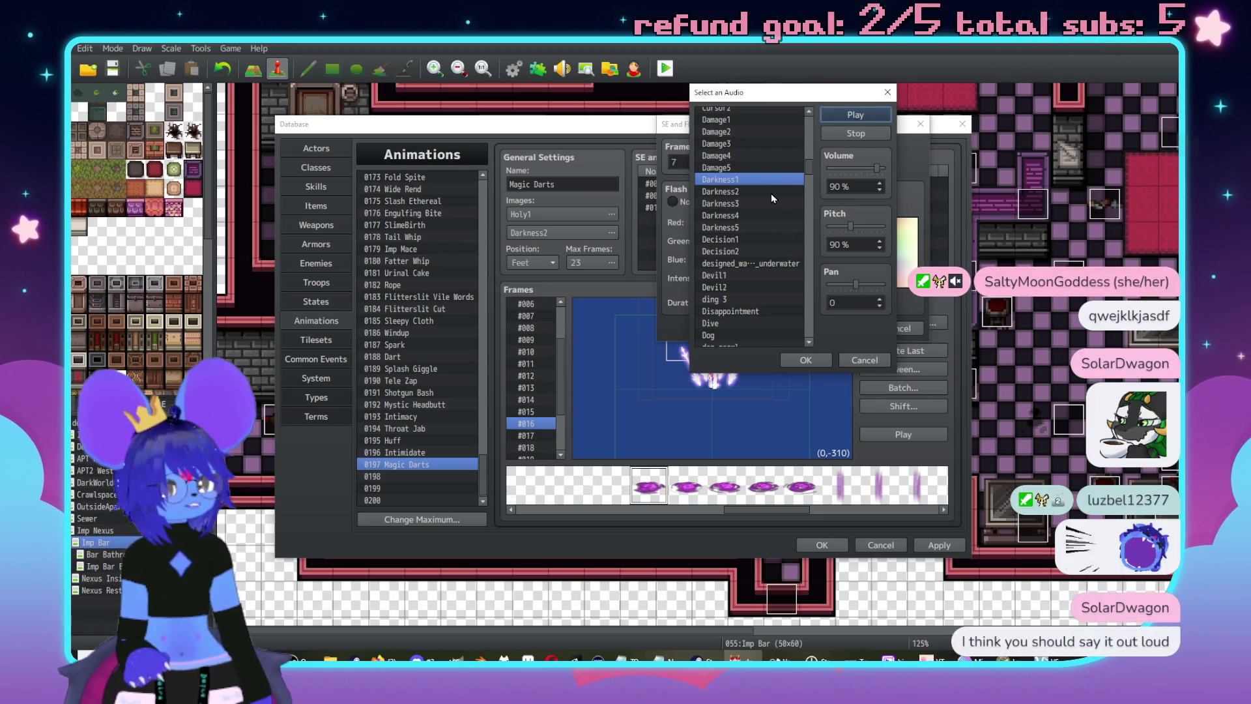
pyautogui.click(771, 192)
pyautogui.click(770, 203)
pyautogui.click(856, 115)
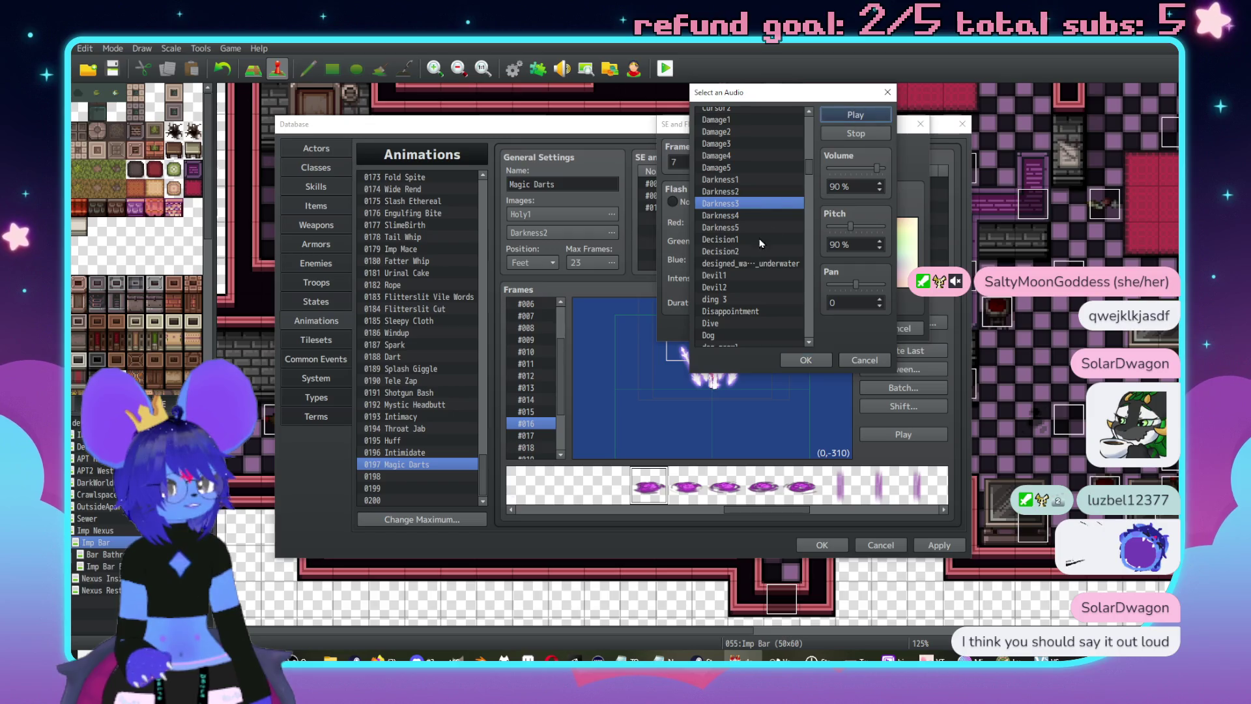
pyautogui.click(777, 217)
pyautogui.click(768, 228)
pyautogui.click(856, 116)
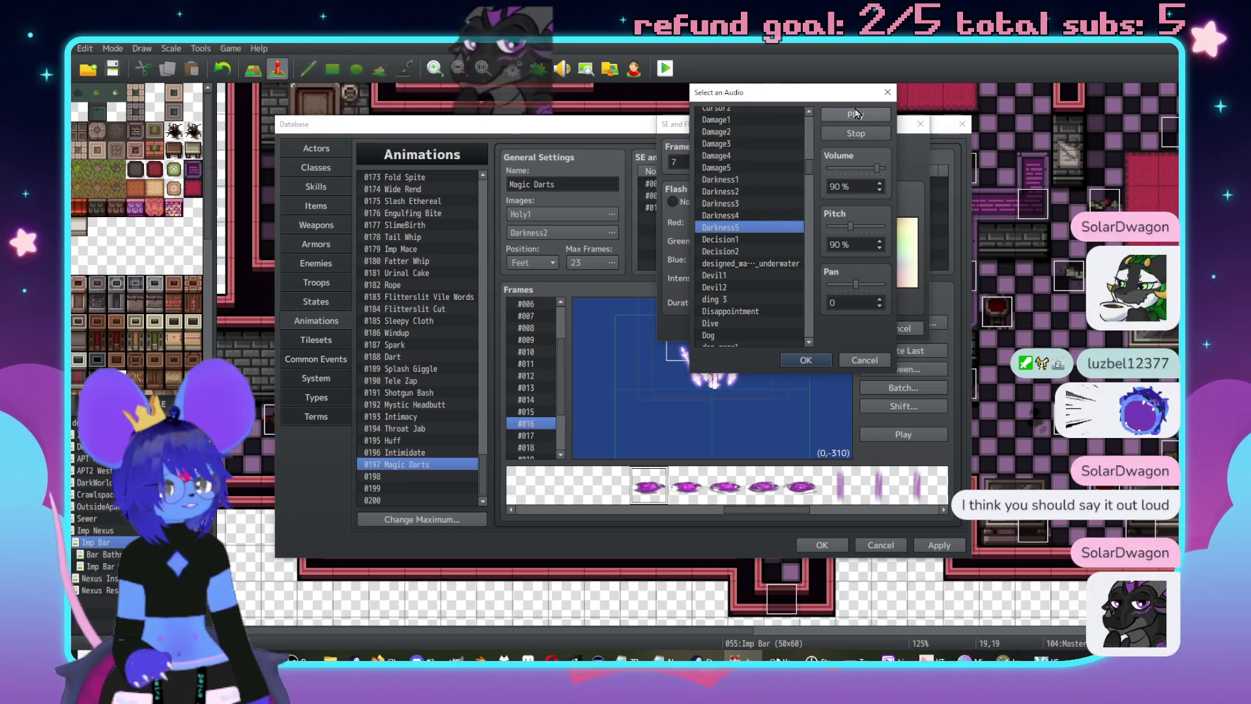
pyautogui.scroll(4, 769, 227)
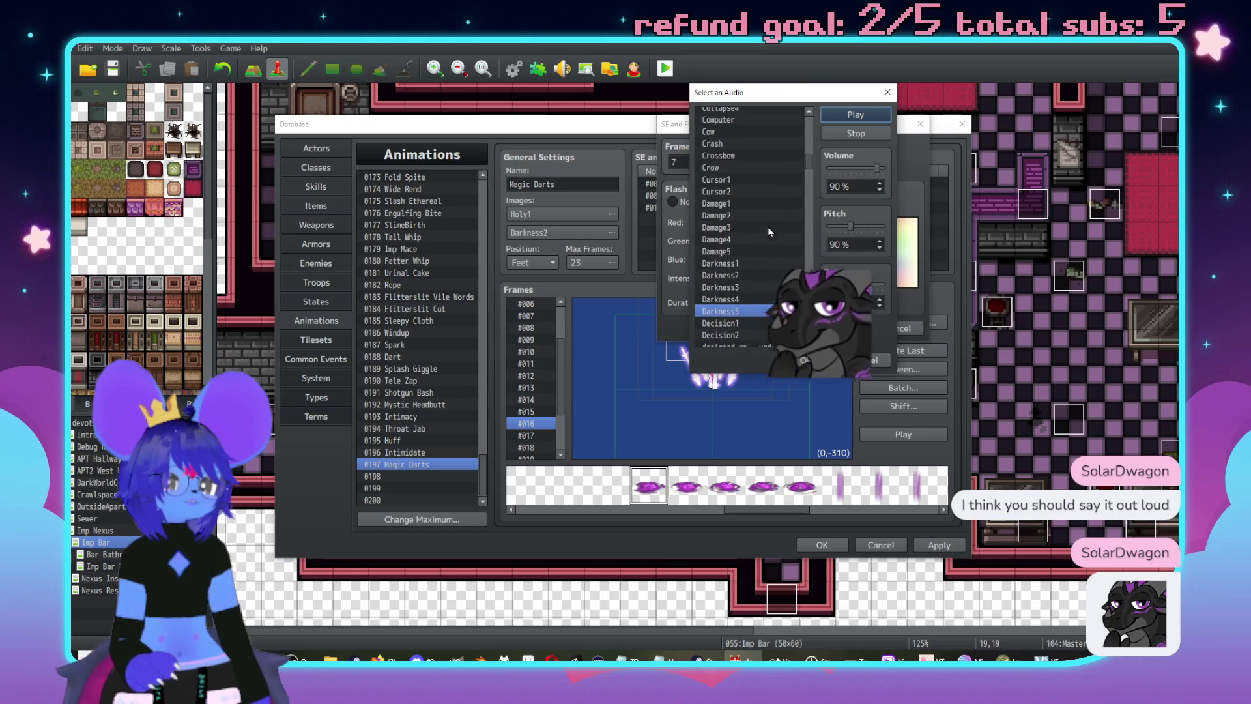
pyautogui.click(748, 239)
pyautogui.scroll(2, 749, 261)
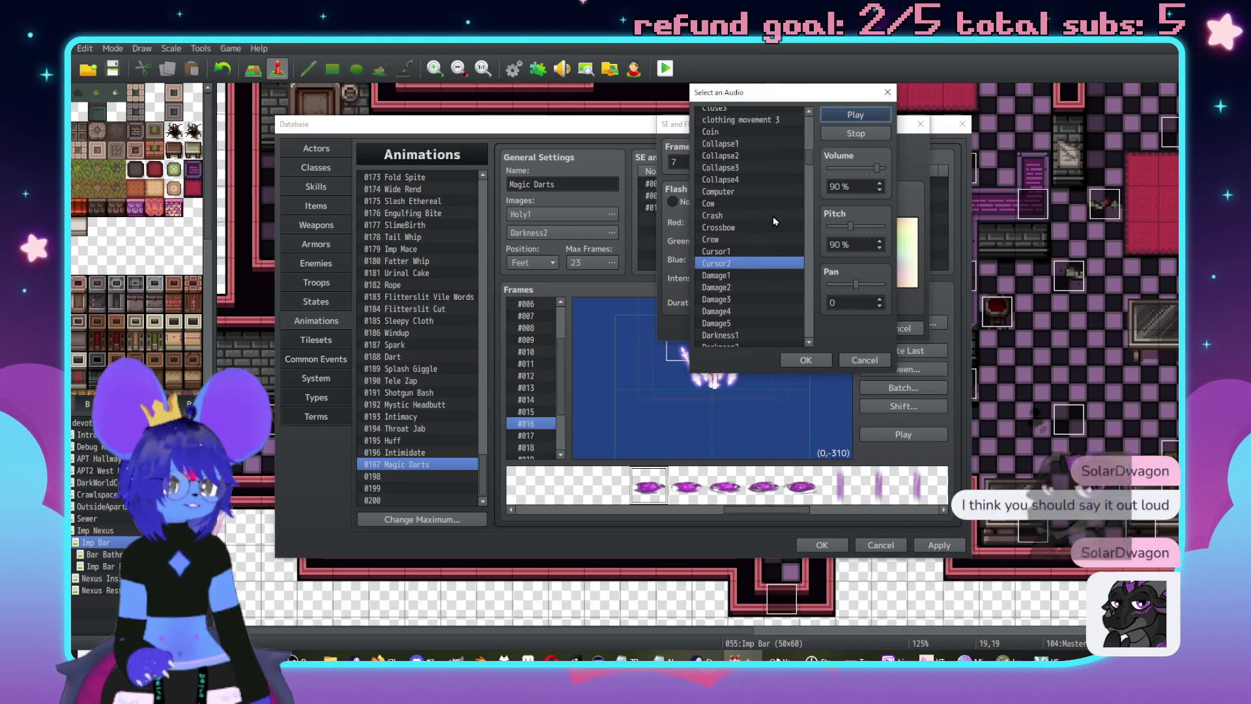
pyautogui.click(720, 204)
pyautogui.click(858, 116)
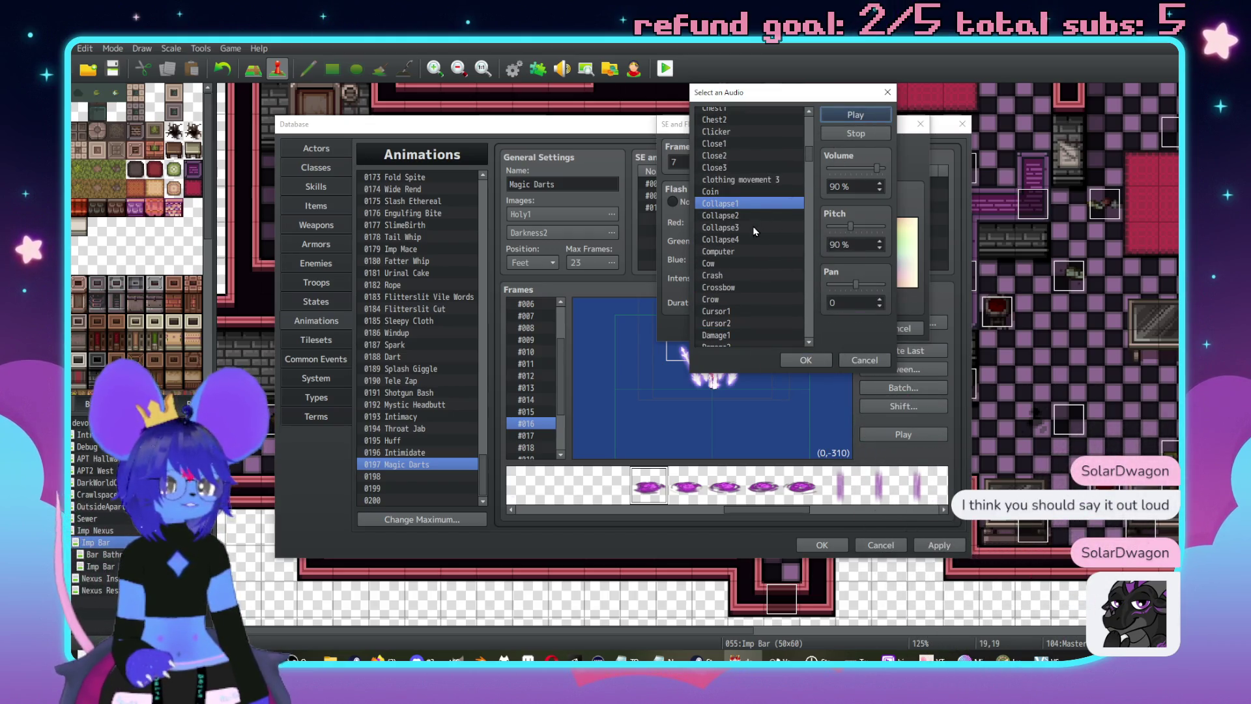
pyautogui.scroll(1, 753, 237)
pyautogui.scroll(7, 749, 228)
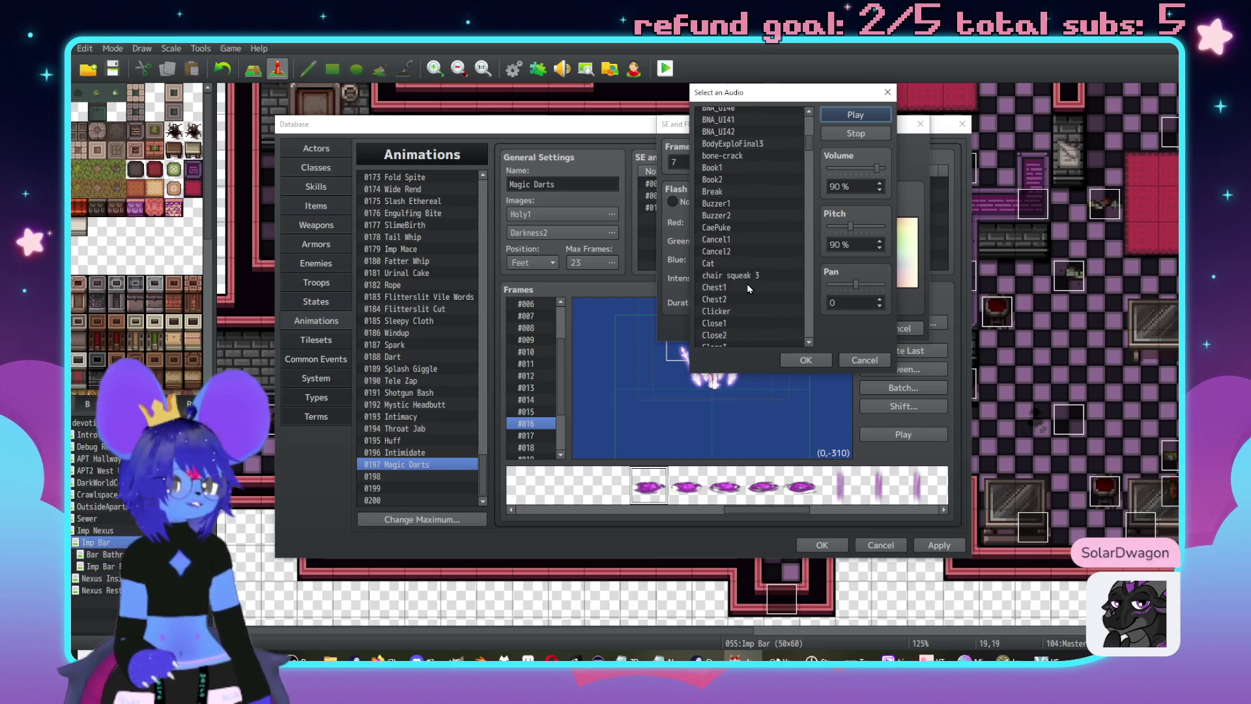
pyautogui.click(724, 192)
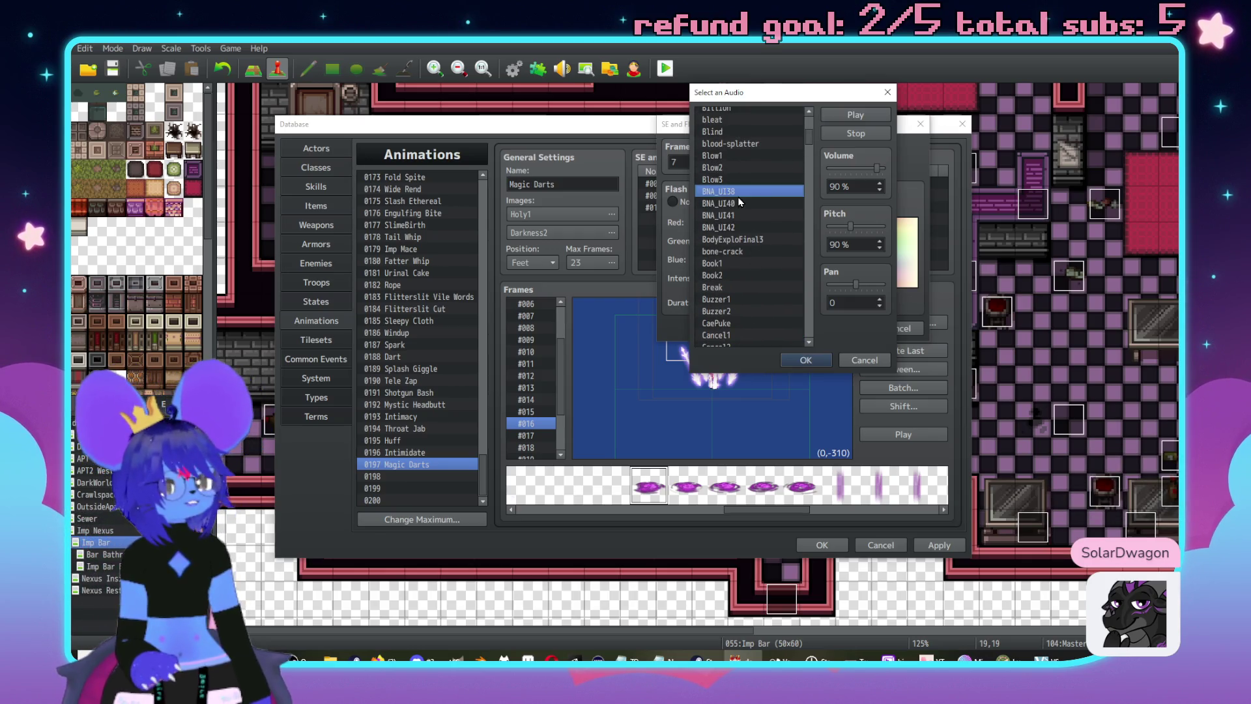
pyautogui.click(866, 115)
pyautogui.scroll(5, 737, 193)
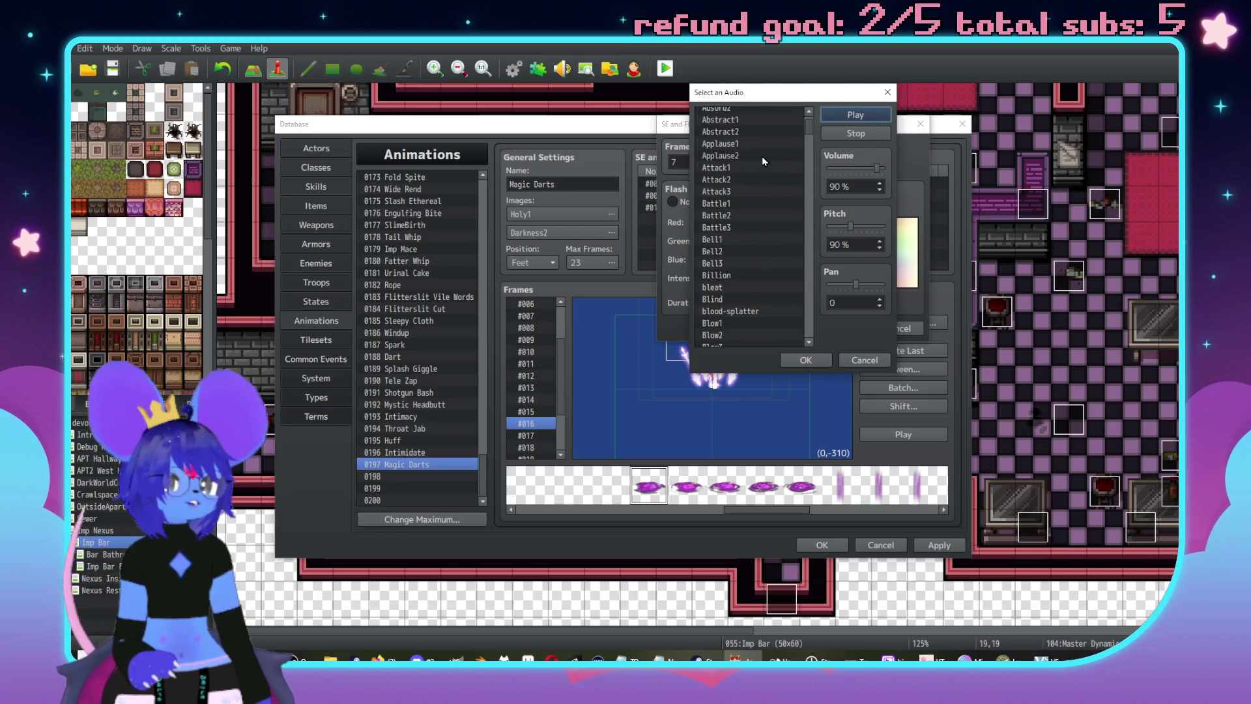
pyautogui.click(764, 131)
pyautogui.click(847, 109)
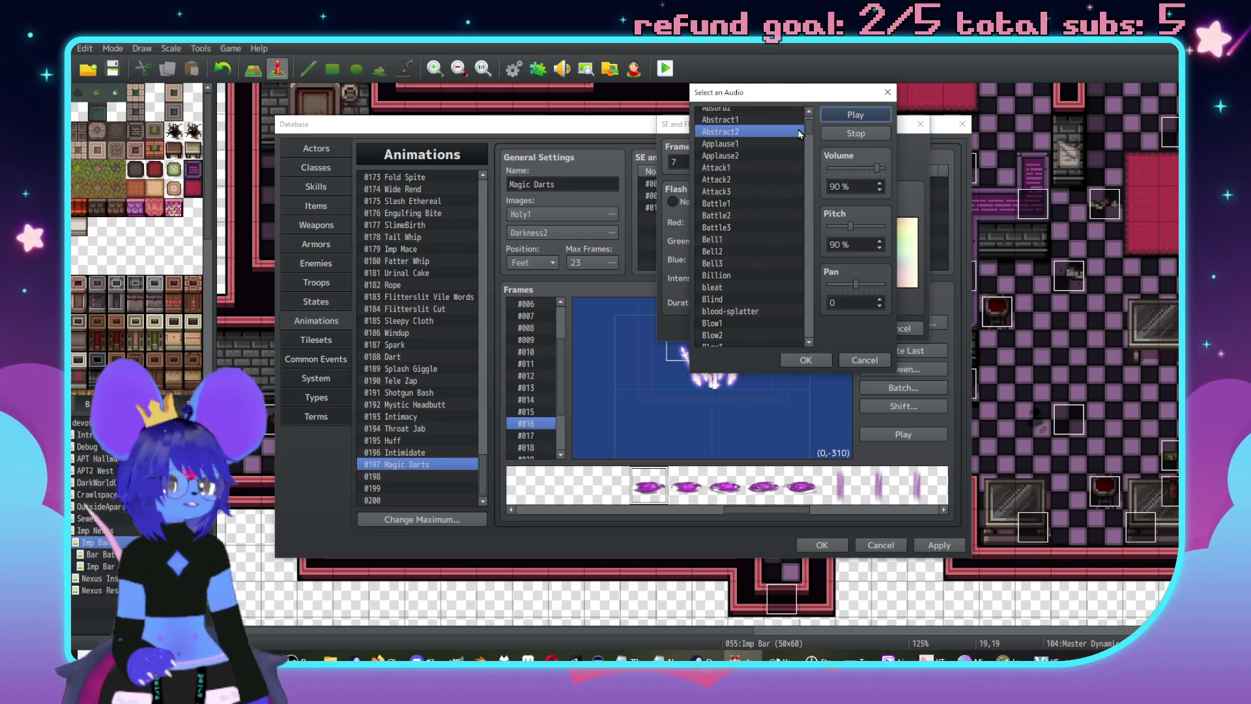
pyautogui.scroll(1, 756, 134)
pyautogui.click(741, 135)
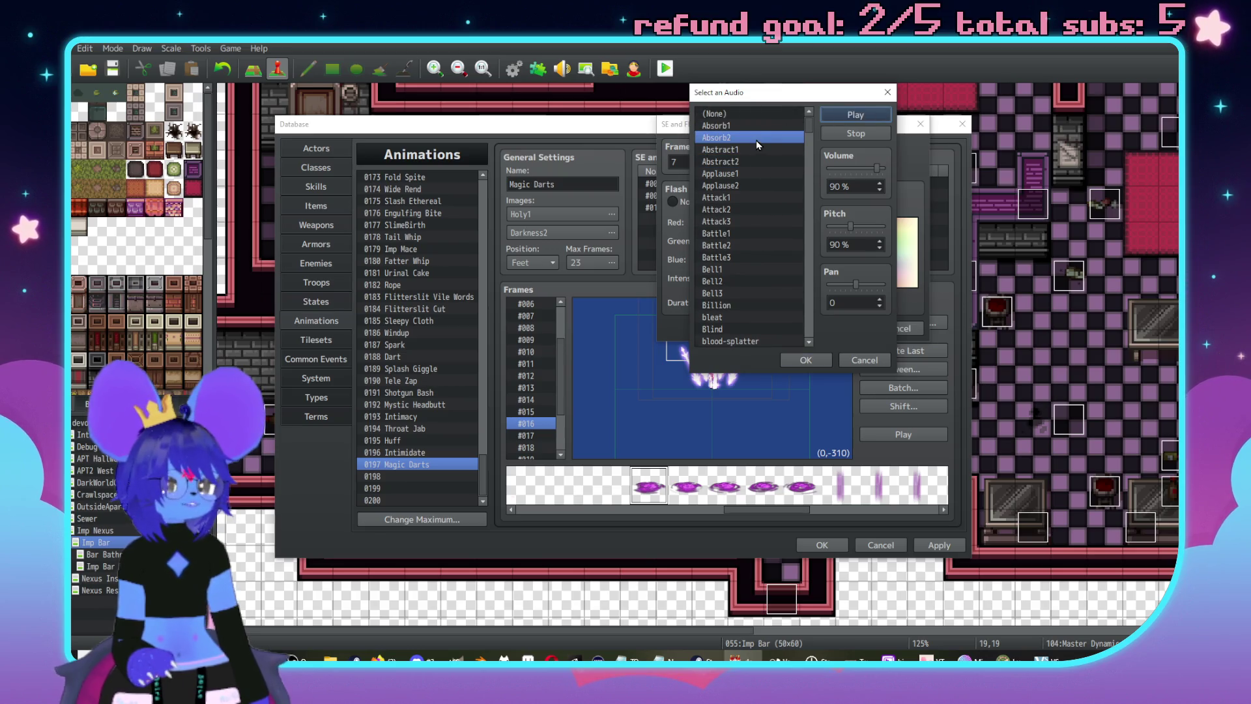
pyautogui.click(787, 124)
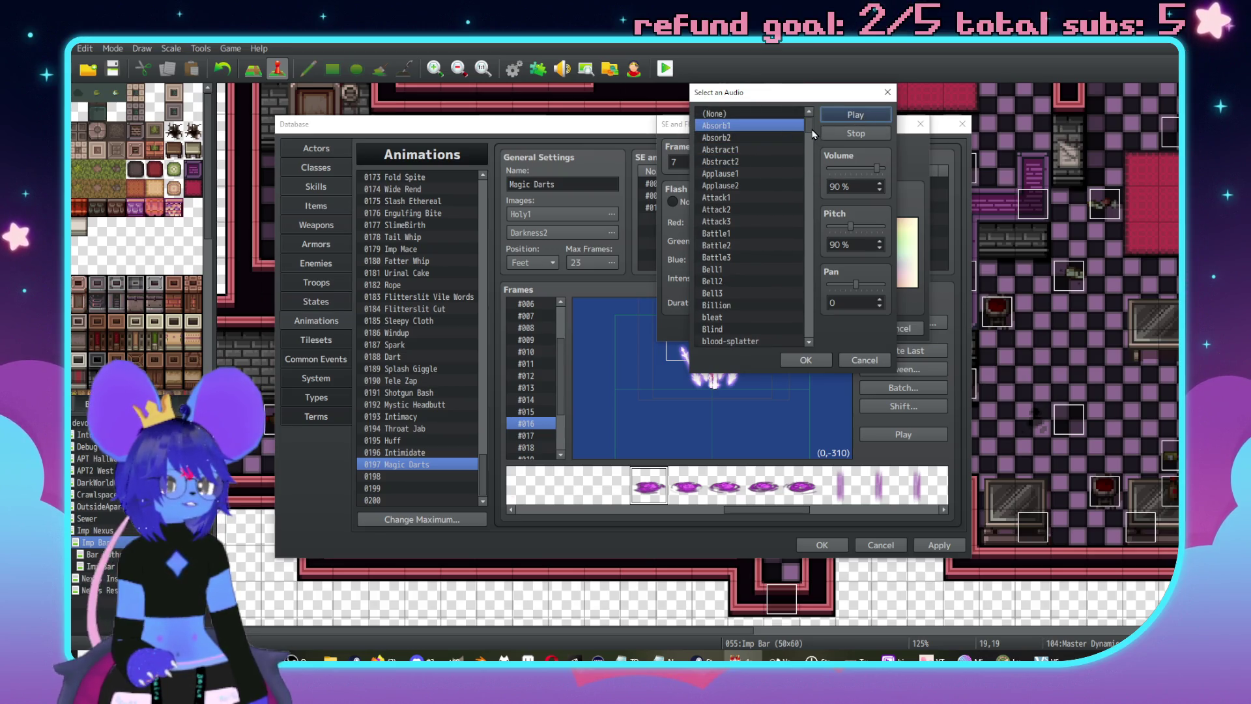
pyautogui.moveTo(813, 133); pyautogui.dragTo(809, 342)
pyautogui.click(750, 232)
pyautogui.click(867, 115)
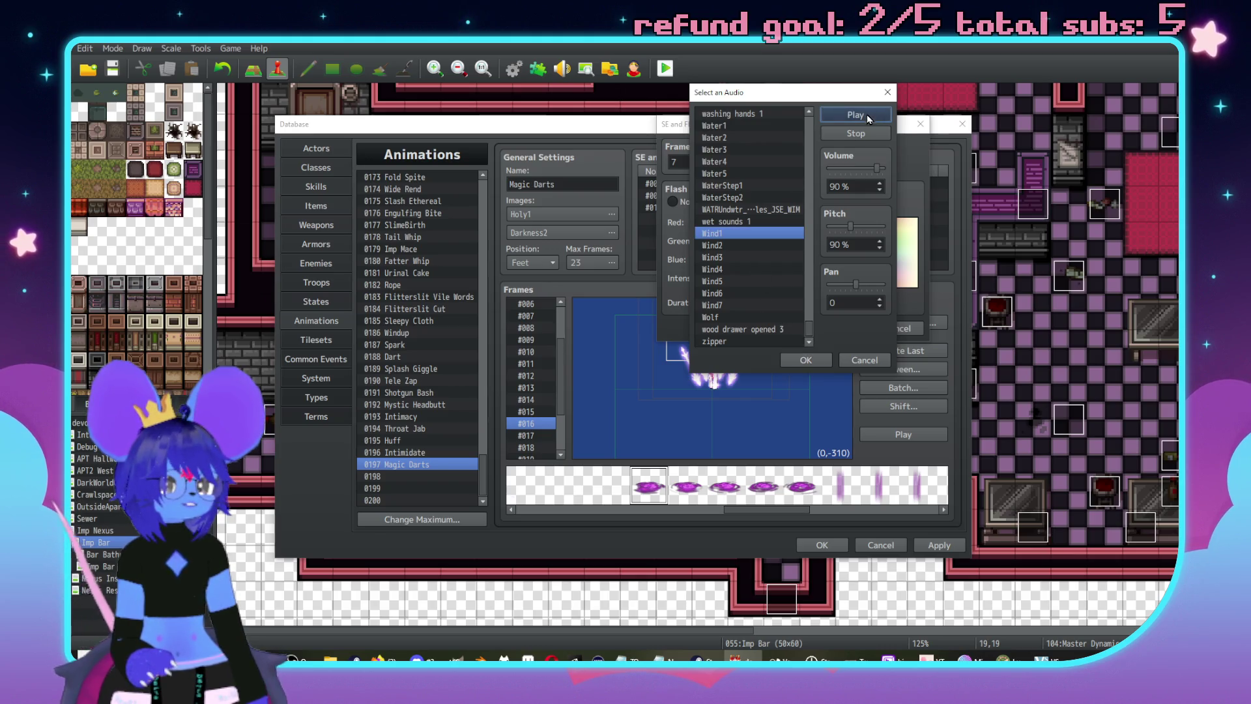
pyautogui.click(735, 128)
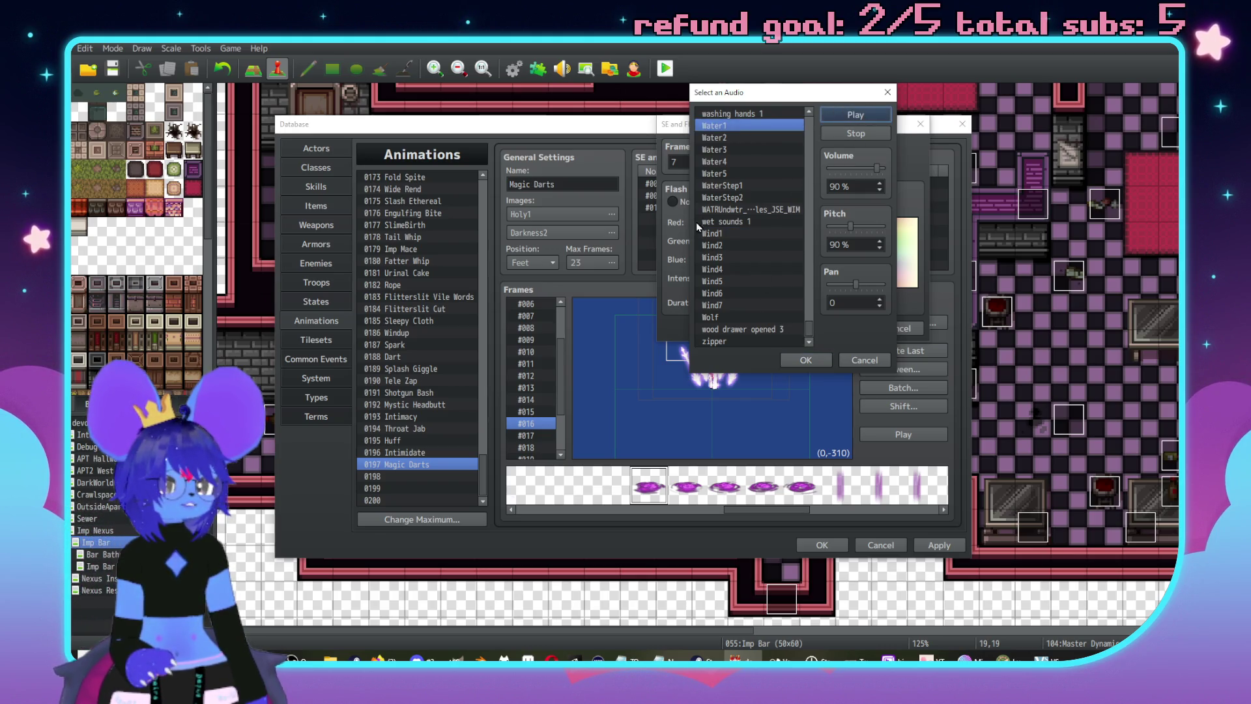
pyautogui.click(742, 233)
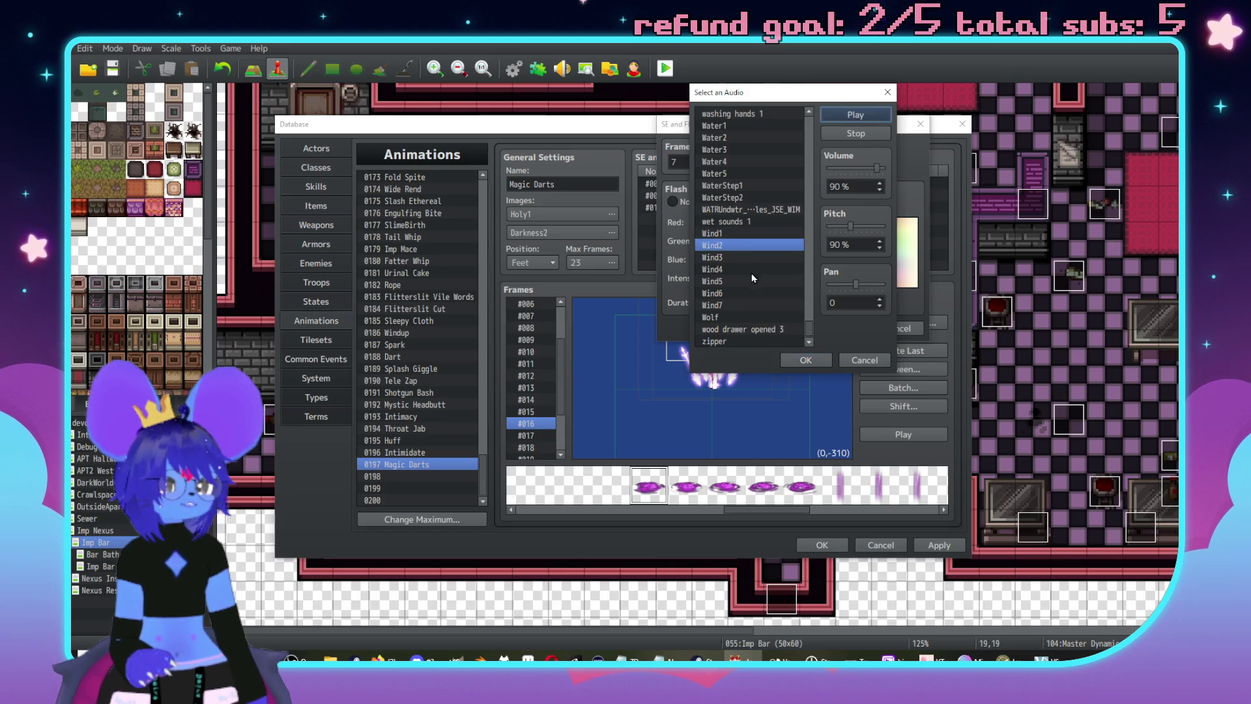
pyautogui.click(749, 258)
pyautogui.click(739, 269)
pyautogui.click(857, 119)
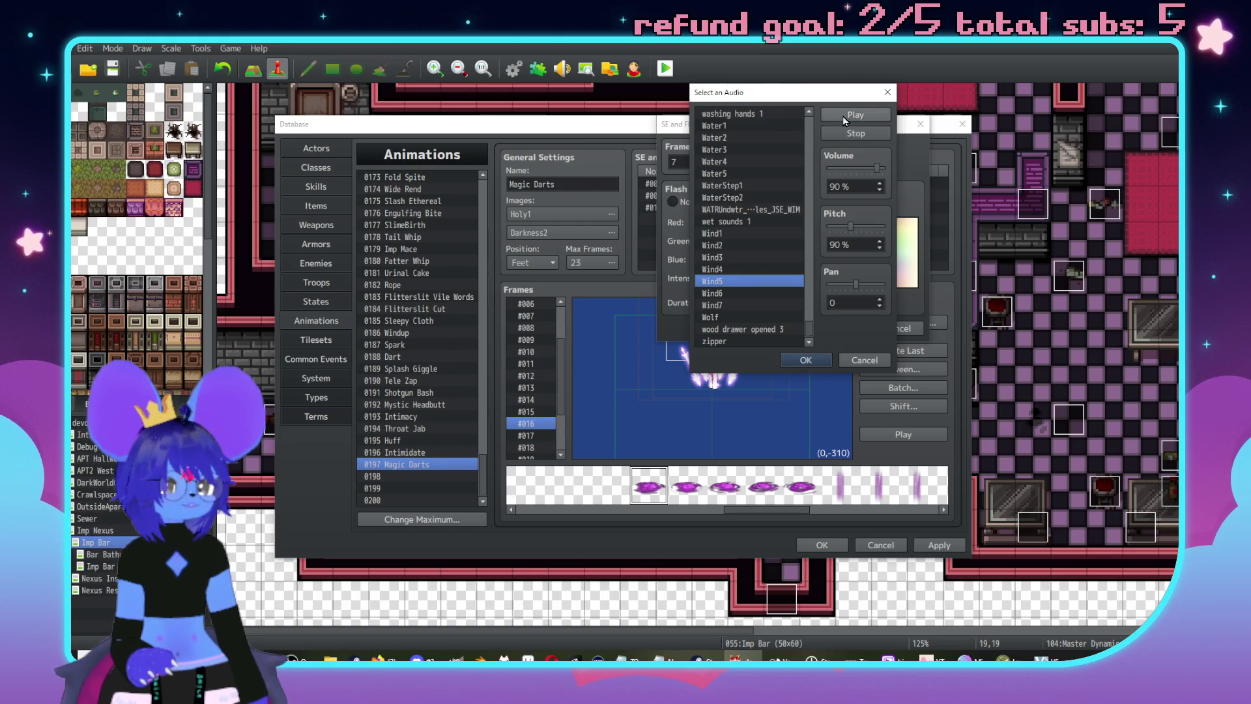
pyautogui.click(779, 281)
pyautogui.click(770, 297)
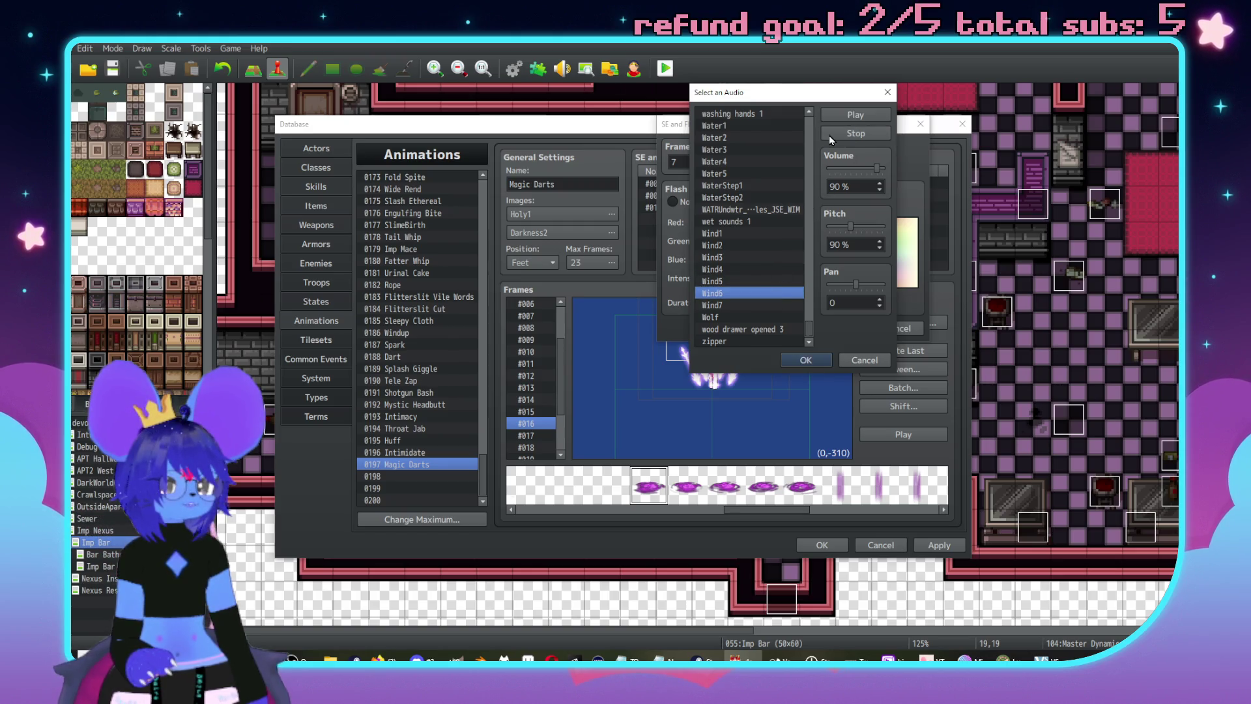
pyautogui.click(857, 116)
pyautogui.click(773, 305)
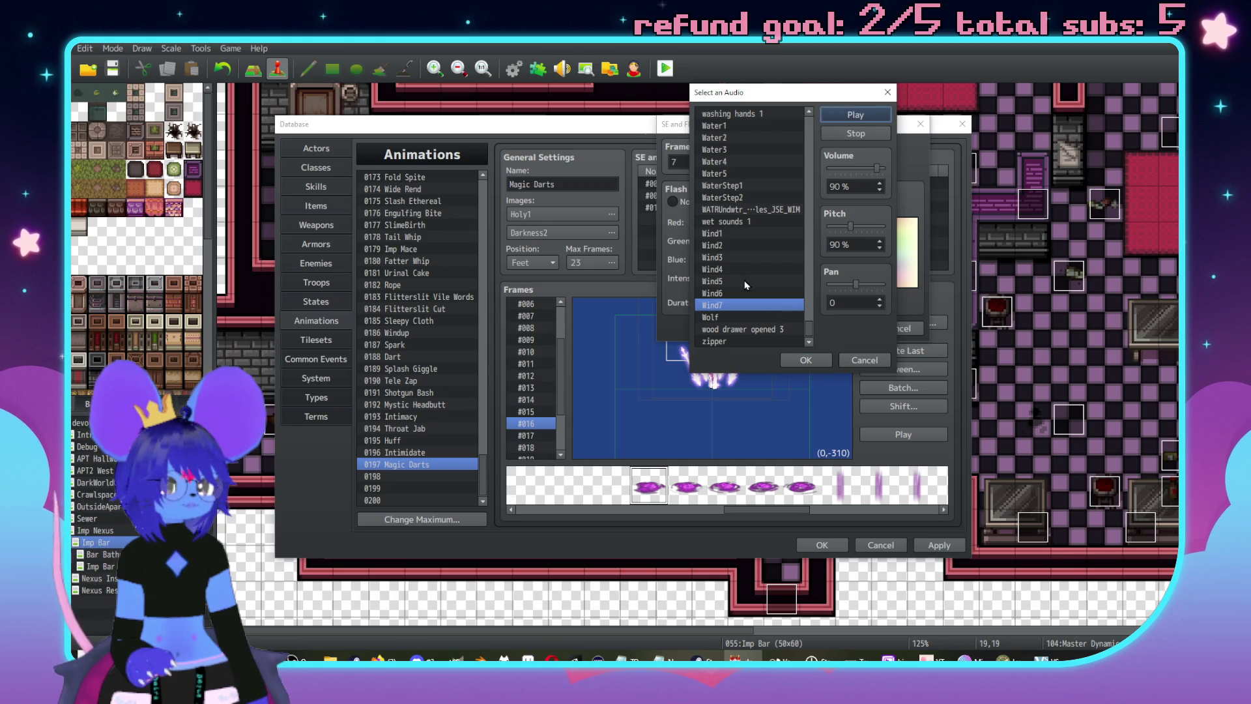
# - Audition more sounds: Up2, Up3, Transceiver, Thunder, Switch3, Sword1–4, Sound1–2, Splash, Sheep, Shot1–3
pyautogui.scroll(3, 757, 248)
pyautogui.click(737, 162)
pyautogui.click(849, 116)
pyautogui.click(774, 173)
pyautogui.click(863, 117)
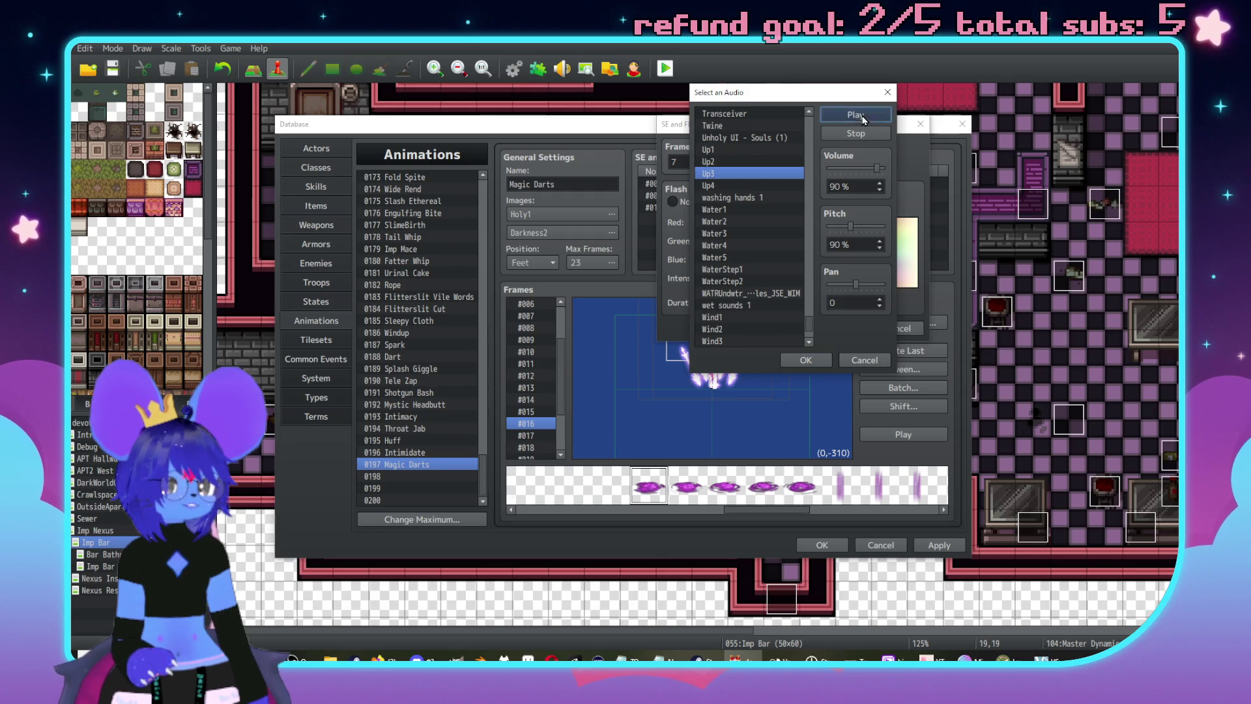
pyautogui.scroll(1, 773, 185)
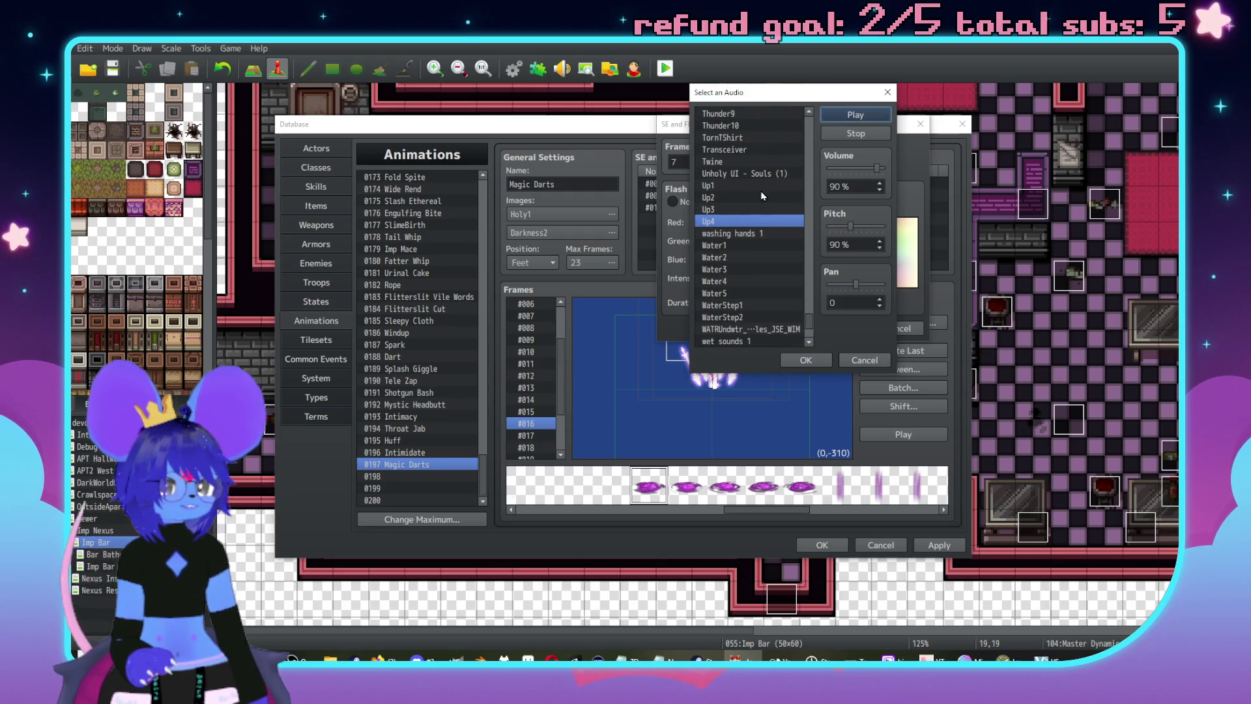
pyautogui.click(753, 150)
pyautogui.click(855, 114)
pyautogui.scroll(6, 775, 228)
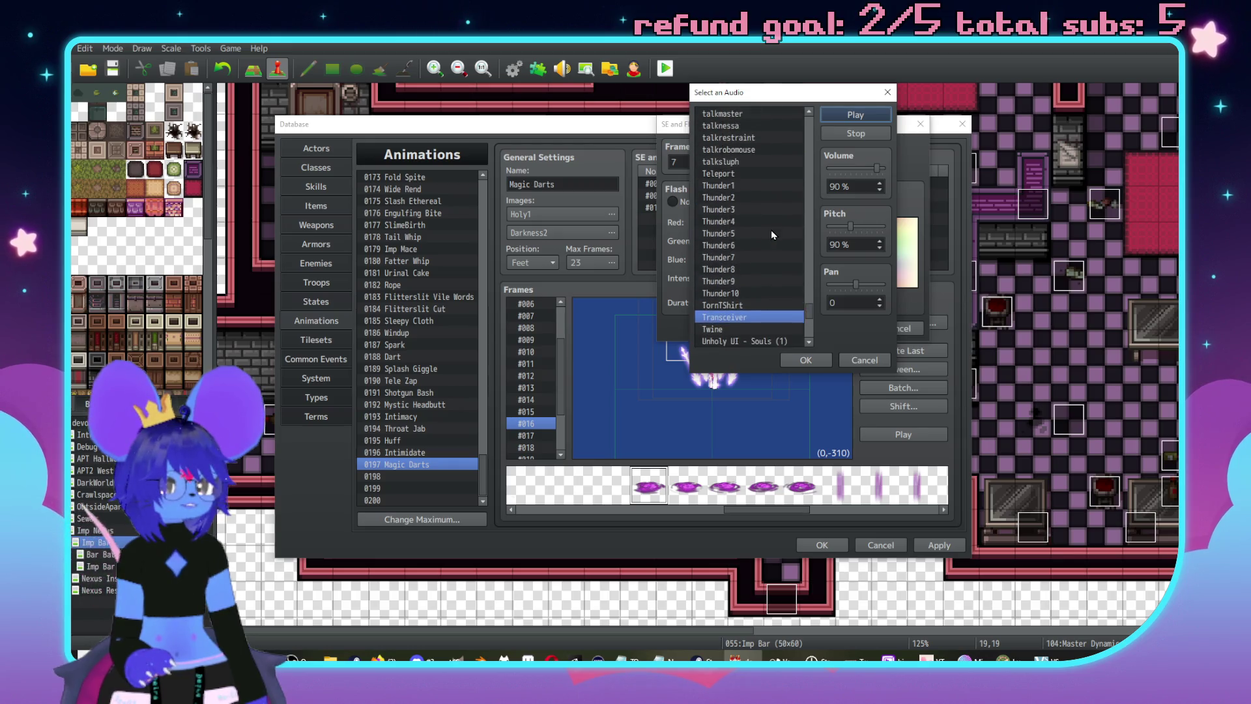
pyautogui.click(768, 233)
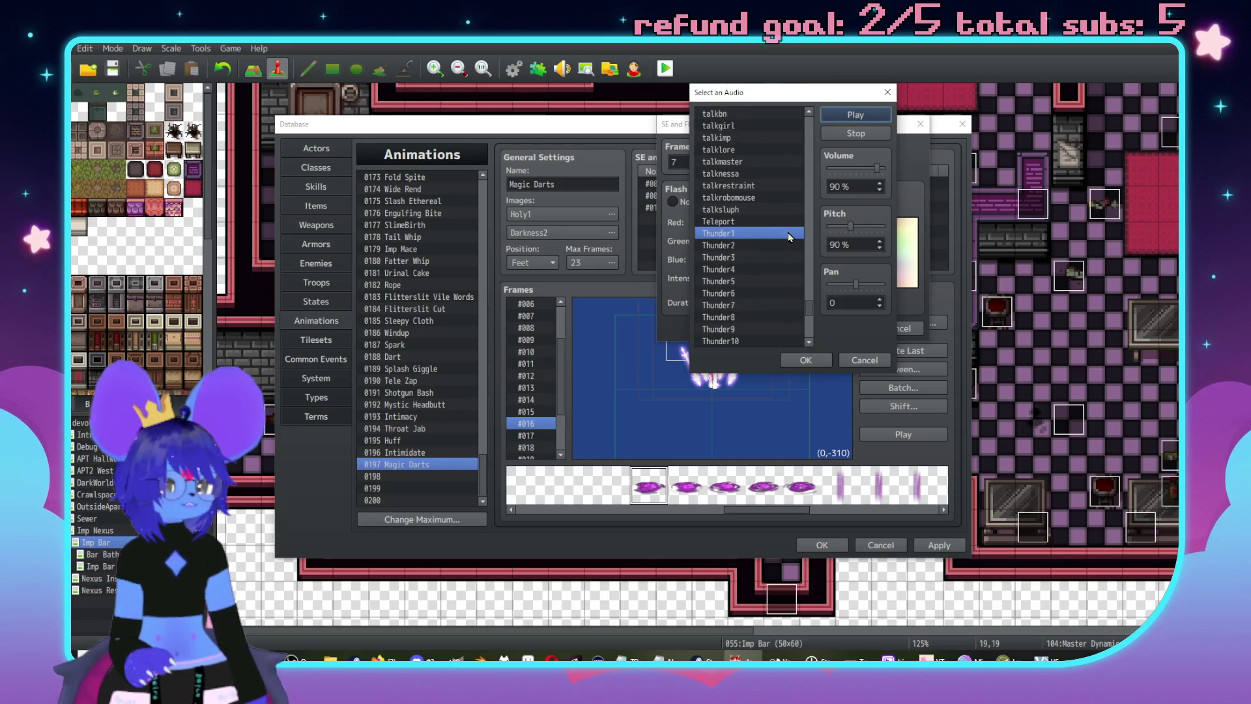
pyautogui.click(764, 257)
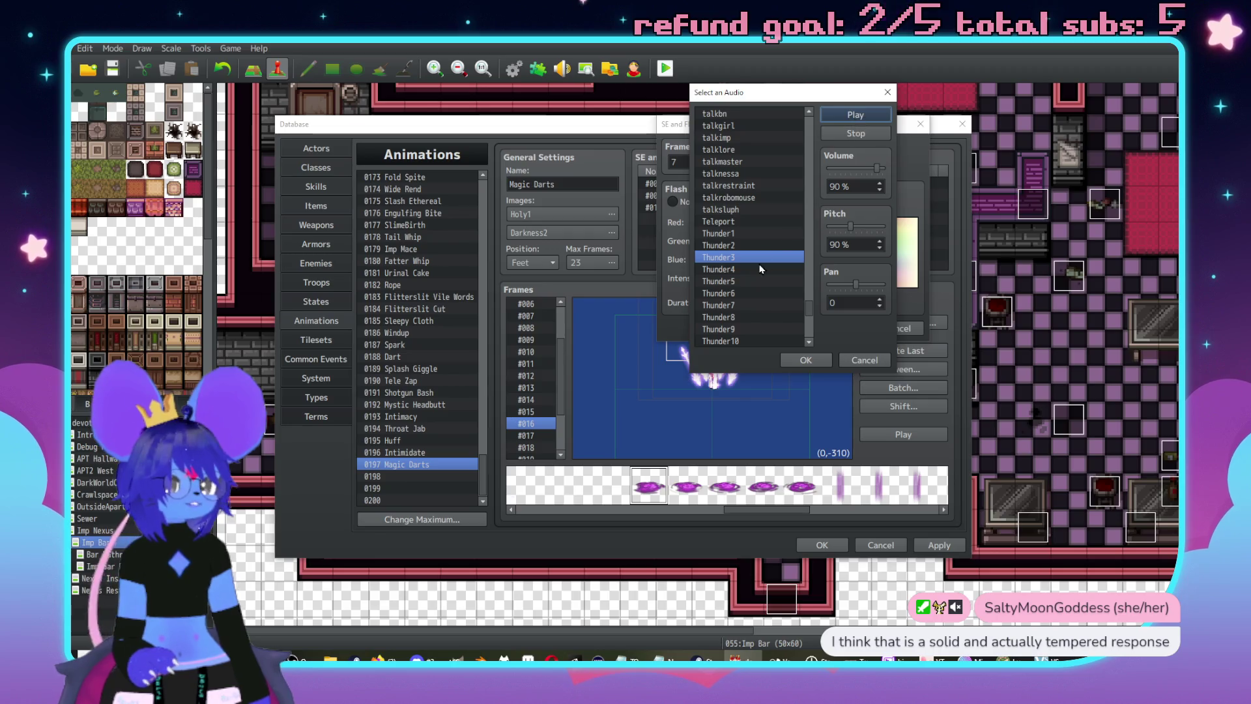
pyautogui.scroll(6, 756, 261)
pyautogui.click(750, 259)
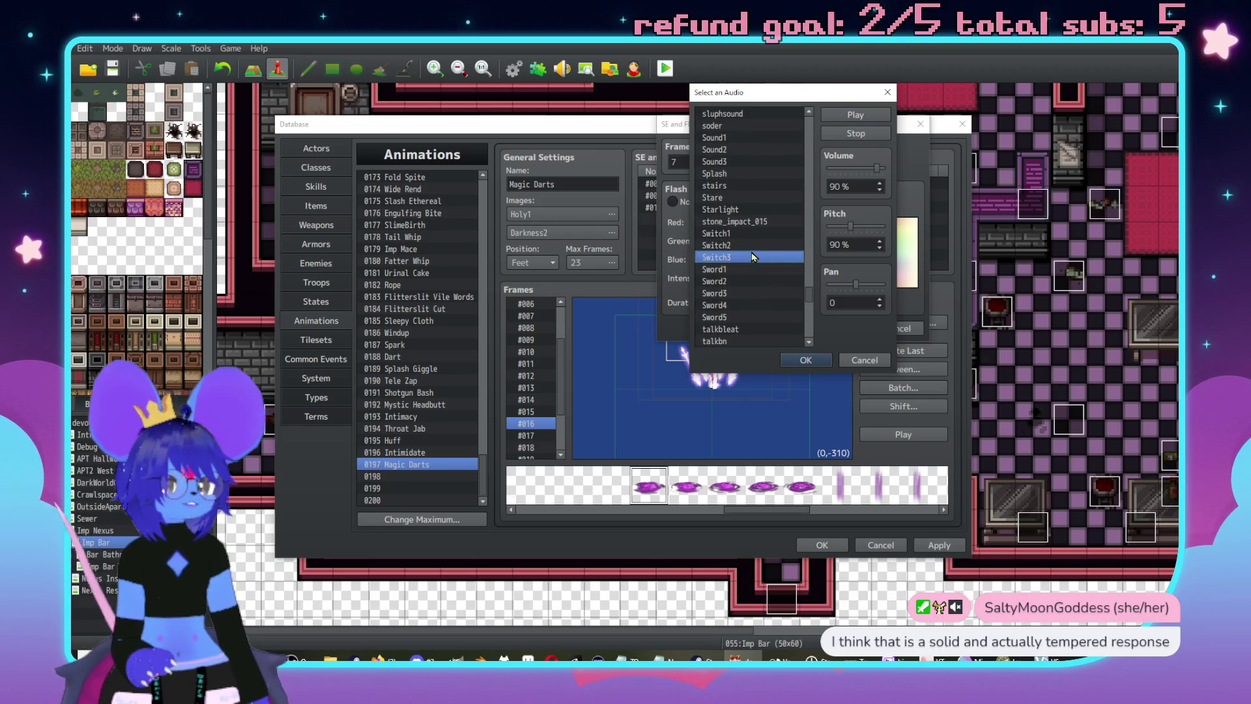
pyautogui.click(735, 281)
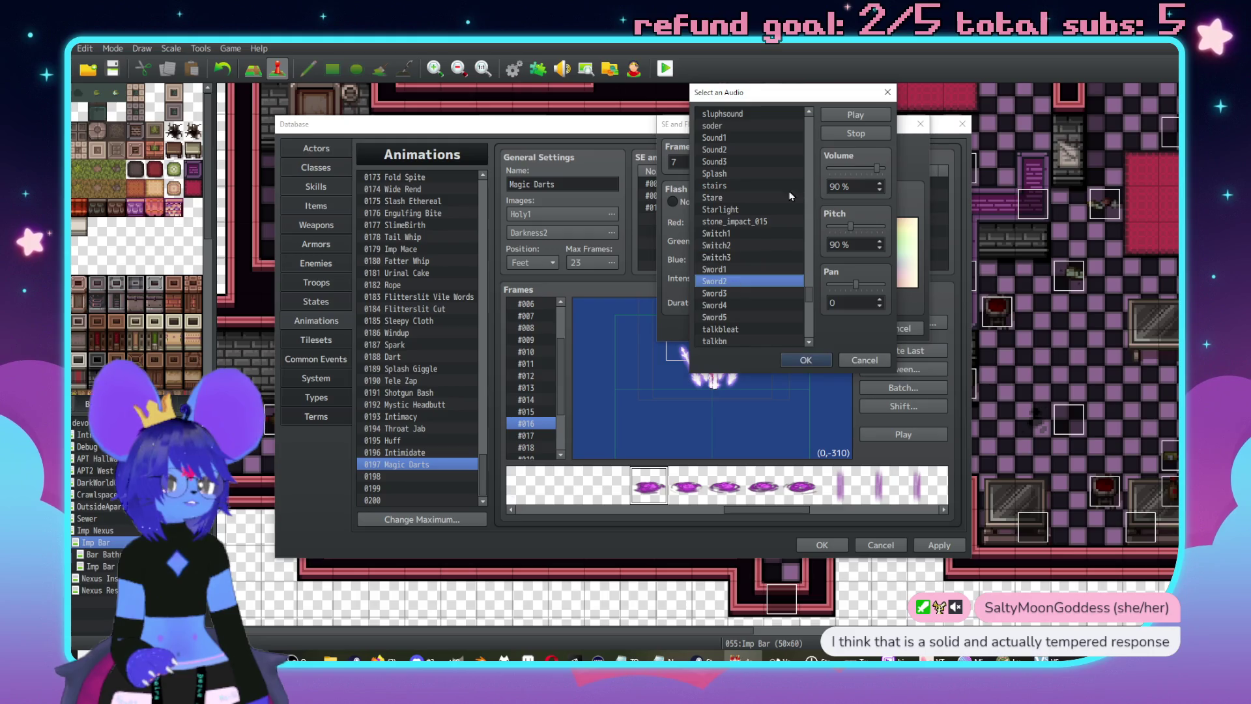
pyautogui.click(738, 269)
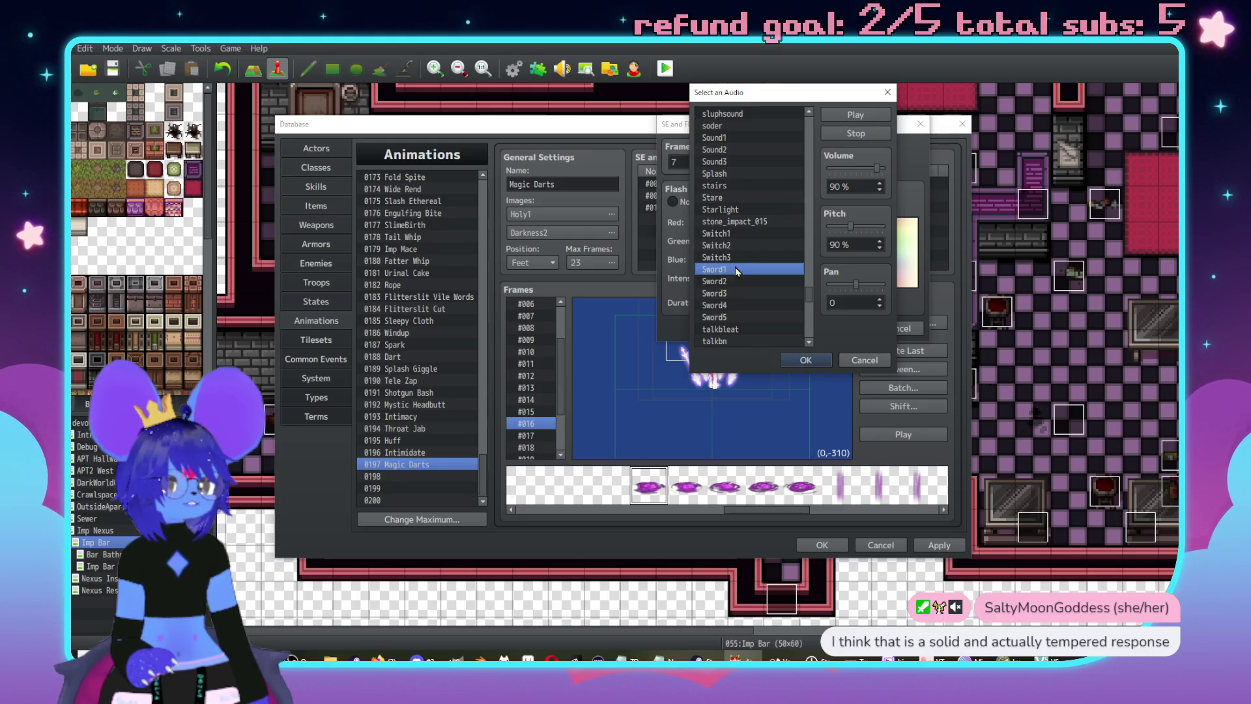
pyautogui.click(859, 116)
pyautogui.click(753, 293)
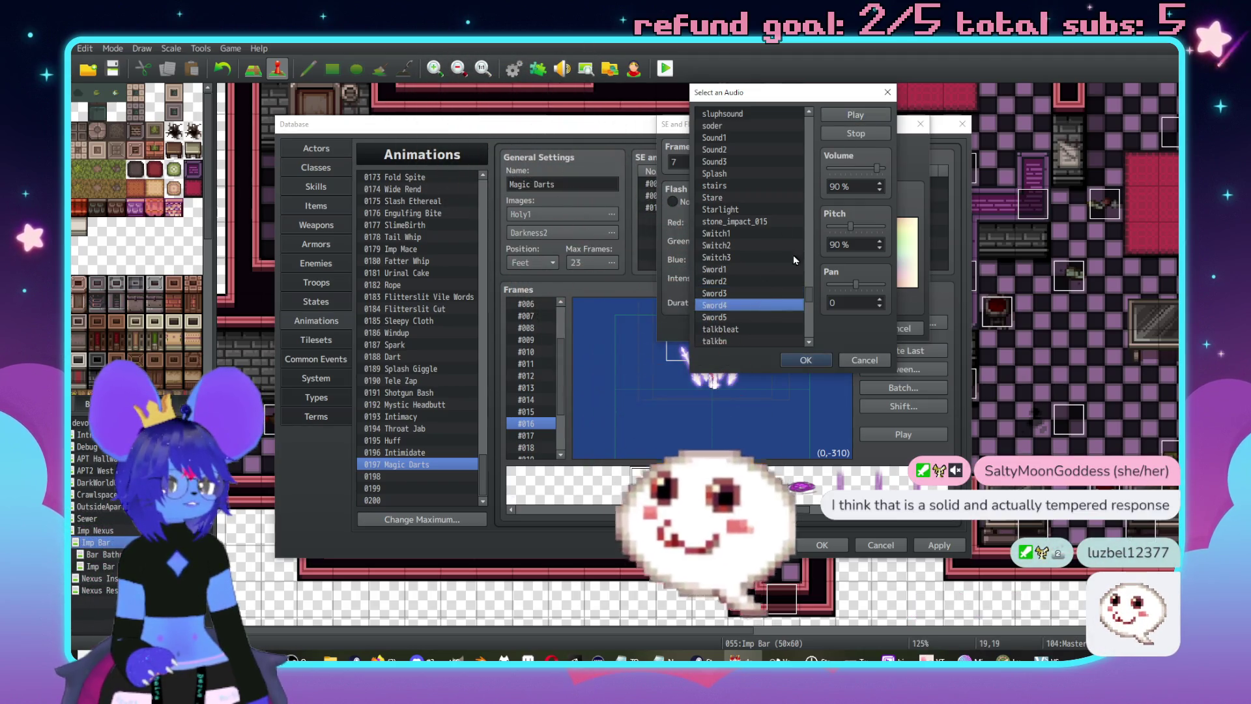
pyautogui.click(756, 306)
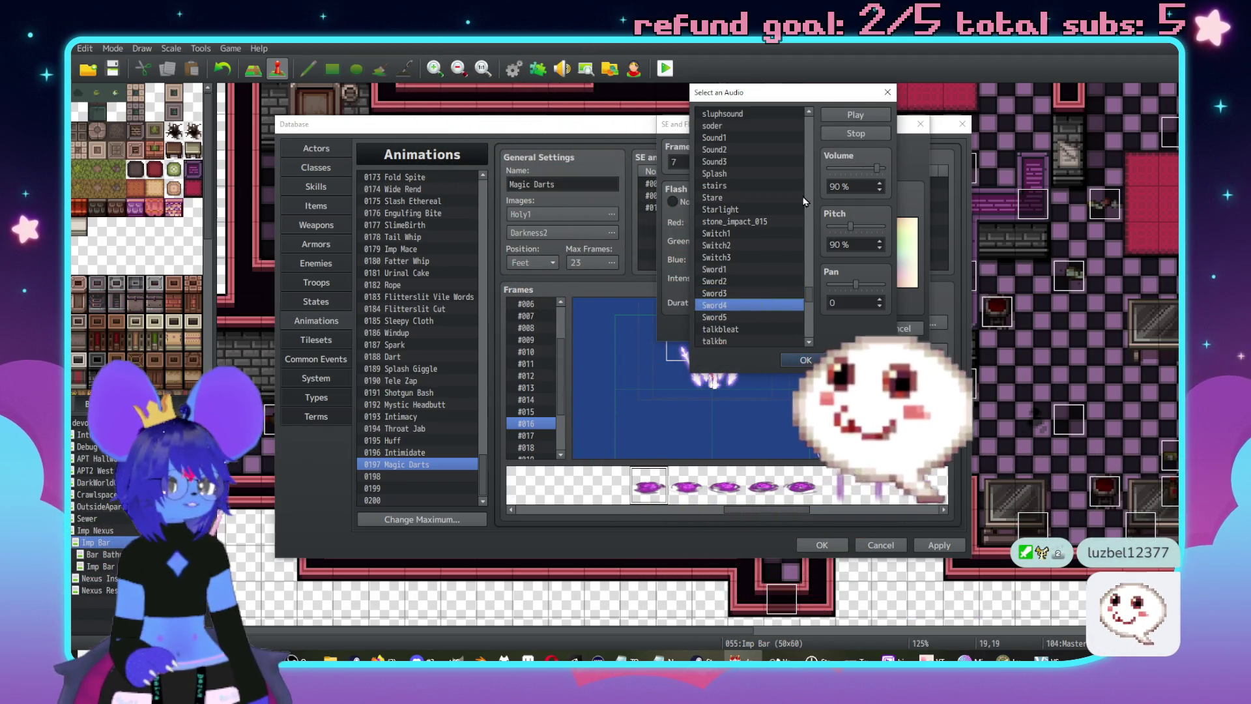
pyautogui.scroll(3, 769, 262)
pyautogui.click(726, 245)
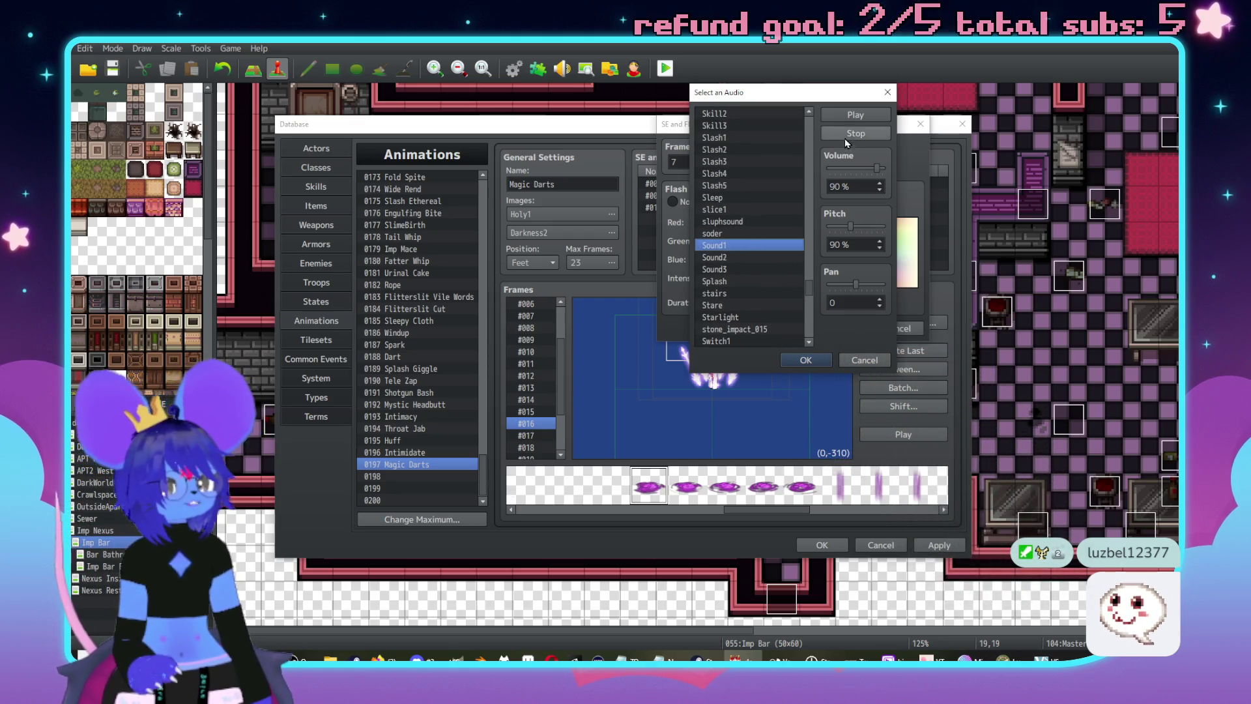
pyautogui.click(844, 118)
pyautogui.click(733, 258)
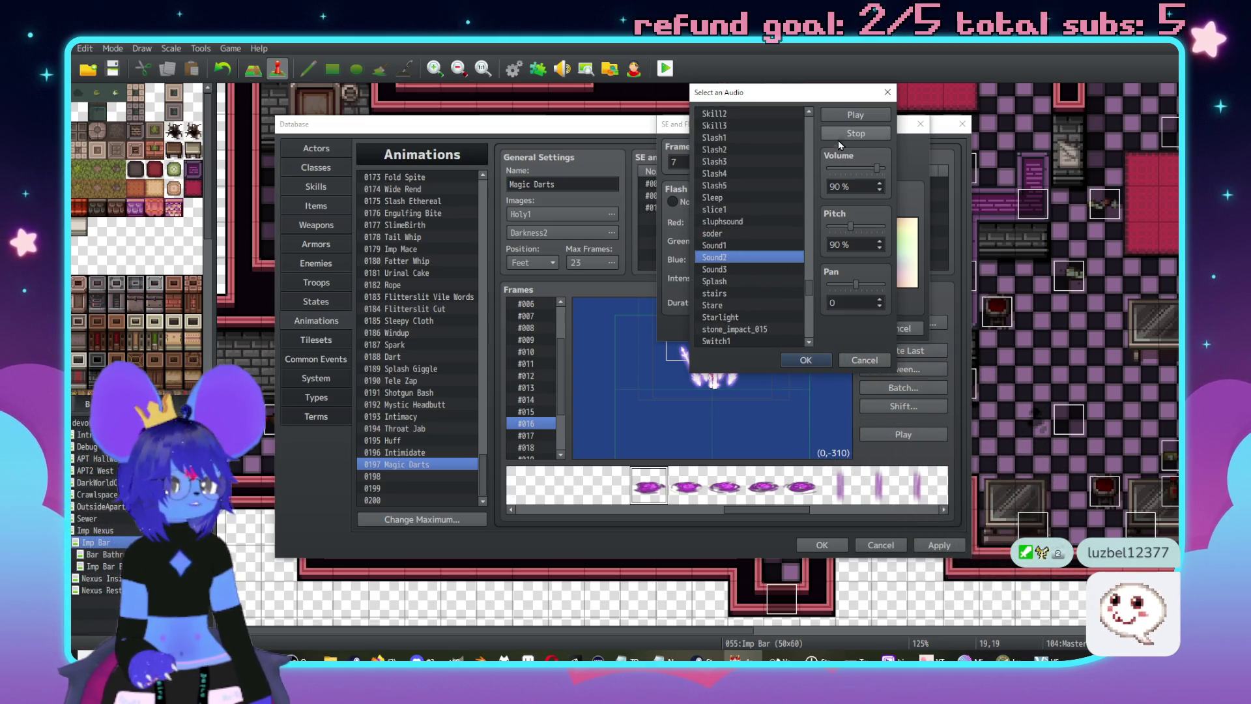
pyautogui.click(844, 116)
pyautogui.click(747, 281)
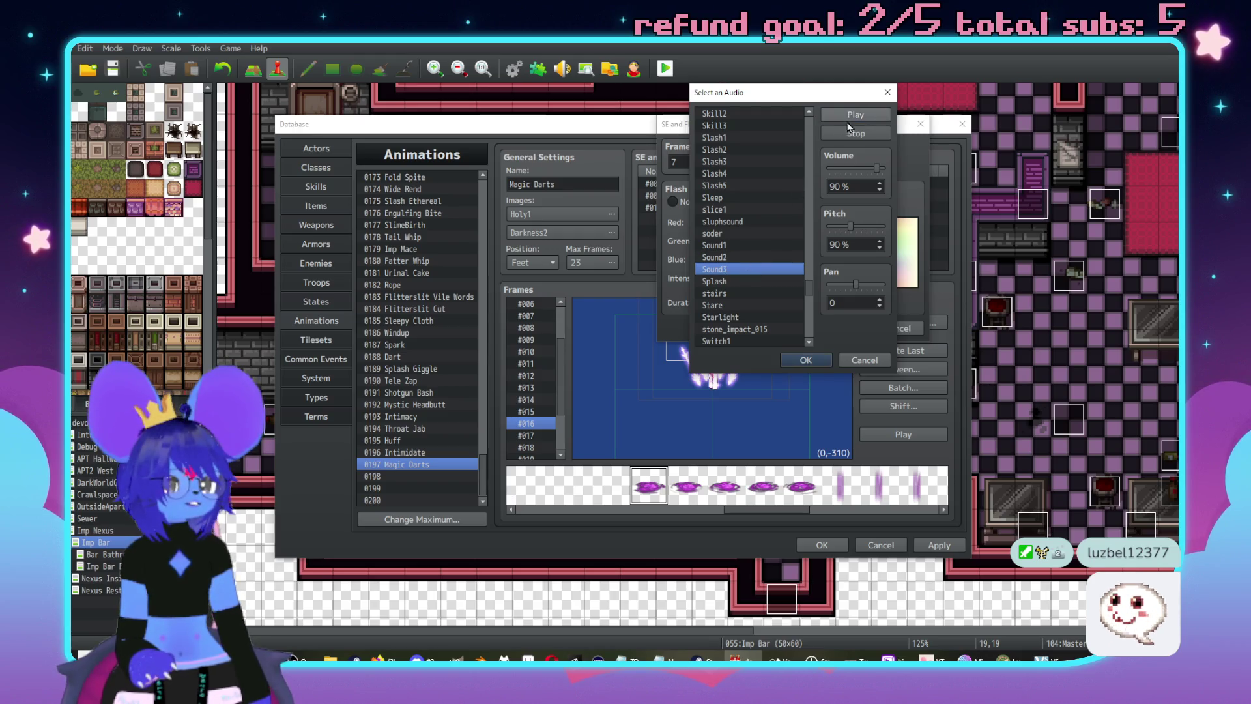
pyautogui.click(858, 120)
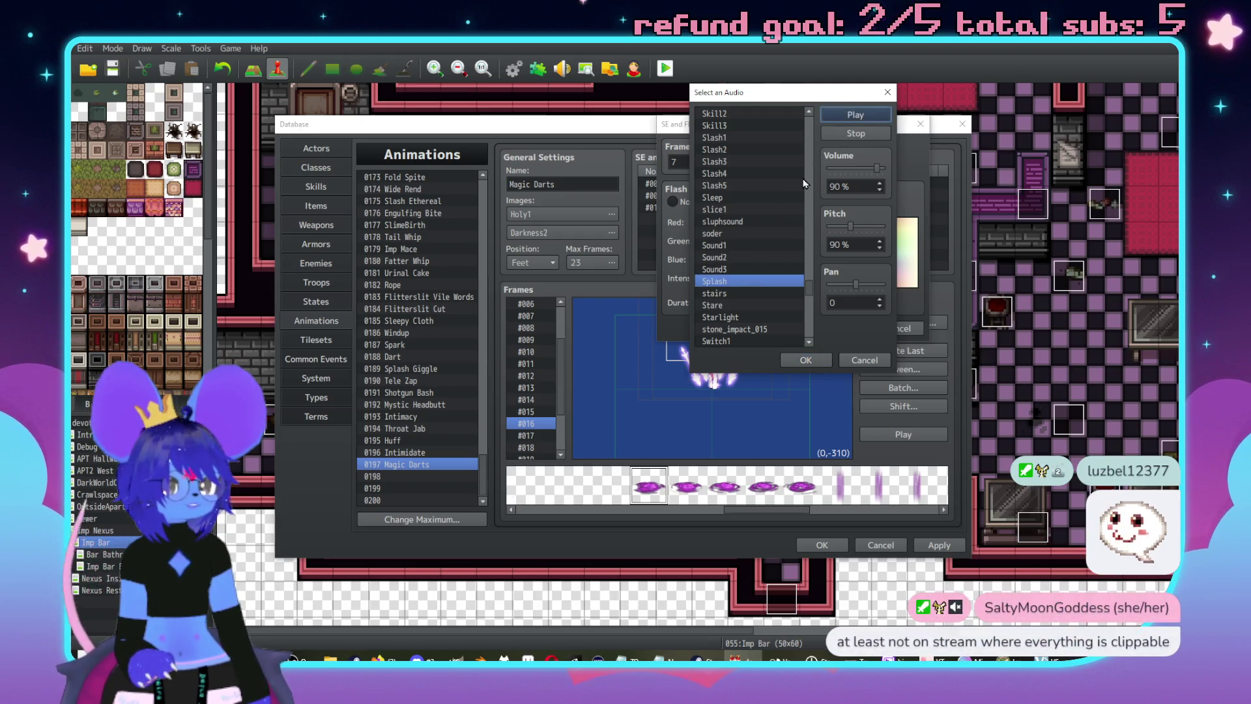
pyautogui.scroll(5, 761, 241)
pyautogui.scroll(3, 756, 254)
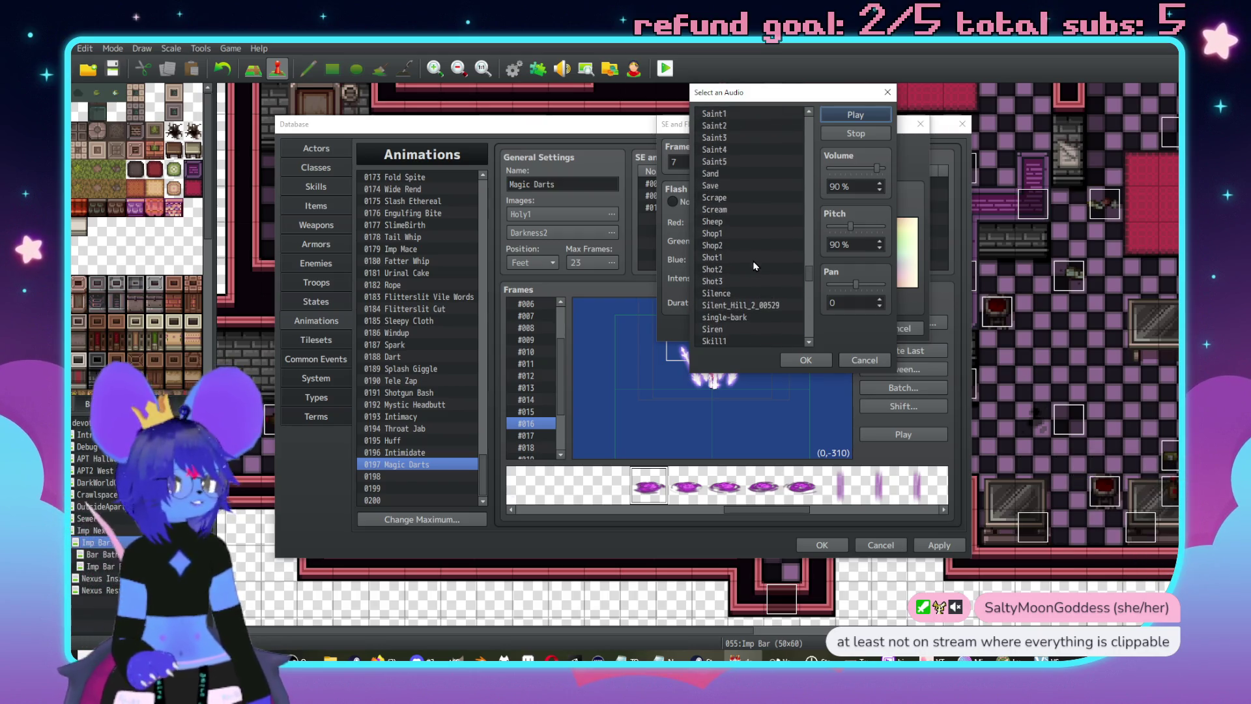
pyautogui.click(737, 258)
pyautogui.click(856, 114)
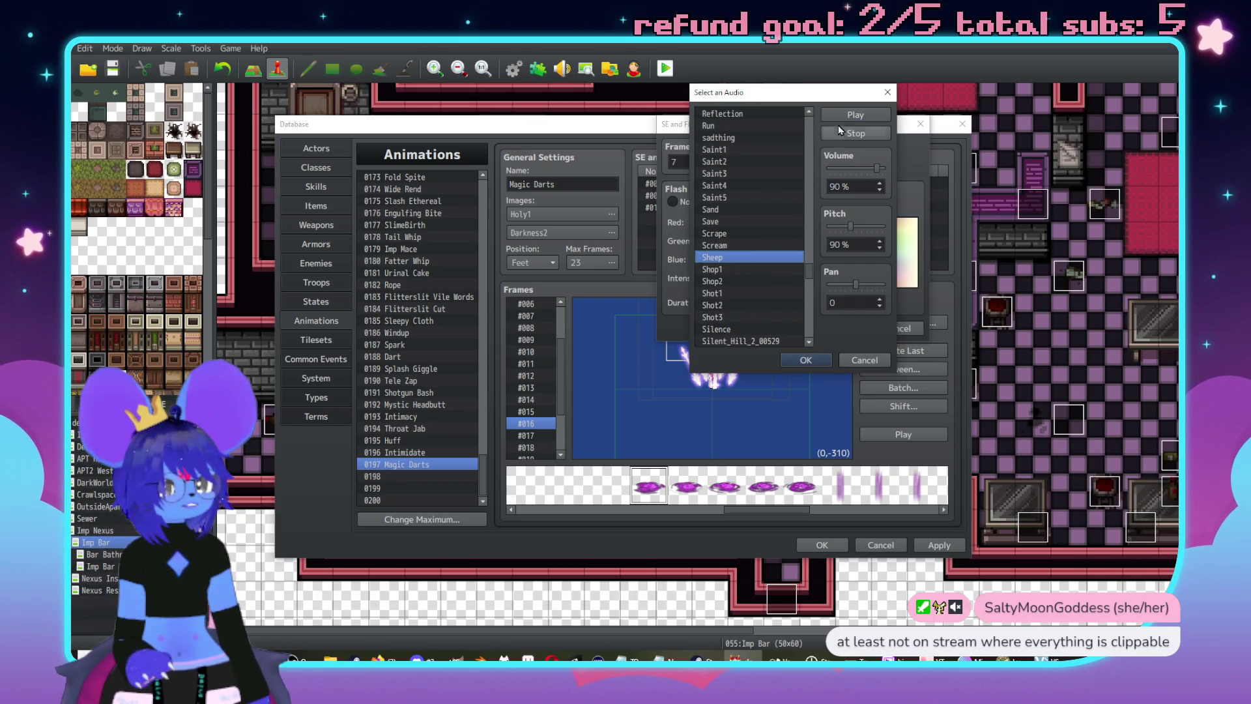
pyautogui.click(747, 295)
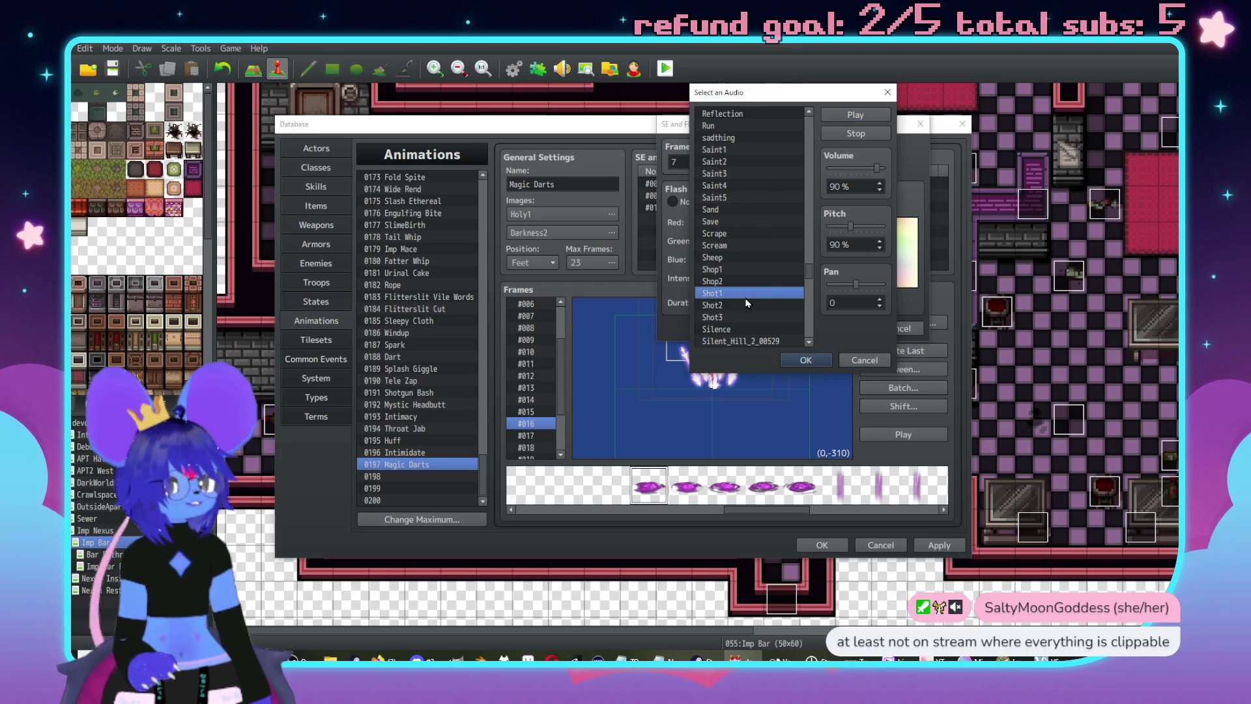
pyautogui.click(754, 306)
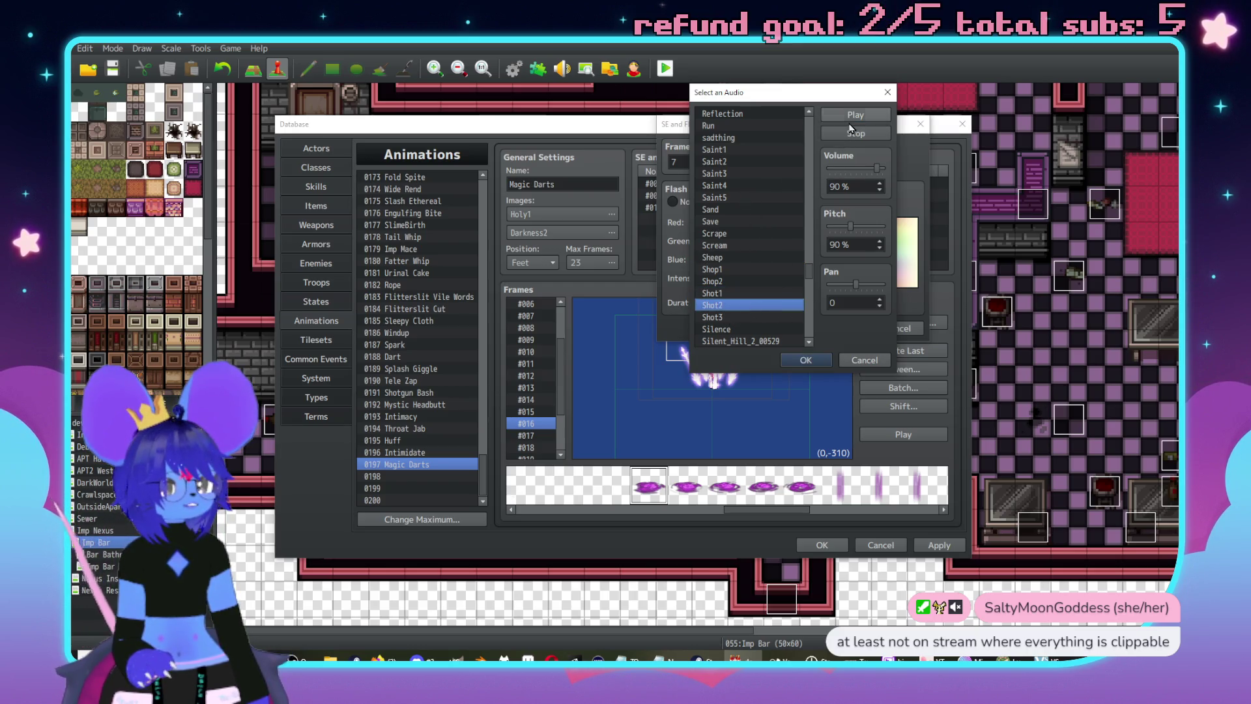
pyautogui.click(852, 116)
pyautogui.click(755, 317)
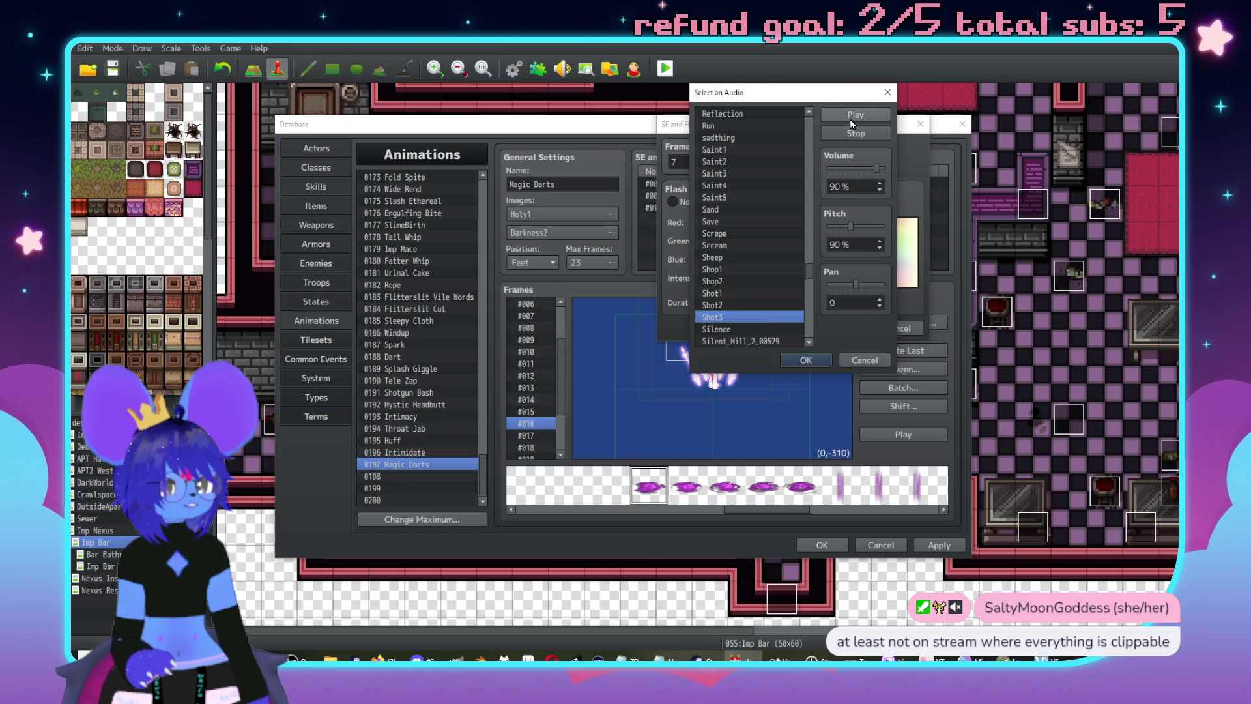
# - Choose Shot2 at 120% pitch as frame 7's sound and confirm the timing entry
pyautogui.click(769, 306)
pyautogui.moveTo(851, 225); pyautogui.dragTo(867, 227)
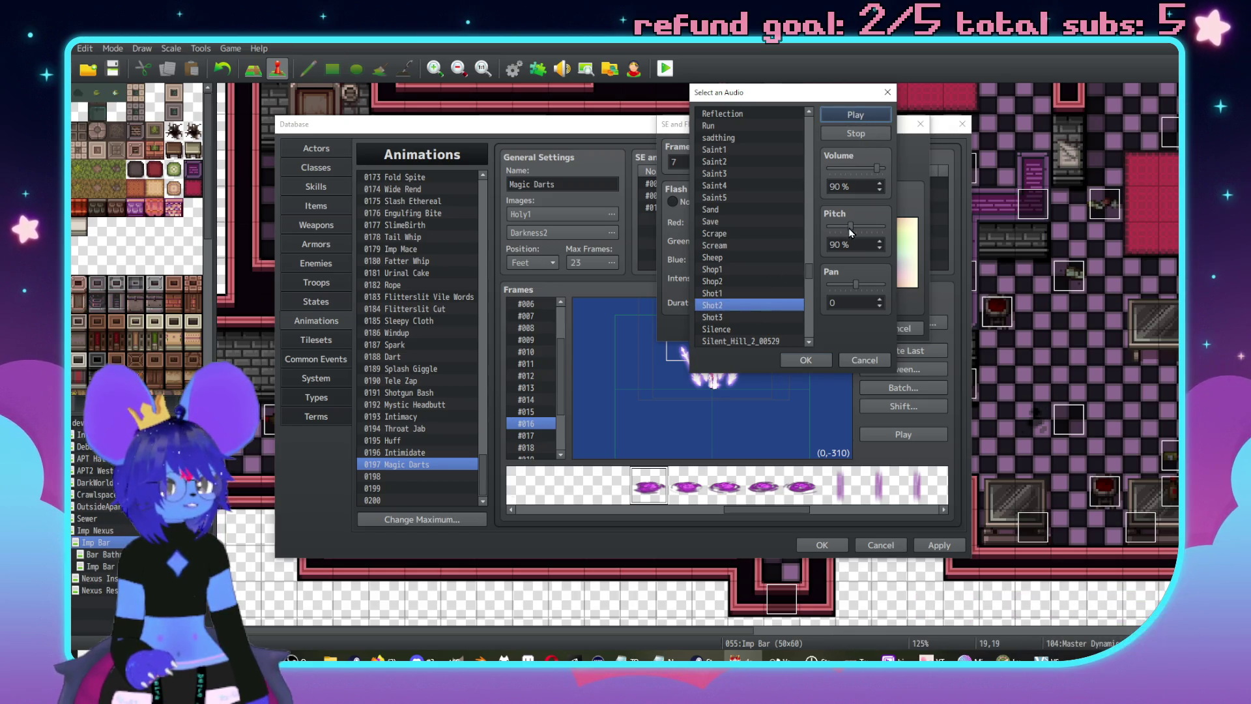
pyautogui.click(869, 117)
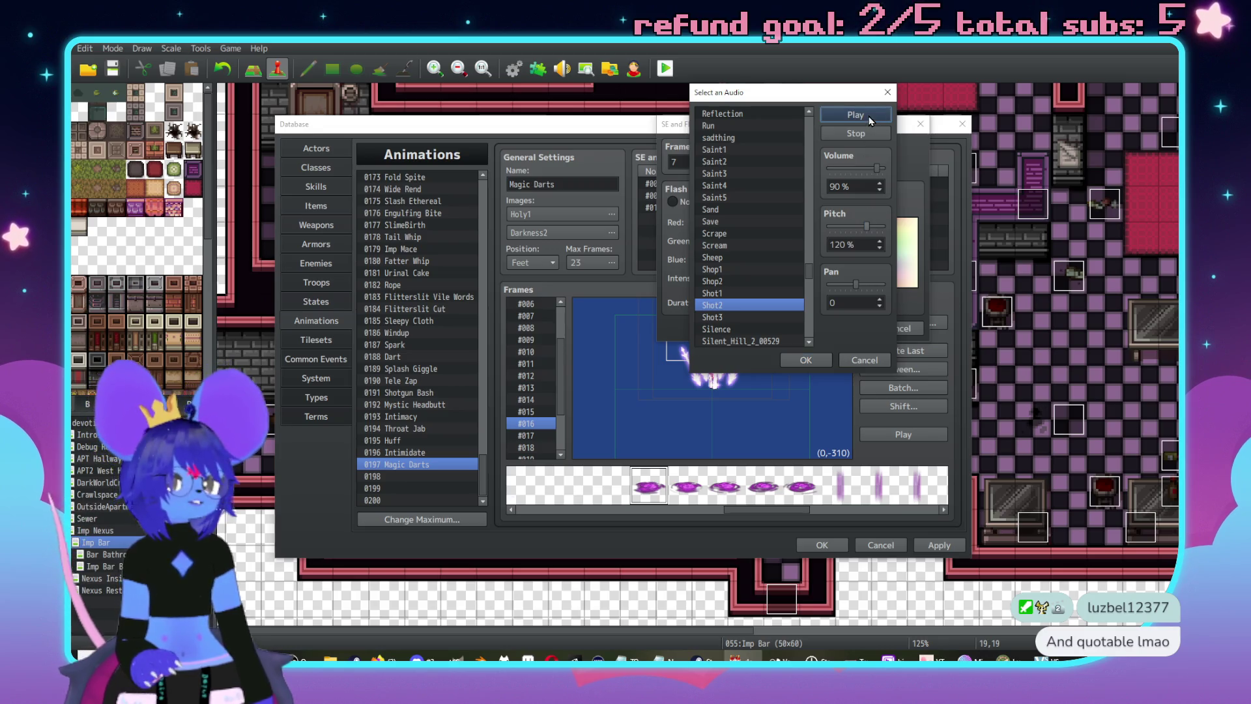
pyautogui.click(813, 362)
pyautogui.click(831, 328)
# - Set frame 9's sound effect to Shot2 at 110% pitch
pyautogui.click(829, 196)
pyautogui.doubleClick(794, 198)
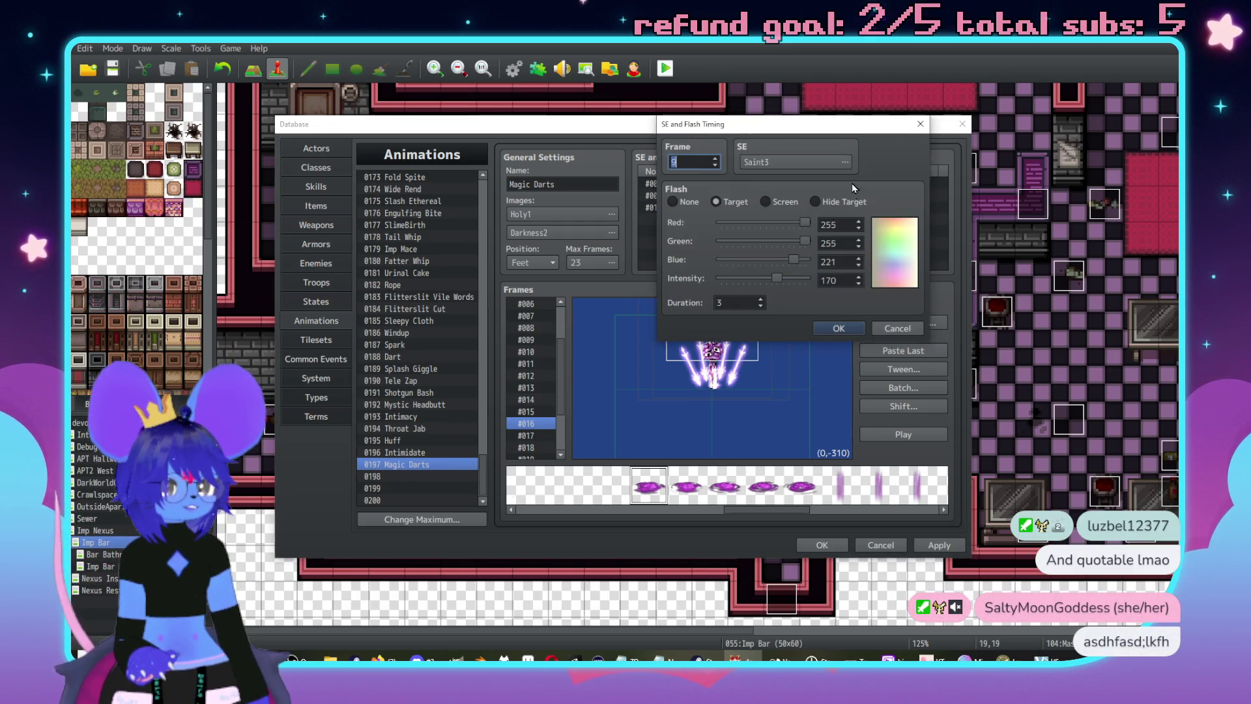
pyautogui.click(816, 155)
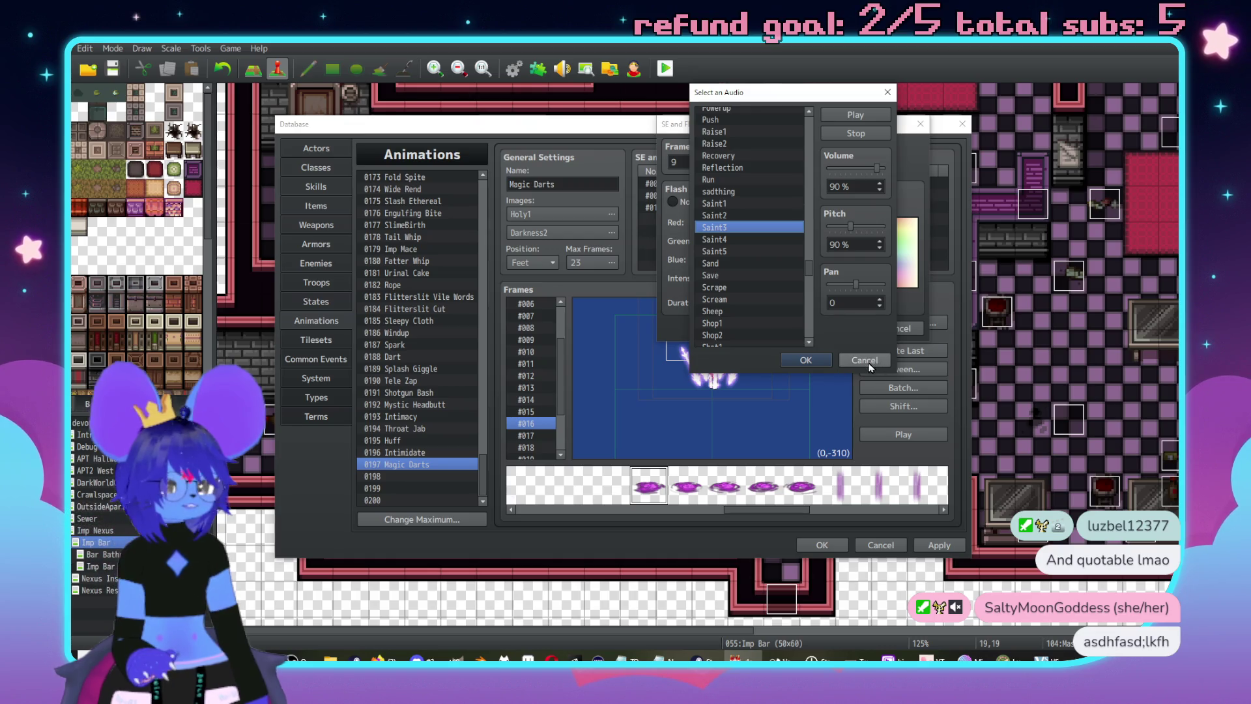
pyautogui.scroll(-3, 750, 272)
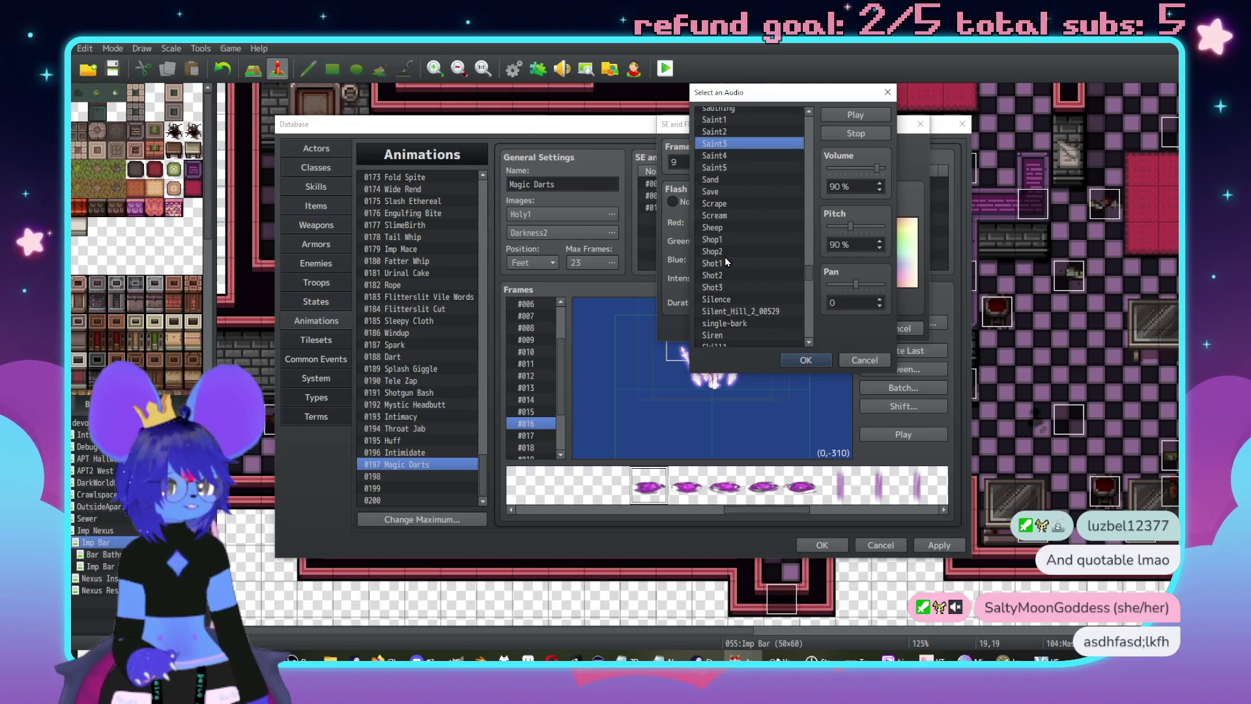
pyautogui.click(730, 274)
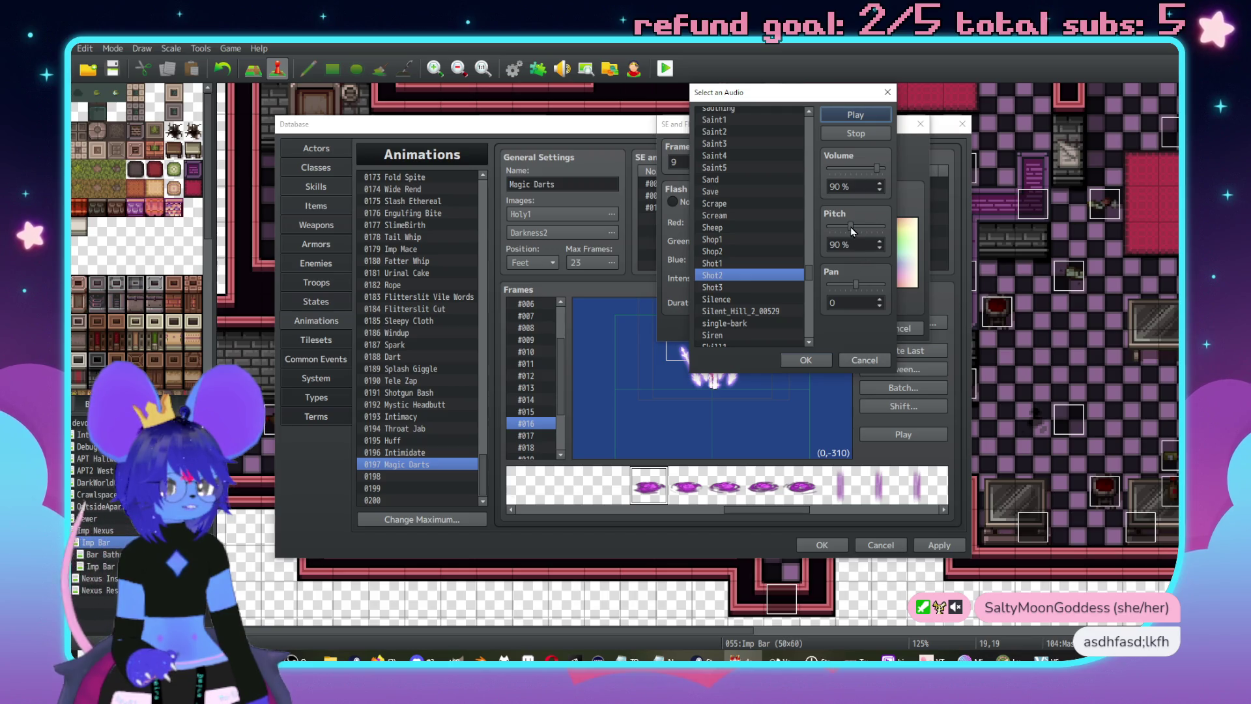
pyautogui.moveTo(850, 227); pyautogui.dragTo(862, 228)
pyautogui.click(855, 117)
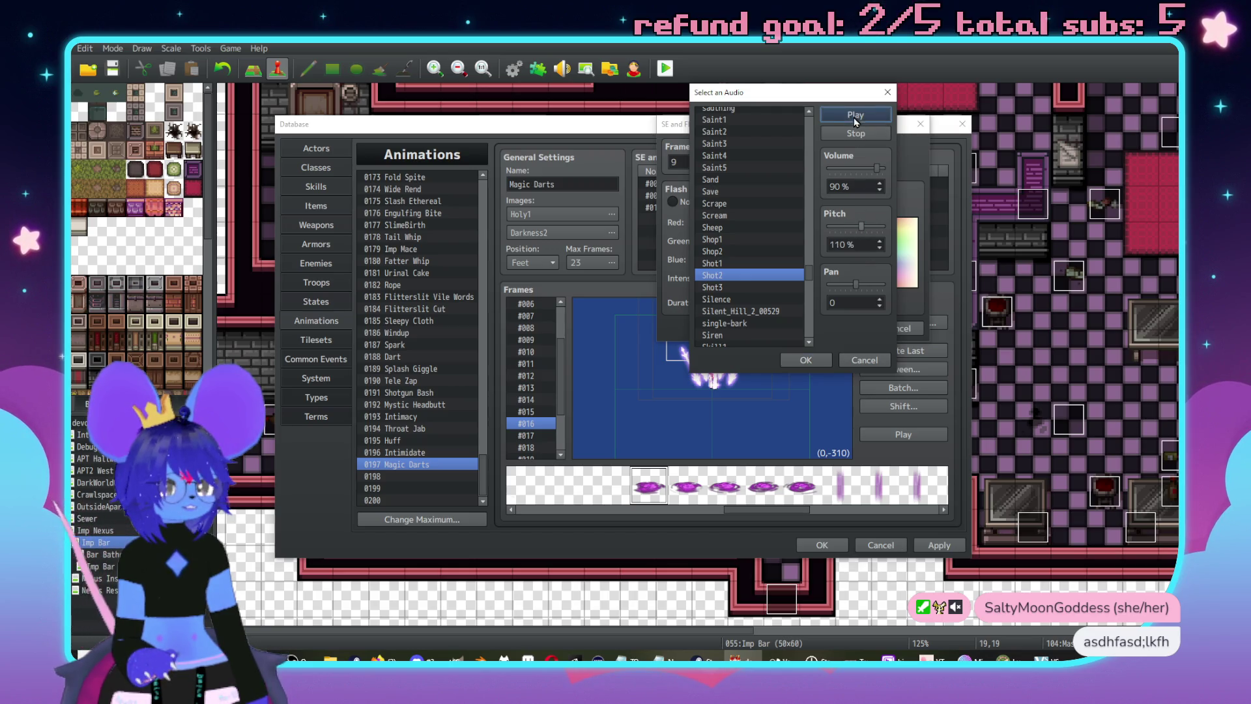
pyautogui.click(807, 361)
pyautogui.click(822, 327)
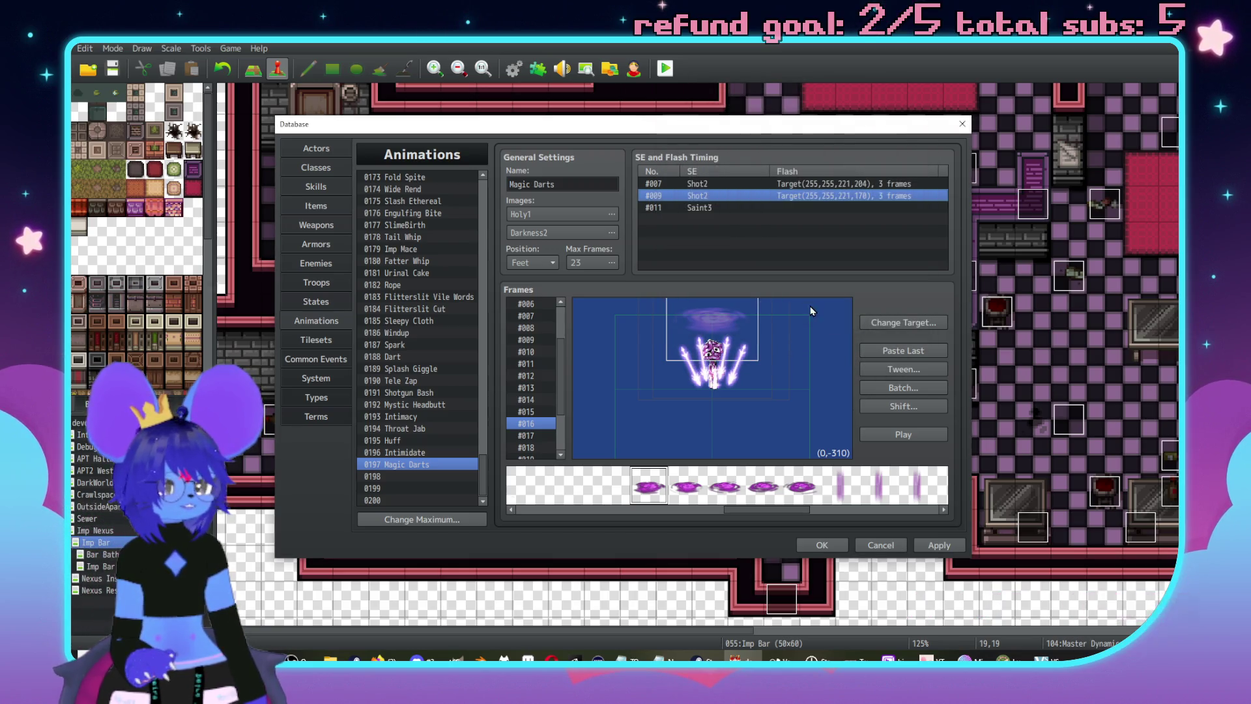
# - Set frame 11's sound effect to Shot2, then play the animation preview
pyautogui.doubleClick(809, 208)
pyautogui.click(829, 173)
pyautogui.scroll(-1, 743, 260)
pyautogui.click(733, 287)
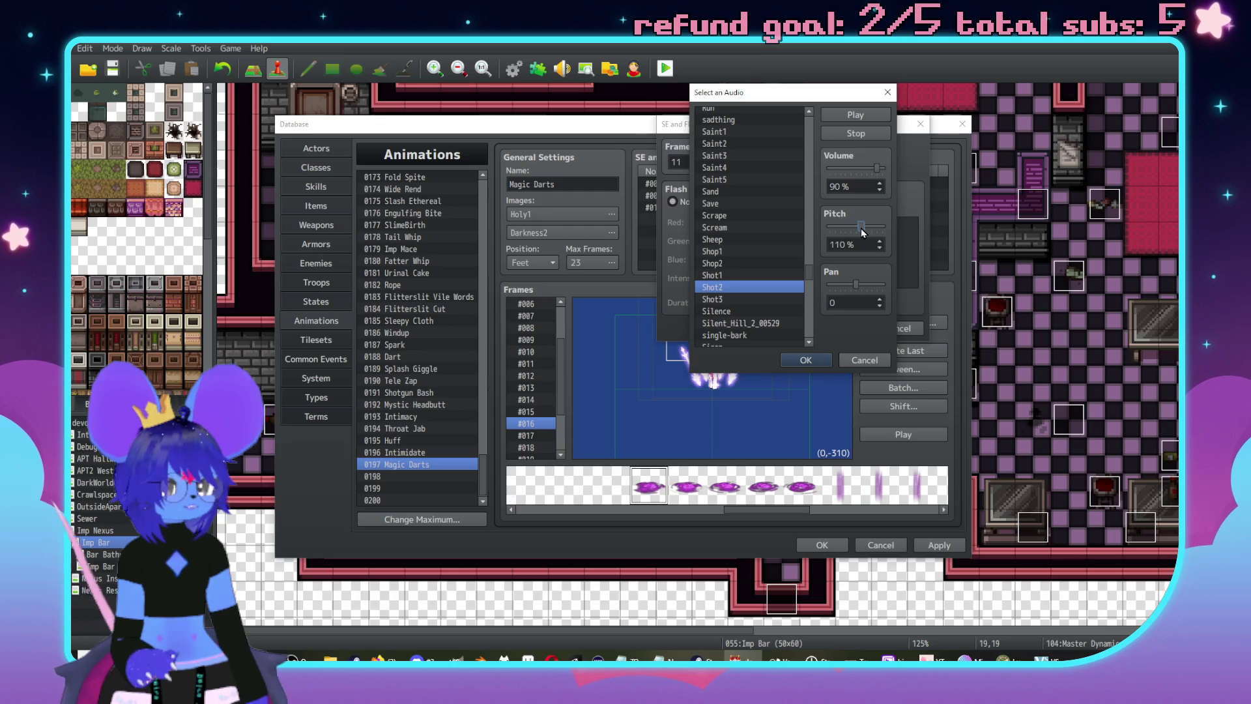
pyautogui.click(806, 361)
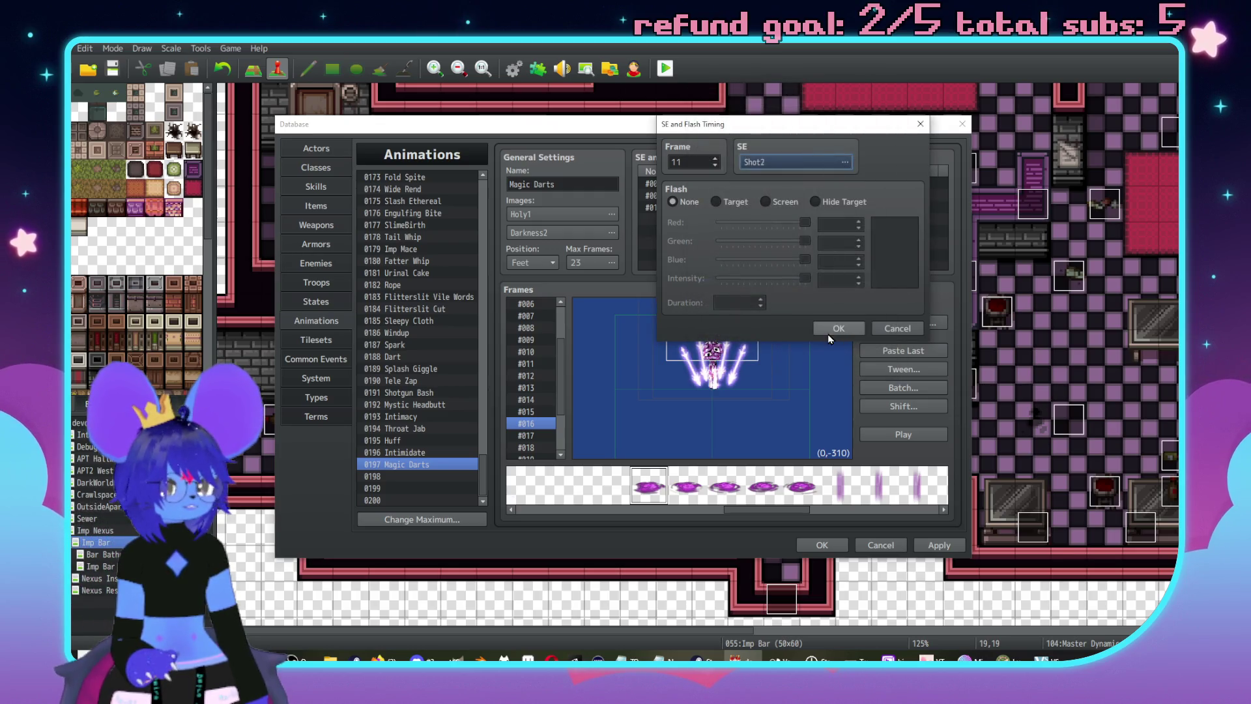
pyautogui.click(826, 331)
pyautogui.click(902, 433)
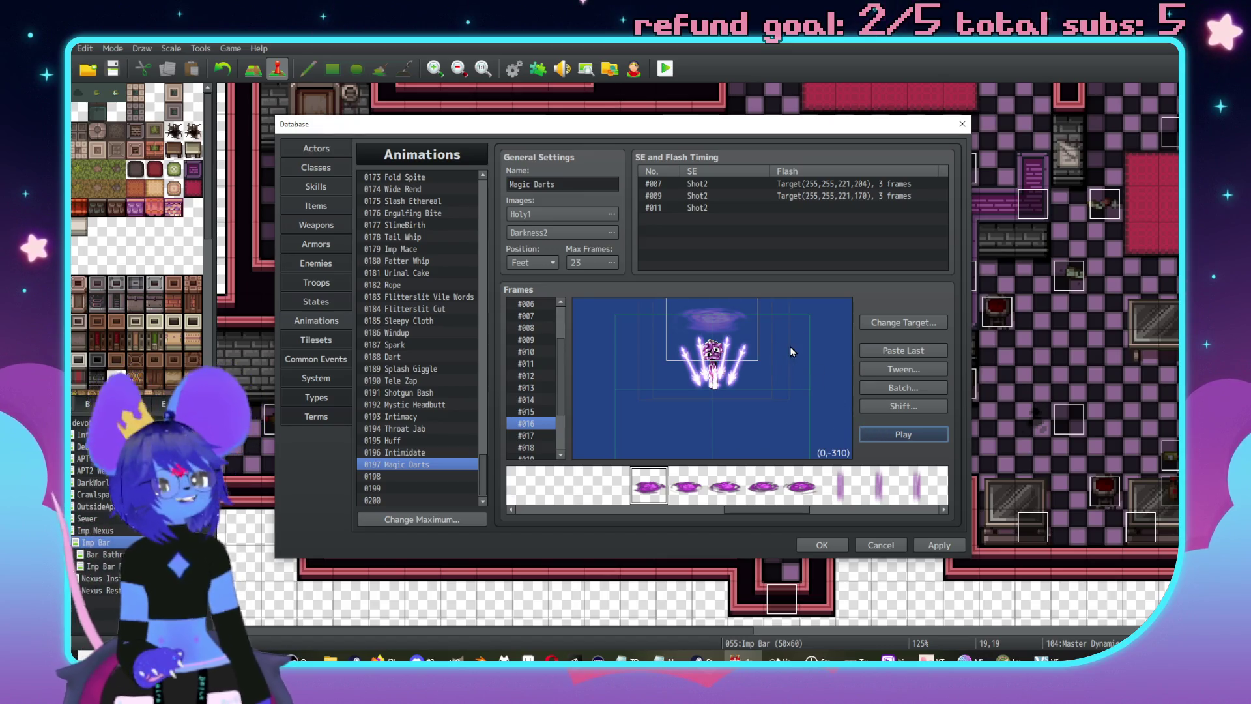
# - Replace frame 7's sound with Petscop_dinglebob after trying Powerup and phone dial
pyautogui.click(756, 187)
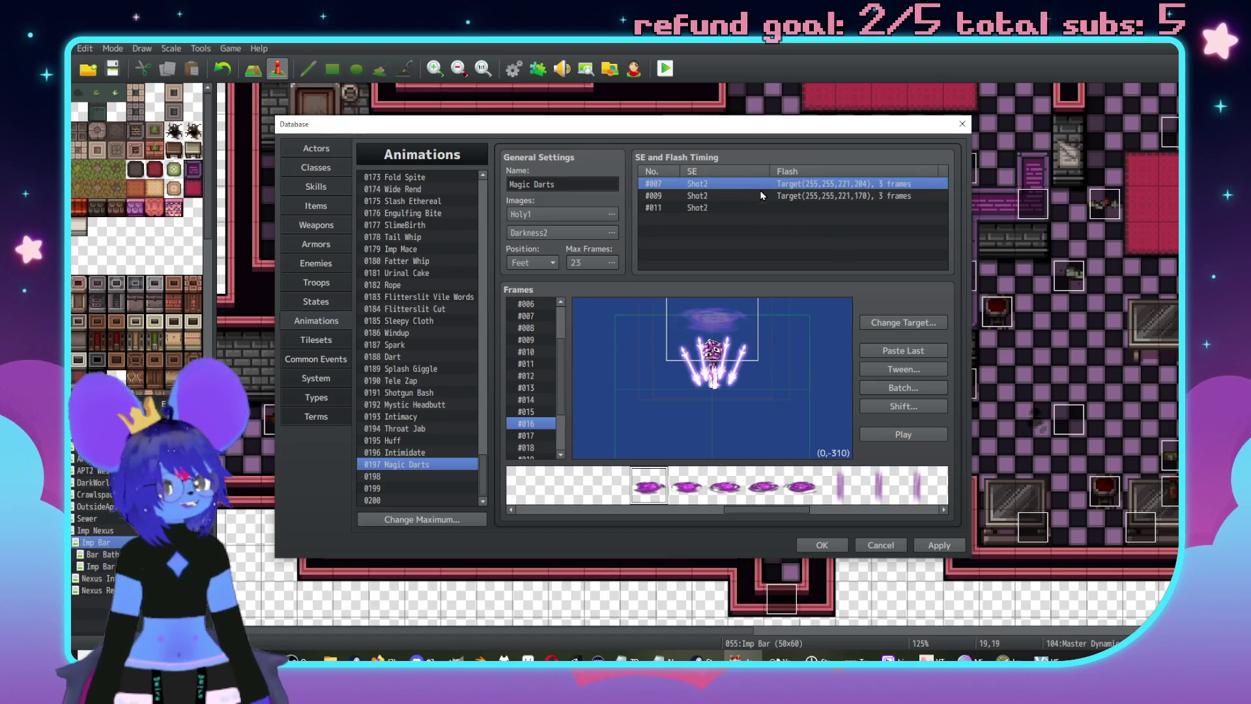
pyautogui.doubleClick(757, 185)
pyautogui.click(792, 161)
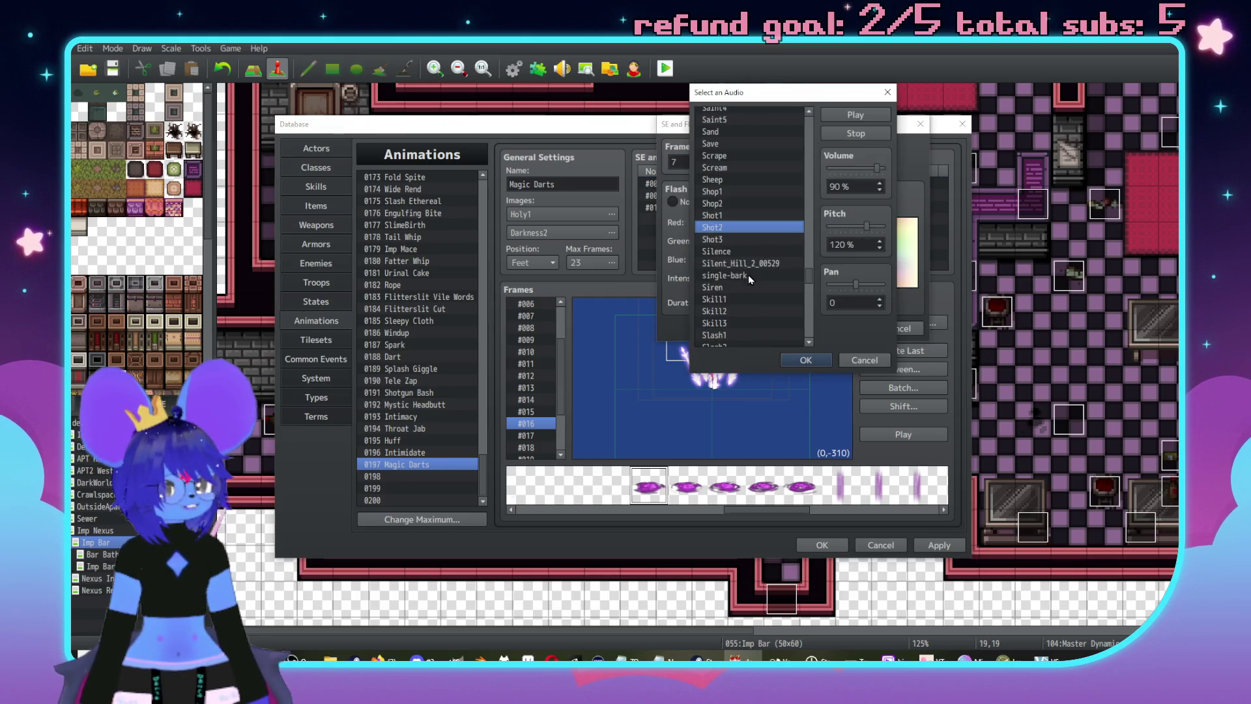
pyautogui.scroll(5, 741, 275)
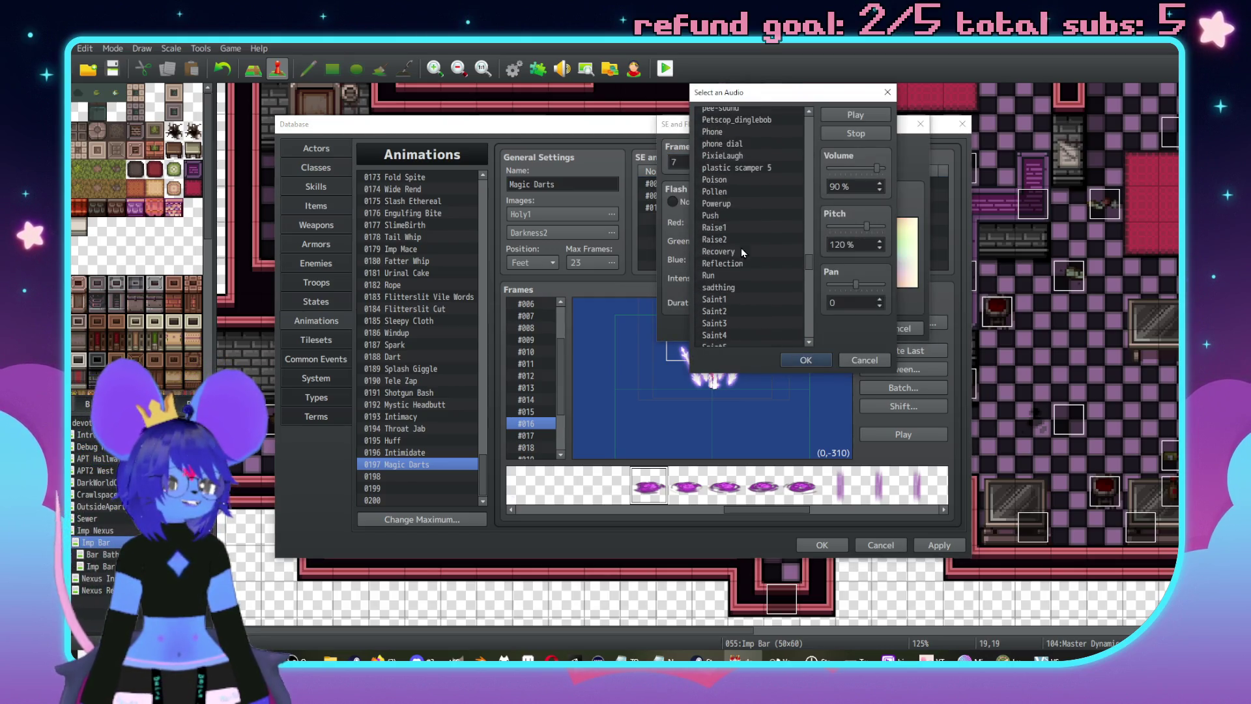
pyautogui.click(746, 229)
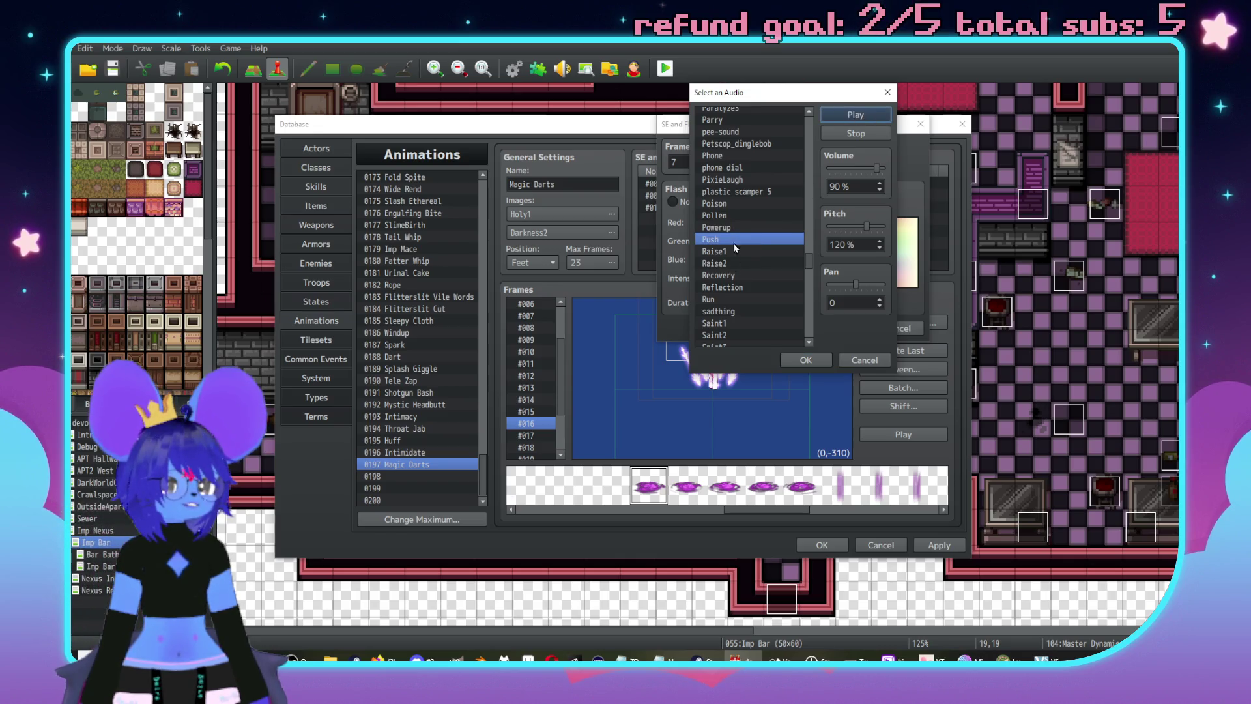
pyautogui.scroll(1, 733, 251)
pyautogui.click(741, 203)
pyautogui.click(758, 182)
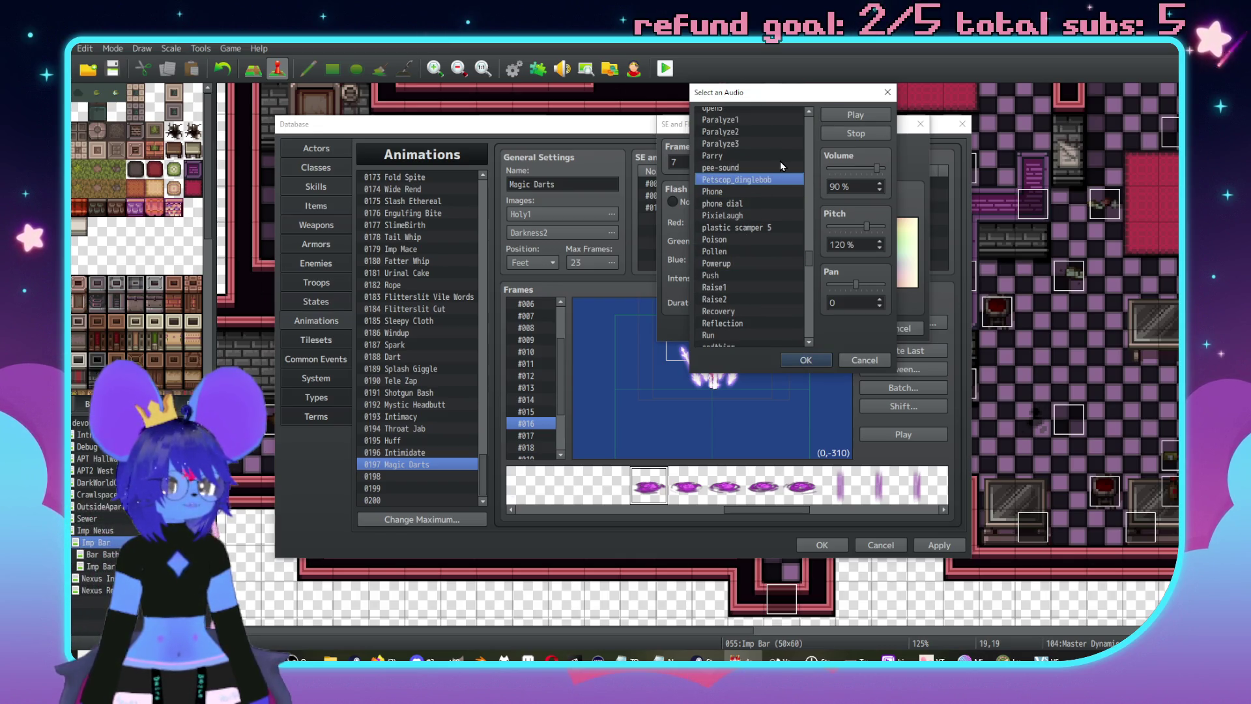
pyautogui.scroll(1, 780, 162)
pyautogui.click(857, 115)
pyautogui.click(806, 360)
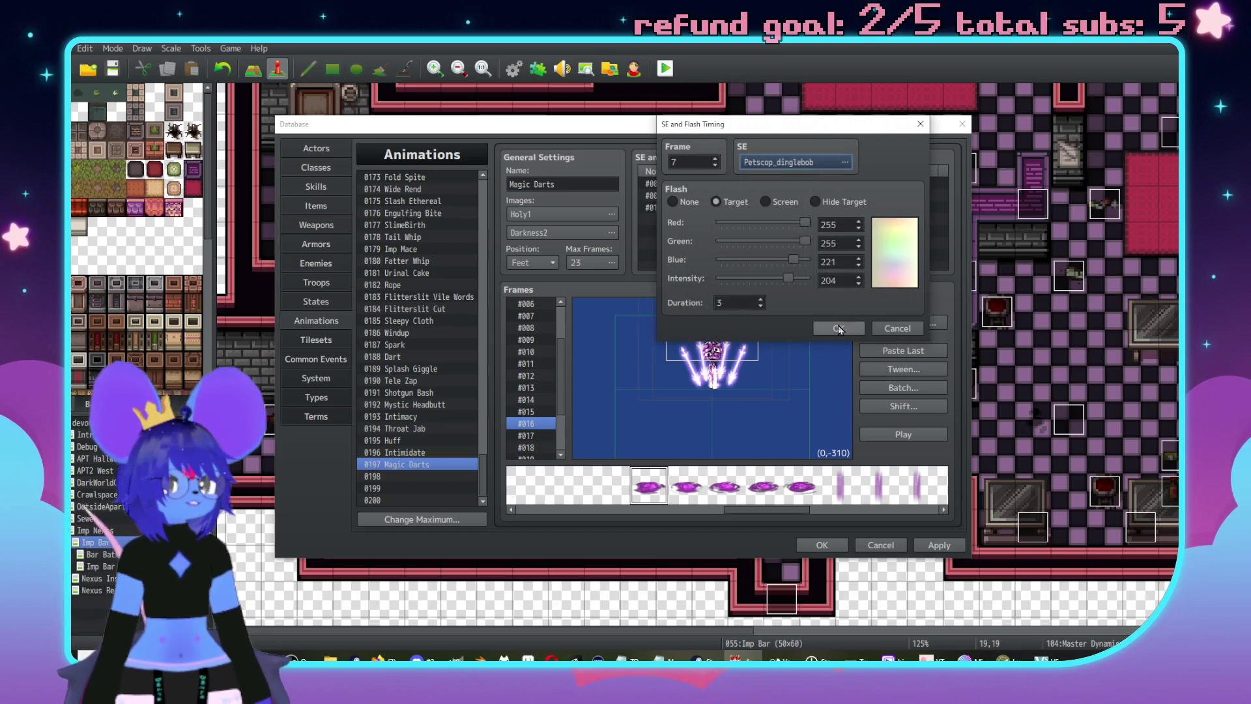
pyautogui.click(839, 328)
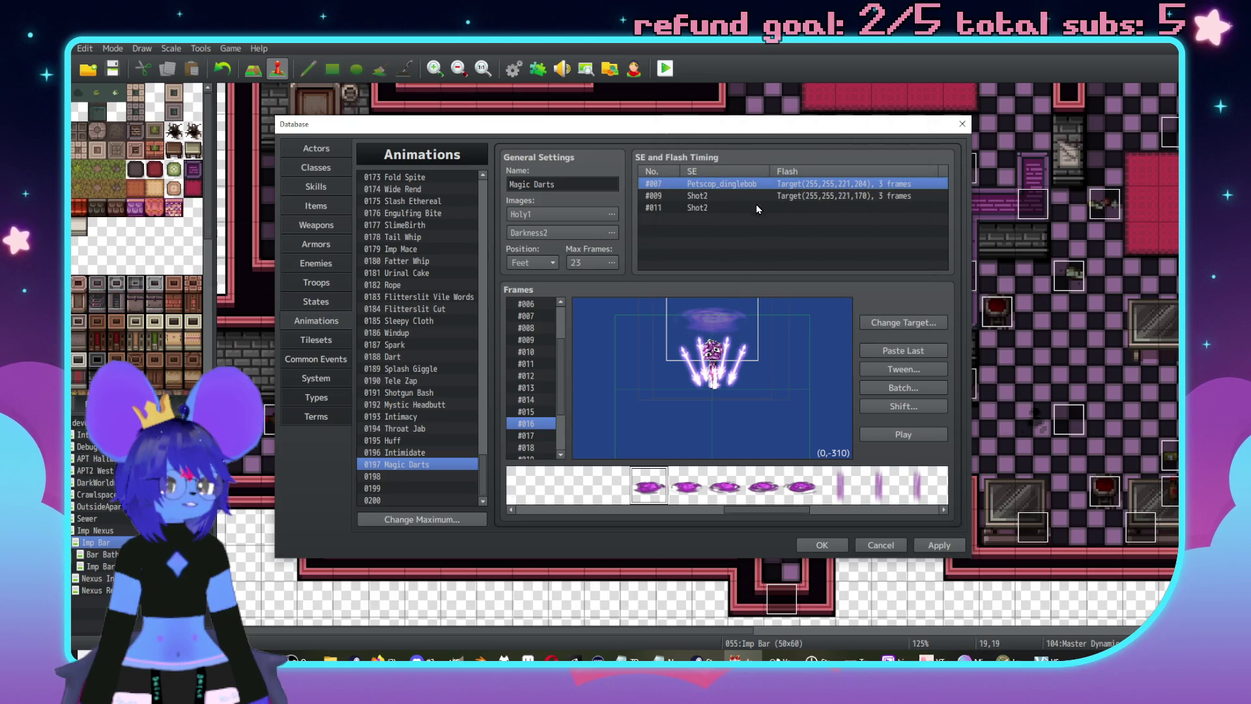
pyautogui.doubleClick(712, 185)
pyautogui.click(839, 328)
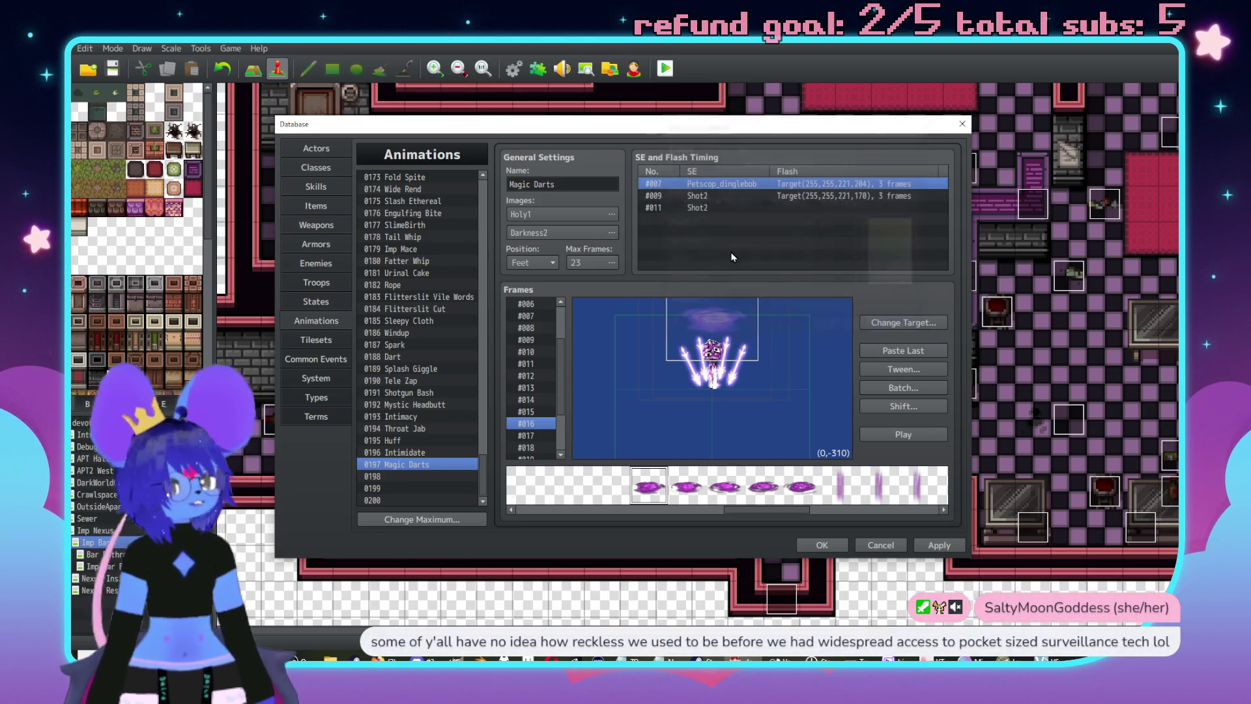
# - Add a new frame 1 timing entry with the Wind5 sound, then preview the animation
pyautogui.rightClick(676, 217)
pyautogui.click(722, 224)
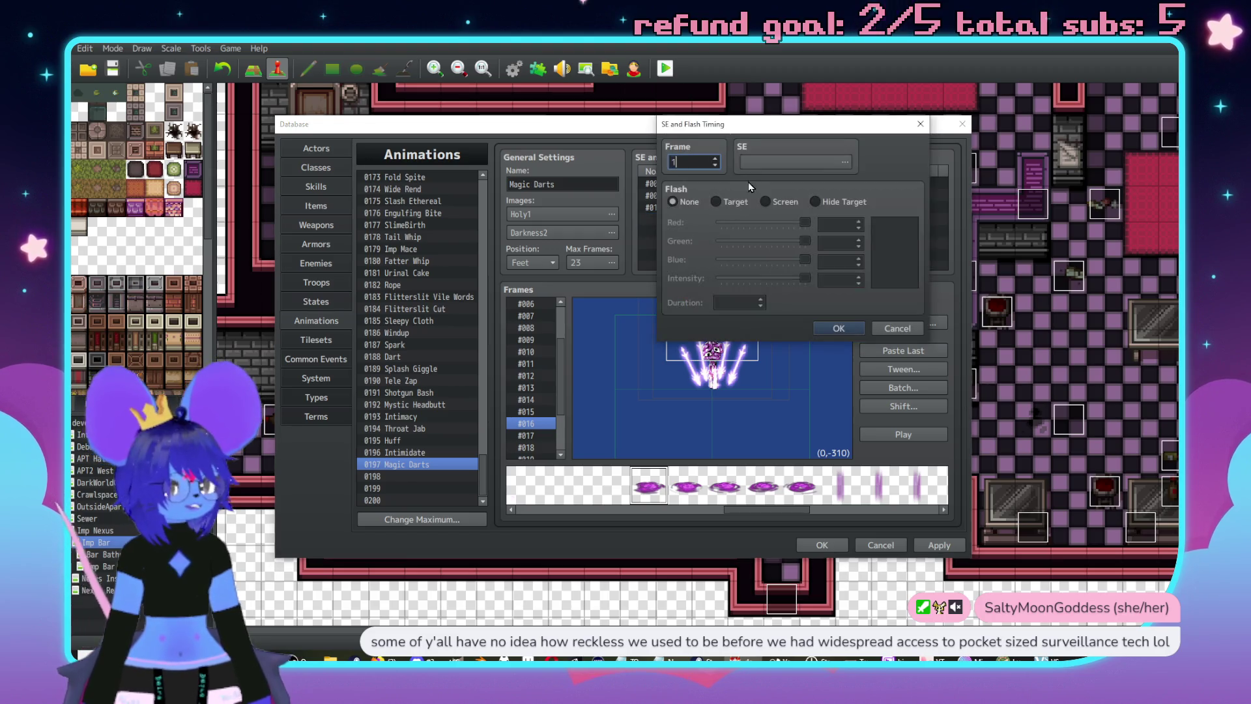
pyautogui.click(844, 161)
pyautogui.scroll(-15, 798, 273)
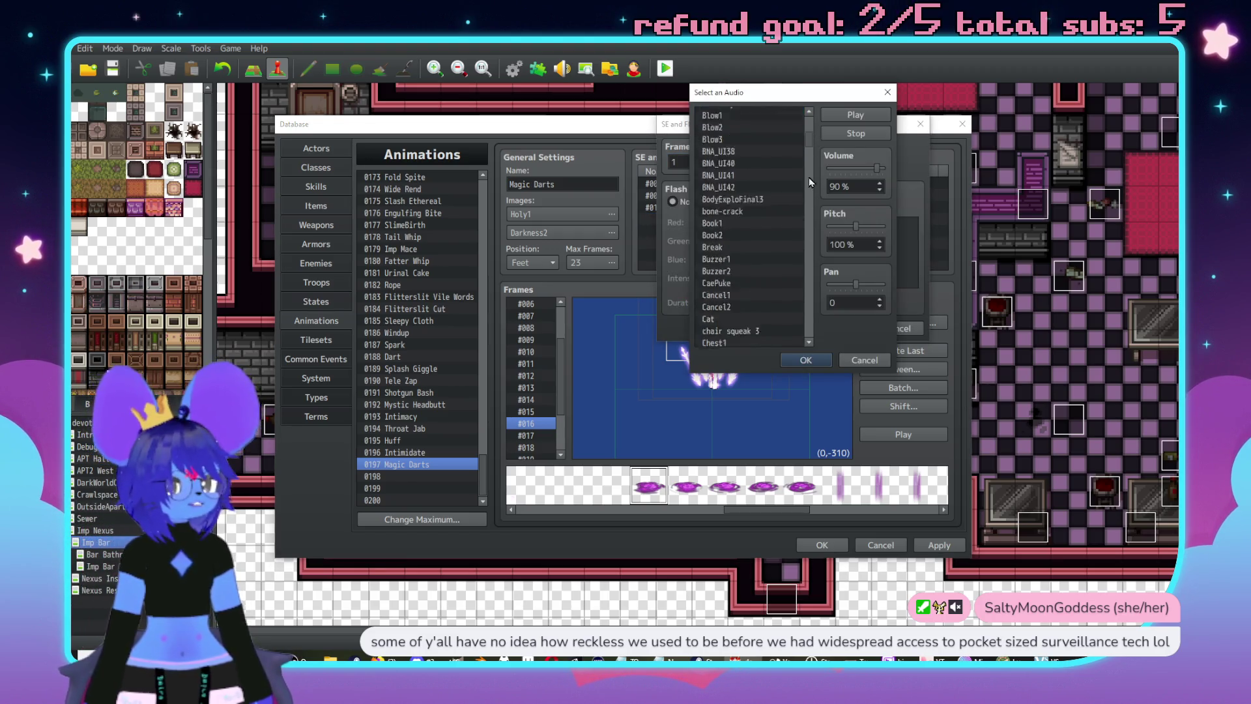
pyautogui.scroll(-12, 797, 273)
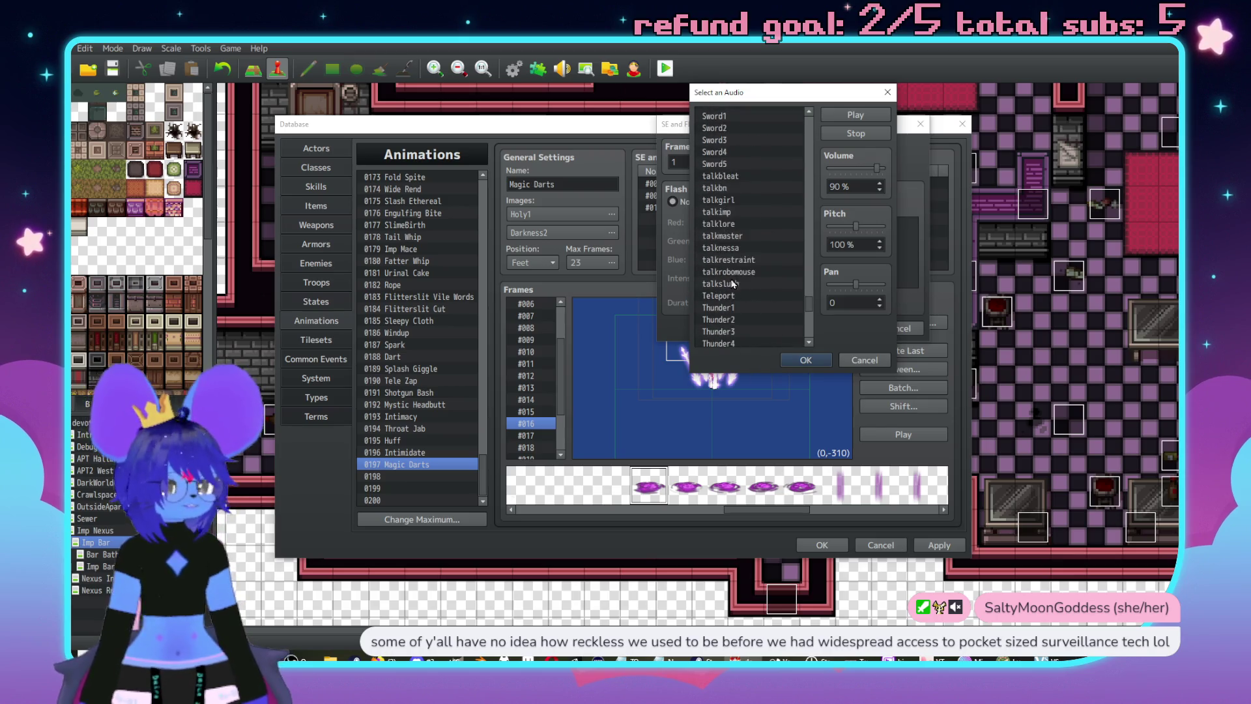
pyautogui.scroll(-10, 729, 275)
pyautogui.click(730, 283)
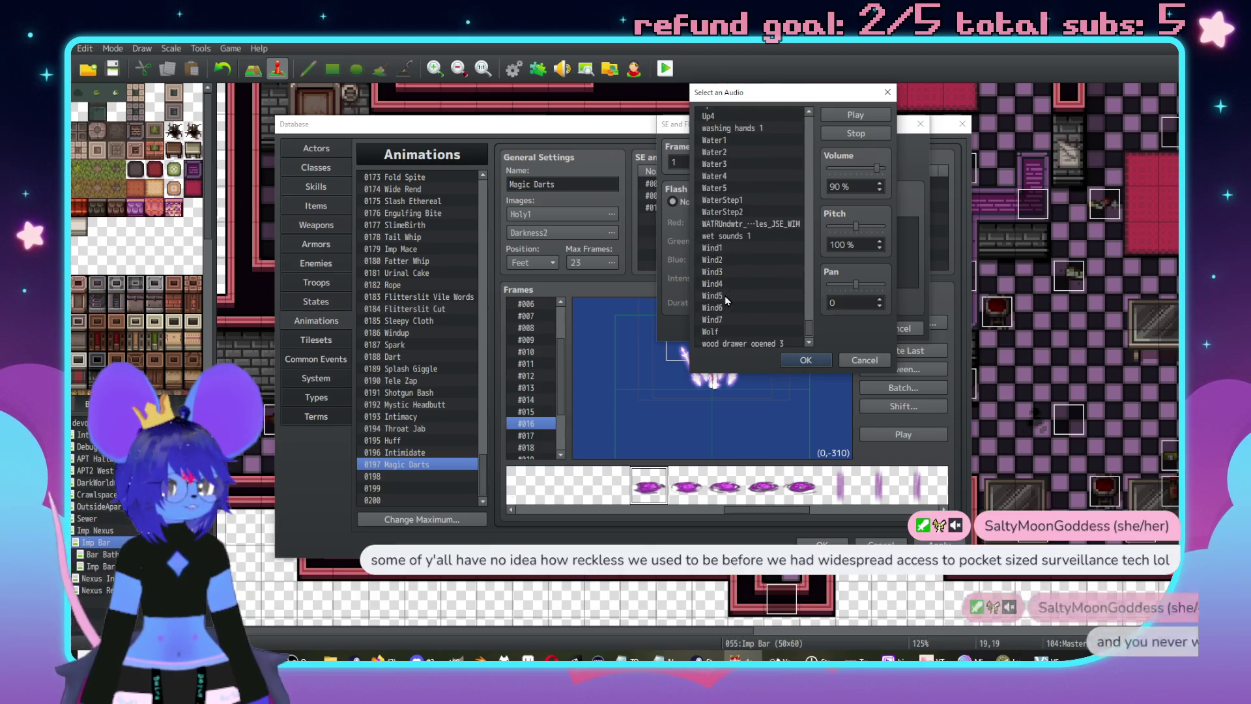
pyautogui.click(730, 296)
pyautogui.press('Return')
pyautogui.press('Return')
pyautogui.click(904, 441)
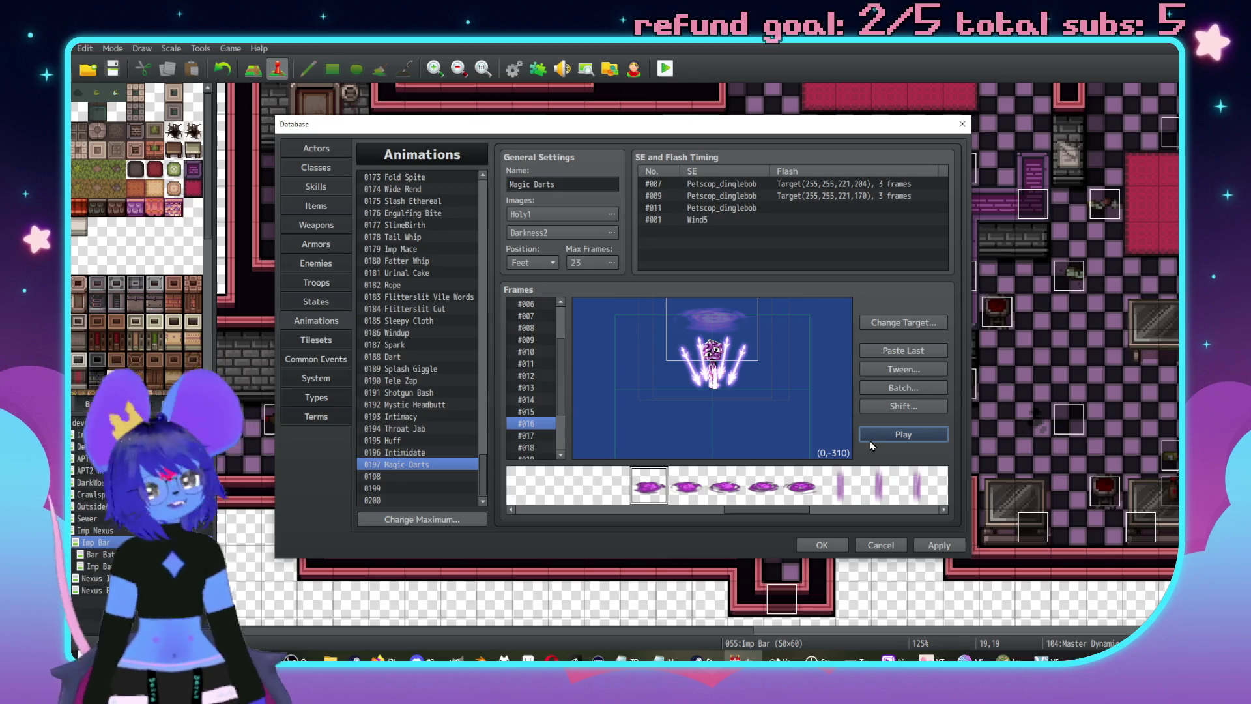
pyautogui.click(885, 433)
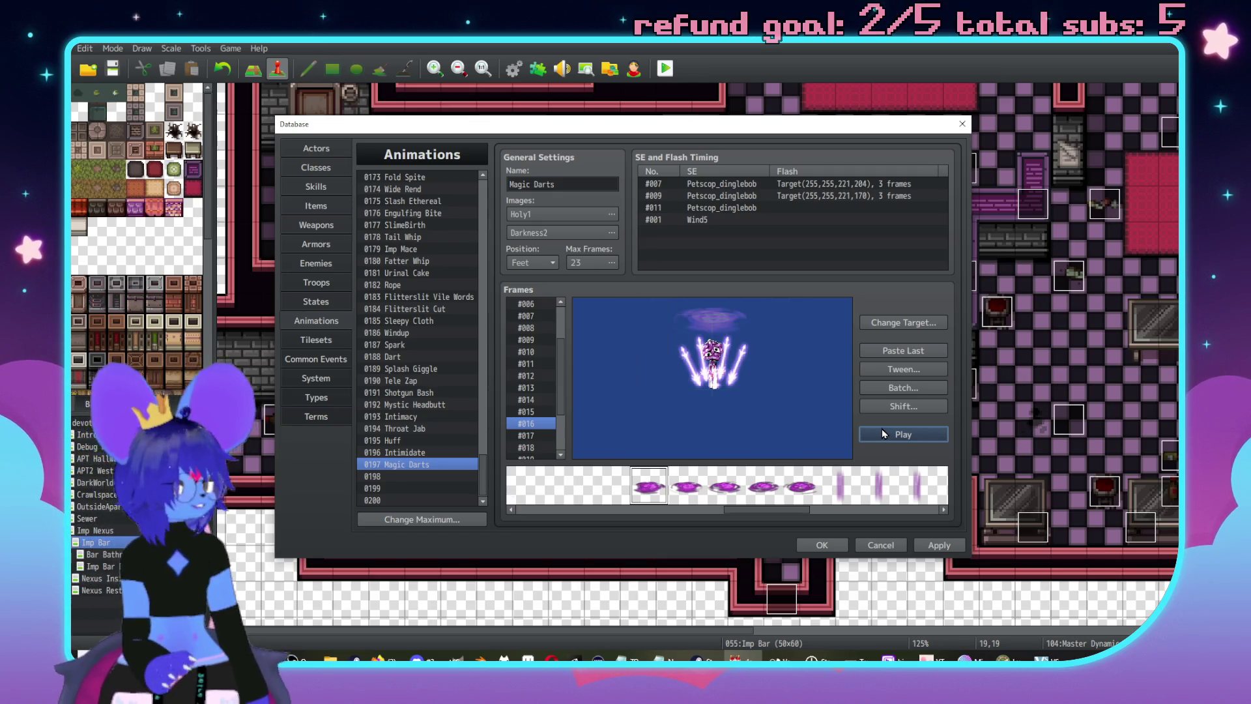
pyautogui.click(883, 434)
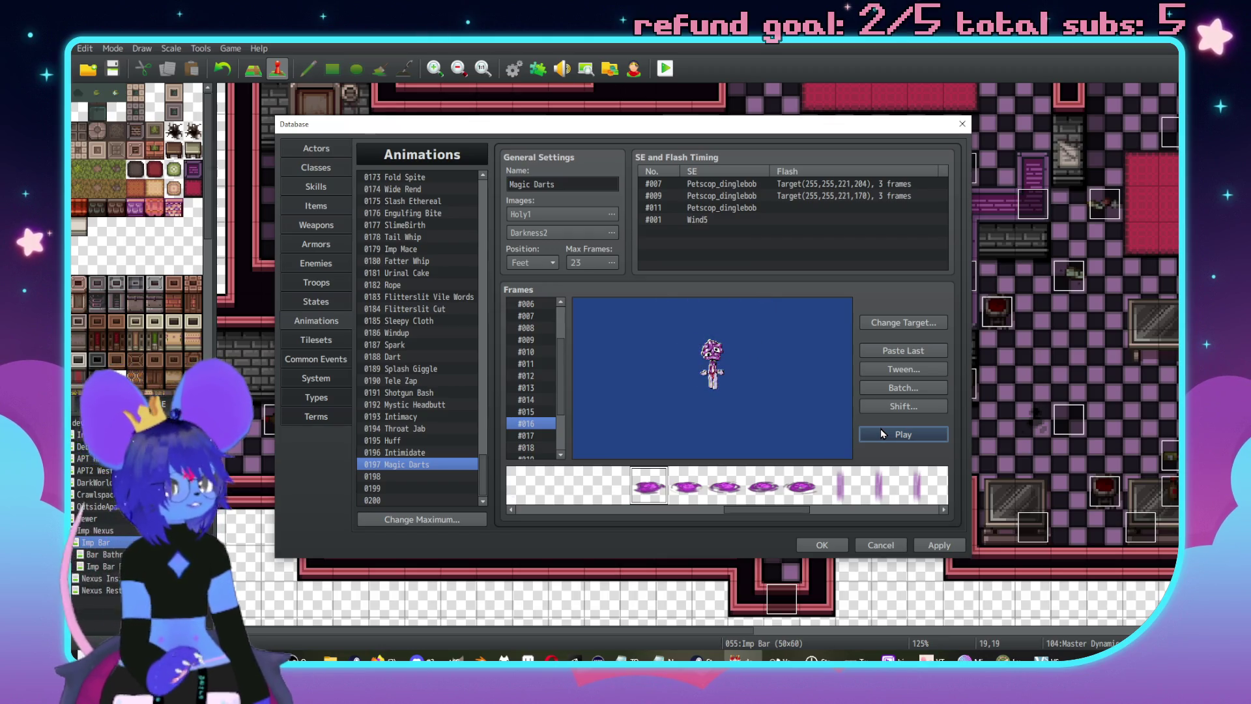
pyautogui.click(882, 428)
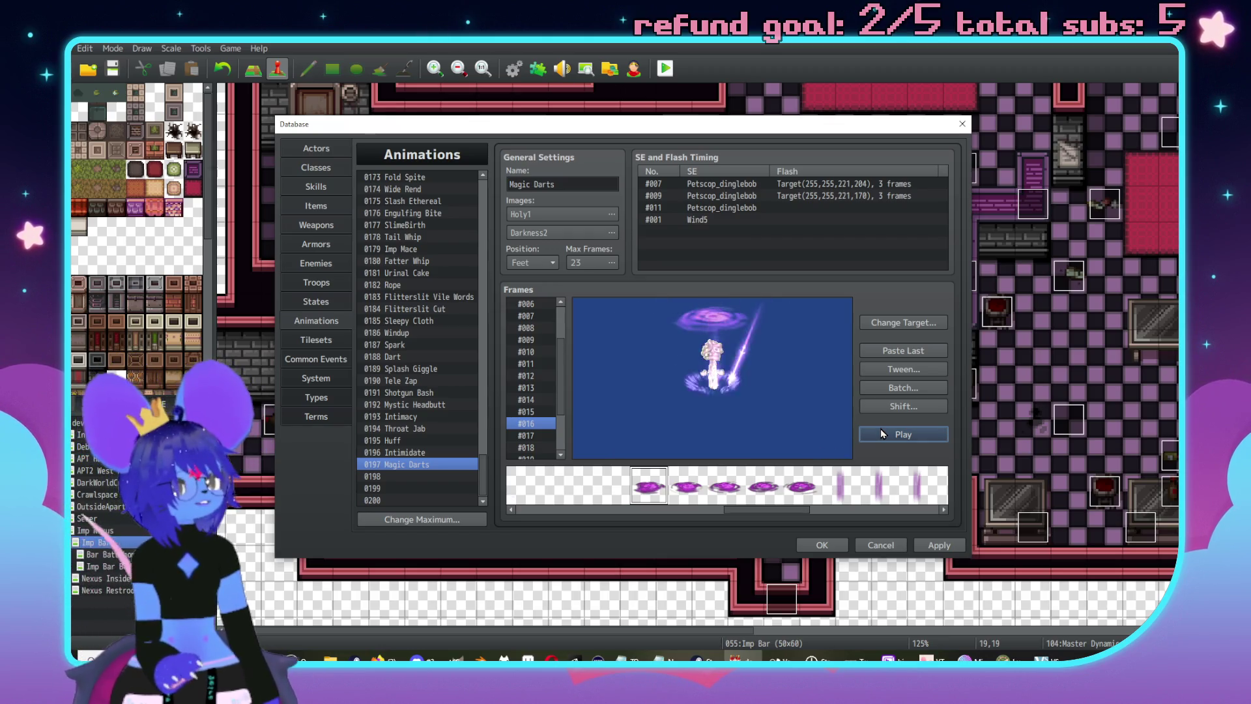
pyautogui.click(882, 428)
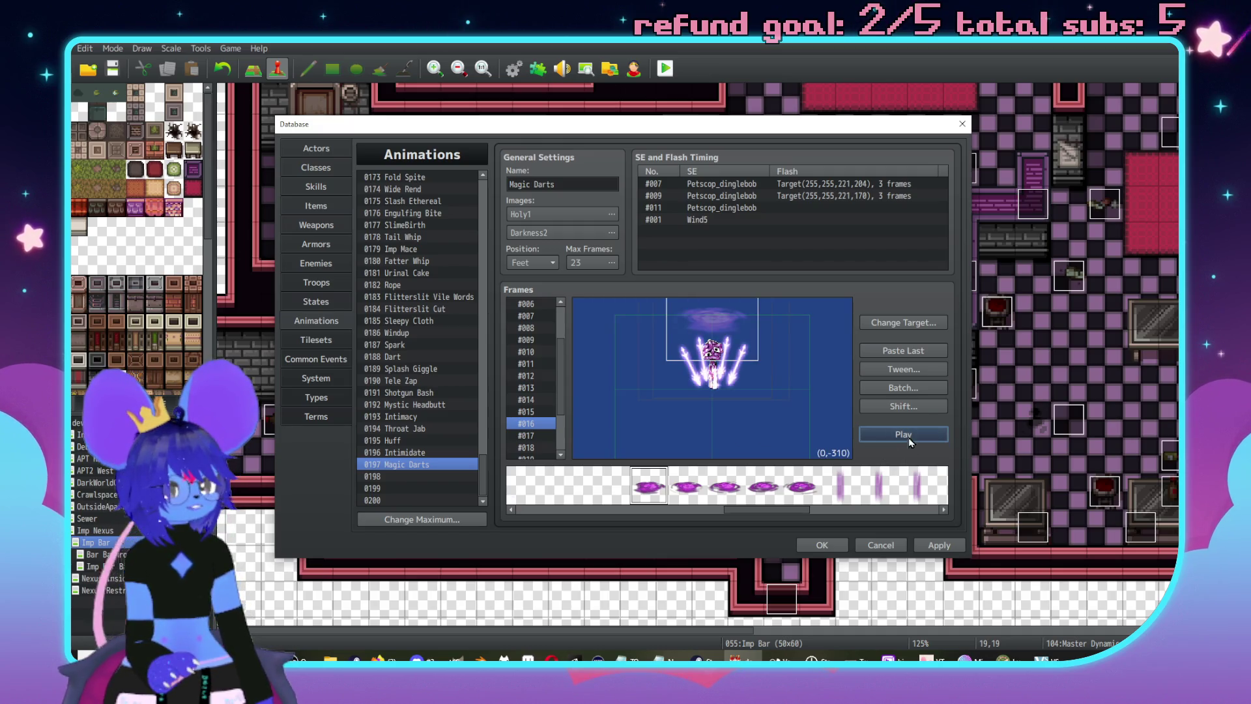
pyautogui.click(909, 435)
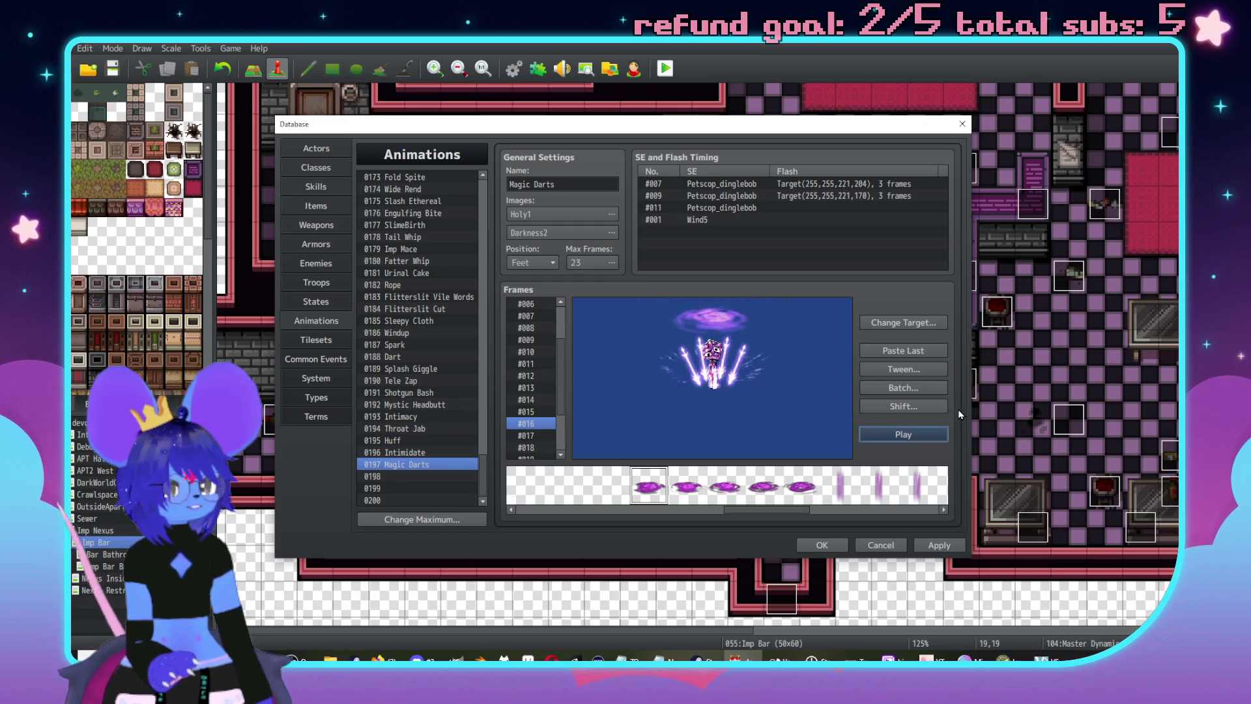
# - Reopen the frame #009 sound entry and audition pee-sound, Parry, Open5, Neon, Noise and nut
pyautogui.doubleClick(726, 196)
pyautogui.click(760, 162)
pyautogui.scroll(2, 751, 271)
pyautogui.scroll(1, 751, 271)
pyautogui.click(735, 299)
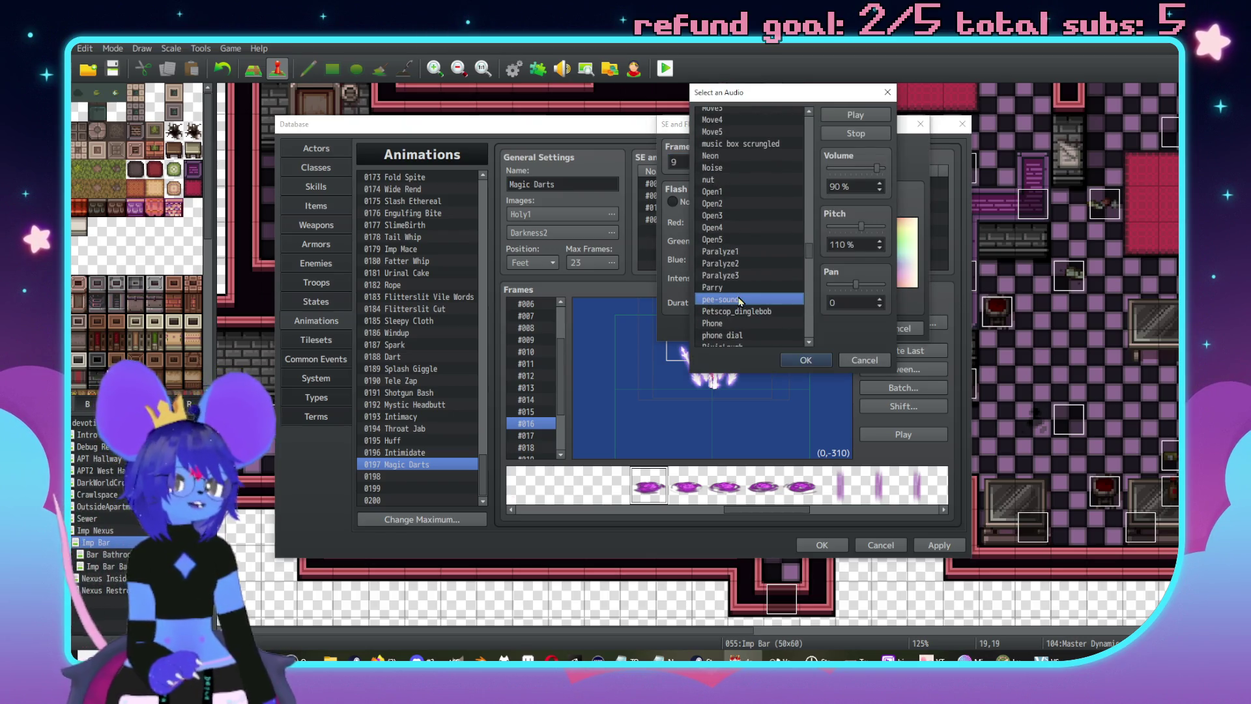
pyautogui.click(717, 287)
pyautogui.click(856, 115)
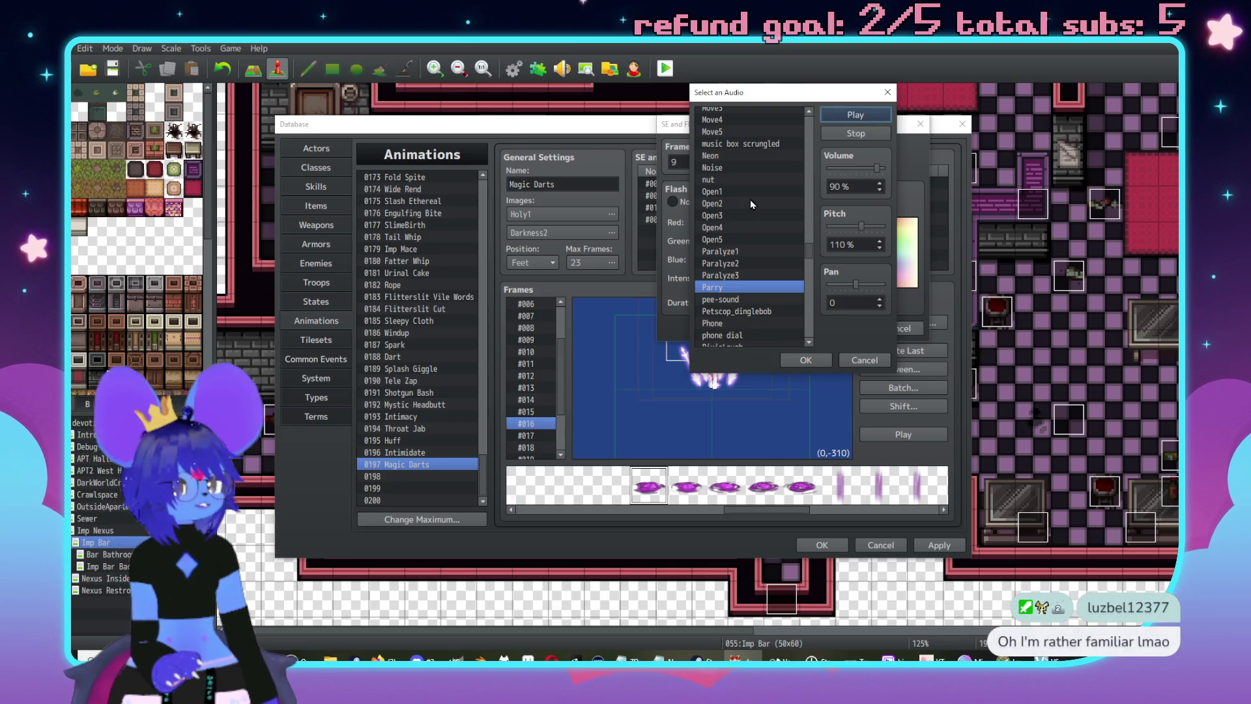
pyautogui.click(750, 239)
pyautogui.click(849, 116)
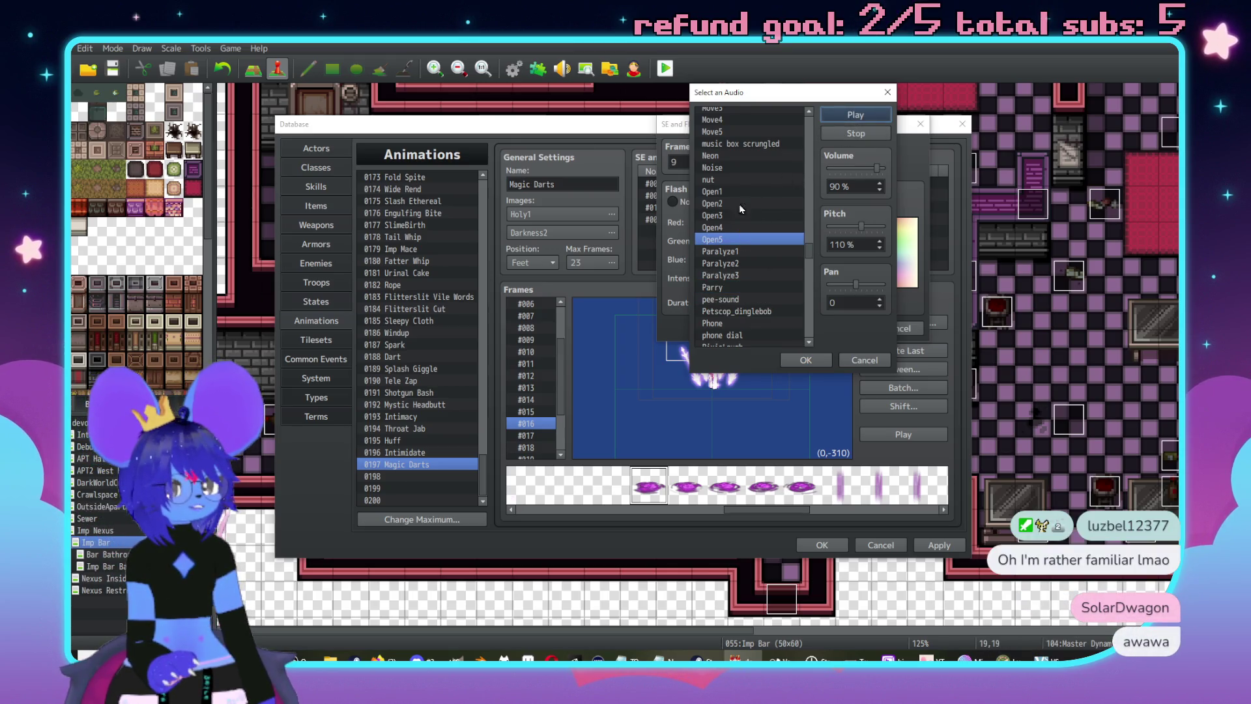
pyautogui.click(747, 167)
pyautogui.click(855, 117)
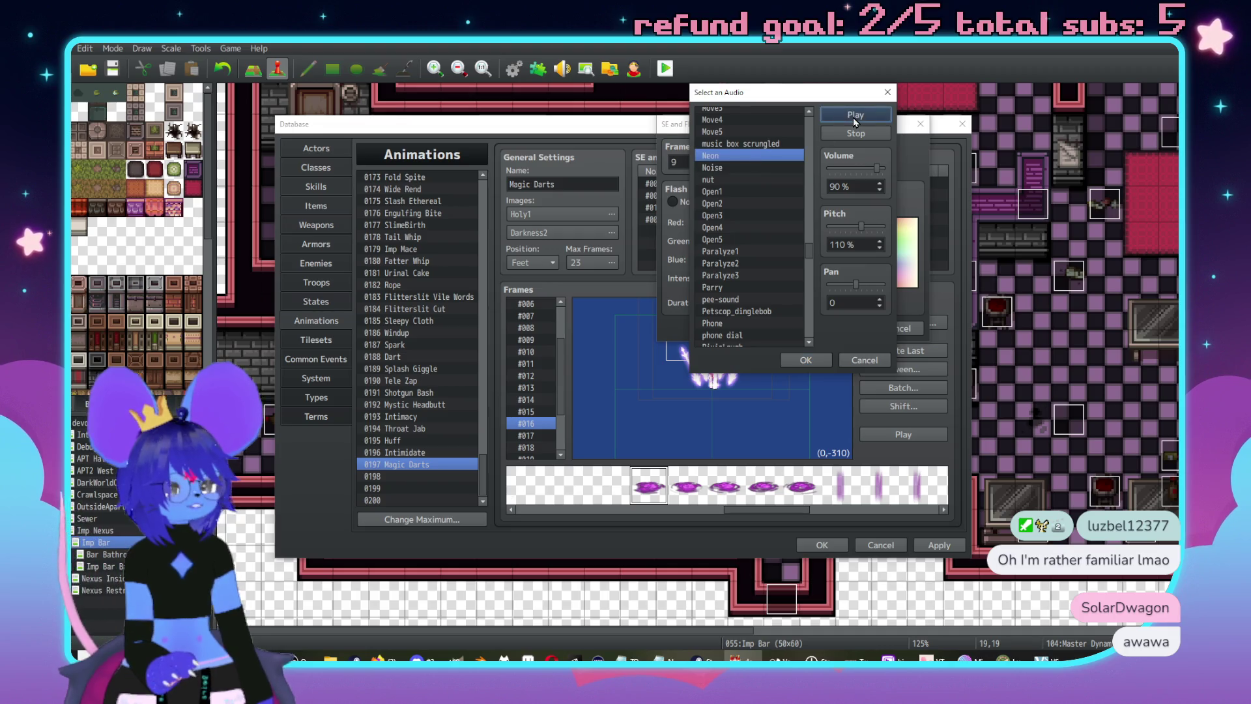
pyautogui.click(756, 168)
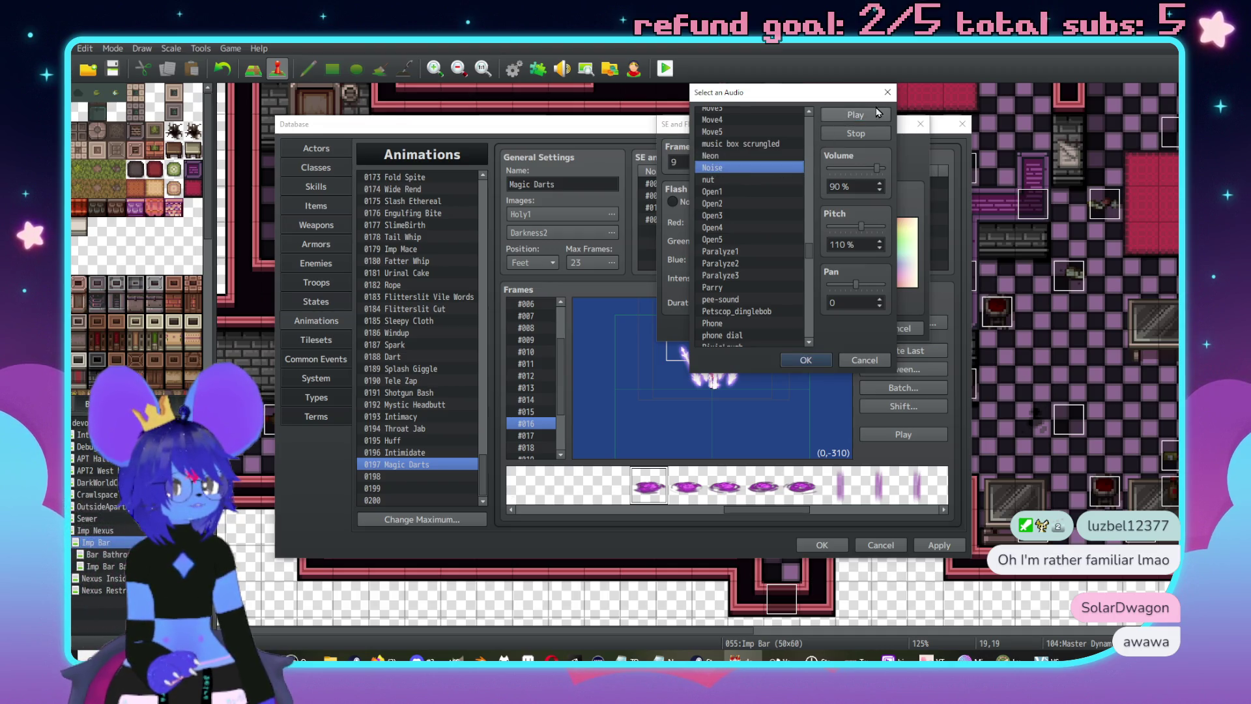
pyautogui.click(754, 180)
pyautogui.click(854, 124)
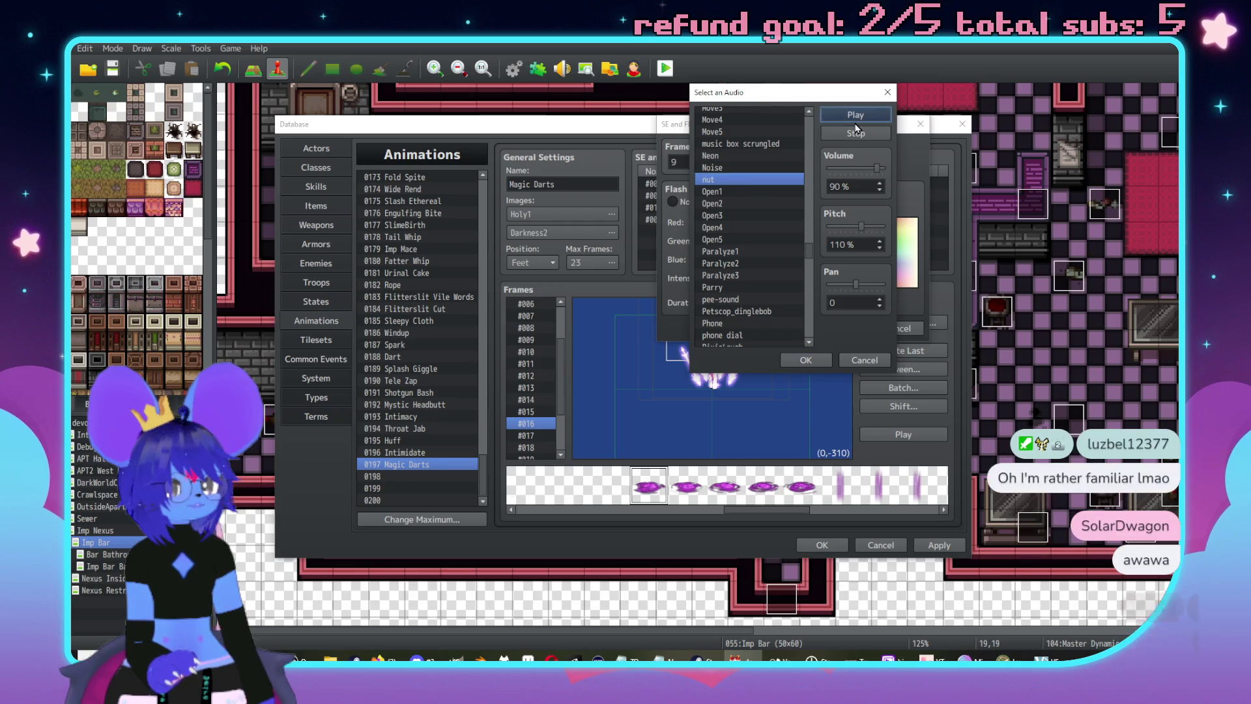
# - Audition further sounds: Pollen, Poison, Powerup, Push, Raise1 and Raise2
pyautogui.scroll(-2, 745, 231)
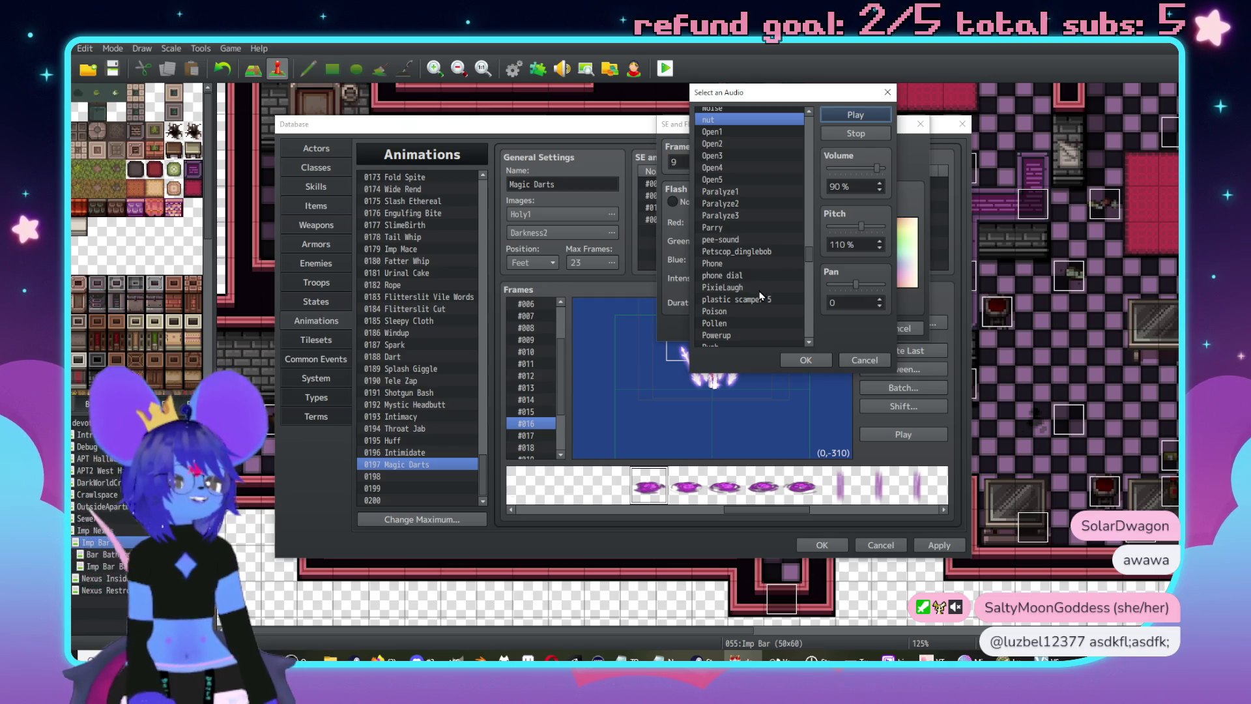
pyautogui.scroll(-2, 776, 295)
pyautogui.click(739, 264)
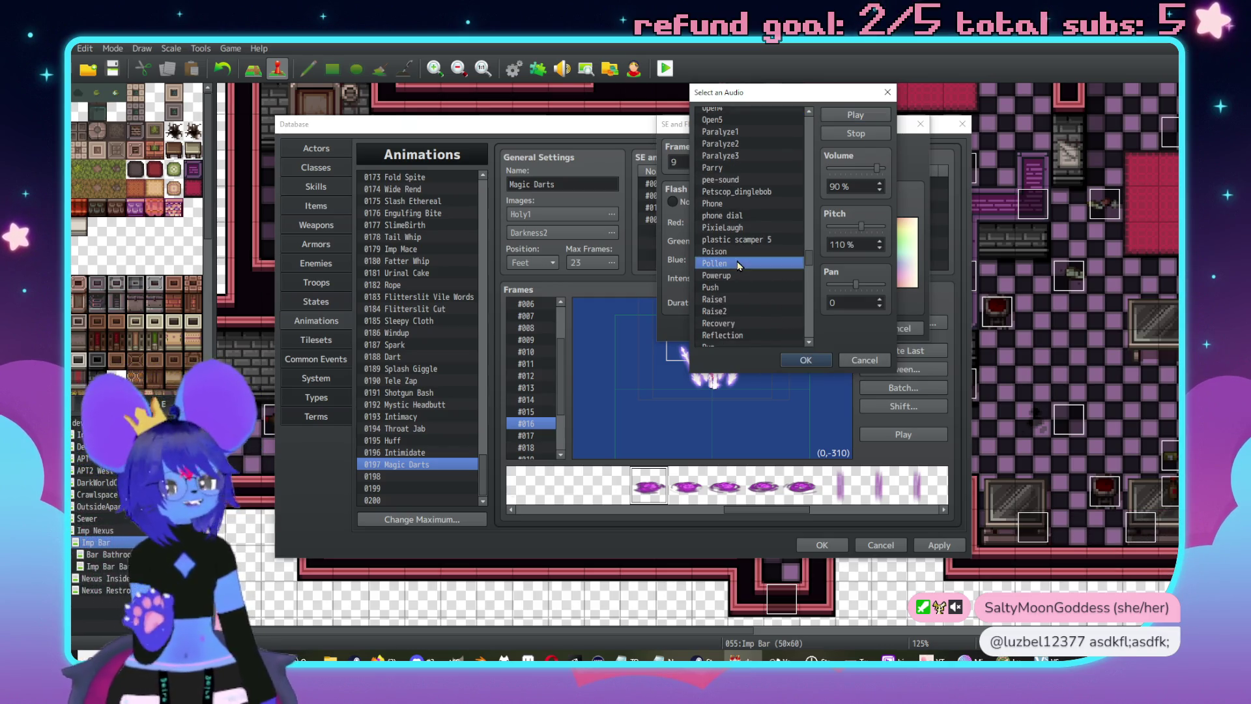
pyautogui.click(858, 118)
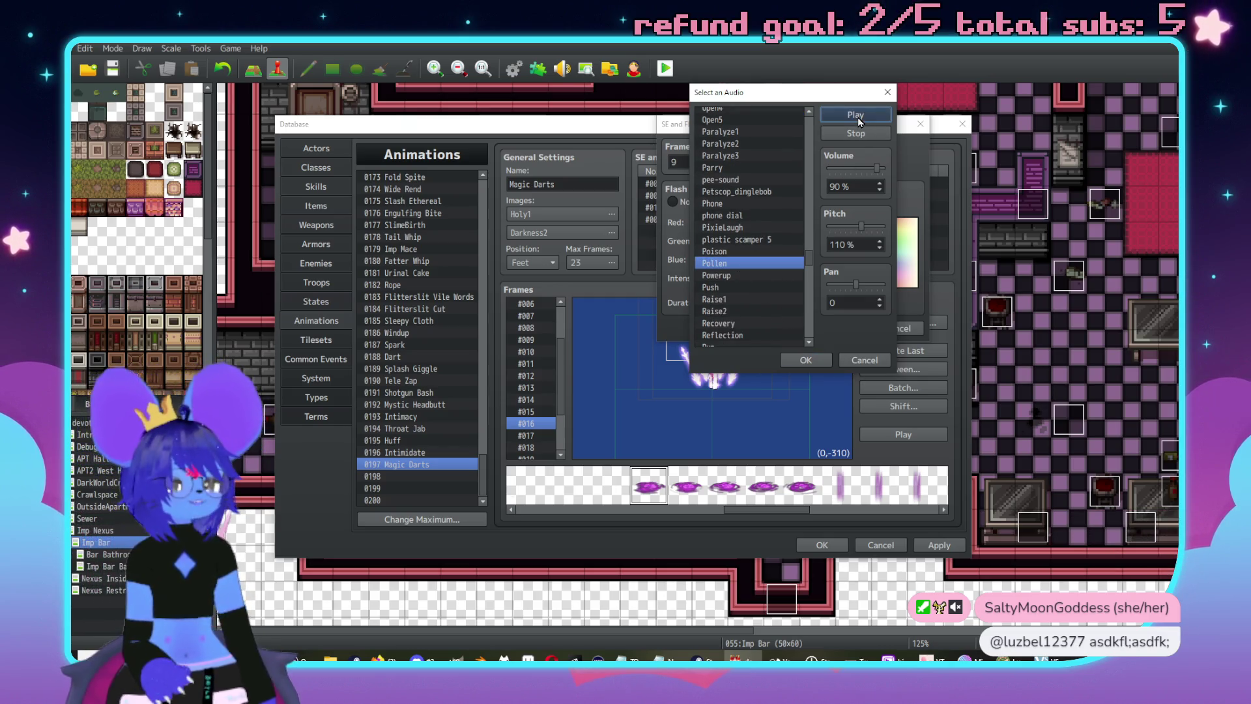
pyautogui.click(742, 252)
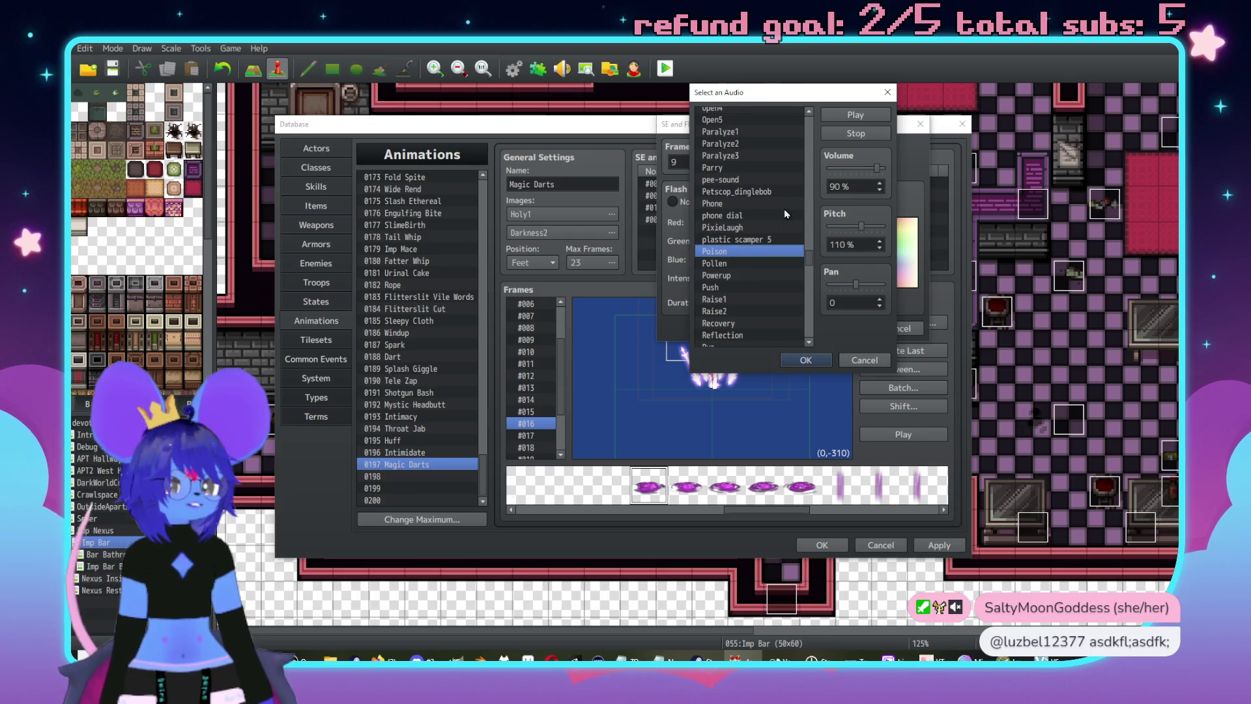
pyautogui.click(730, 275)
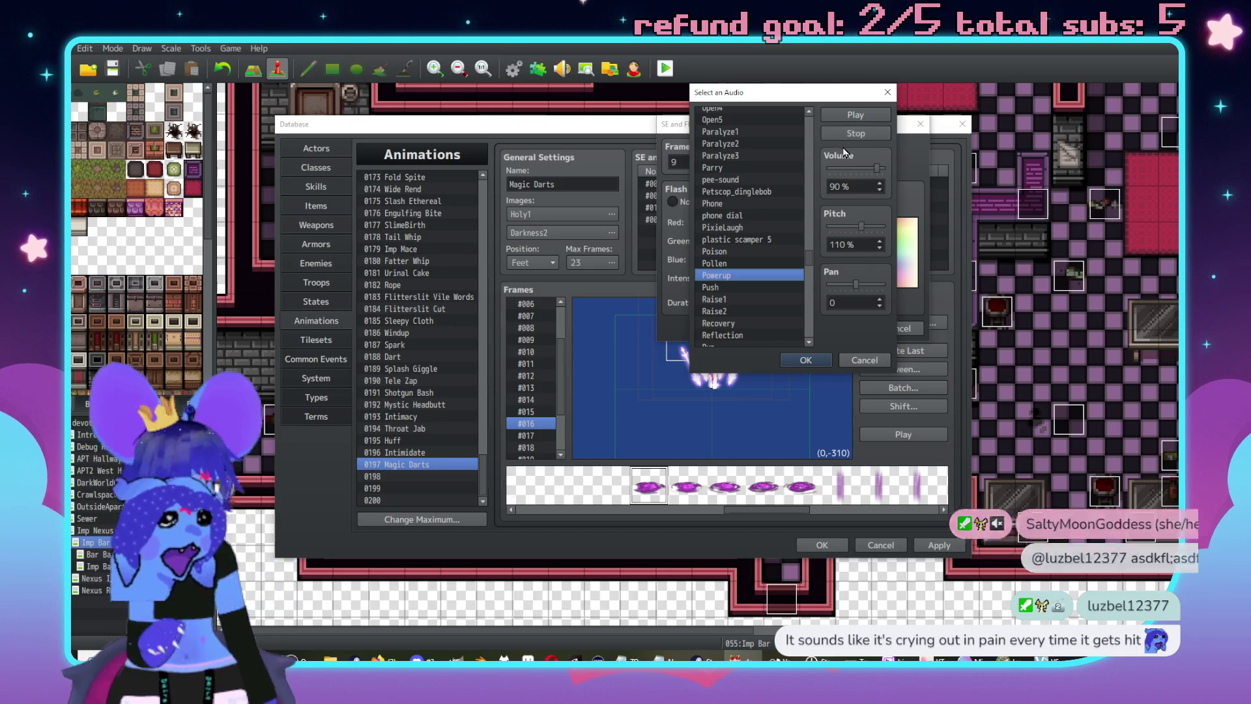
pyautogui.click(850, 116)
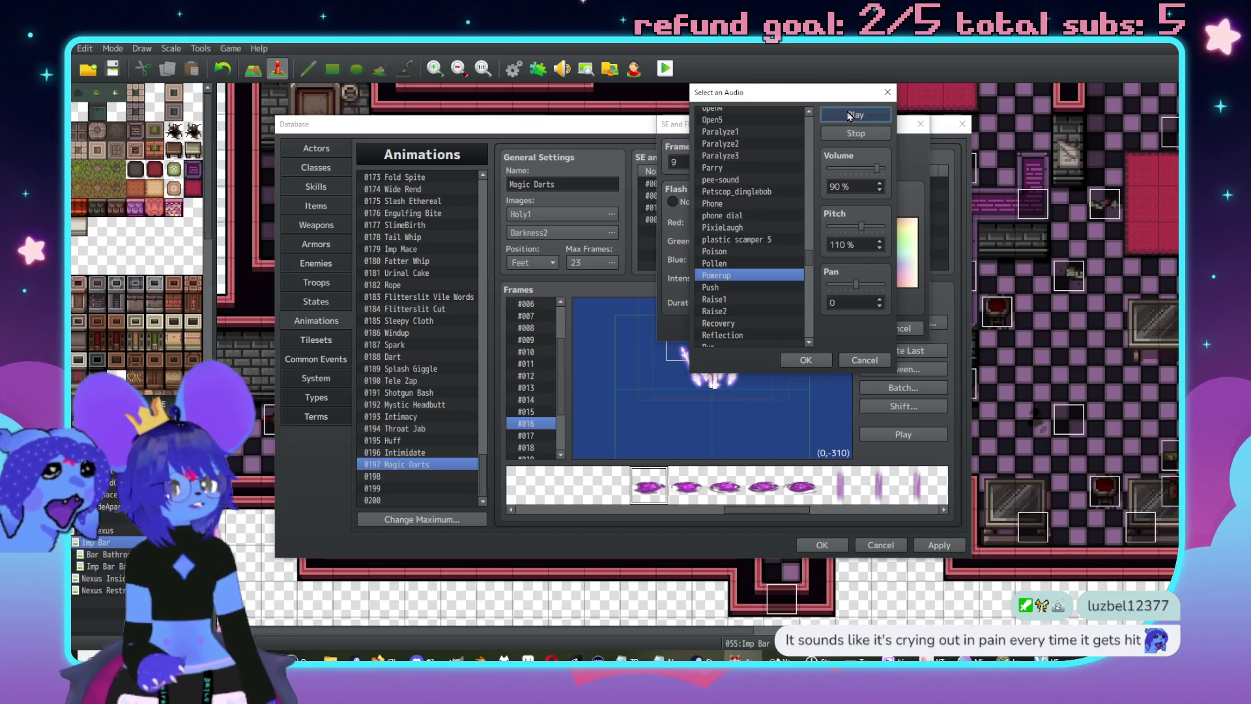
pyautogui.scroll(-1, 753, 269)
pyautogui.click(739, 265)
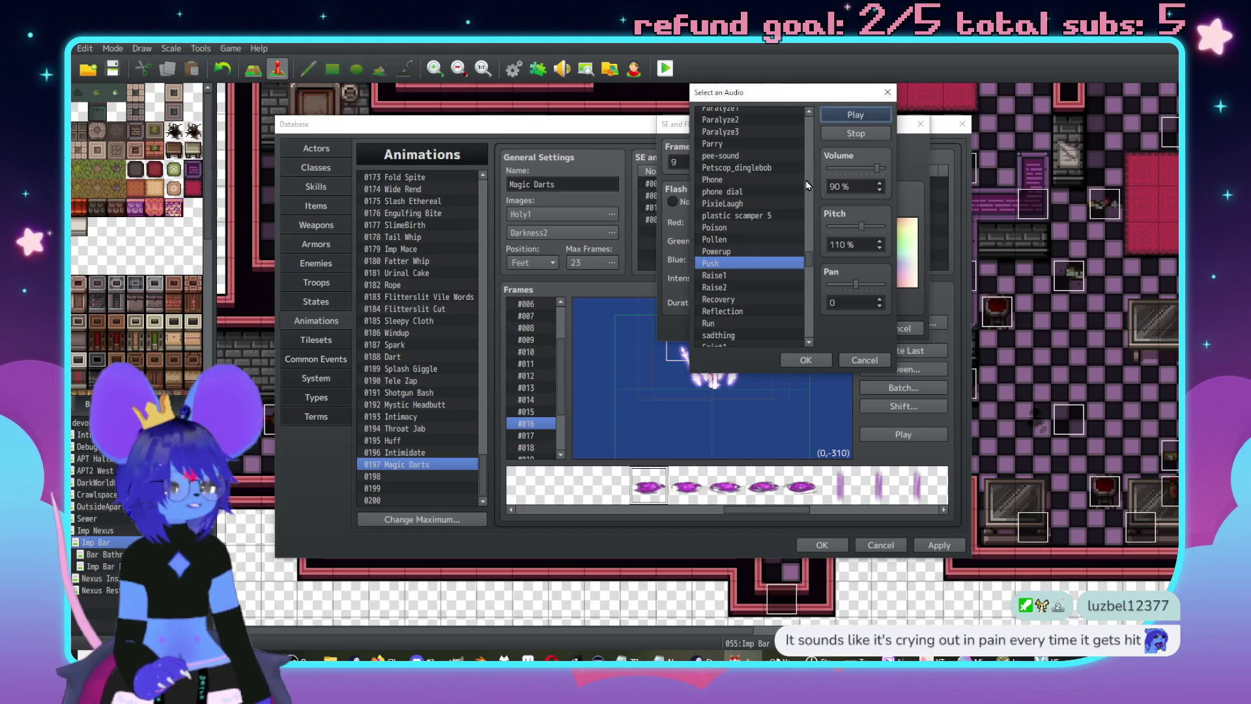
pyautogui.scroll(-2, 730, 225)
pyautogui.click(730, 226)
pyautogui.click(856, 115)
pyautogui.scroll(-1, 756, 197)
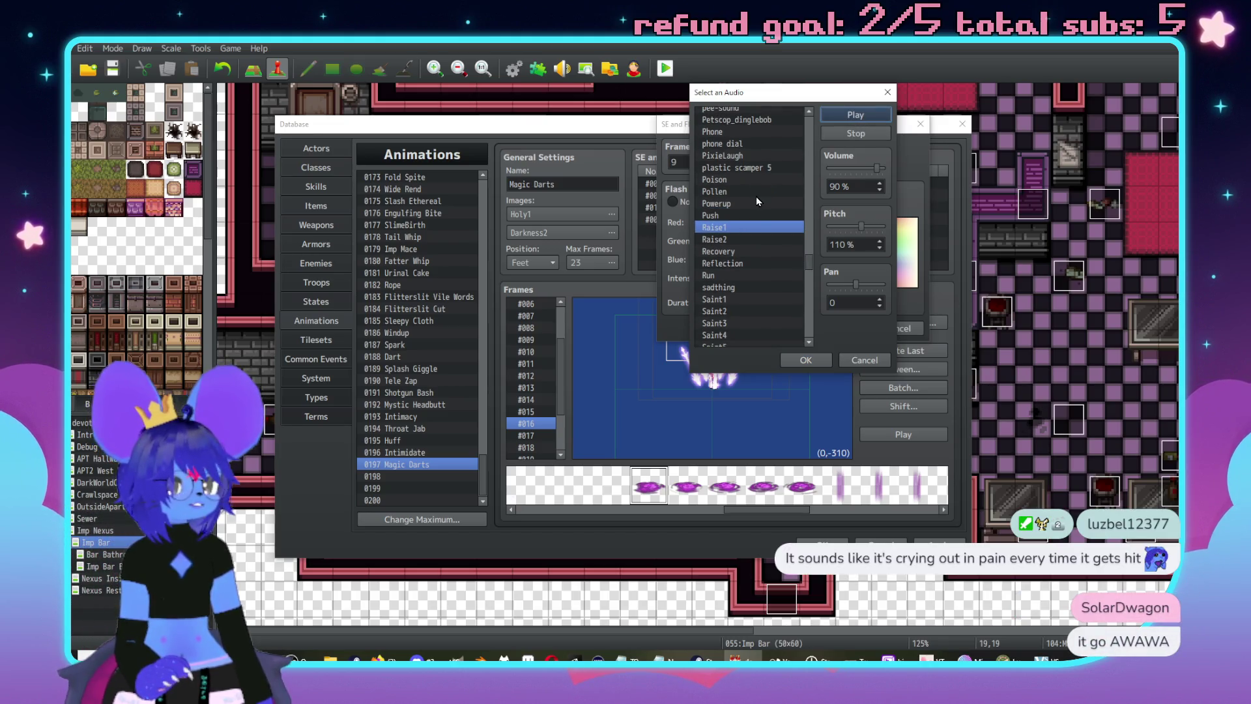
pyautogui.click(754, 199)
pyautogui.click(850, 115)
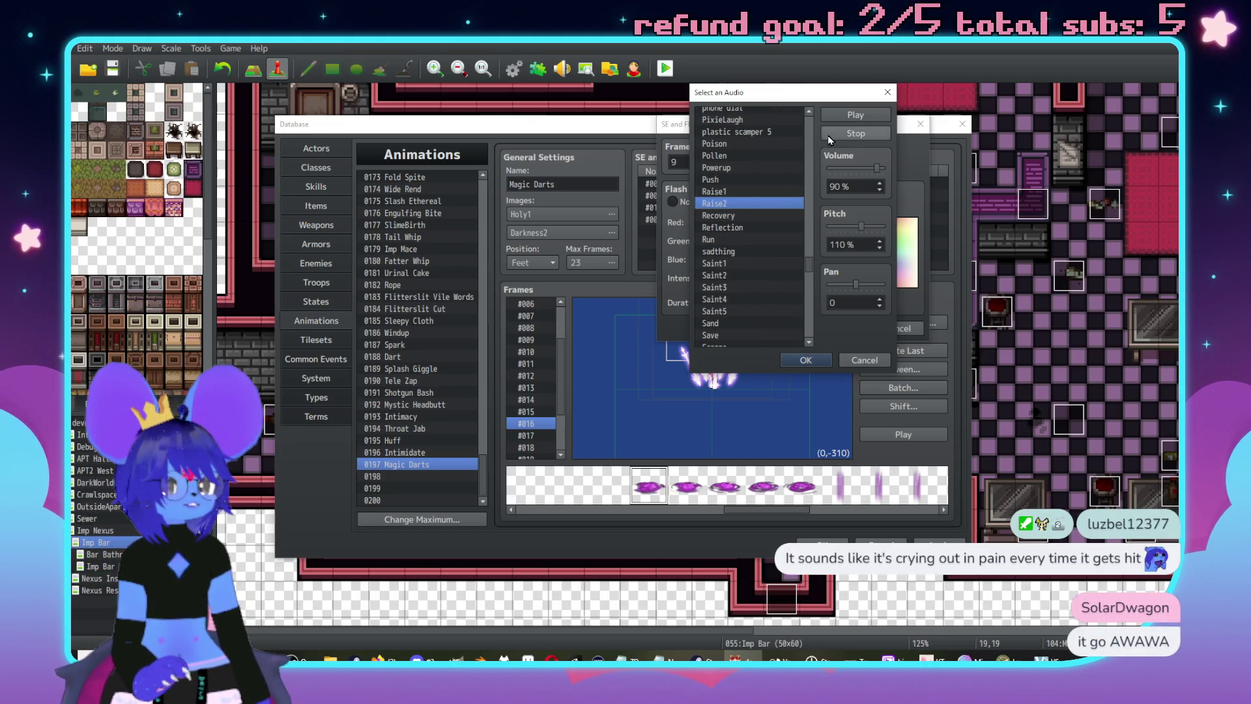
# - Discard the sound change, keep the frame #009 entry unchanged, and preview Magic Darts
pyautogui.click(867, 360)
pyautogui.click(905, 330)
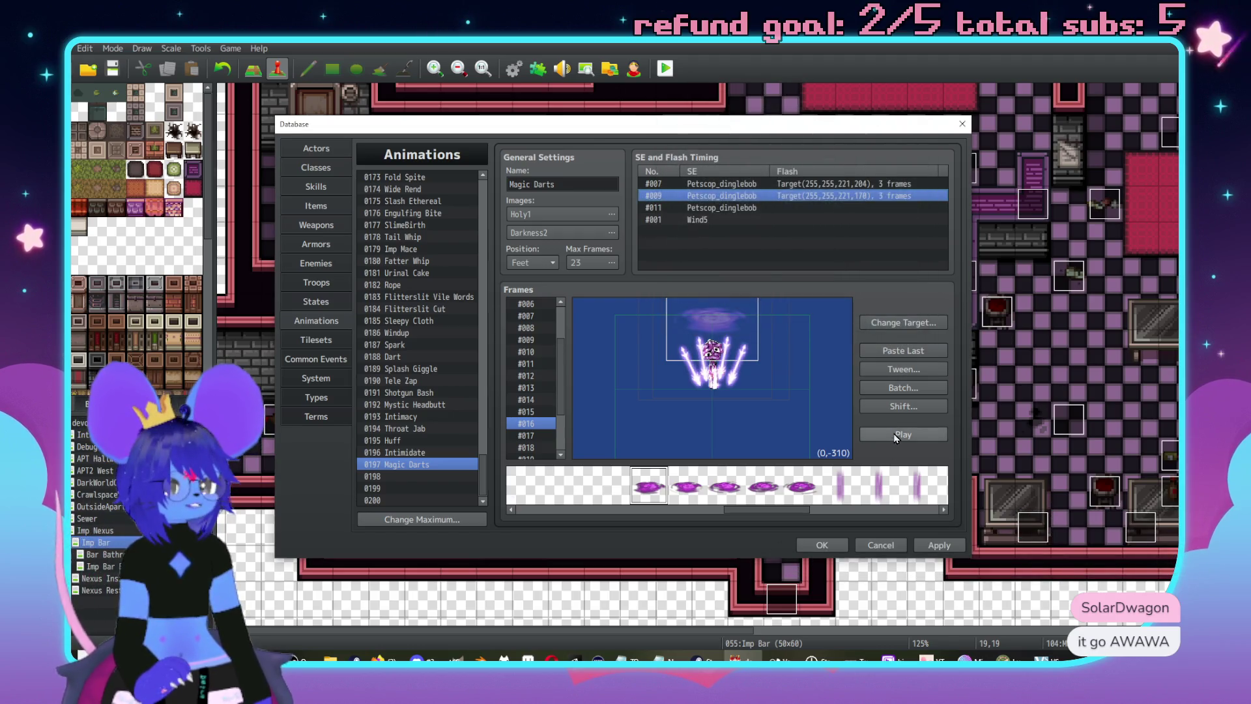
pyautogui.click(895, 437)
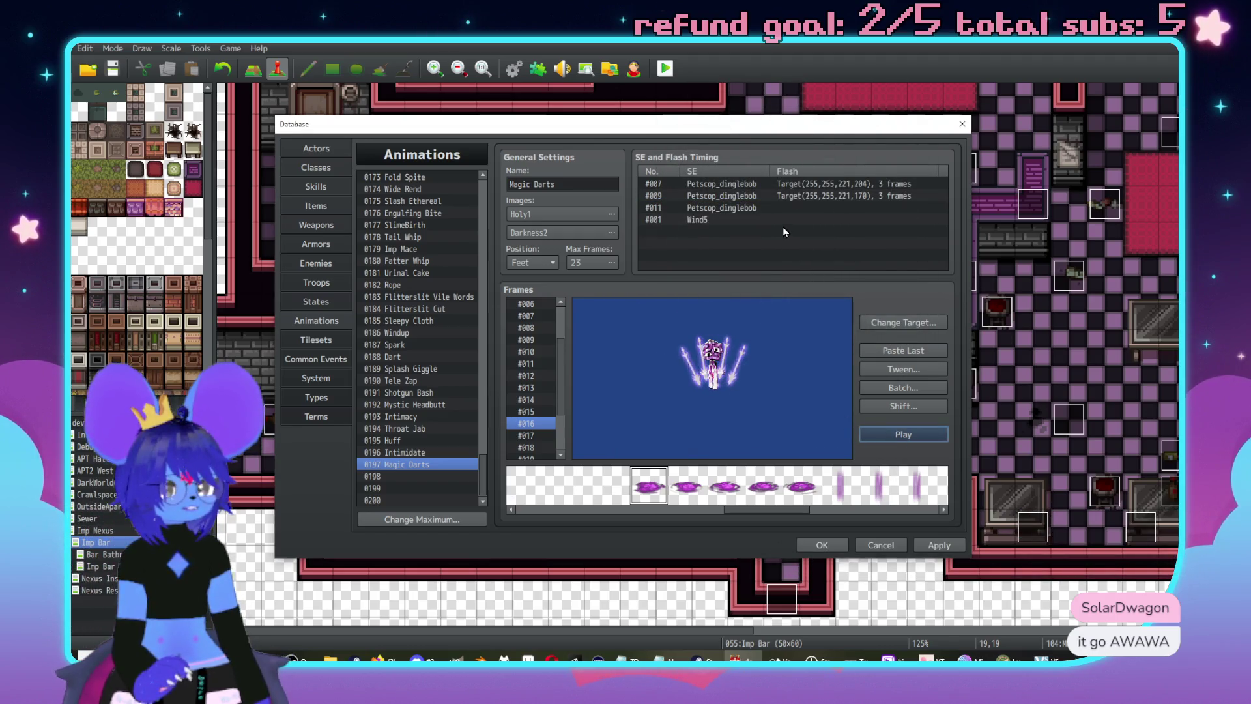
# - Leave the #009 entry unchanged, start a new frame #007 sound cue, and audition Magic1, Magic2 and Magic4
pyautogui.doubleClick(737, 197)
pyautogui.click(839, 328)
pyautogui.doubleClick(676, 231)
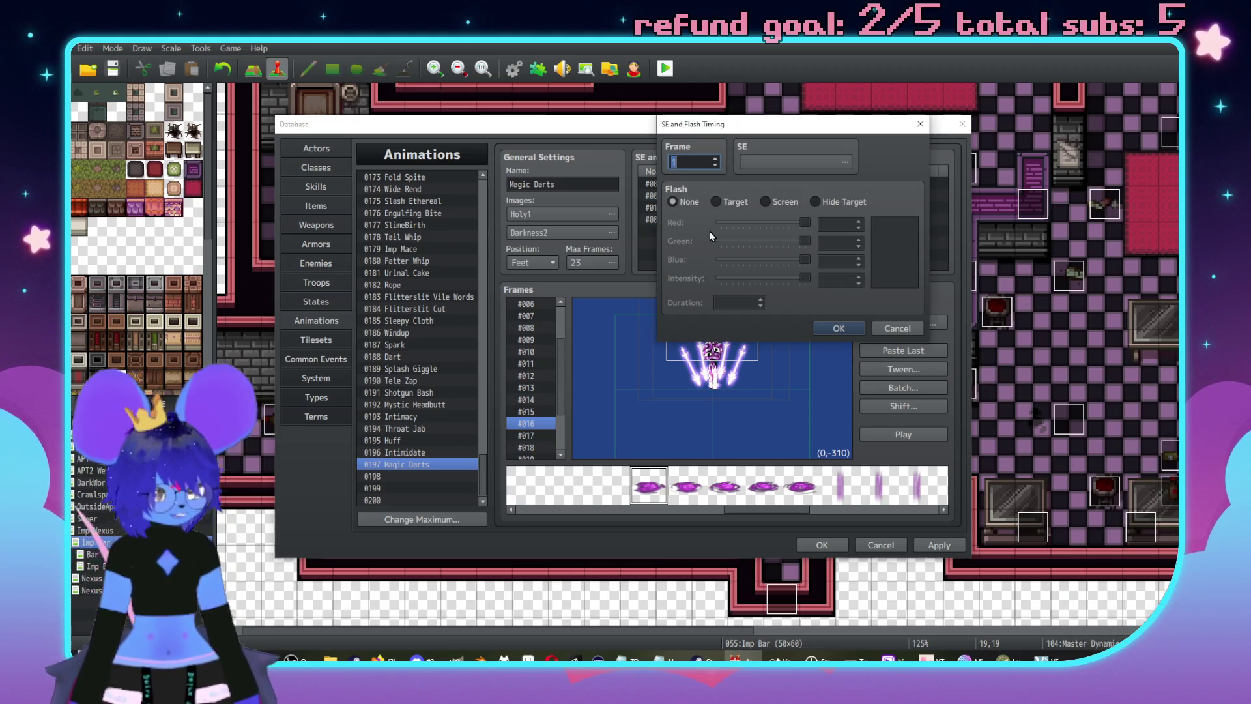
pyautogui.click(812, 162)
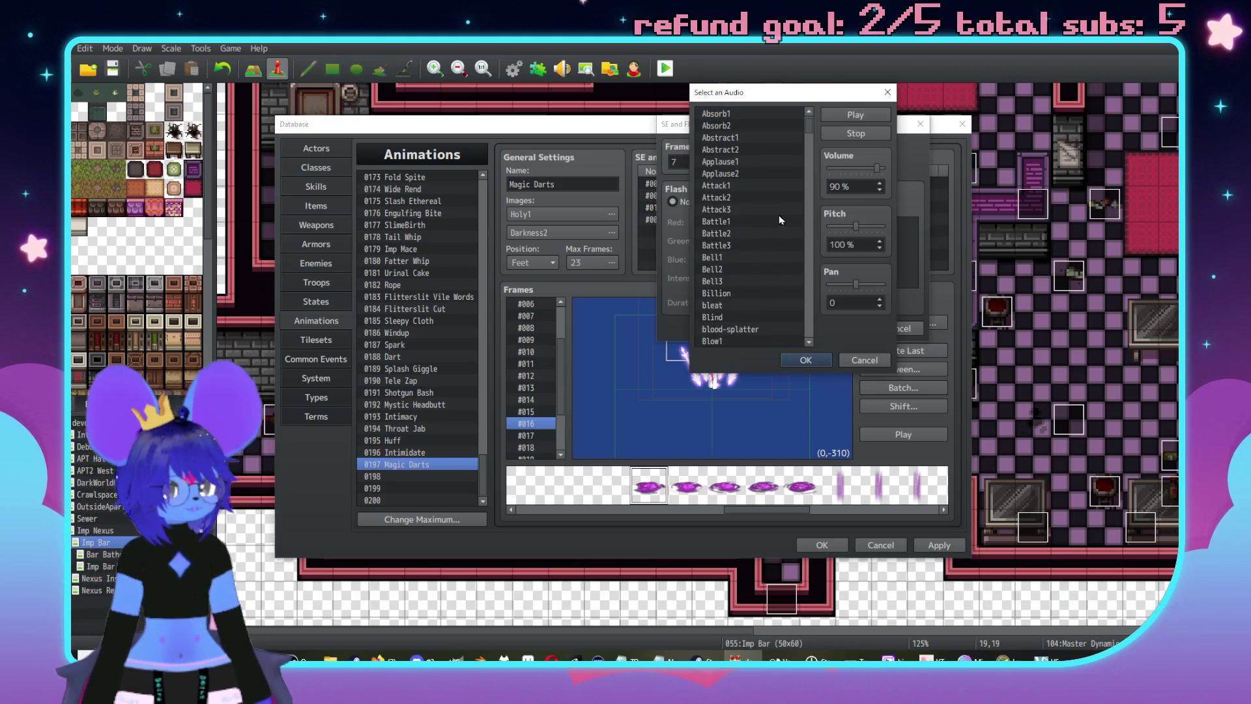
pyautogui.scroll(-15, 800, 238)
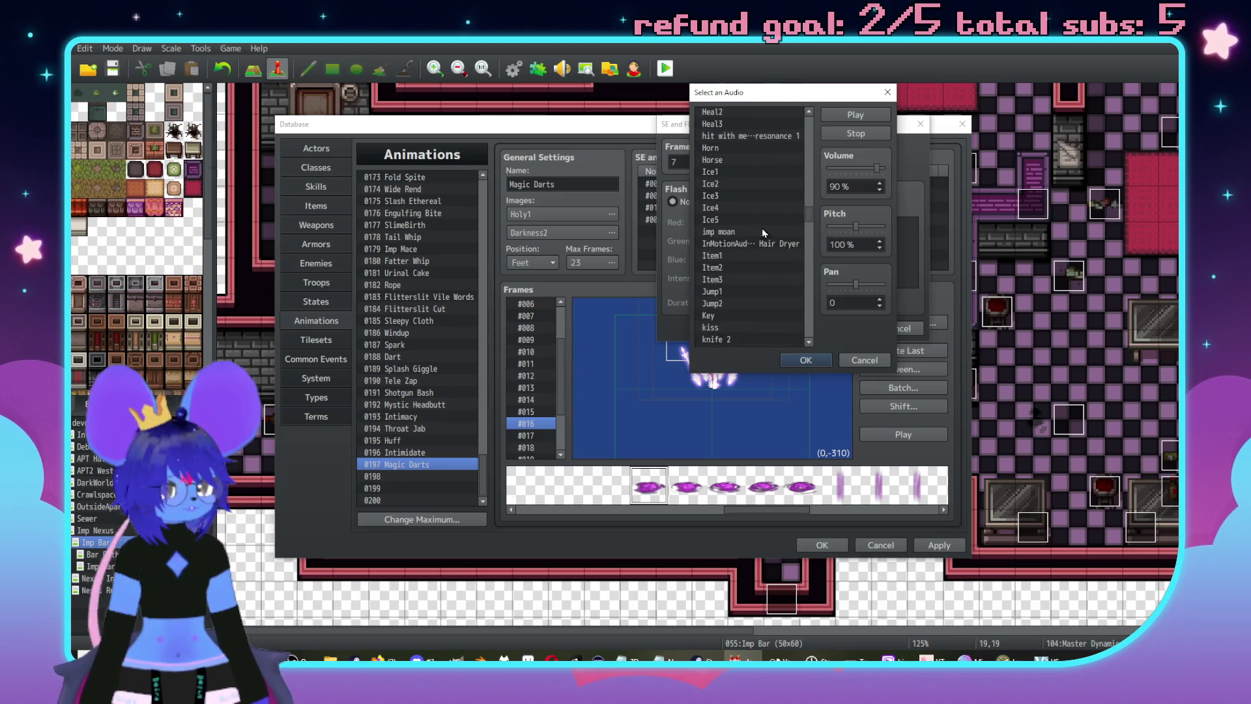
pyautogui.scroll(-10, 736, 222)
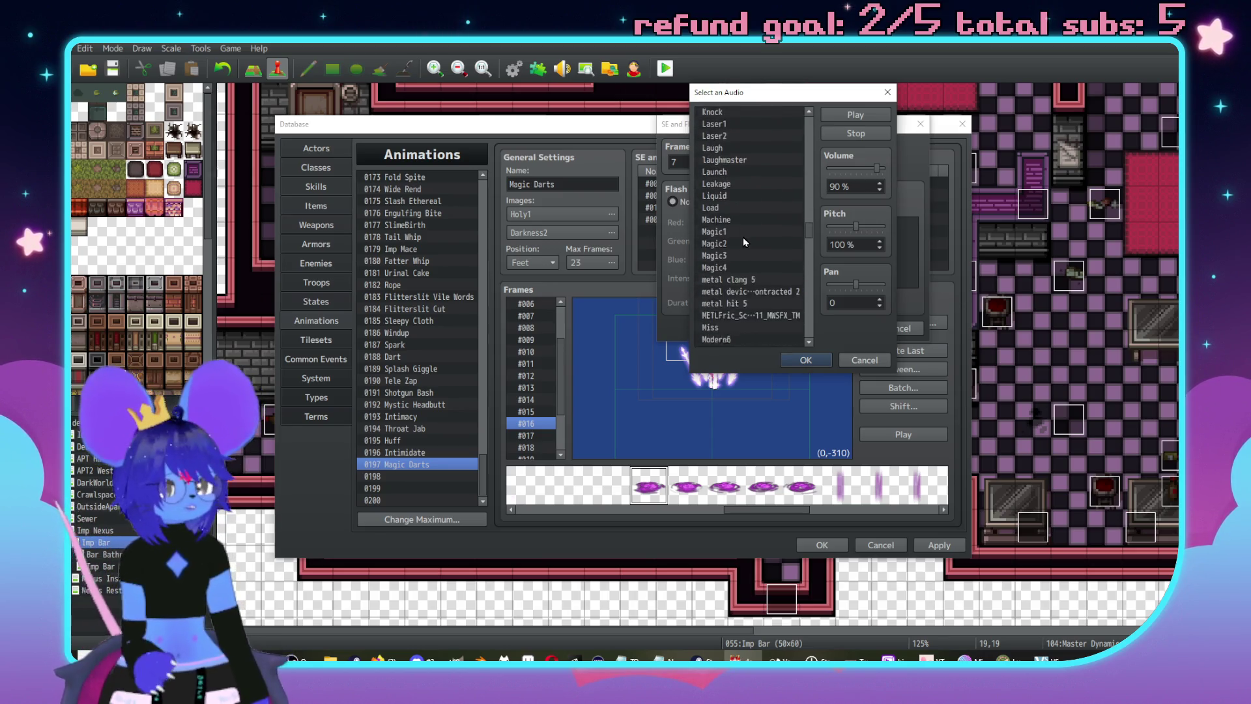
pyautogui.click(856, 114)
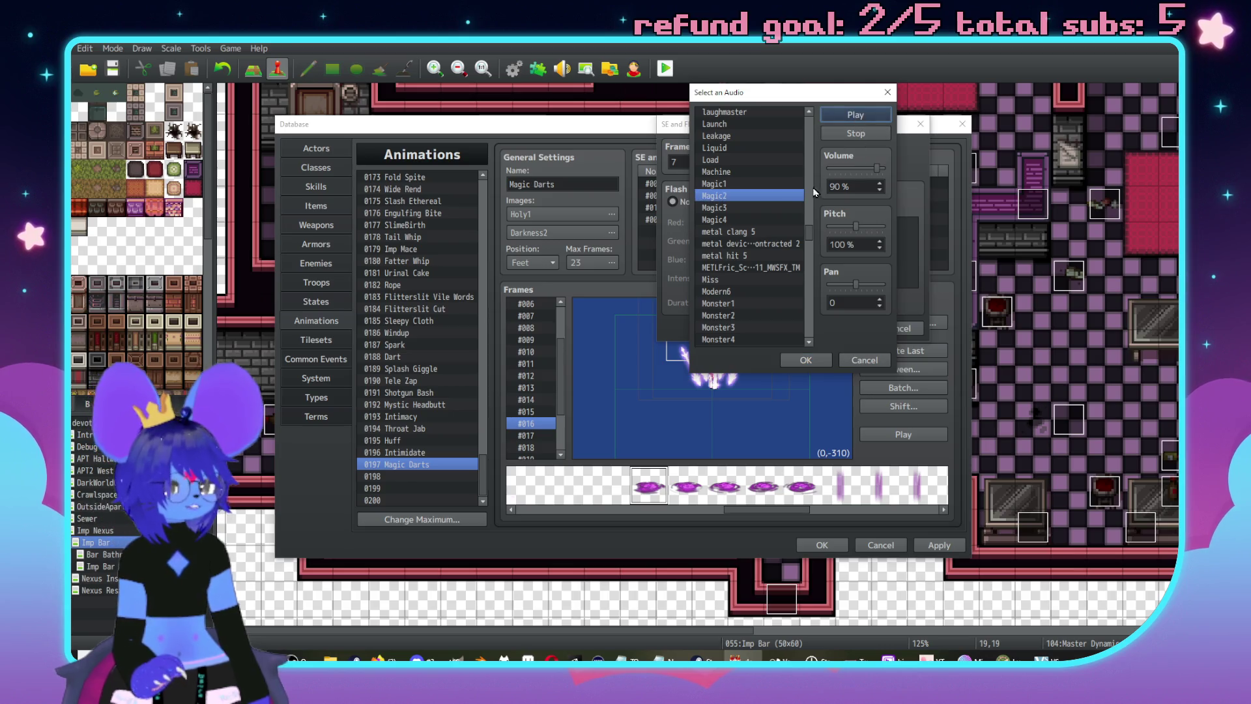
pyautogui.click(717, 183)
pyautogui.click(843, 115)
pyautogui.click(755, 219)
pyautogui.click(843, 114)
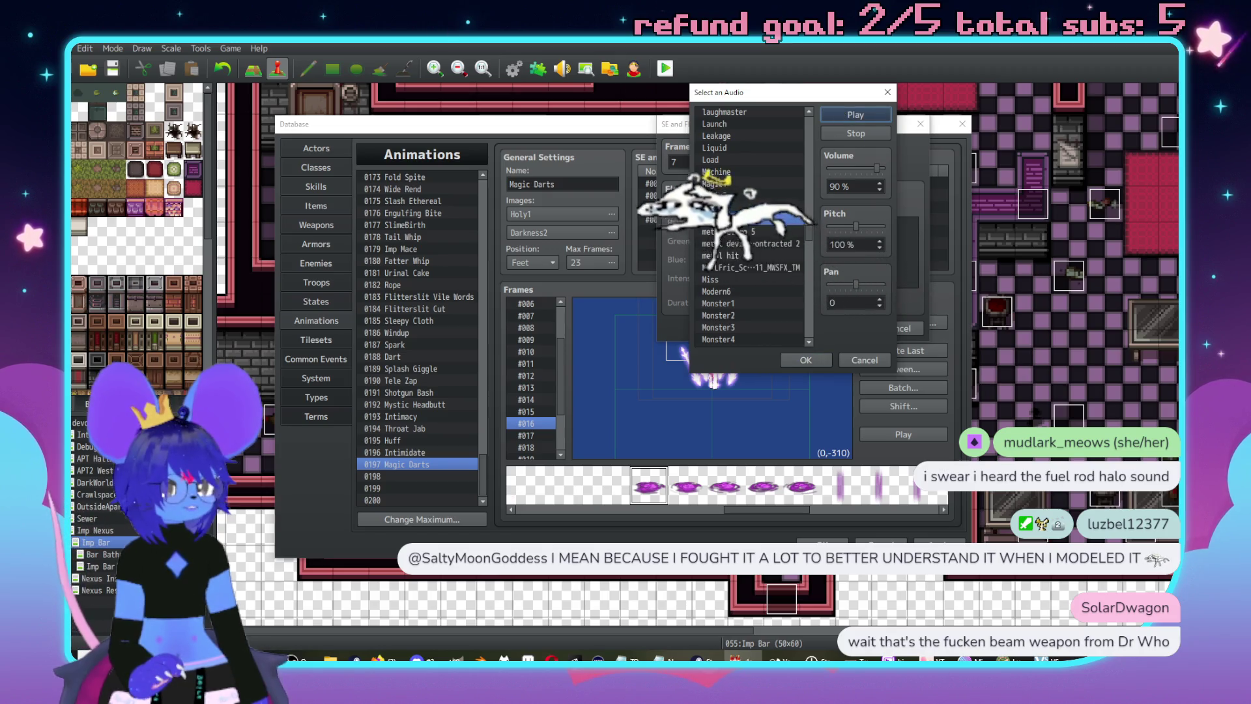
# - Raise the pitch to 150% and audition Magic3, metal clang 5, Monster1, Move2 and Open5
pyautogui.scroll(-2, 766, 196)
pyautogui.moveTo(856, 226); pyautogui.dragTo(882, 227)
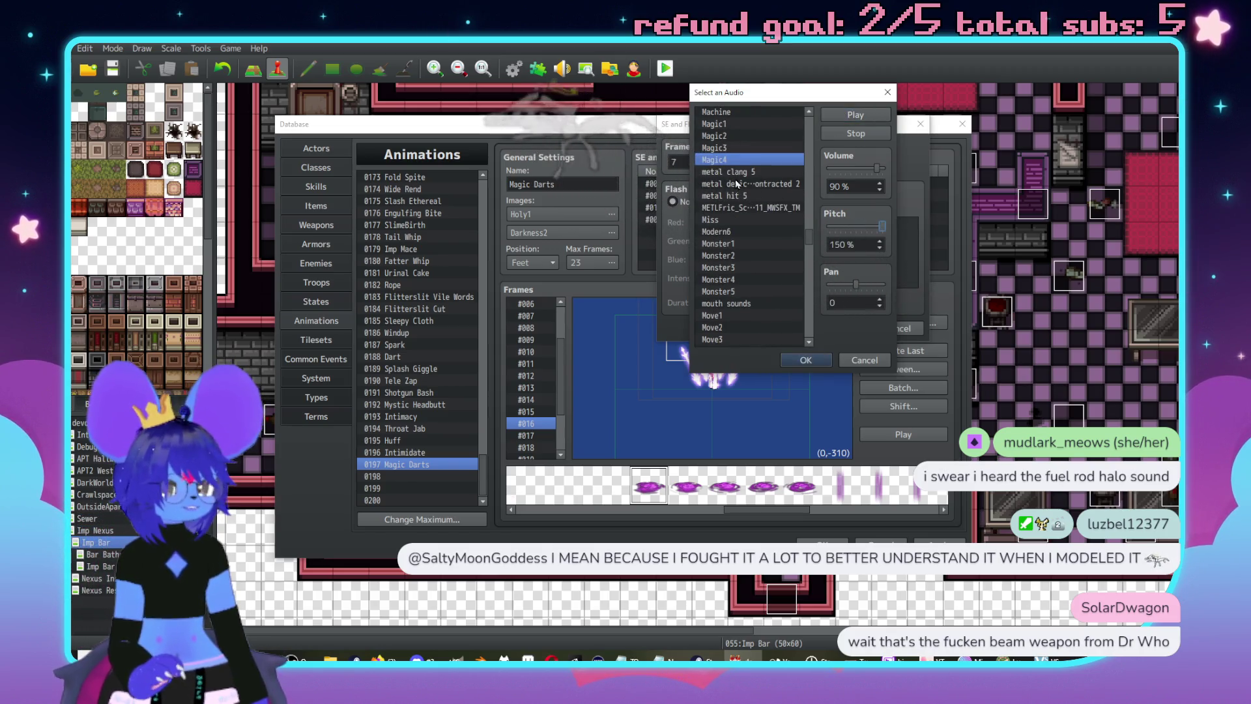
pyautogui.scroll(1, 750, 196)
pyautogui.click(717, 183)
pyautogui.click(869, 117)
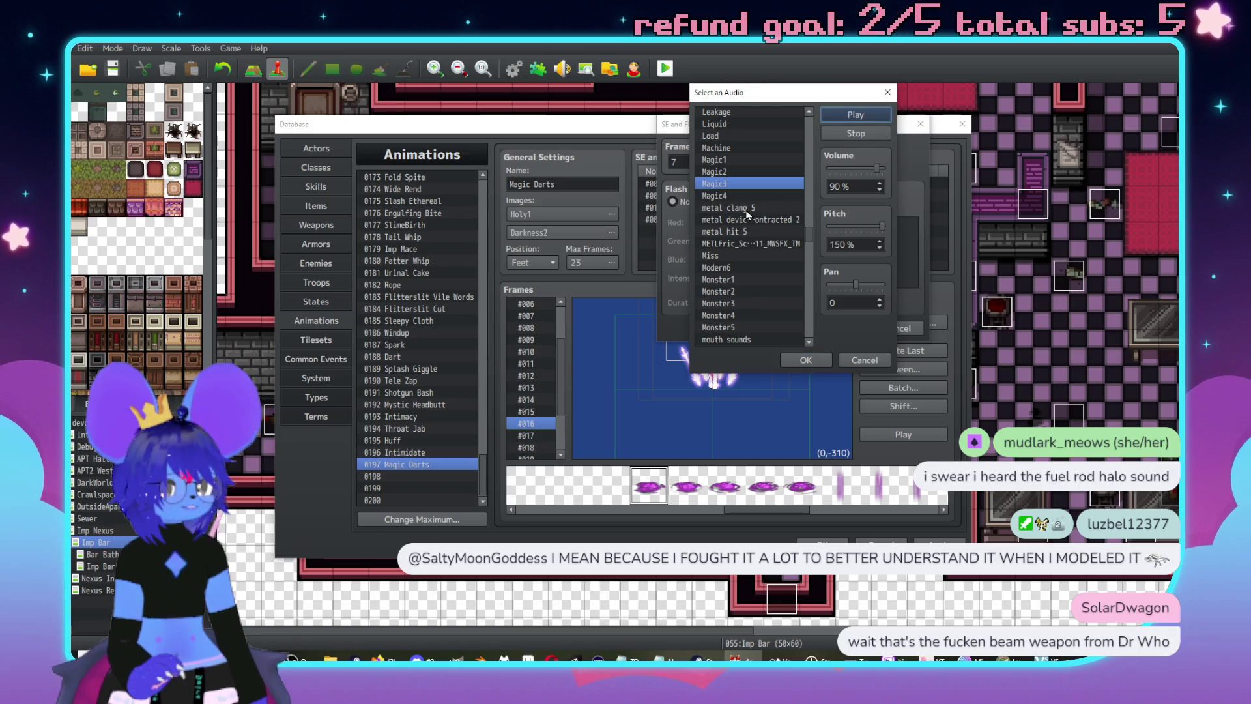
pyautogui.click(746, 210)
pyautogui.scroll(-1, 730, 228)
pyautogui.click(742, 234)
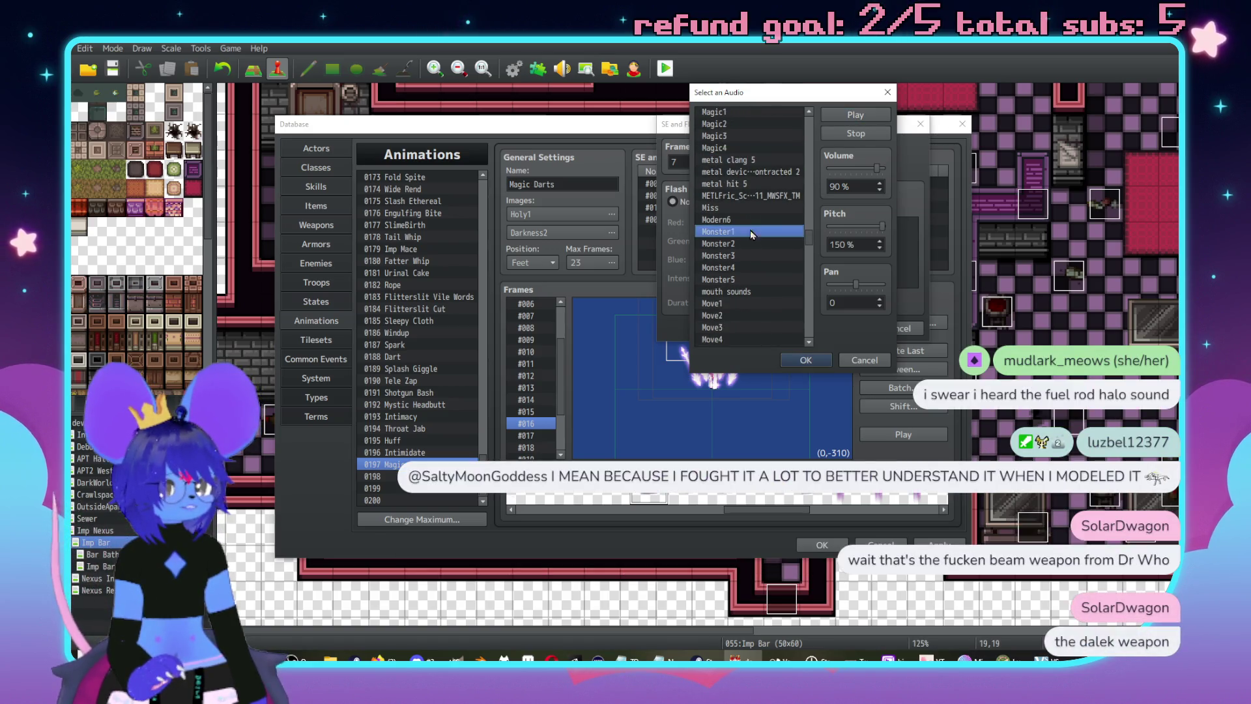
pyautogui.scroll(-2, 735, 278)
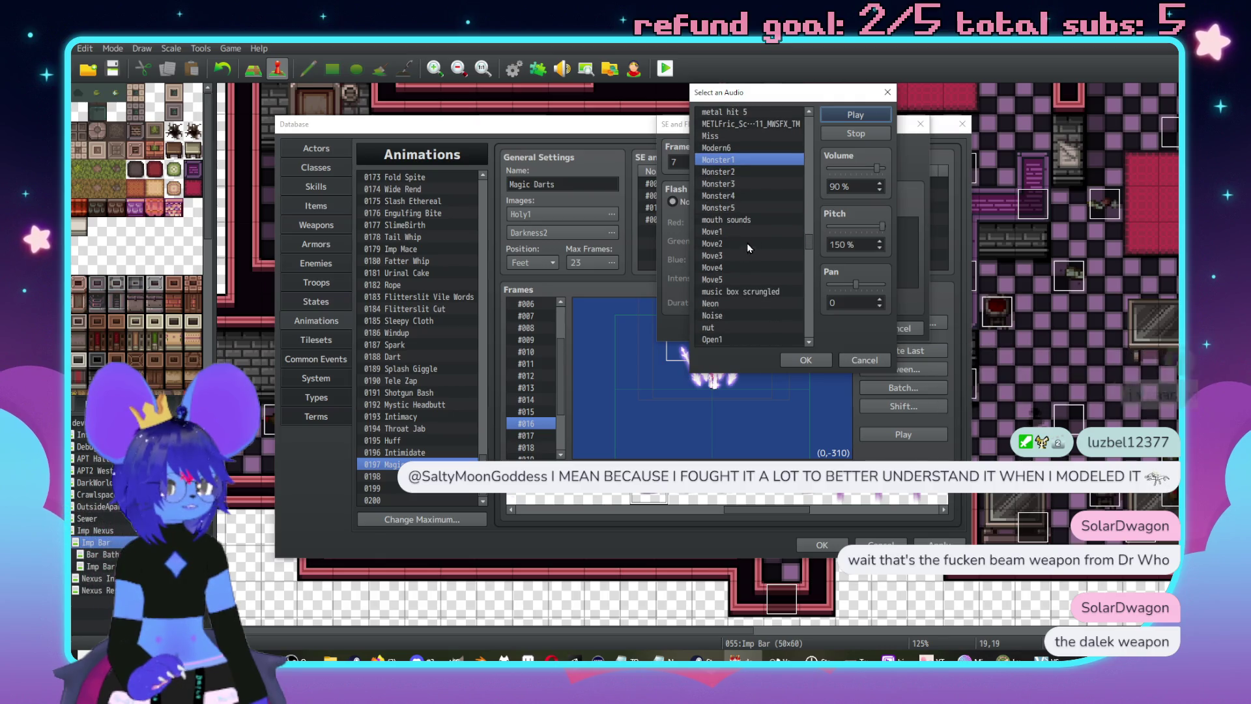
pyautogui.click(749, 233)
pyautogui.scroll(-6, 714, 255)
pyautogui.click(752, 149)
pyautogui.click(856, 115)
# - Pick Paralyze3 at 150% pitch after trying Paralyze1 and Paralyze2, and confirm the frame #007 cue
pyautogui.click(742, 159)
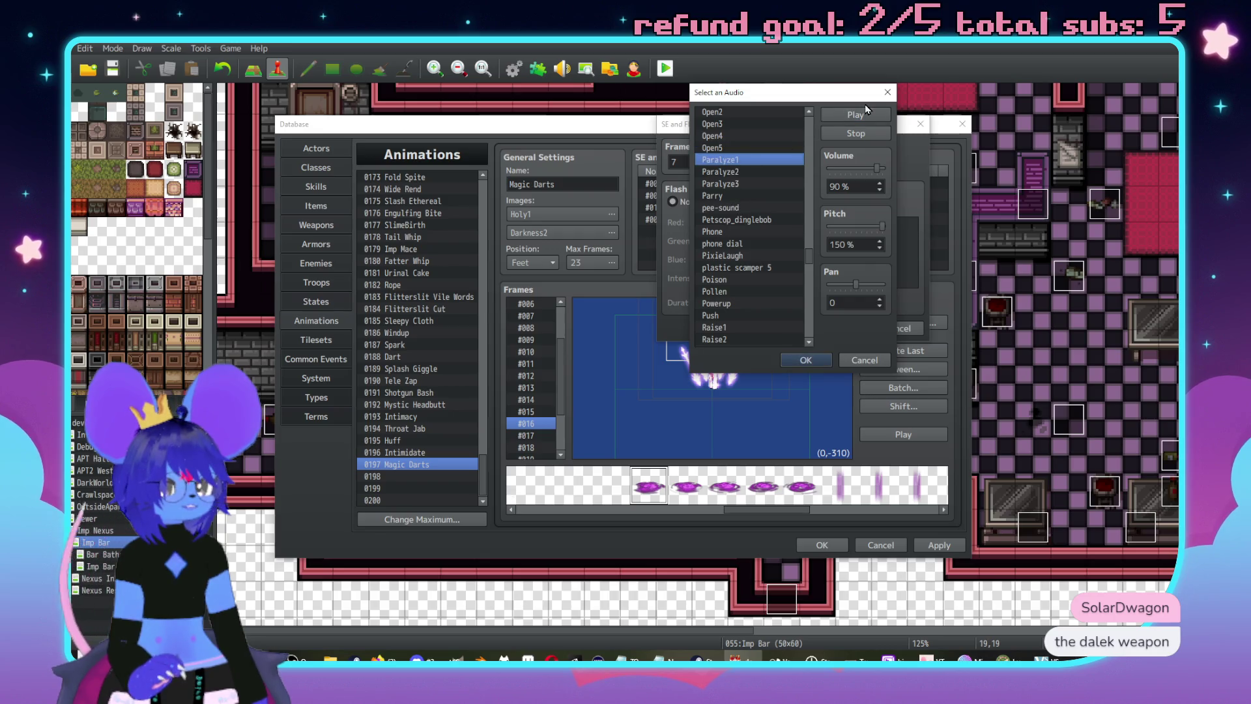
pyautogui.click(776, 173)
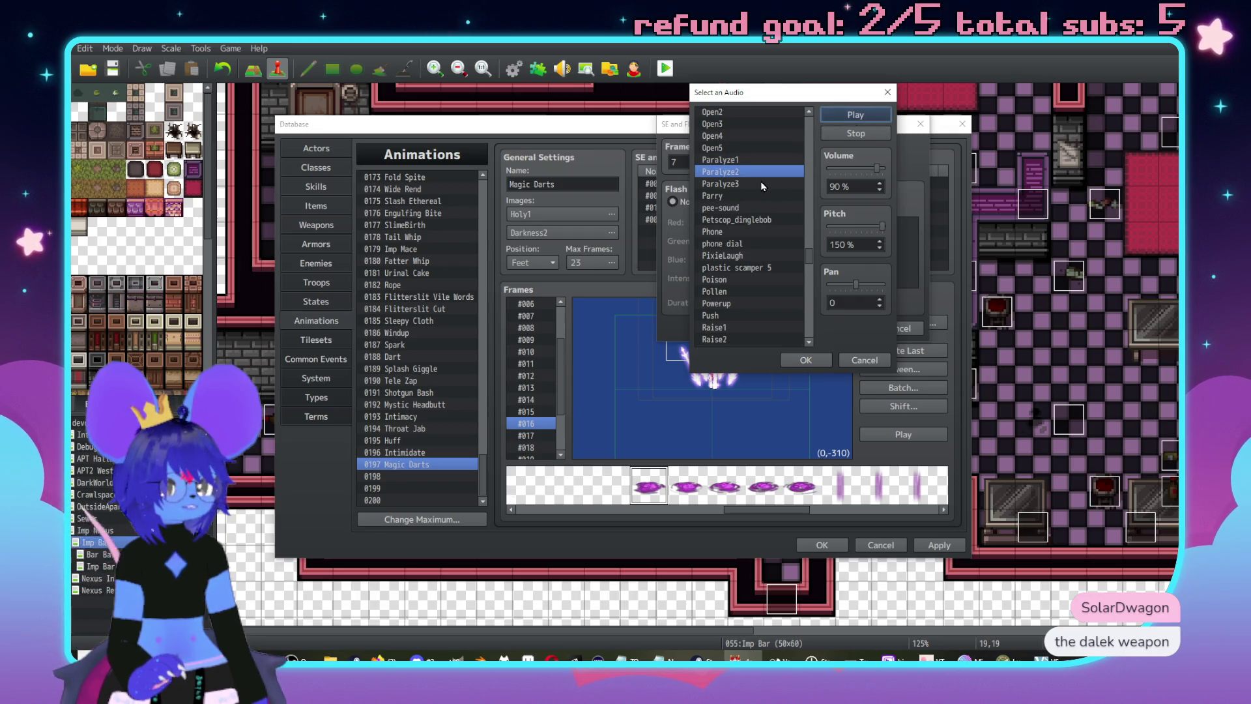
pyautogui.click(764, 185)
pyautogui.click(859, 115)
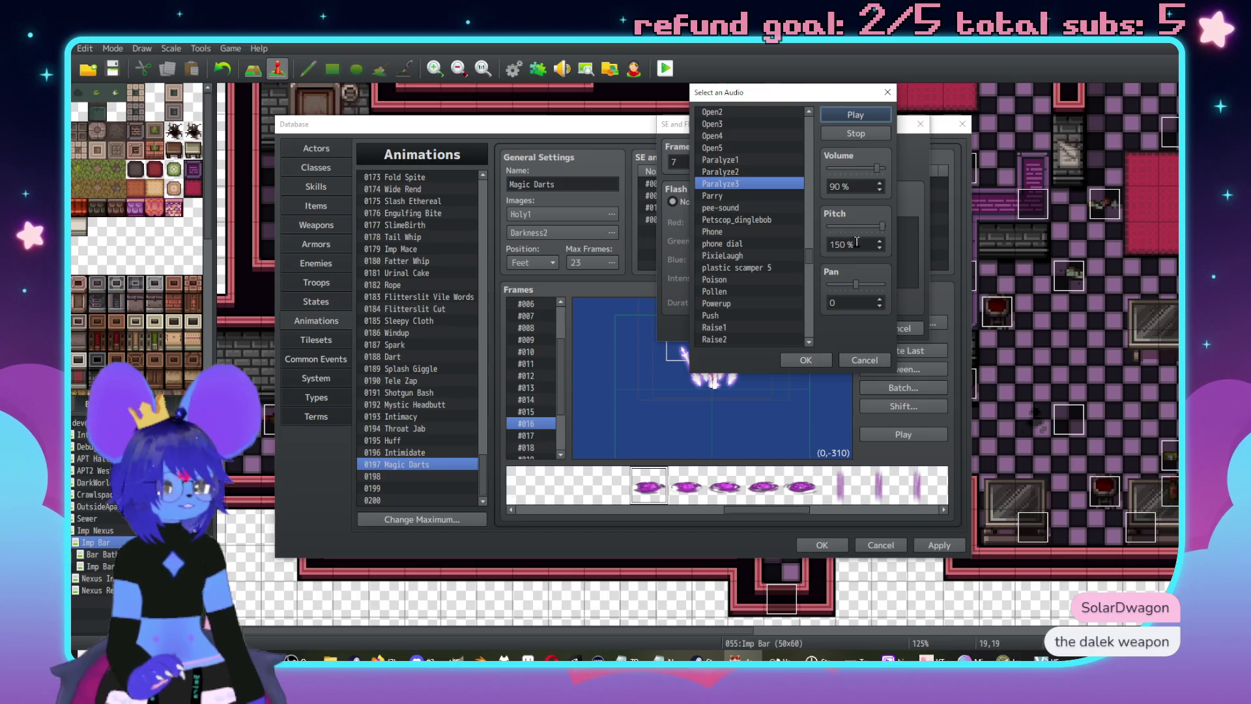
pyautogui.click(882, 229)
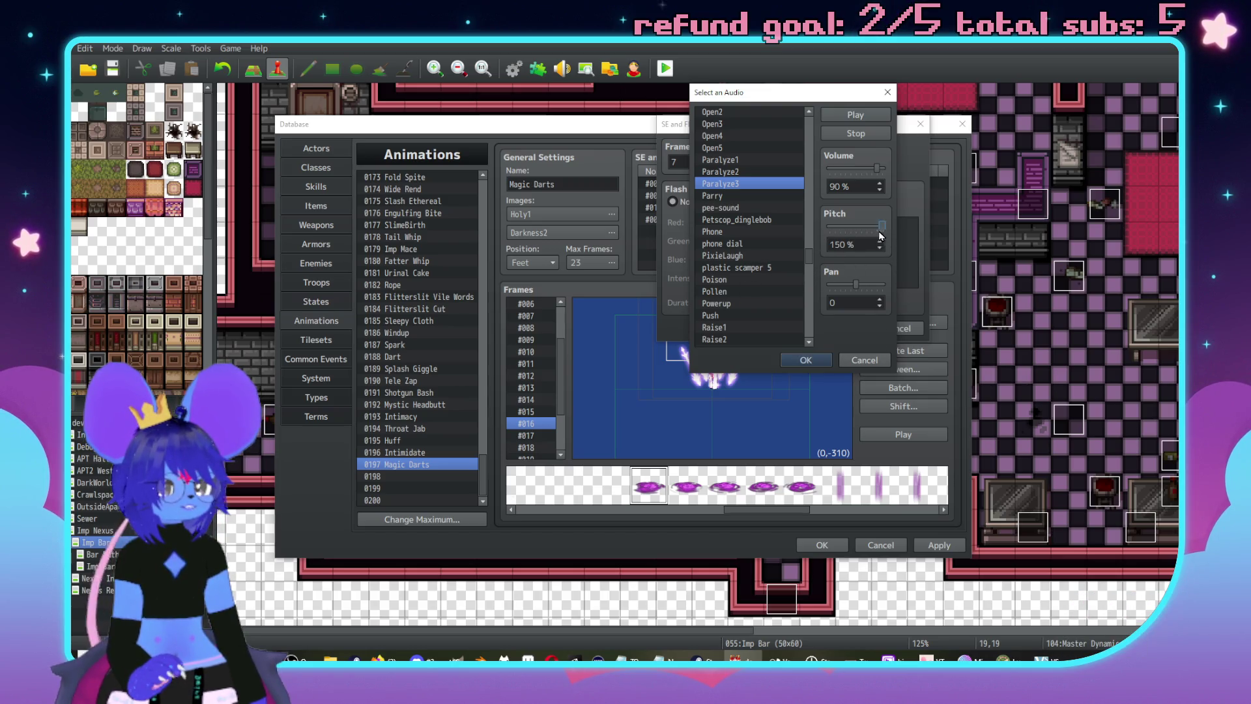
pyautogui.click(806, 360)
pyautogui.click(840, 328)
# - Preview Magic Darts twice with the Paralyze3 cue, then reopen that #007 cue and try pee-sound
pyautogui.click(889, 431)
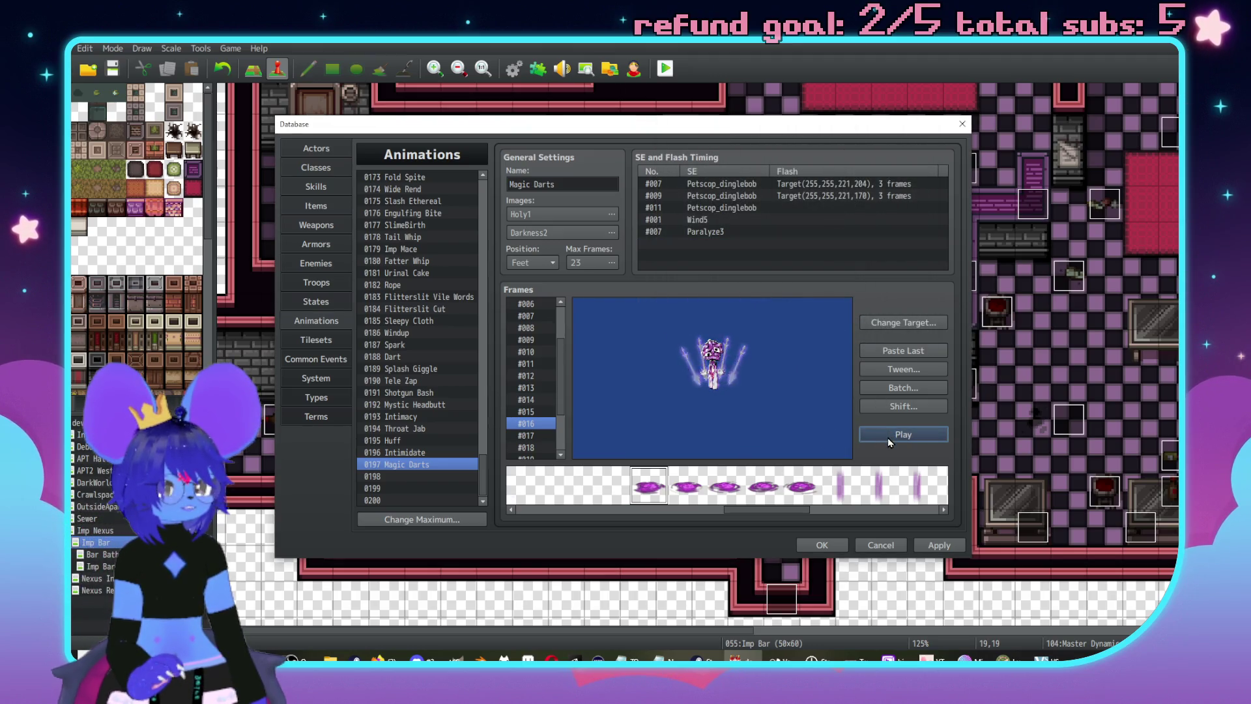
pyautogui.click(888, 430)
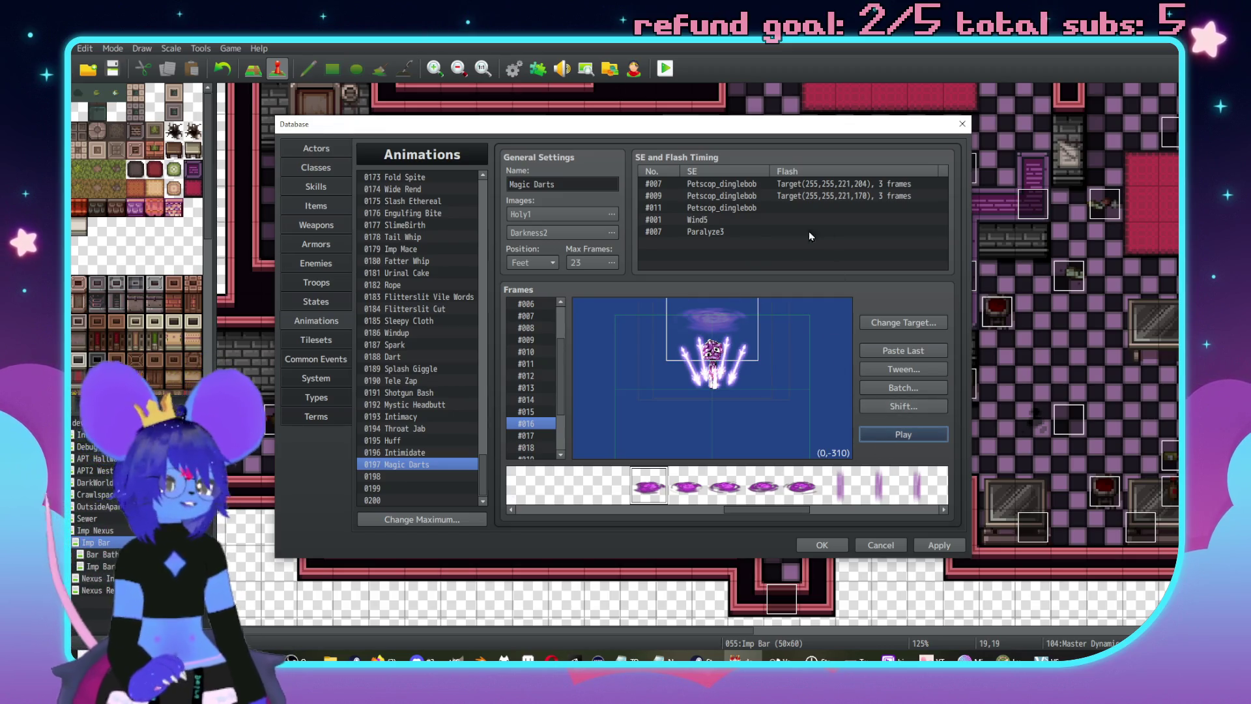
pyautogui.doubleClick(715, 232)
pyautogui.click(841, 165)
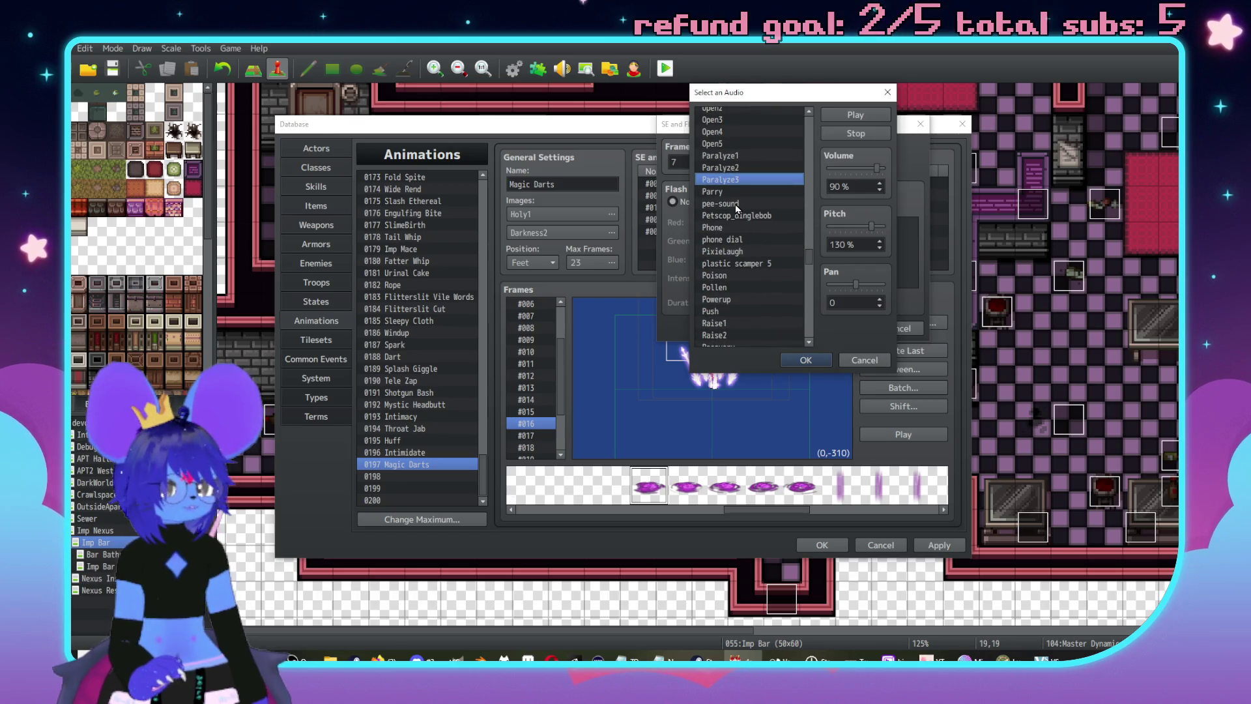
pyautogui.click(735, 203)
pyautogui.scroll(-1, 741, 248)
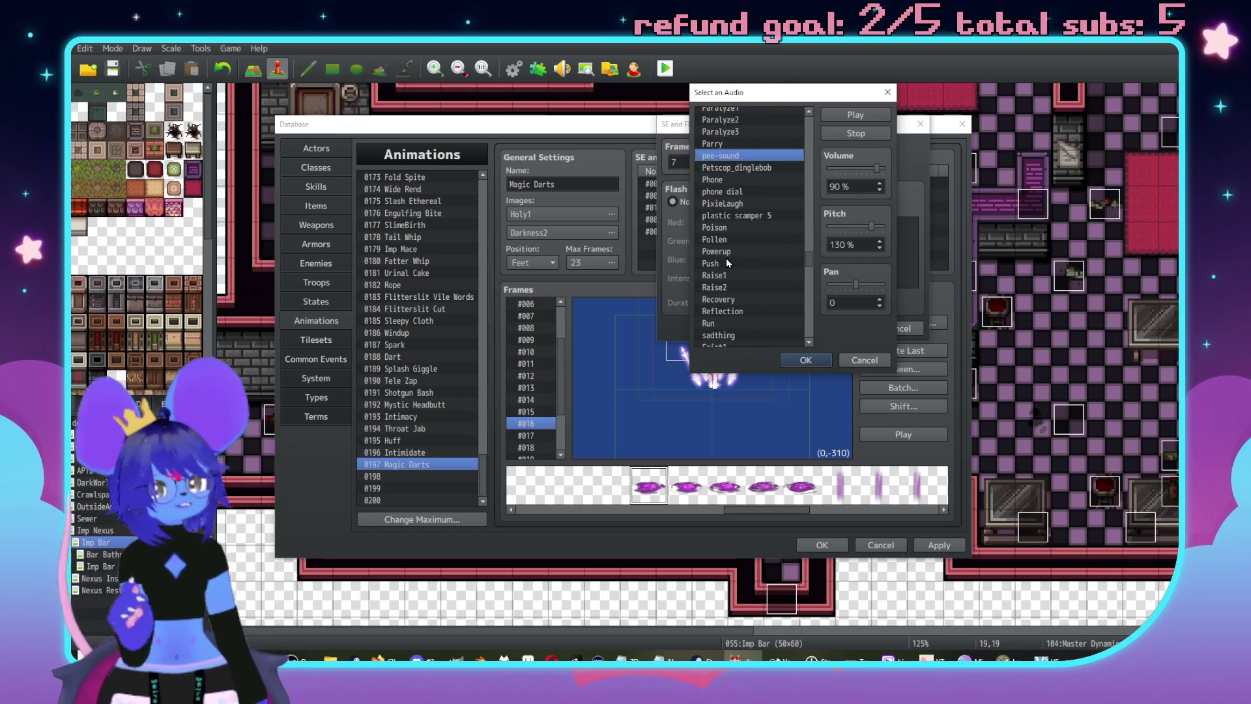
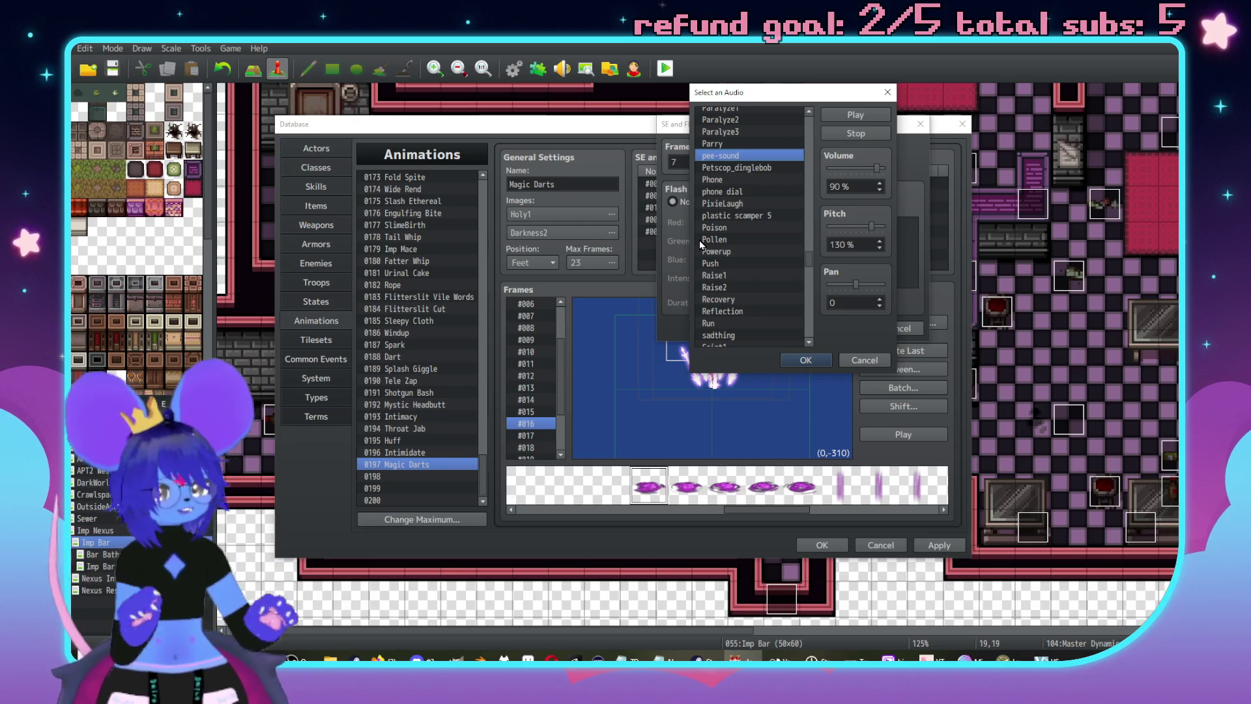
# - Audition the Saint2, Saint3 and Saint4 sounds in Select an Audio
pyautogui.scroll(-2, 750, 242)
pyautogui.scroll(-2, 741, 267)
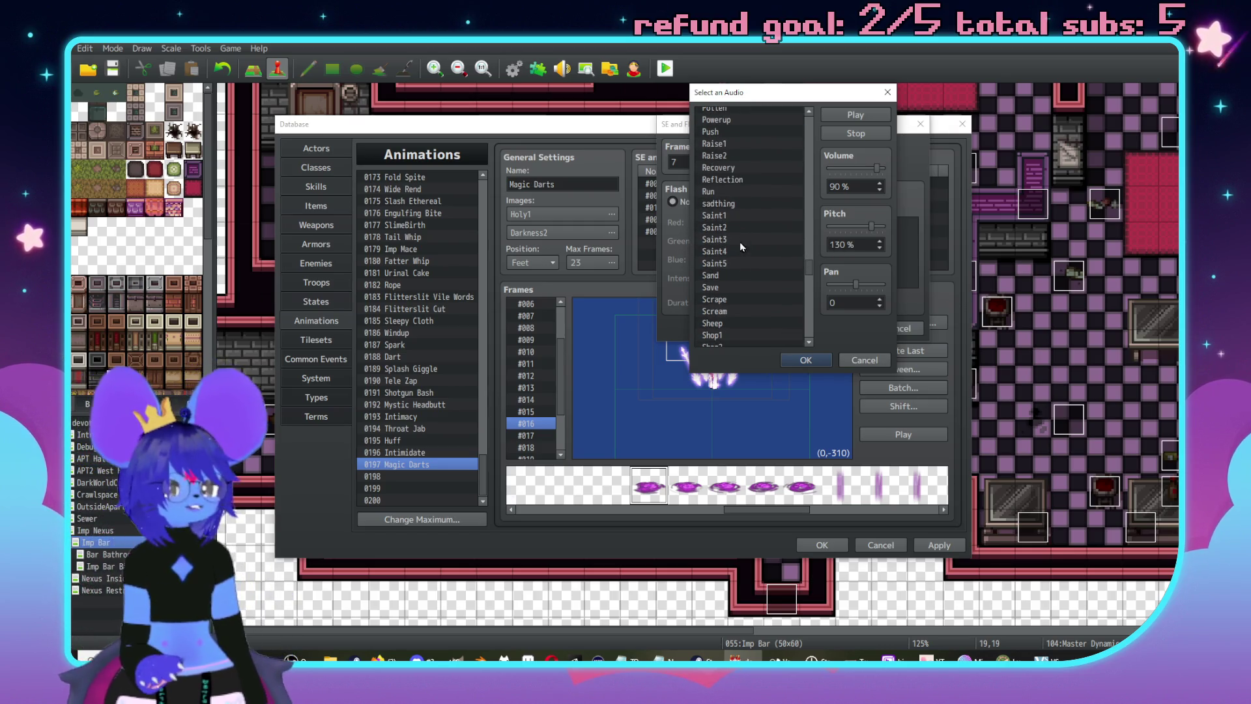
pyautogui.click(741, 227)
pyautogui.click(843, 115)
pyautogui.click(753, 240)
pyautogui.click(845, 116)
pyautogui.click(746, 251)
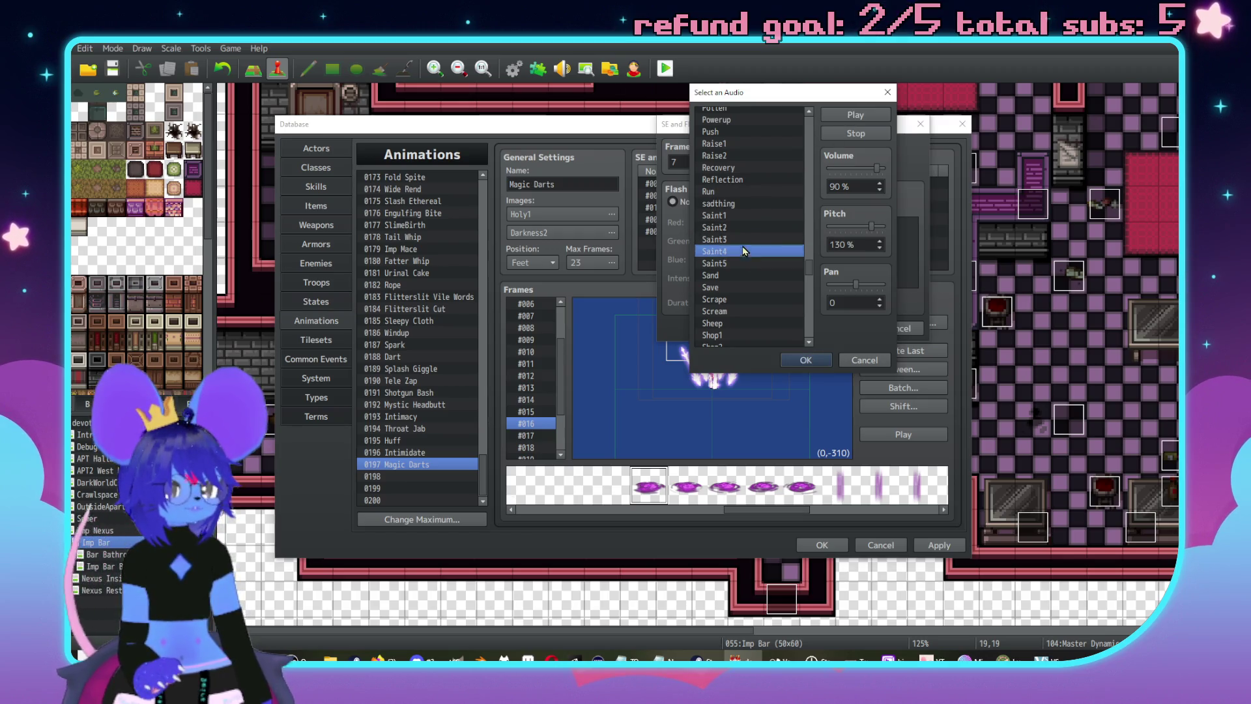
pyautogui.click(847, 116)
# - Audition the Scrape and Shot1 sounds
pyautogui.scroll(-2, 730, 247)
pyautogui.click(740, 247)
pyautogui.click(871, 116)
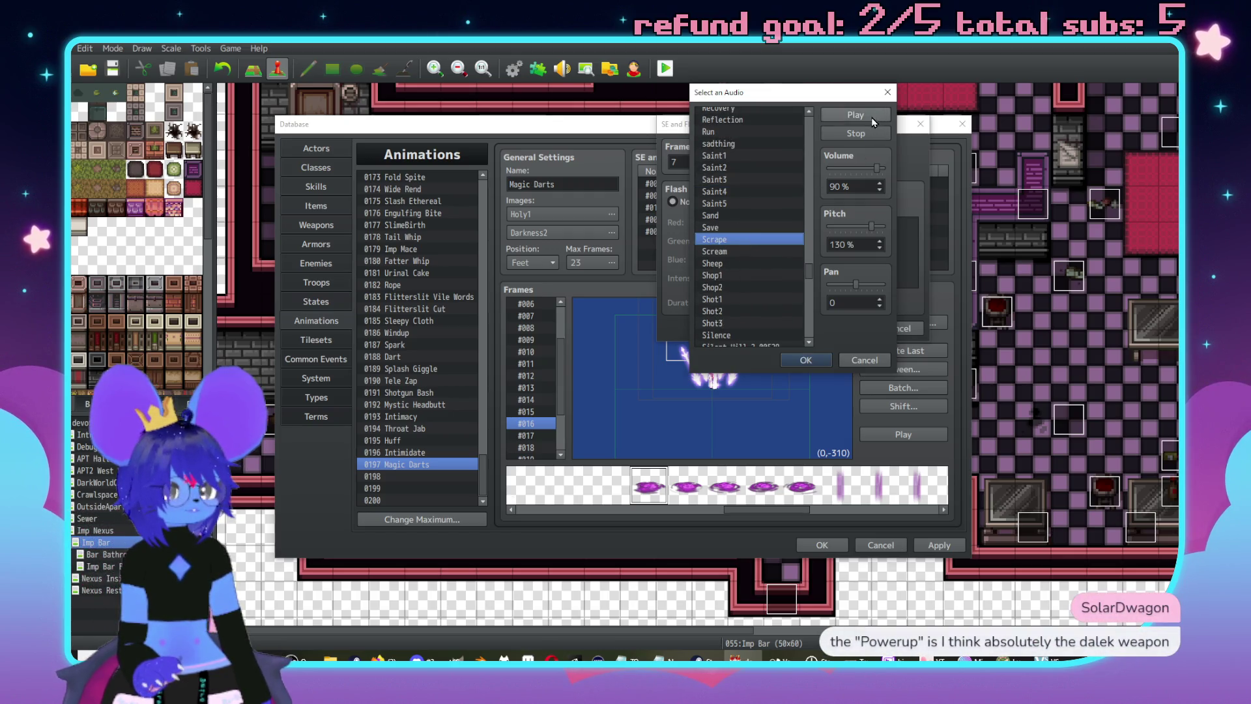
pyautogui.scroll(-2, 747, 241)
pyautogui.click(747, 240)
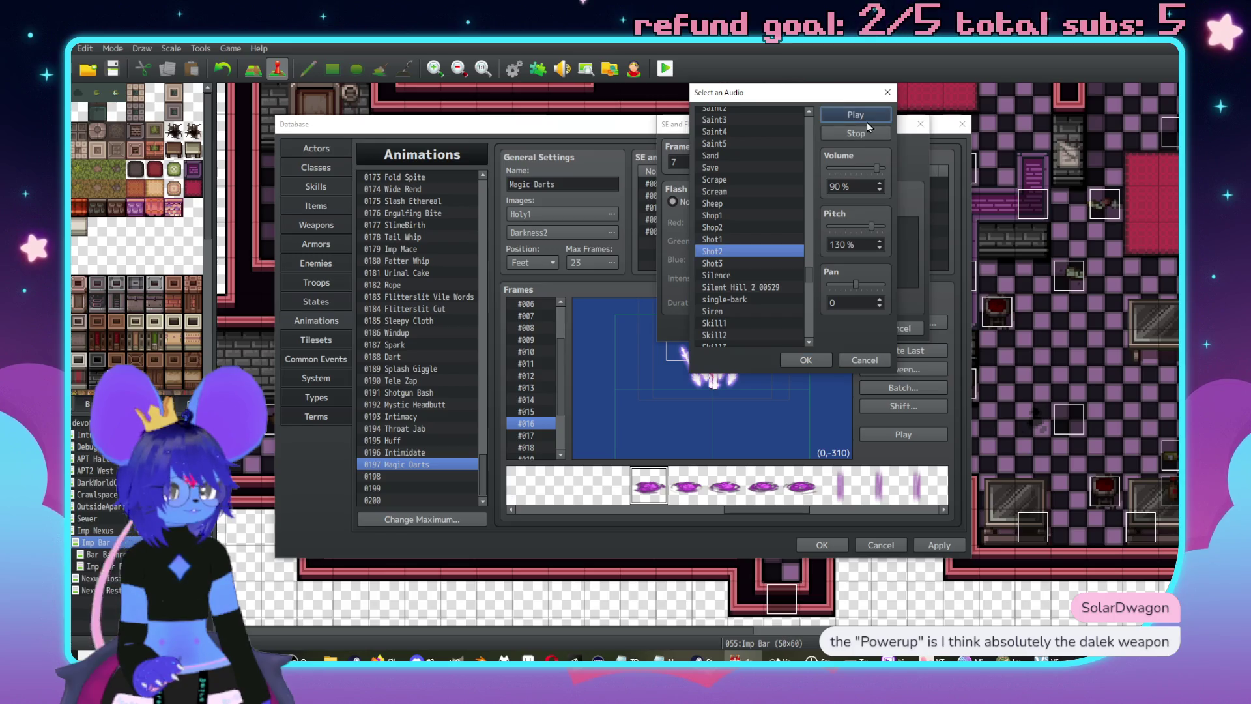
pyautogui.click(846, 119)
# - Add Shot2 as the frame 7 sound effect and preview the Magic Darts animation
pyautogui.click(748, 253)
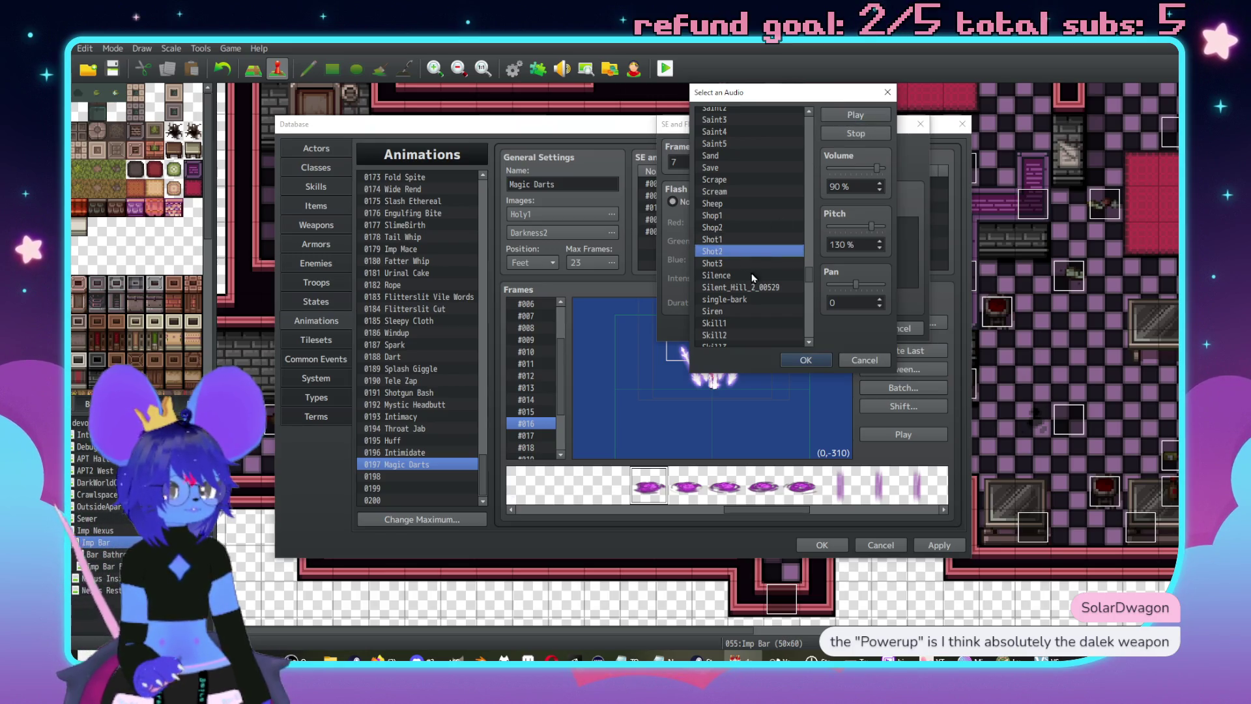
pyautogui.click(816, 360)
pyautogui.click(840, 327)
pyautogui.click(891, 435)
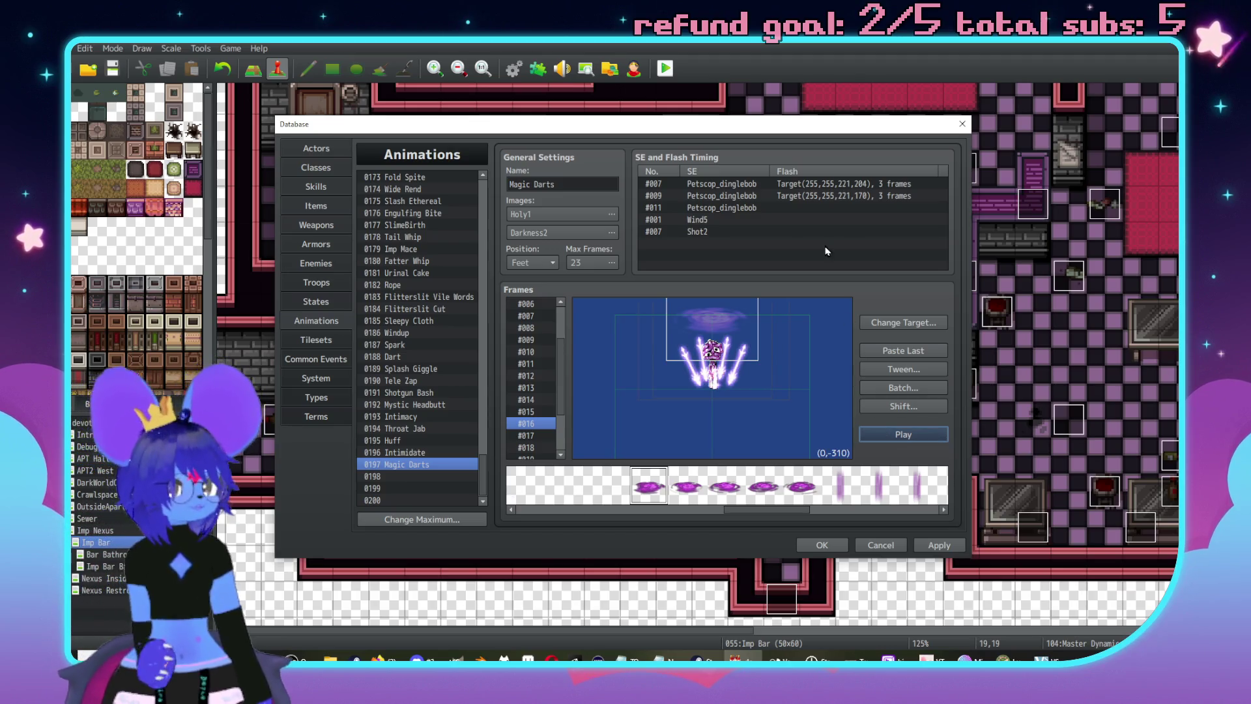
# - Replace the frame 7 Shot2 sound with Water1 at 70% volume
pyautogui.doubleClick(713, 232)
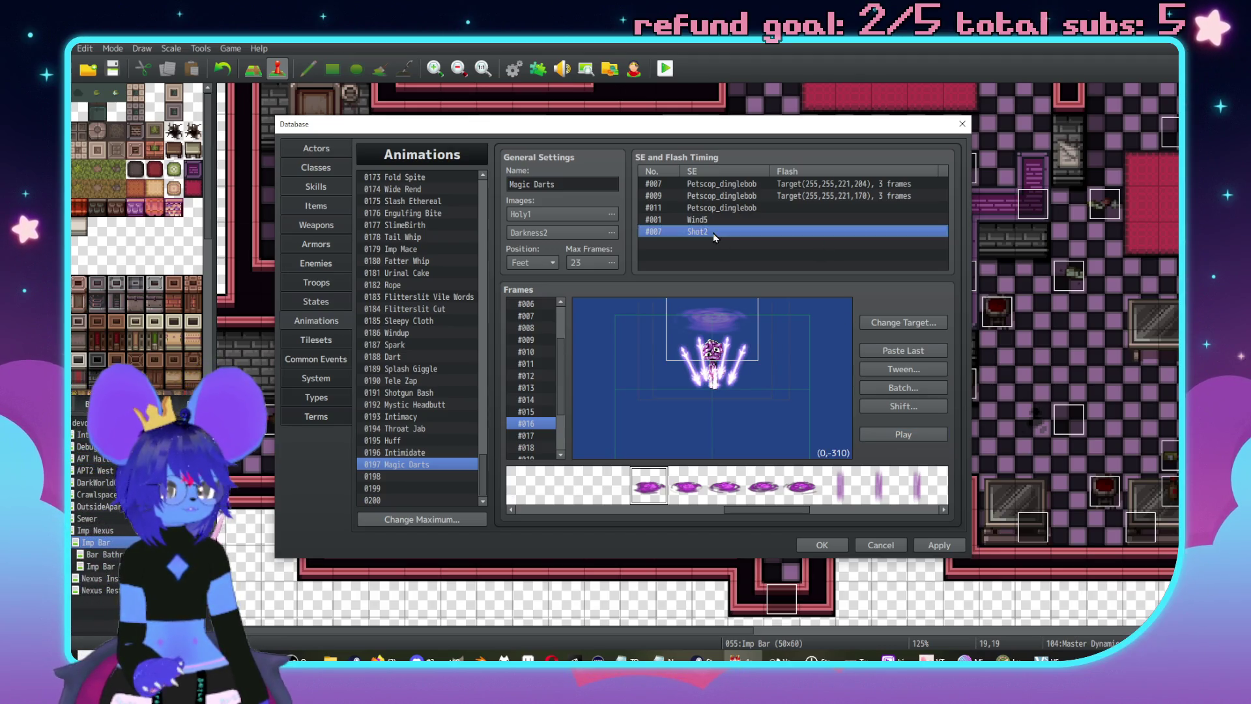
pyautogui.moveTo(759, 139); pyautogui.dragTo(876, 140)
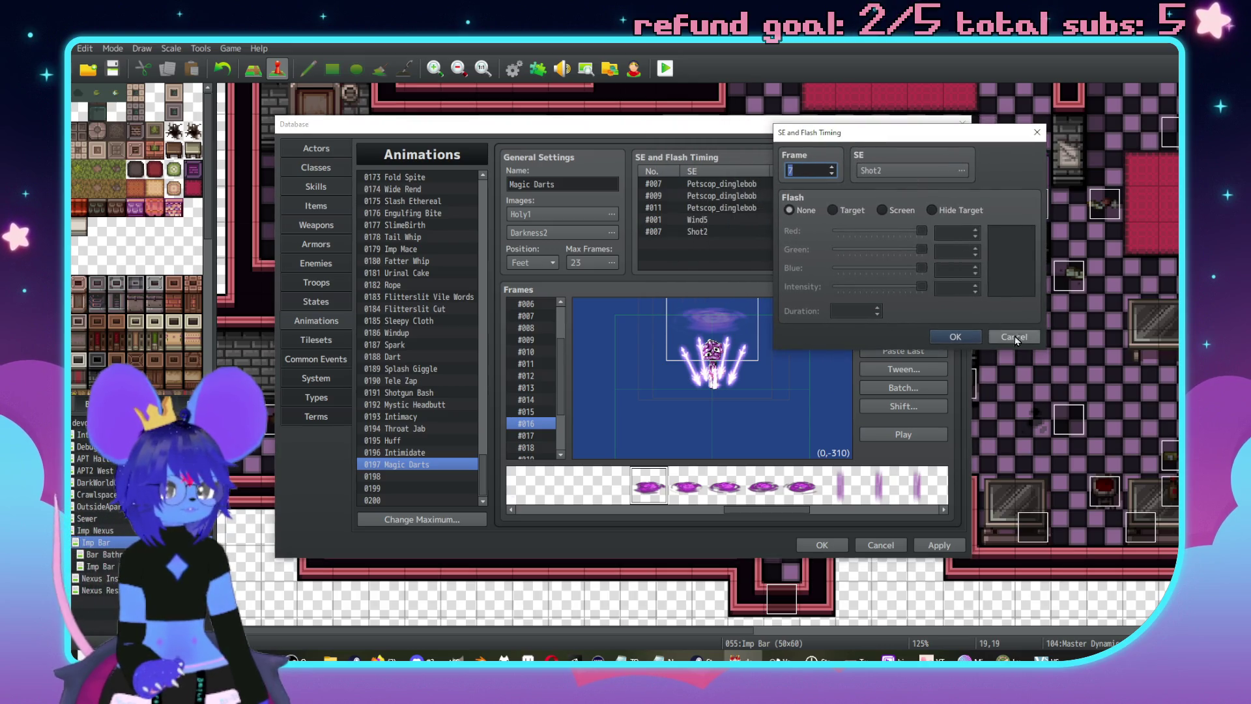
pyautogui.click(904, 168)
pyautogui.press('w')
pyautogui.scroll(-3, 880, 255)
pyautogui.click(847, 244)
pyautogui.click(945, 126)
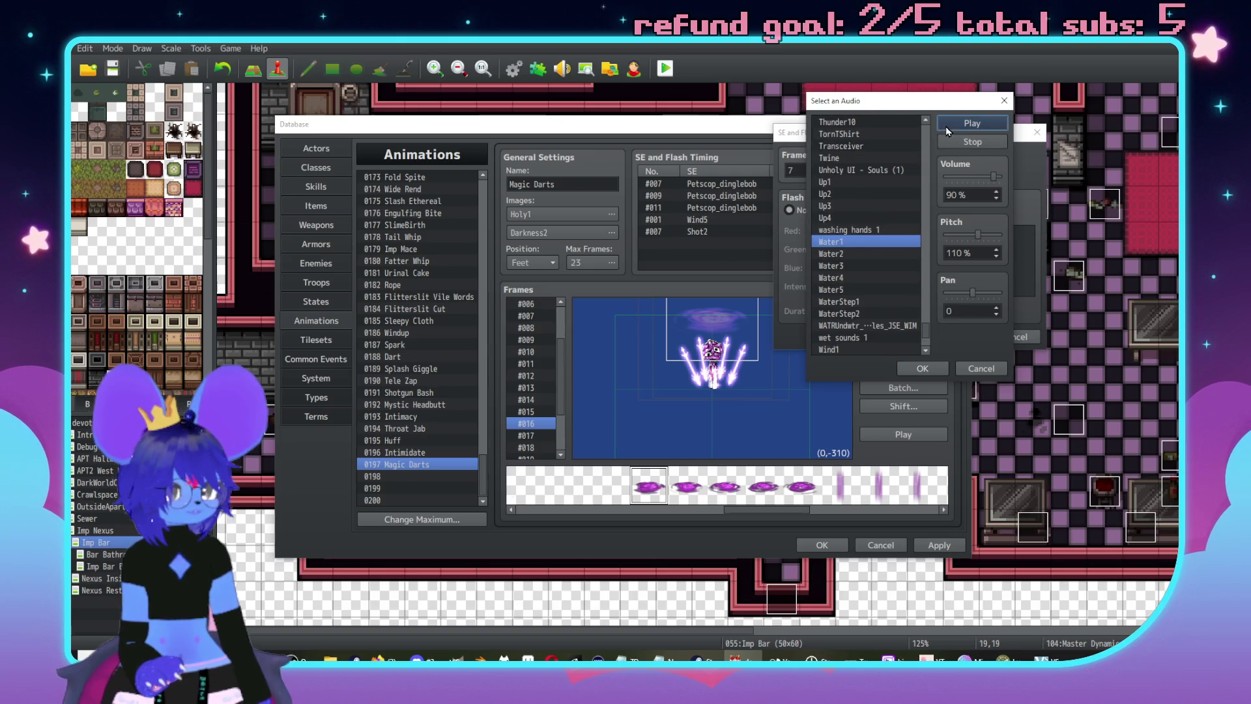
pyautogui.click(875, 252)
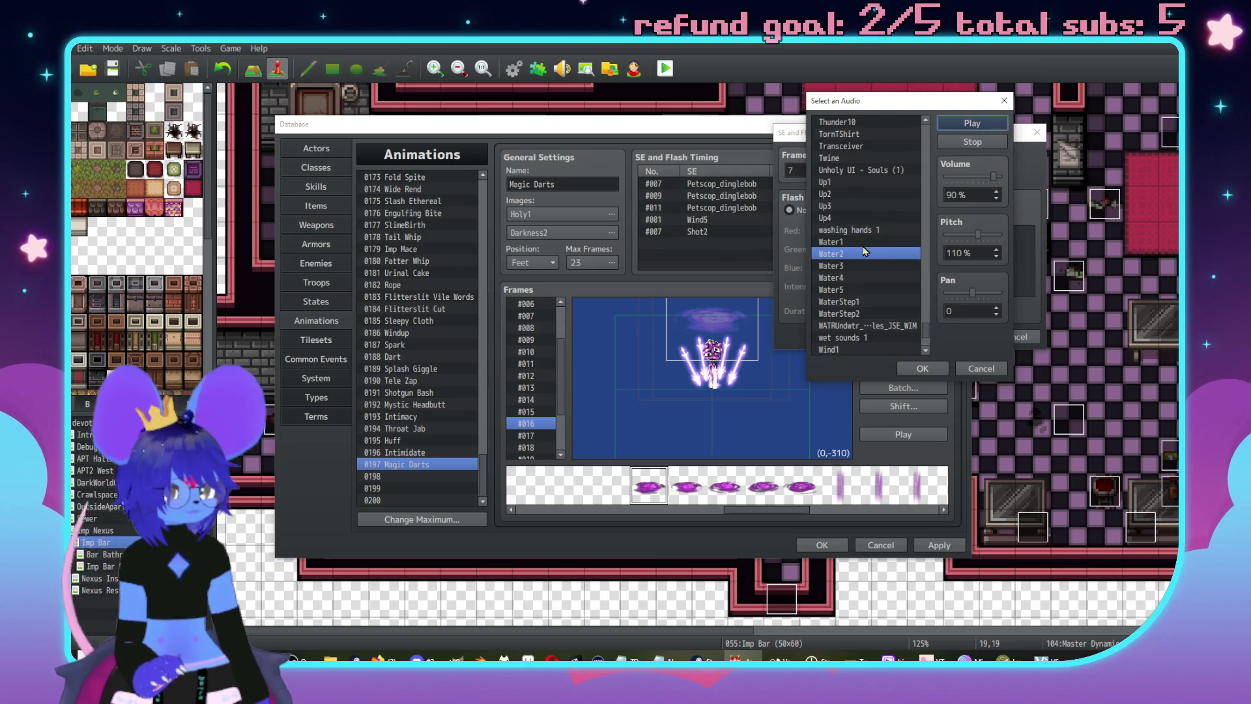
pyautogui.click(861, 246)
pyautogui.moveTo(993, 177); pyautogui.dragTo(983, 182)
pyautogui.click(933, 369)
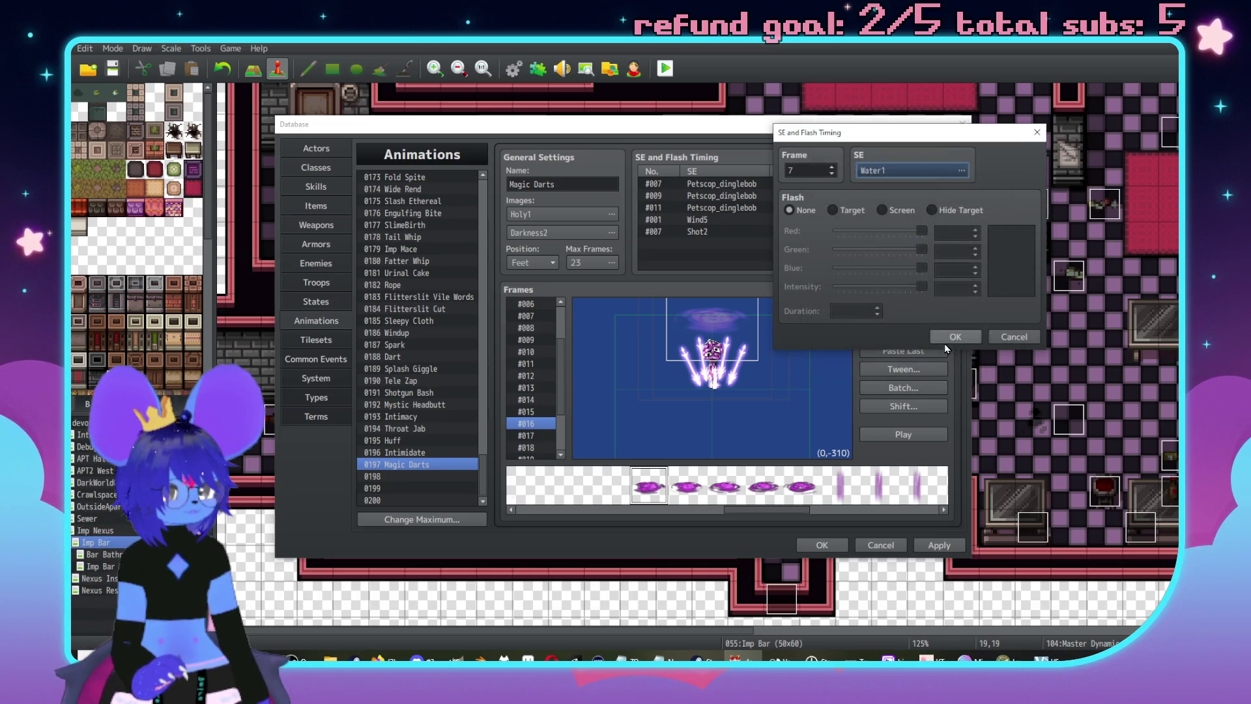
pyautogui.click(944, 340)
# - Add a Water2 sound effect cue at frame 11
pyautogui.doubleClick(697, 243)
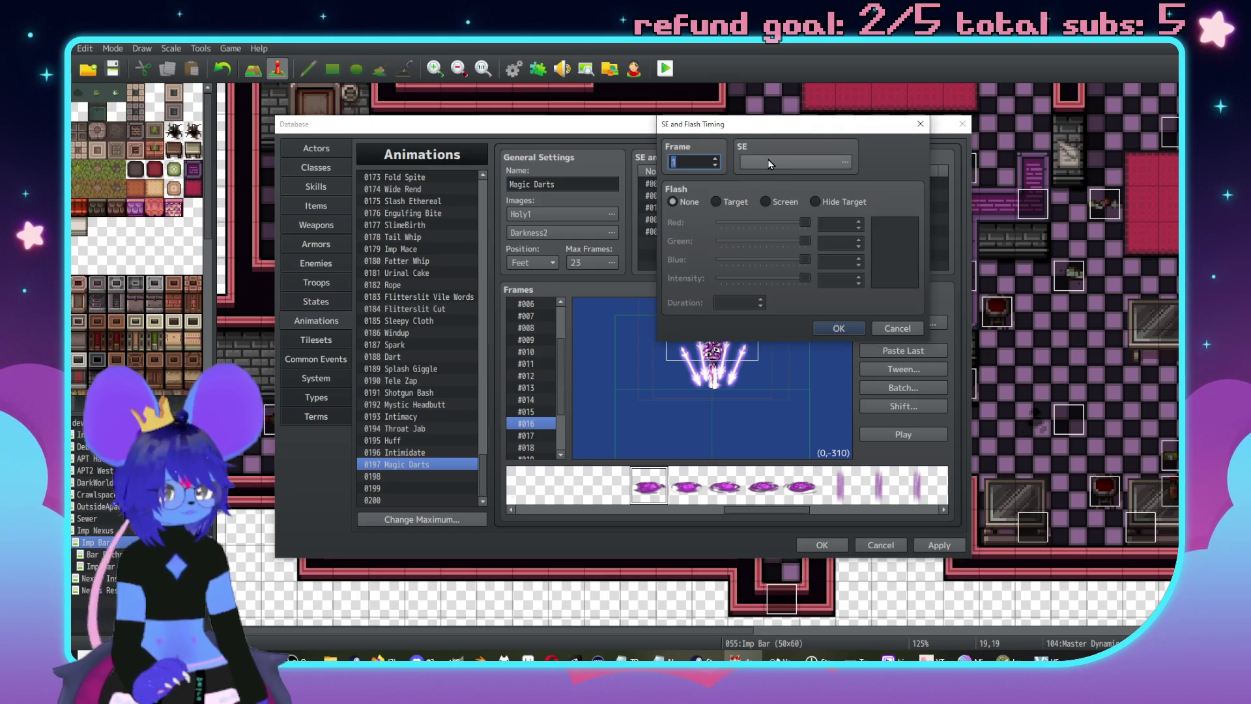
pyautogui.press('Return')
pyautogui.doubleClick(741, 243)
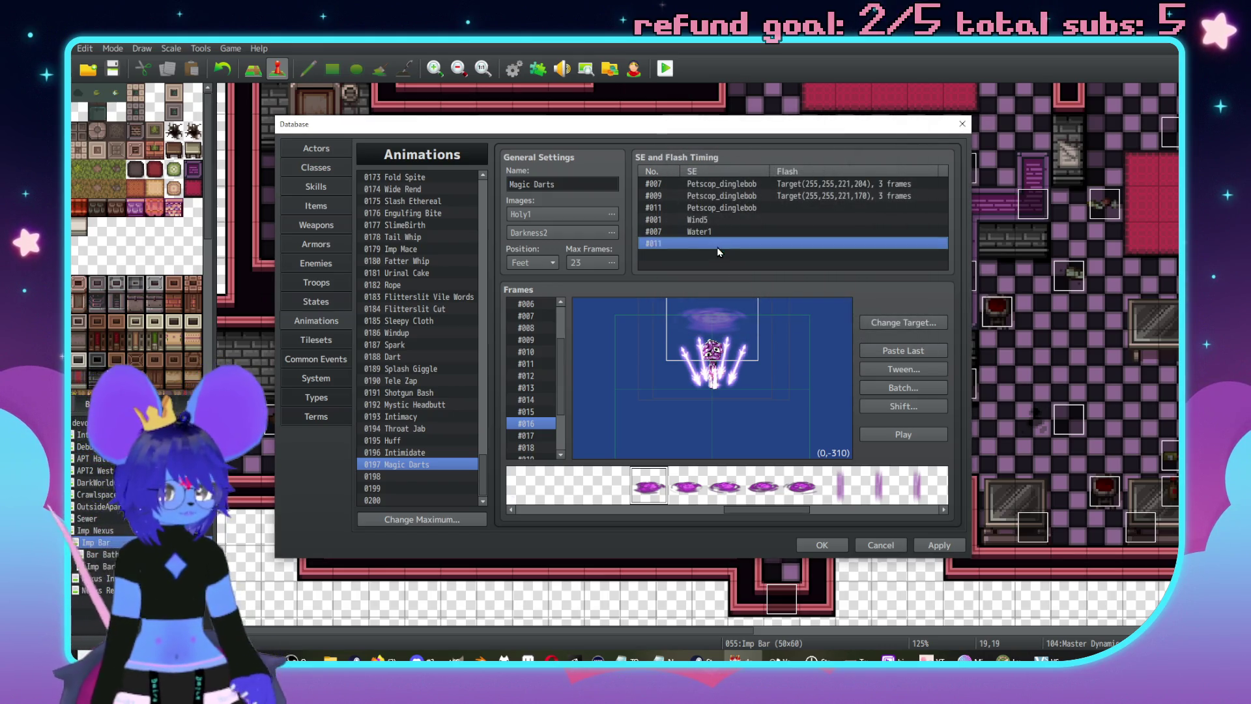
pyautogui.click(777, 171)
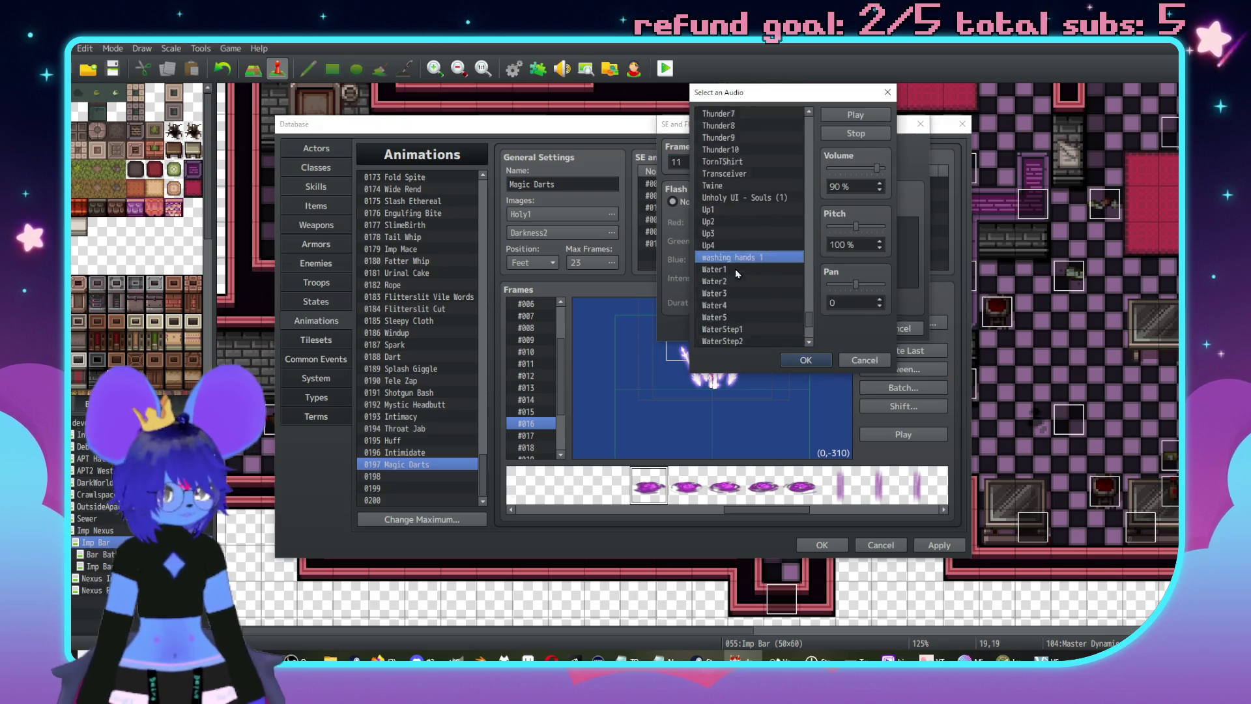
pyautogui.click(728, 222)
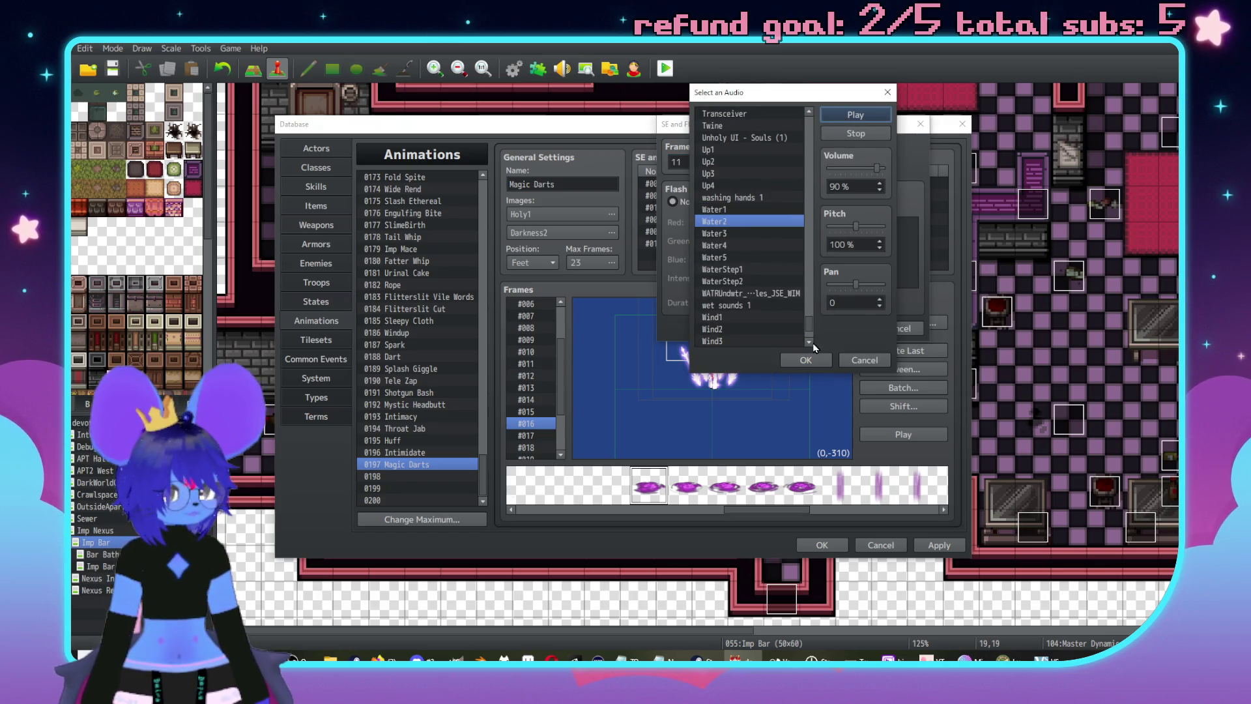
pyautogui.press('Down')
pyautogui.click(749, 222)
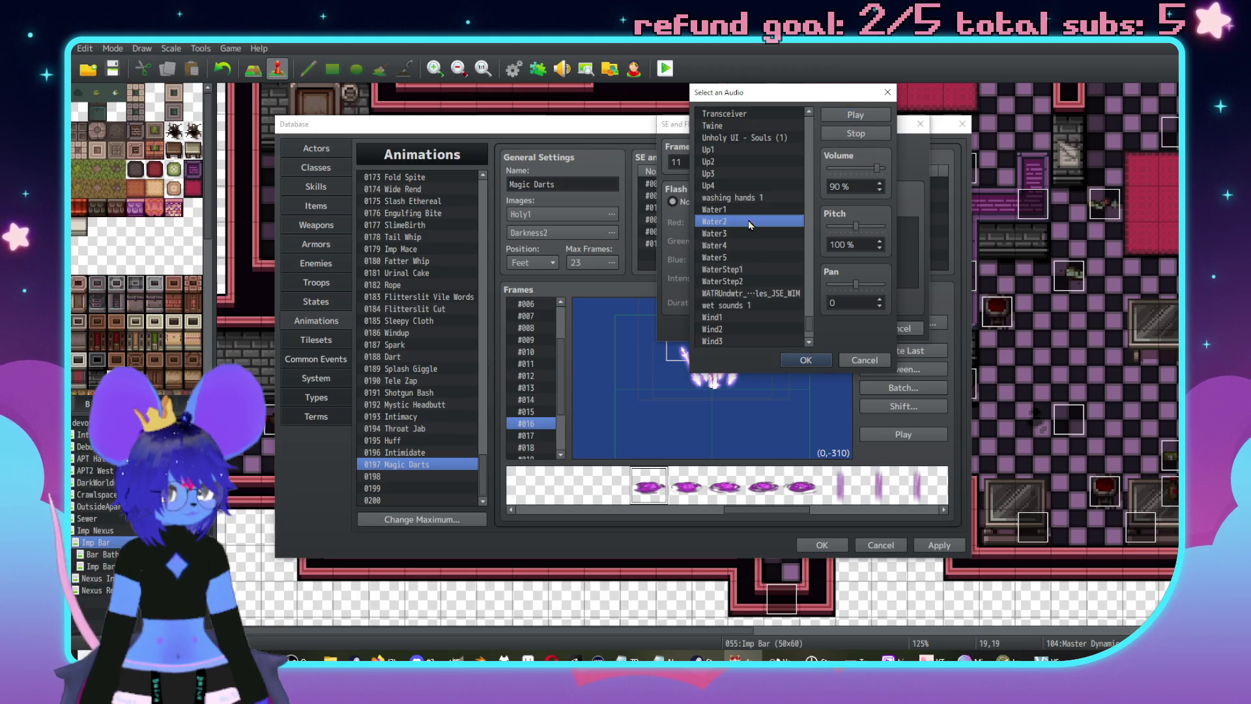
pyautogui.click(812, 365)
pyautogui.click(837, 331)
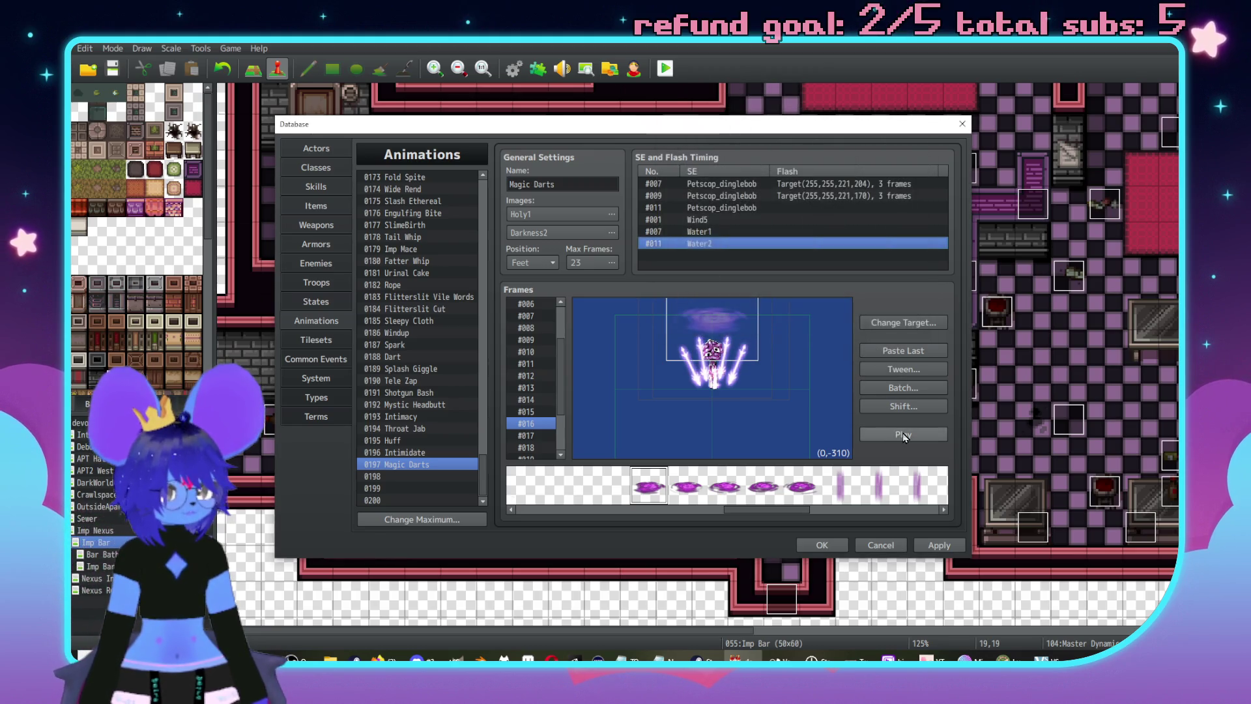
# - Preview the Magic Darts animation twice, then go to the Skills database
pyautogui.click(898, 435)
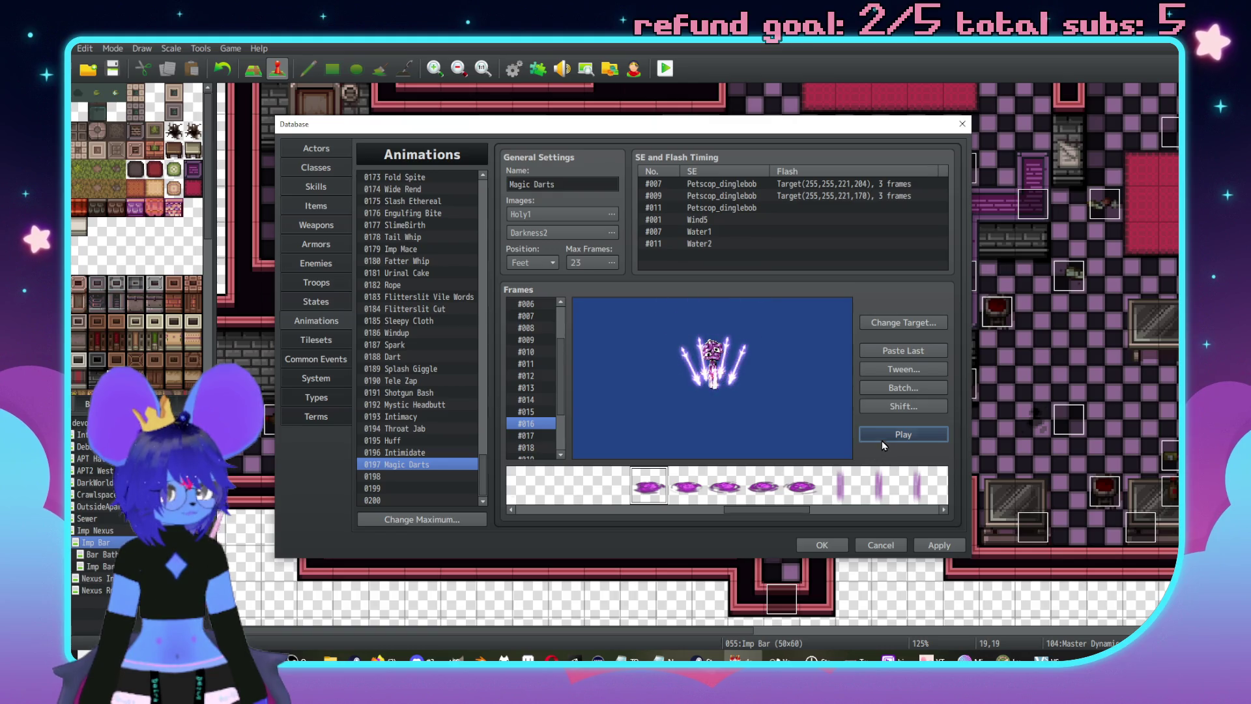
pyautogui.click(906, 435)
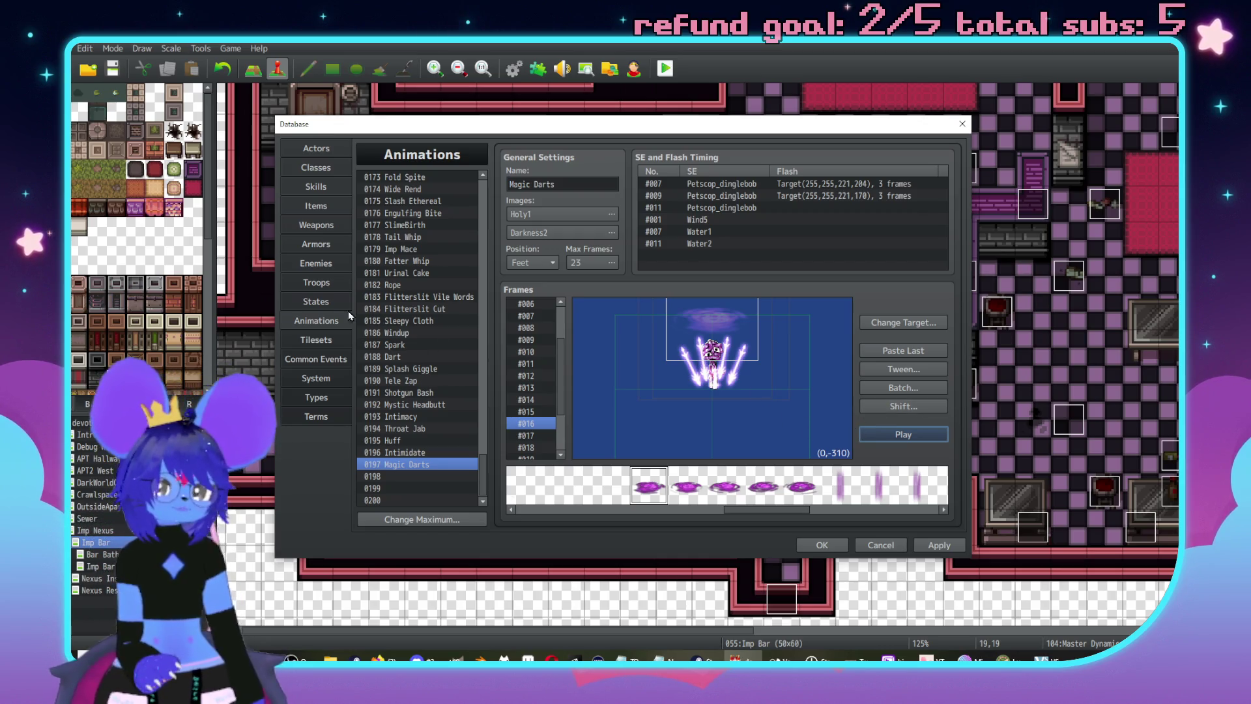
pyautogui.click(306, 193)
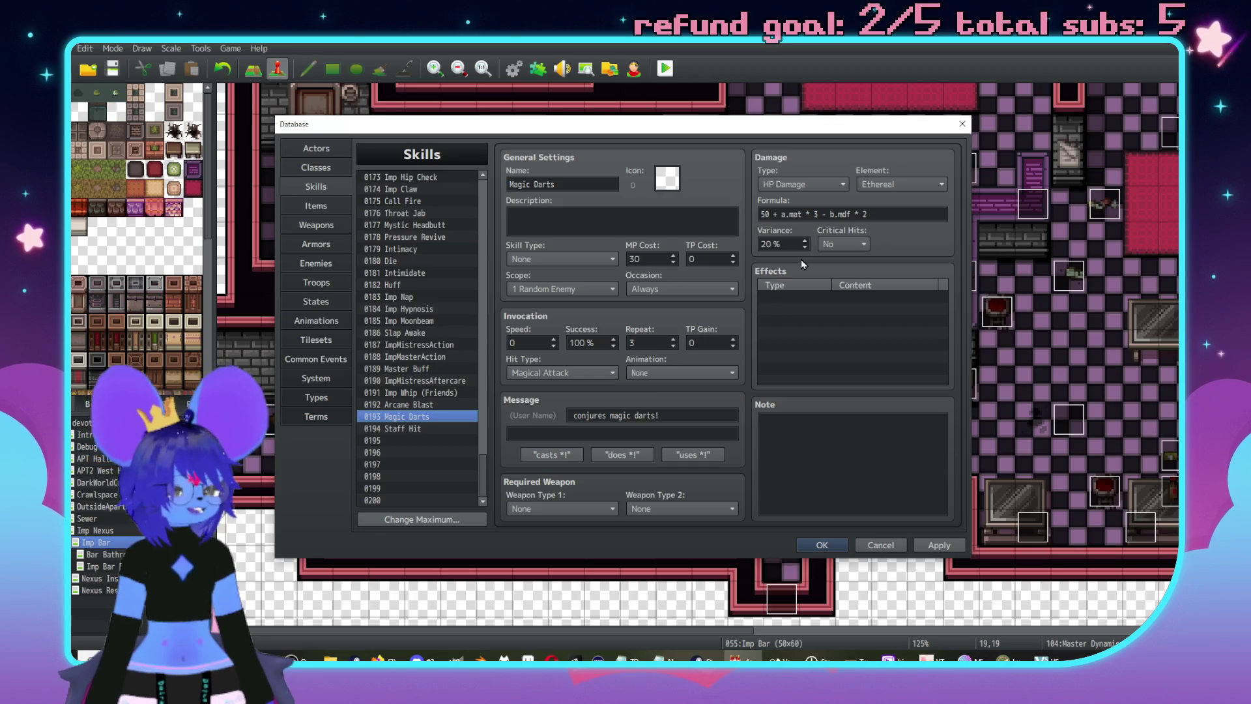
# - Append 'Hit 3 times.' to the end of the Magic Darts description
pyautogui.click(594, 224)
pyautogui.write('[E')
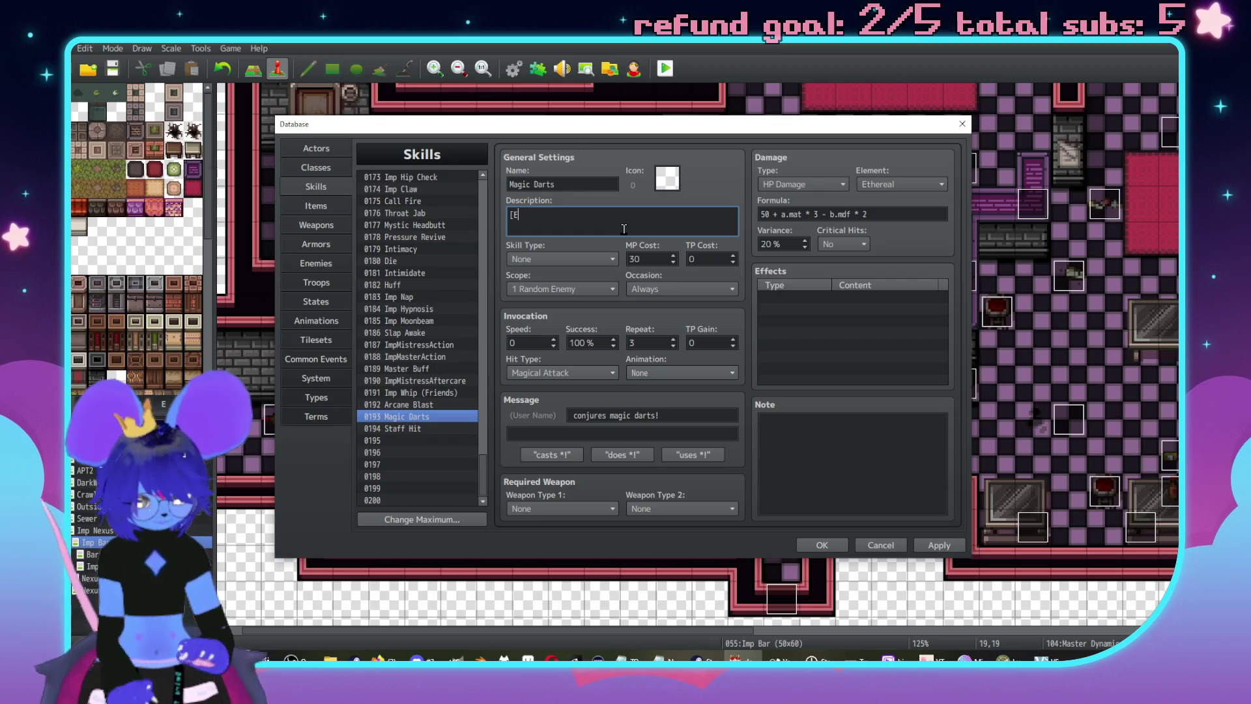
pyautogui.write('THEREA')
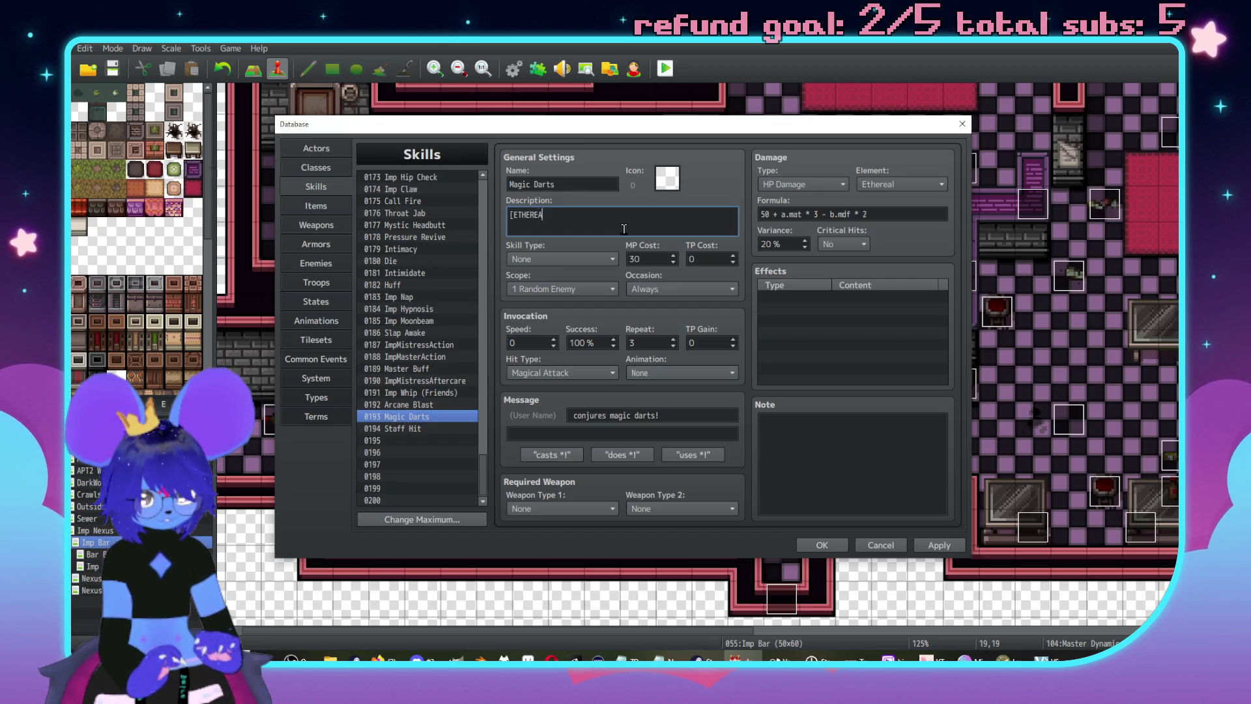
pyautogui.write('L] Conjure')
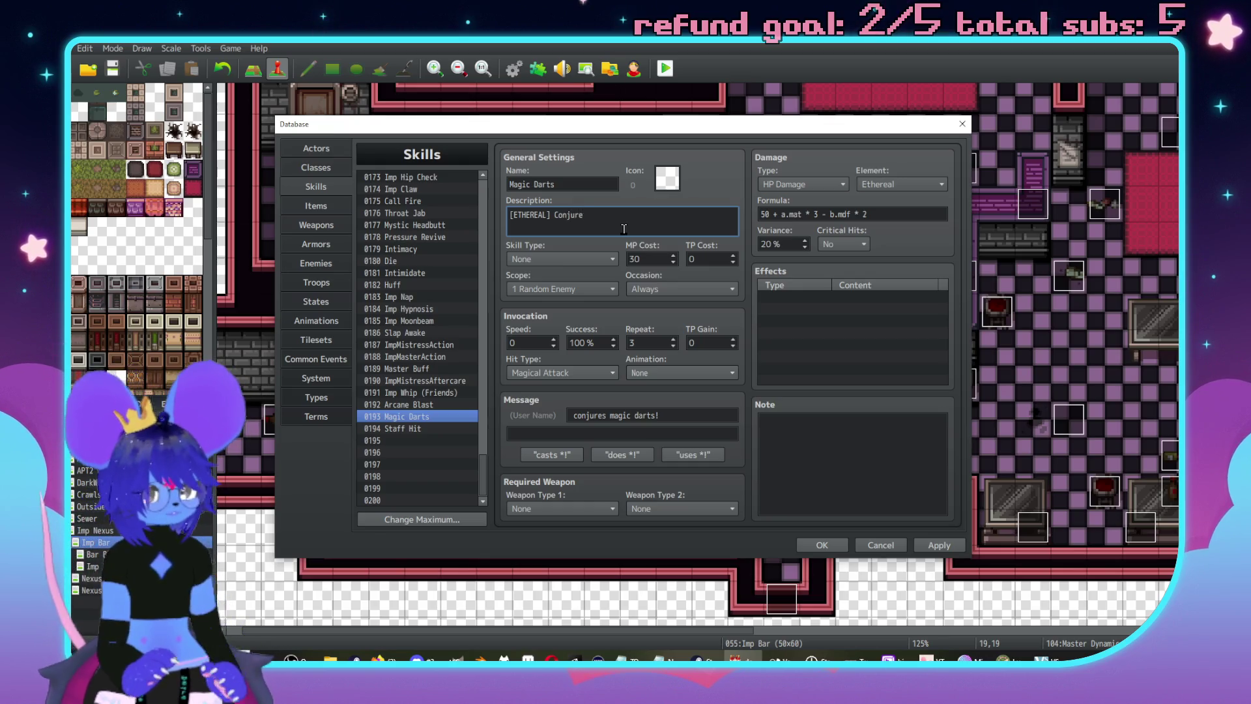
pyautogui.write('dar')
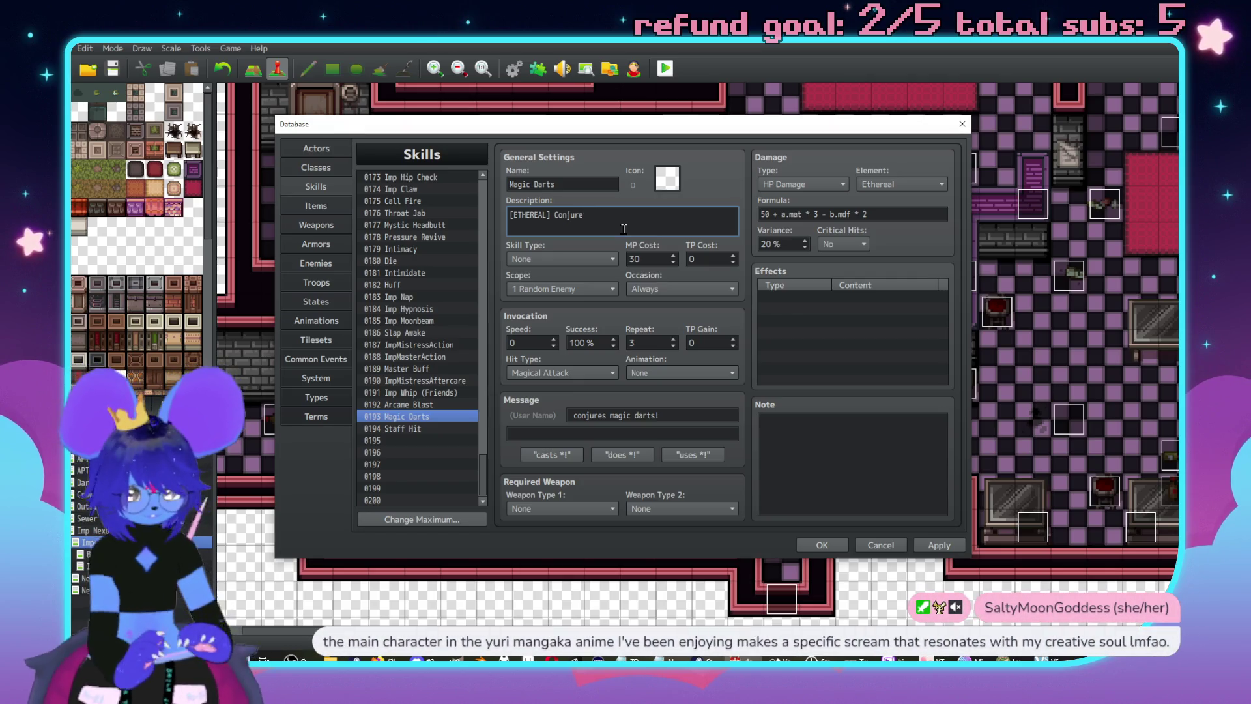
pyautogui.write('rts c')
pyautogui.write('ompris')
pyautogui.write('ed of psychic')
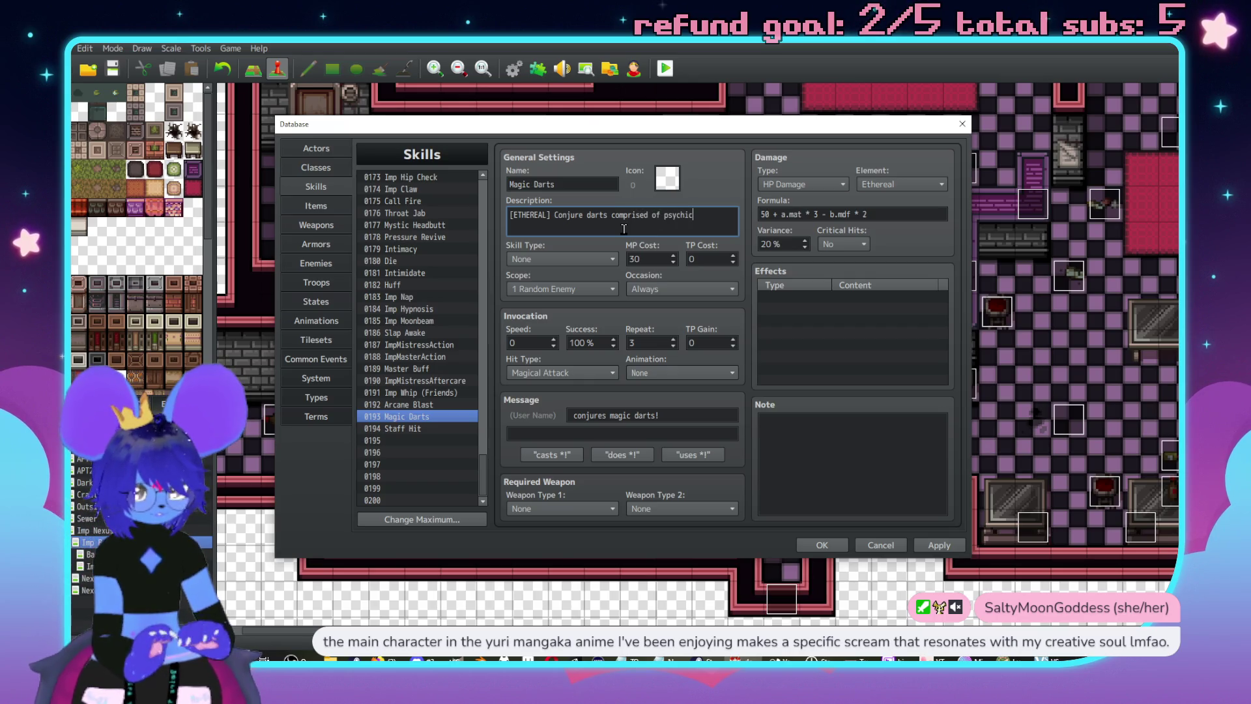
pyautogui.write(' ,a')
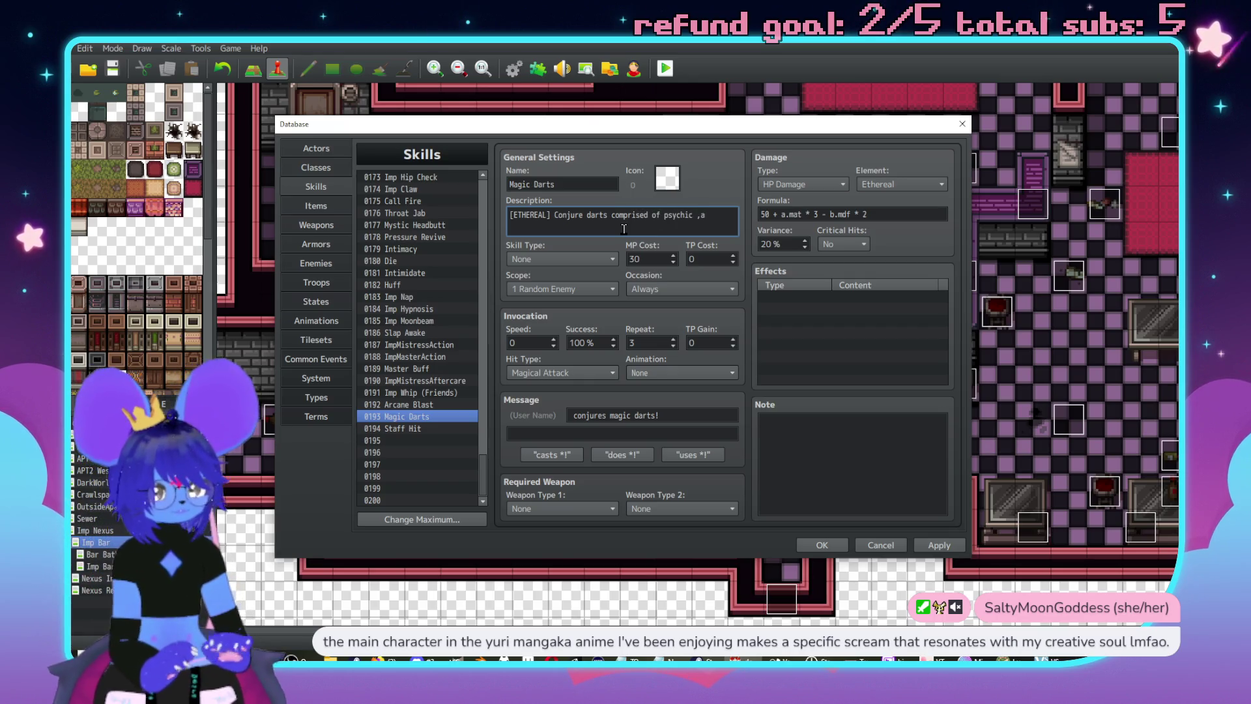
pyautogui.press('BackSpace')
pyautogui.press('BackSpace')
pyautogui.write('matter')
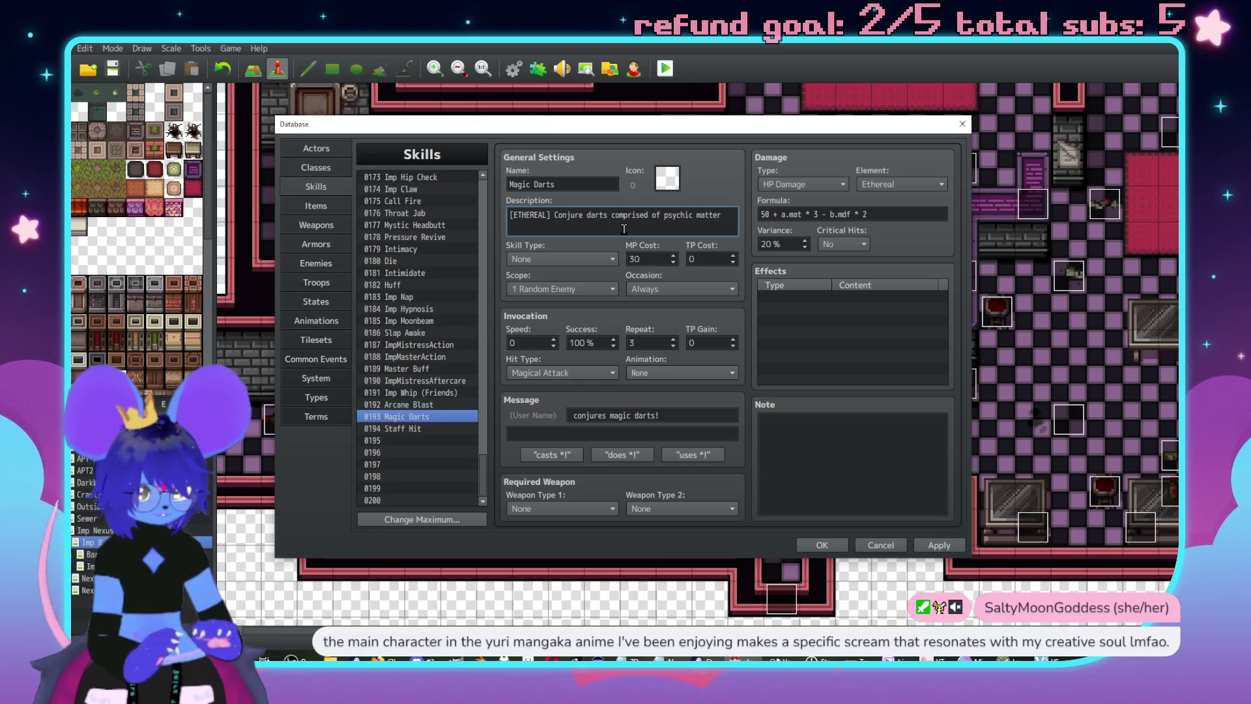
pyautogui.write('at p')
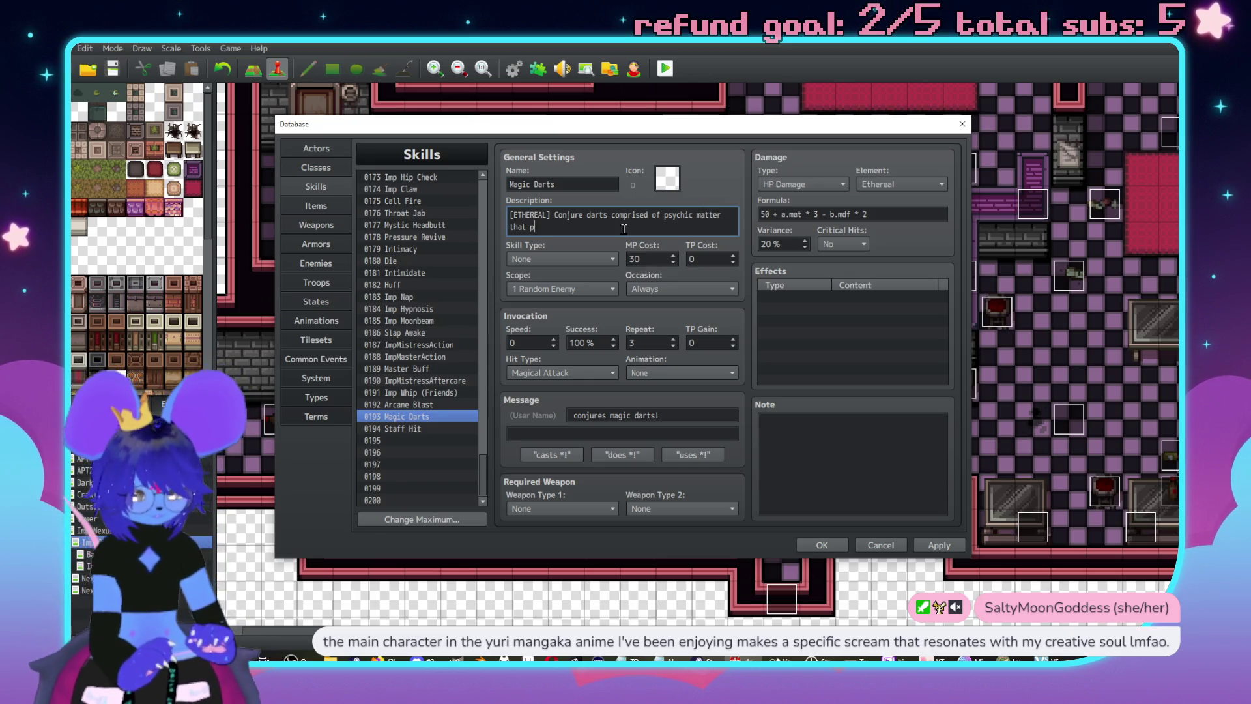
pyautogui.write('ier')
pyautogui.write('ce random enemies.')
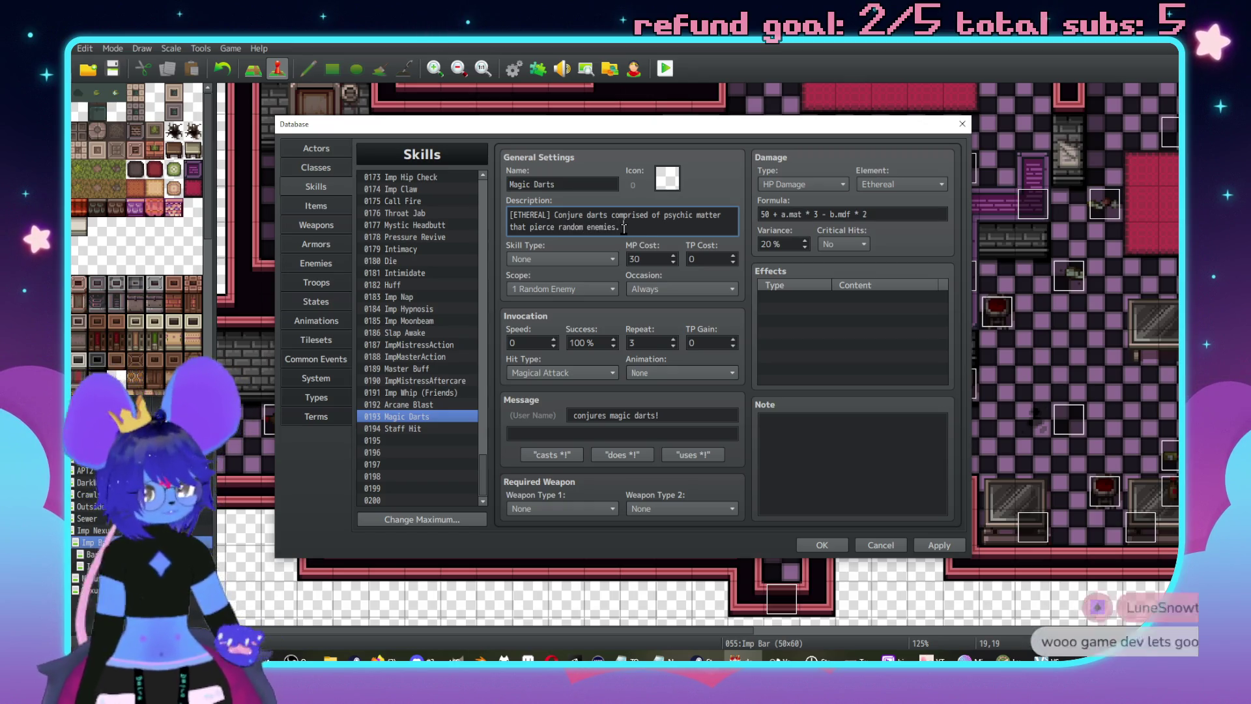
pyautogui.write(' Hit')
pyautogui.write('s 3 times.')
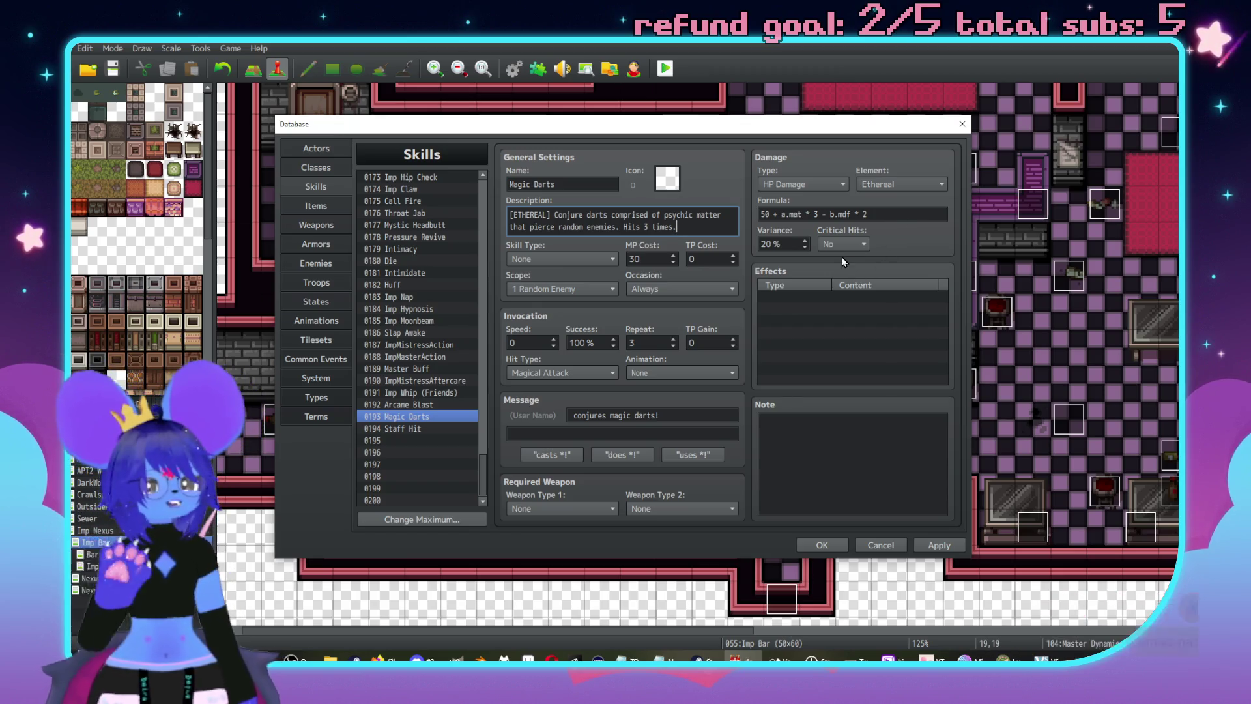
pyautogui.doubleClick(806, 296)
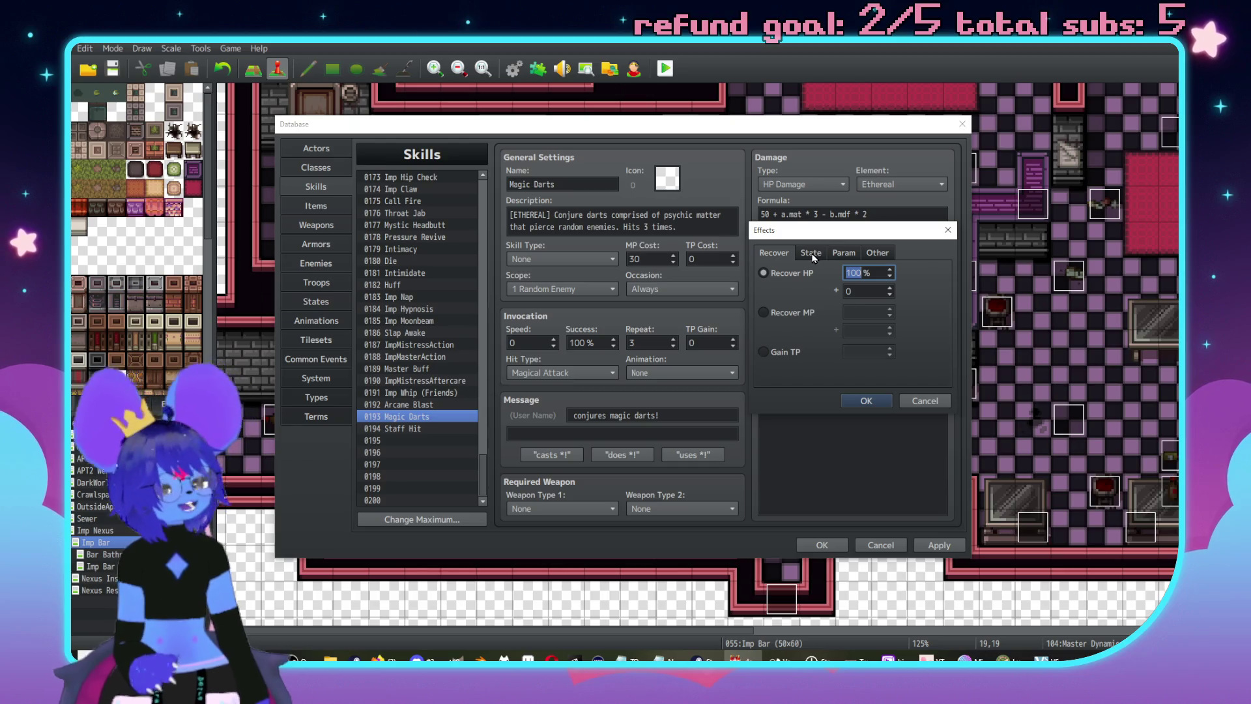
# - Look at adding a state effect to Magic Darts, then cancel without adding one
pyautogui.click(812, 253)
pyautogui.click(800, 274)
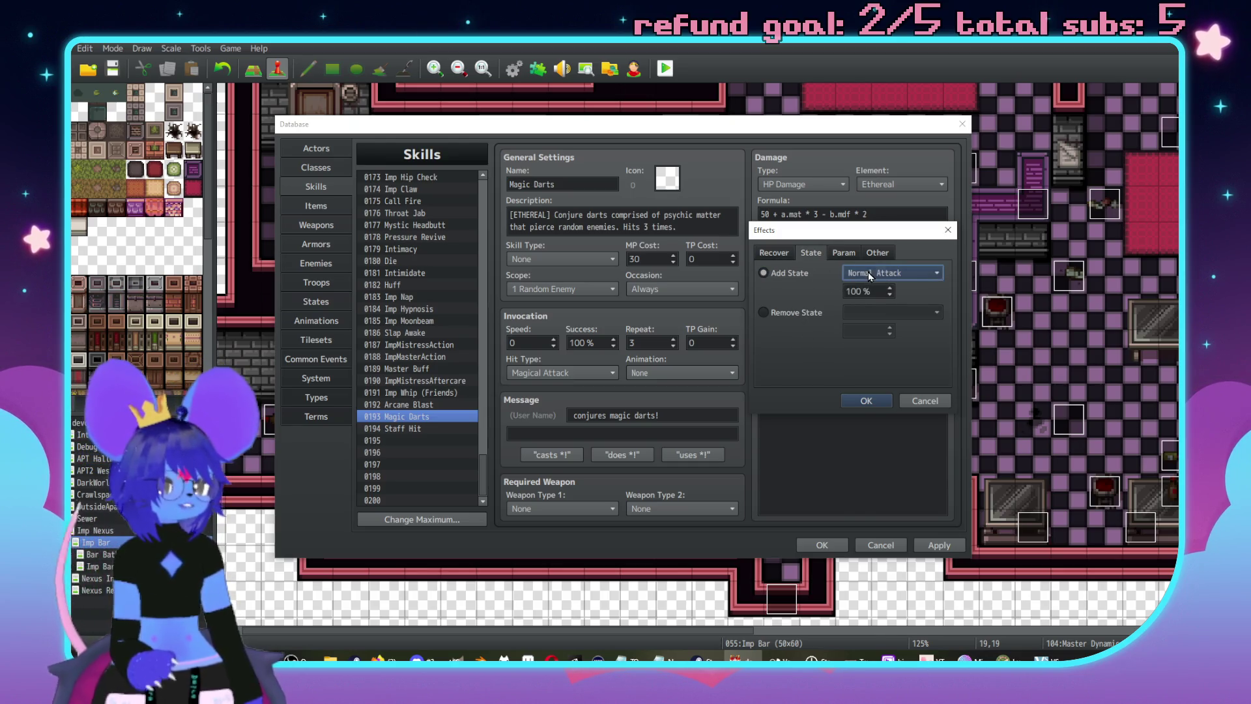
pyautogui.click(868, 272)
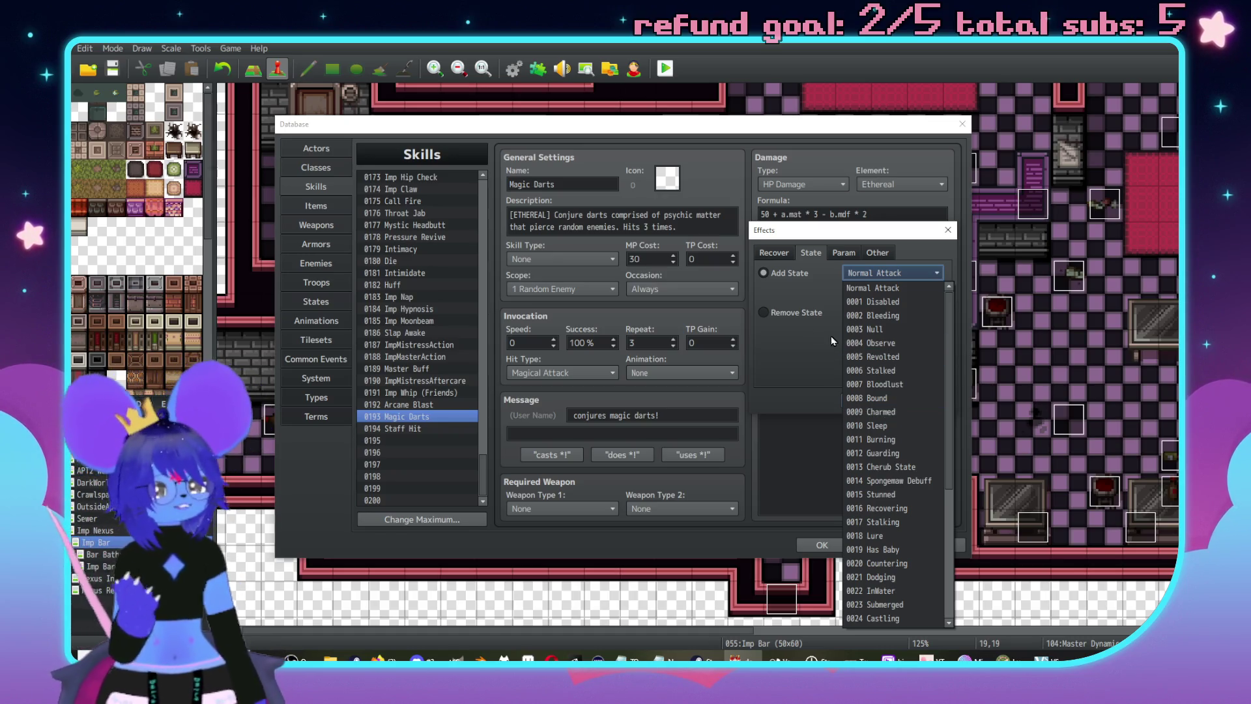
pyautogui.click(893, 273)
pyautogui.click(886, 399)
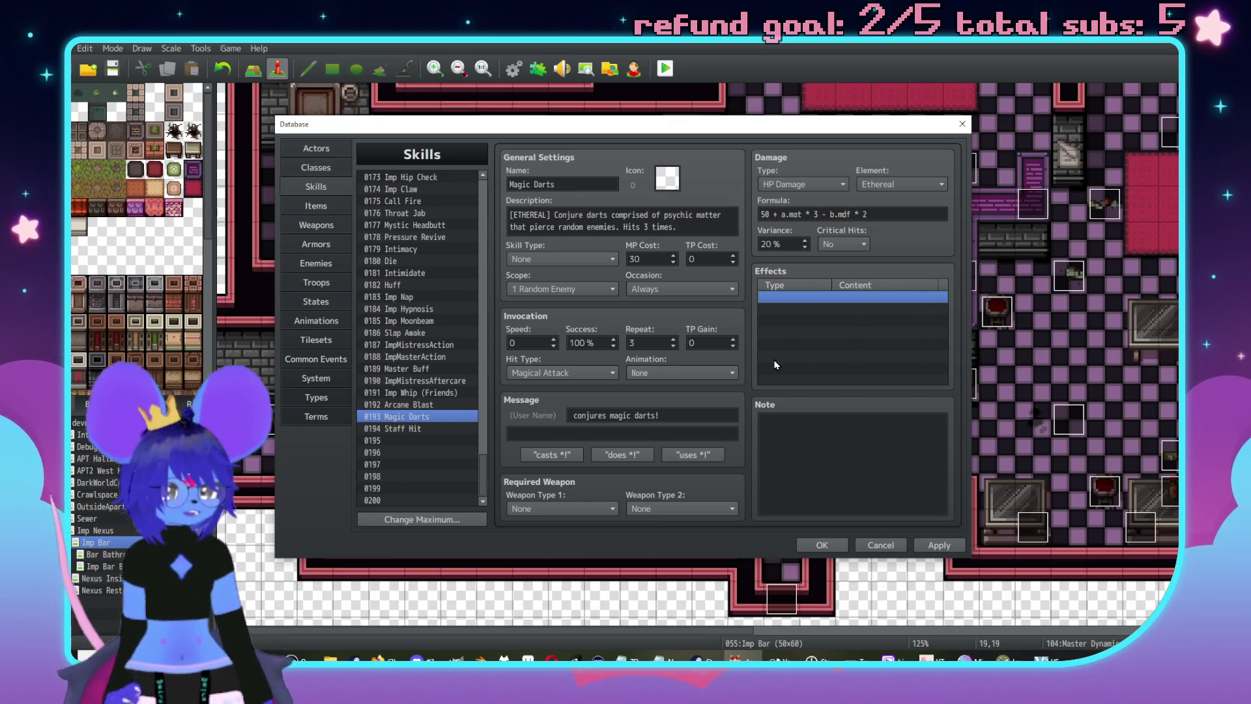
# - Set Magic Darts' Occasion to Battle Screen and apply
pyautogui.click(703, 295)
pyautogui.click(677, 318)
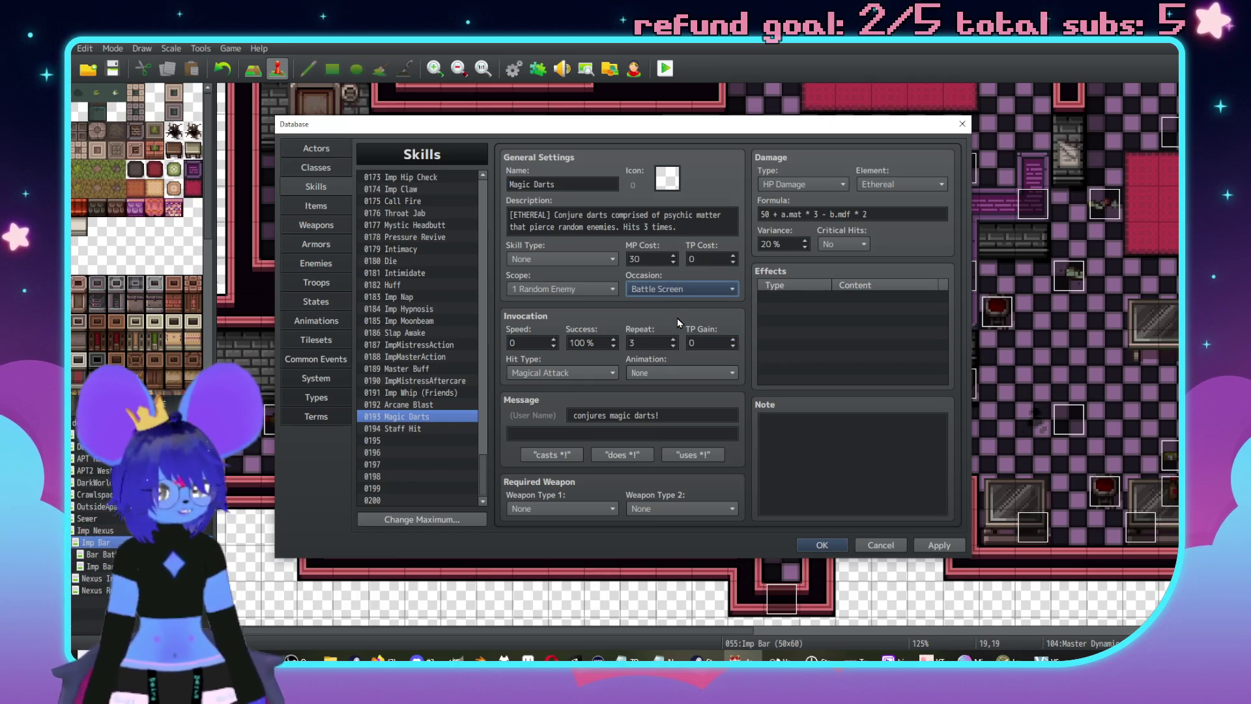
pyautogui.click(942, 545)
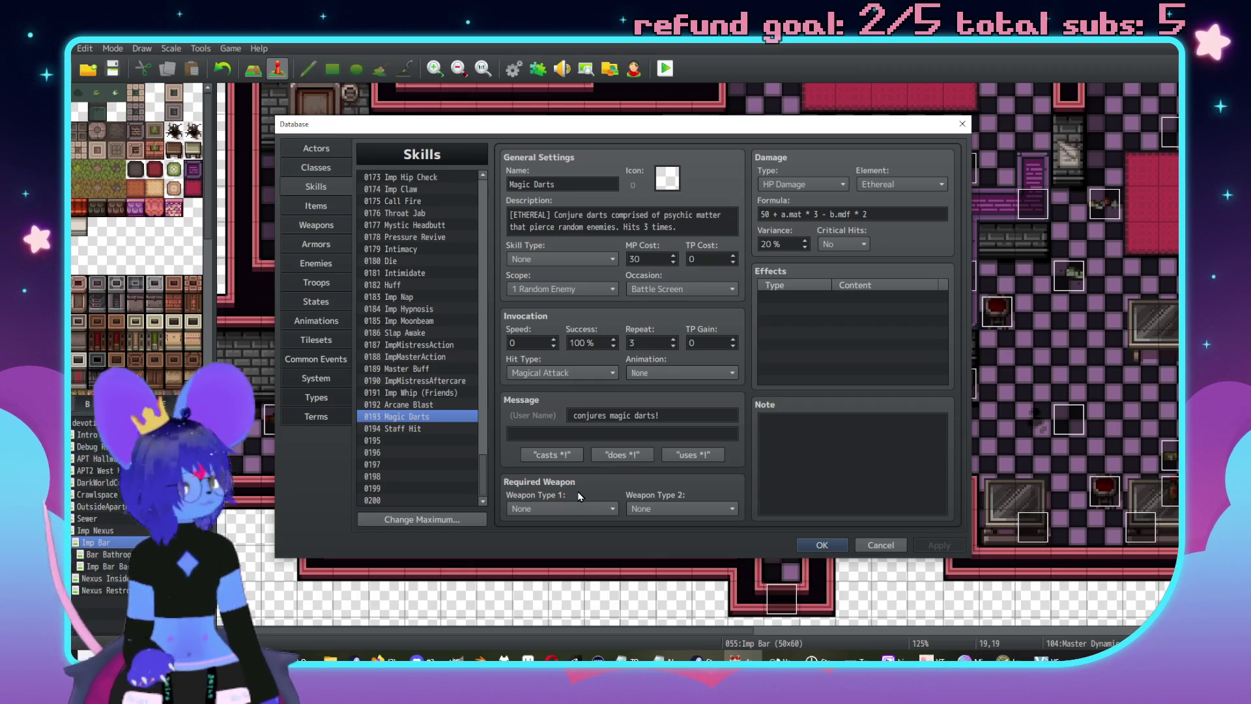
# - Set the Magic Darts skill animation to 0197 Magic Darts and close the database
pyautogui.click(317, 264)
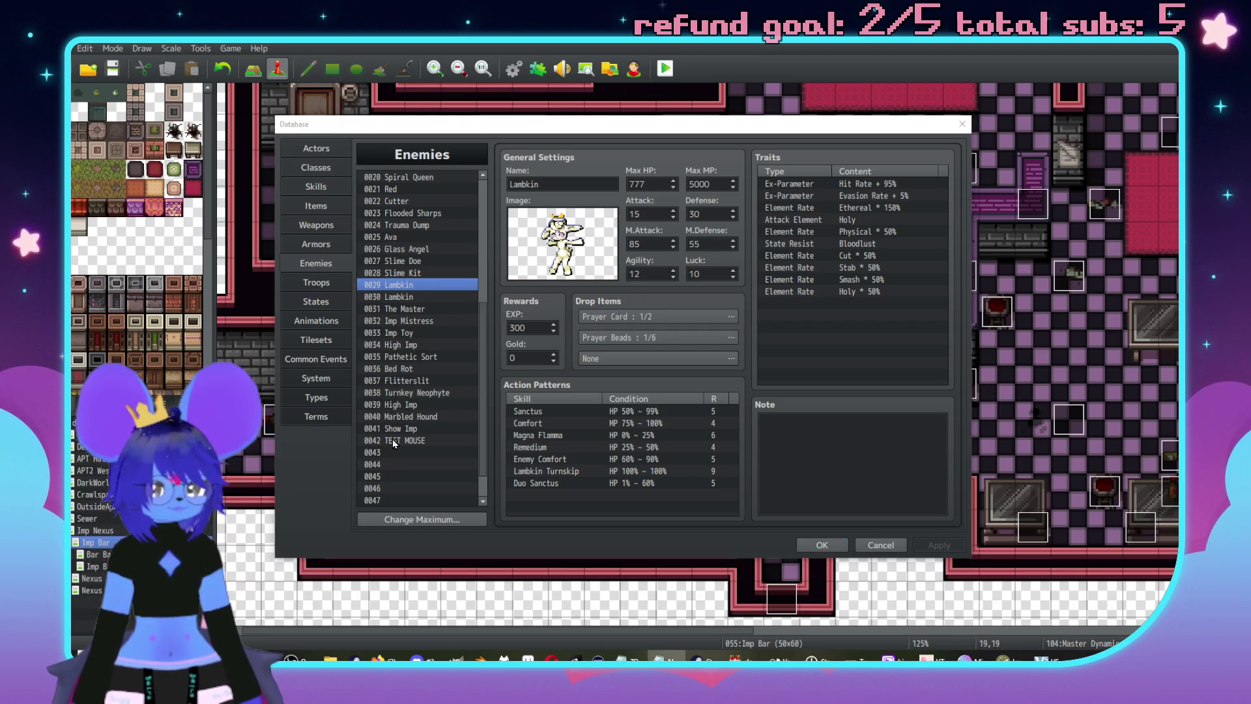
pyautogui.click(316, 283)
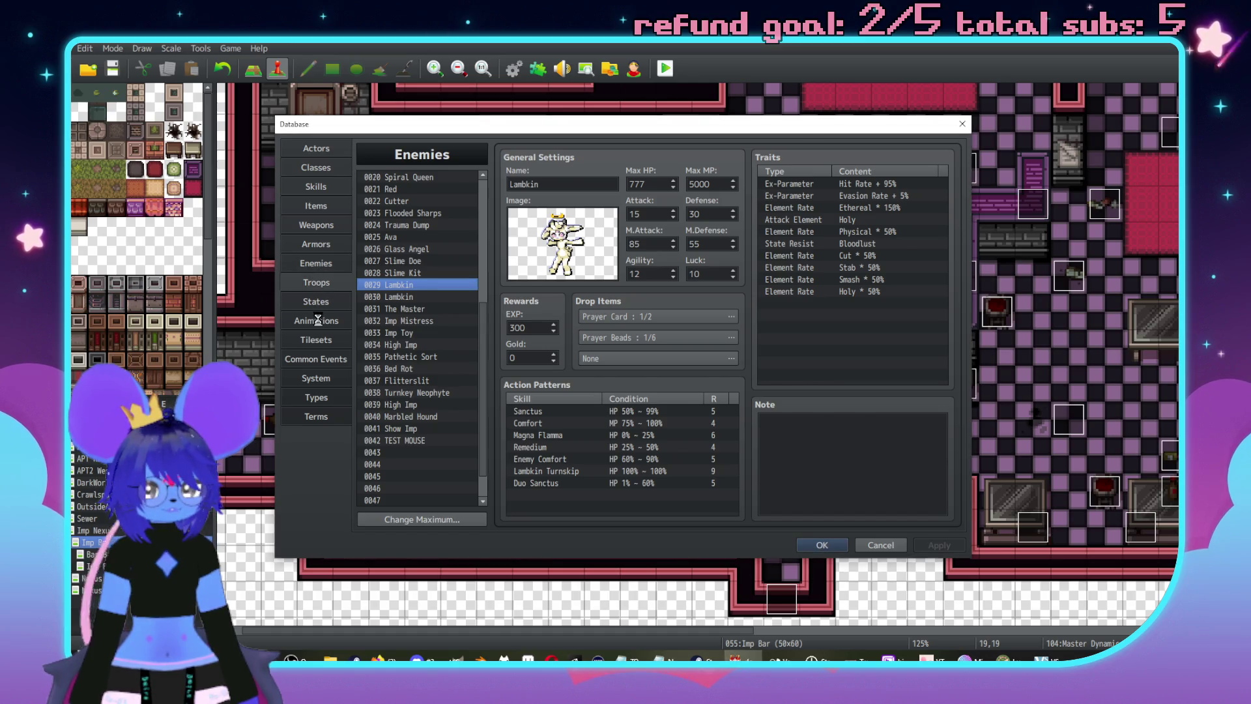
pyautogui.click(317, 320)
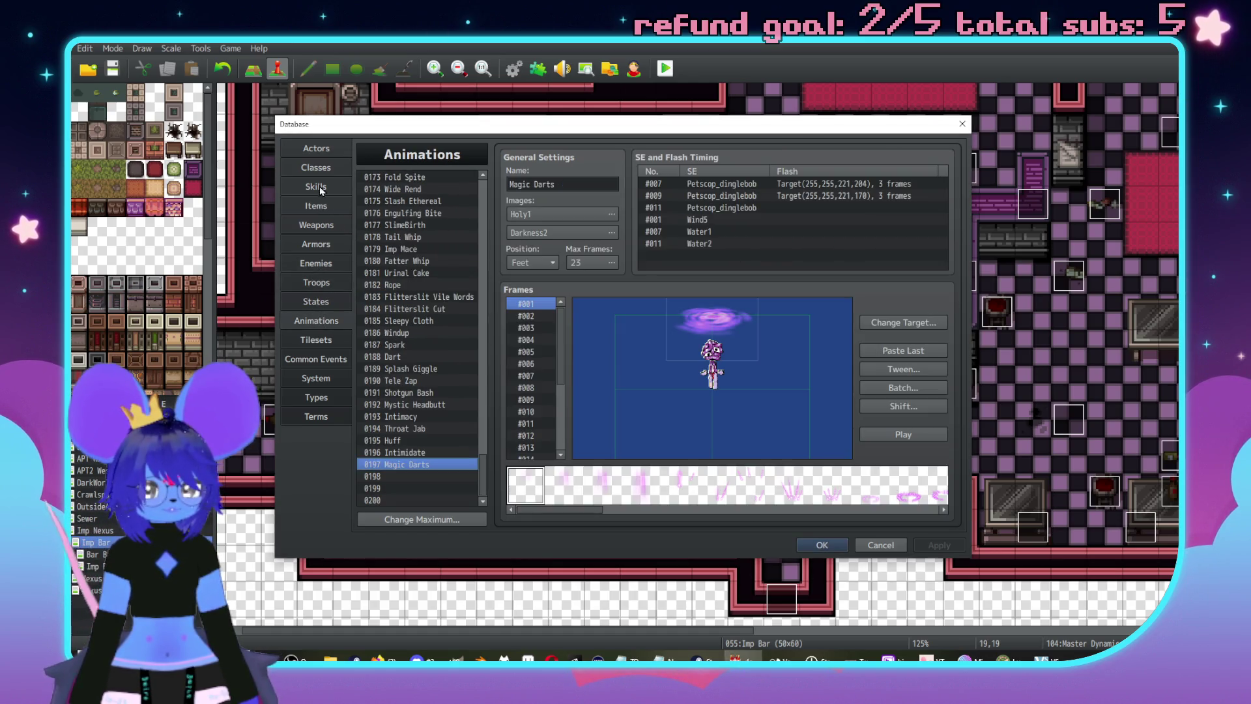
pyautogui.click(316, 186)
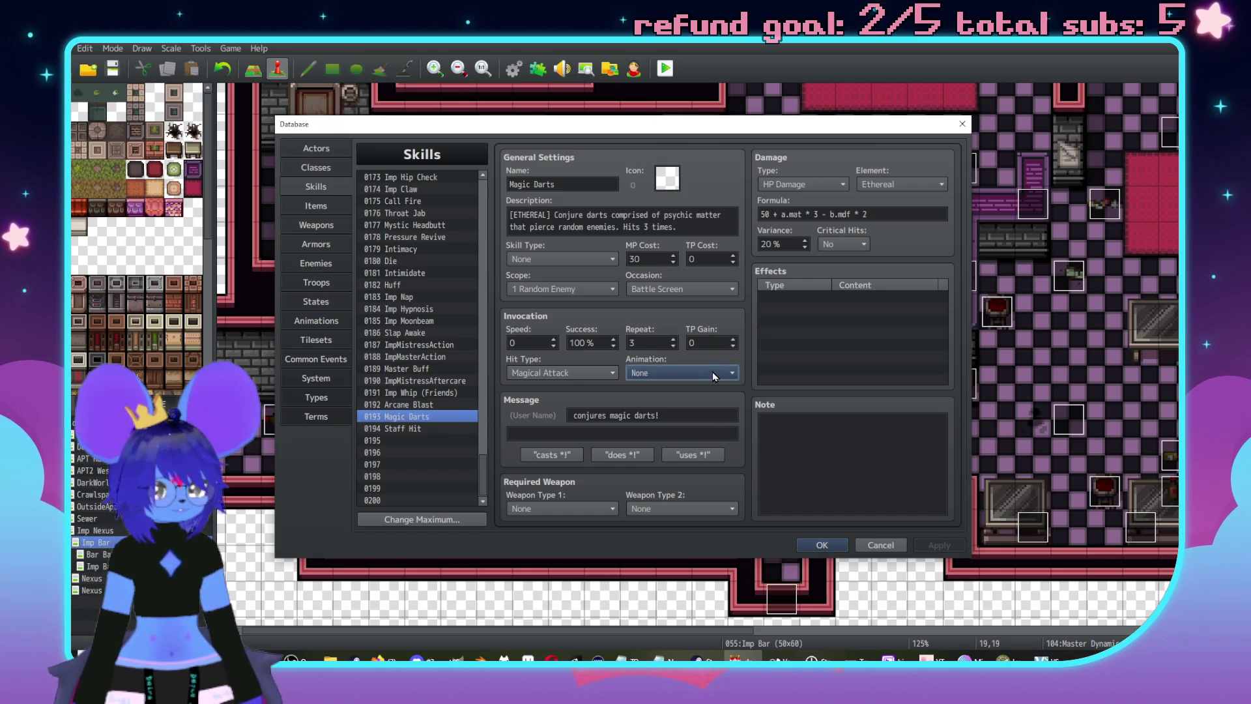
pyautogui.click(713, 372)
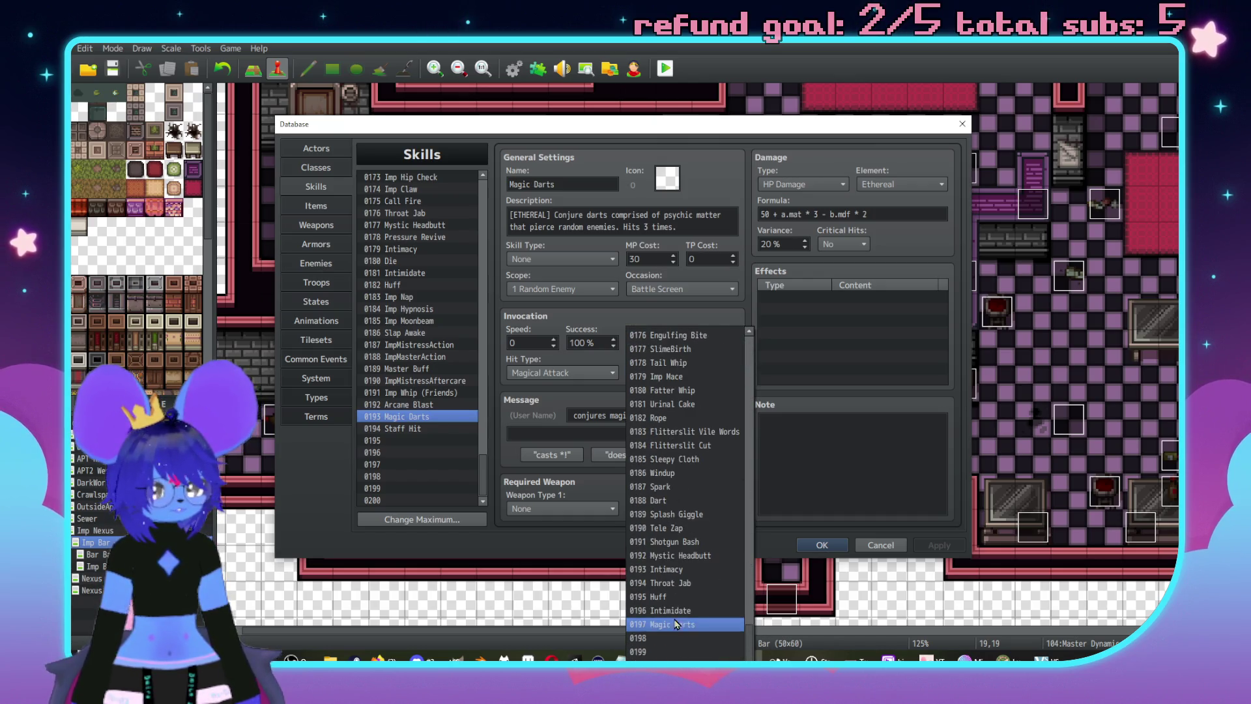
pyautogui.click(665, 625)
pyautogui.click(814, 546)
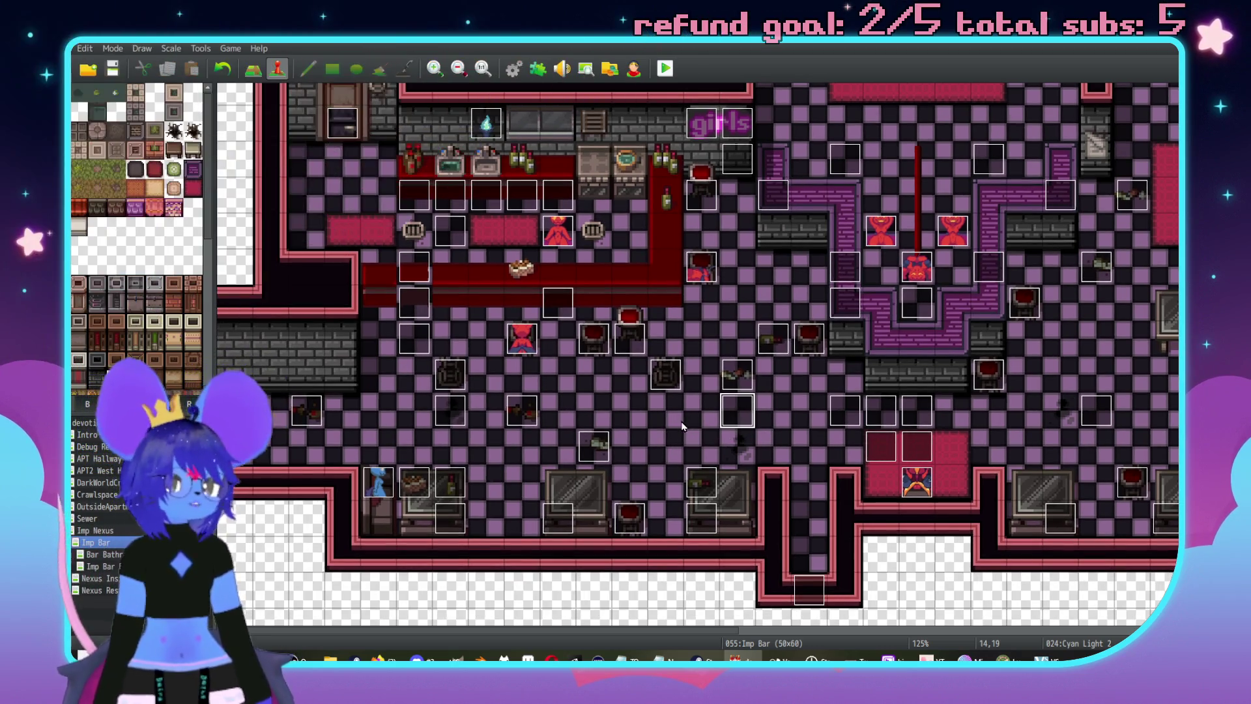
# - Reopen the database with F9 and browse skills to Staff Hit
pyautogui.press('F9')
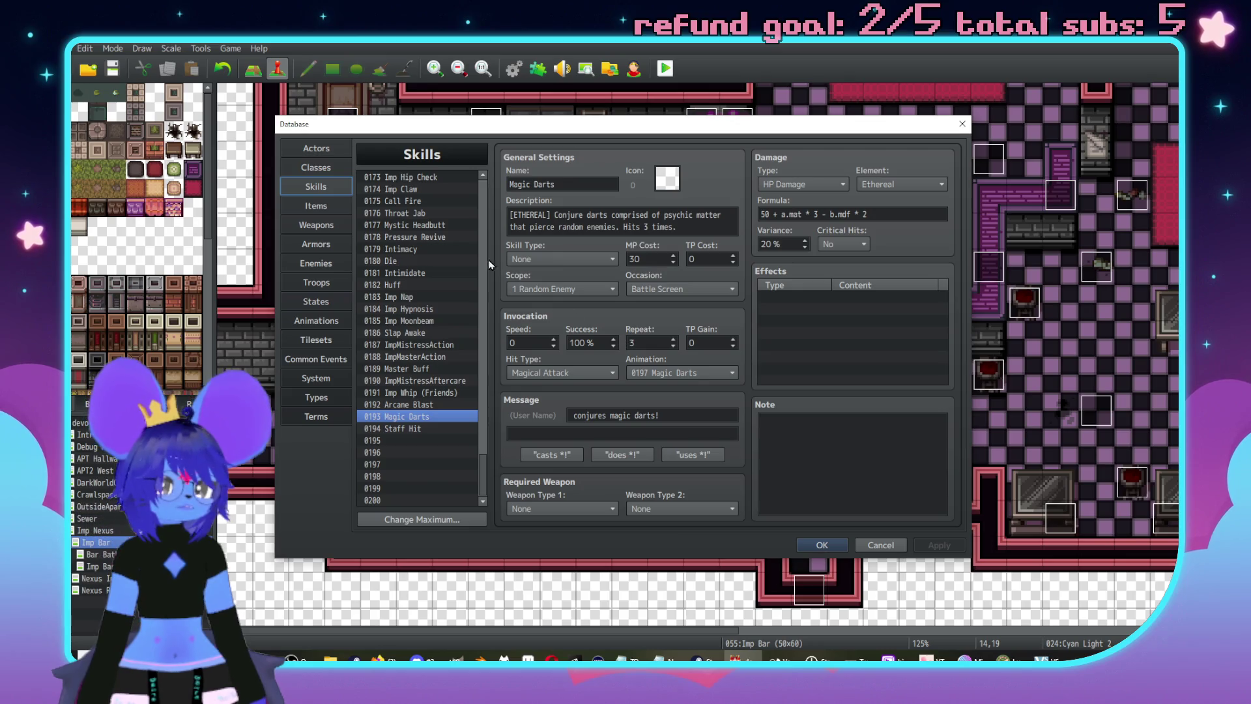
pyautogui.click(428, 404)
pyautogui.click(430, 416)
pyautogui.click(436, 428)
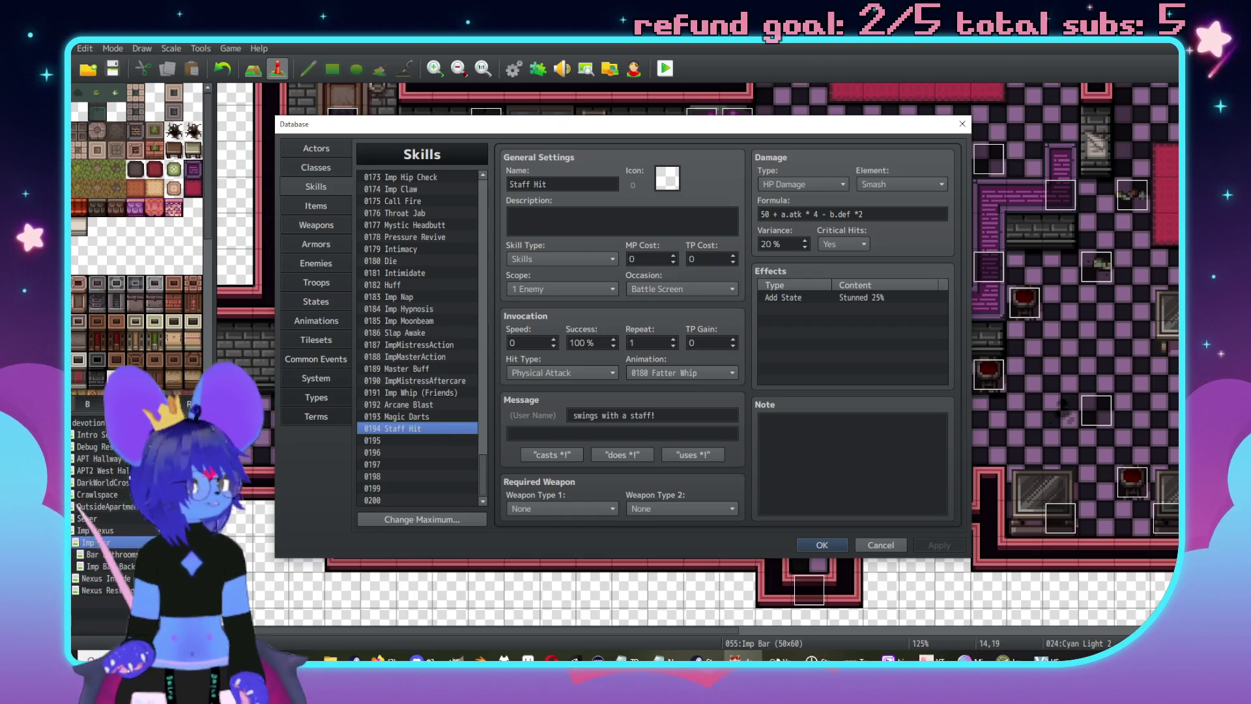
pyautogui.hotkey('alt', 'Tab')
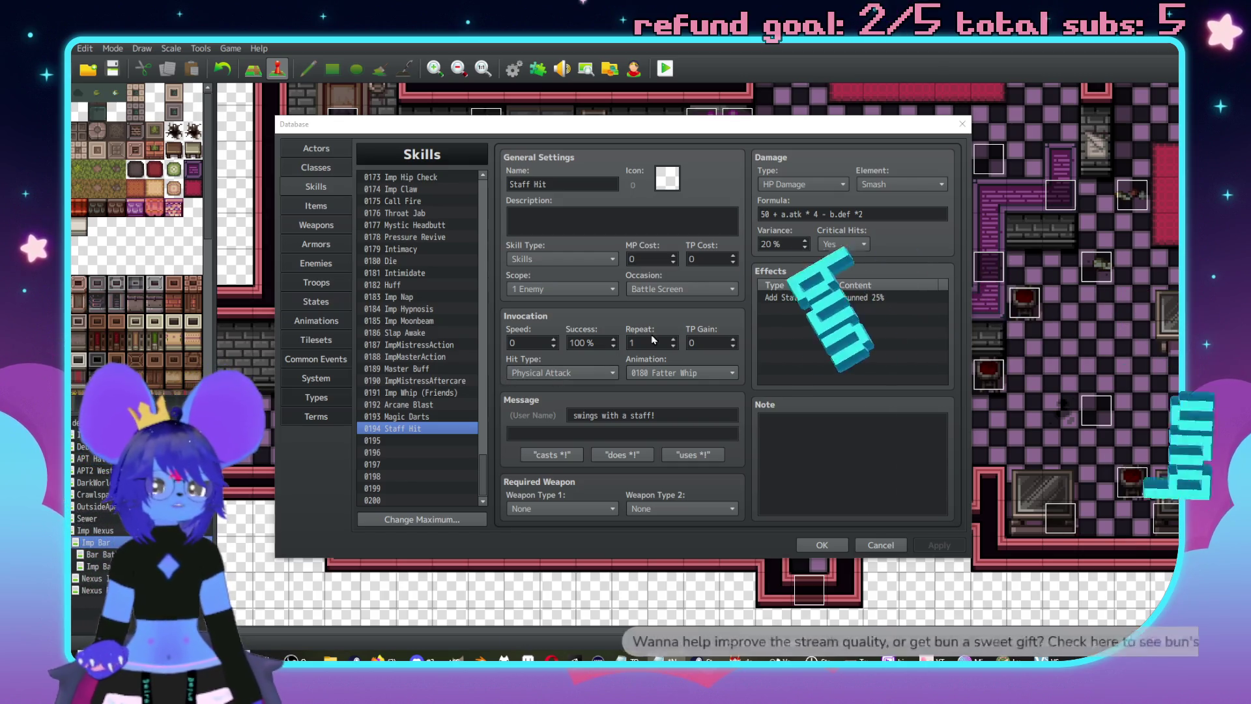
pyautogui.click(408, 417)
pyautogui.click(410, 406)
pyautogui.click(409, 393)
pyautogui.click(409, 380)
pyautogui.click(410, 369)
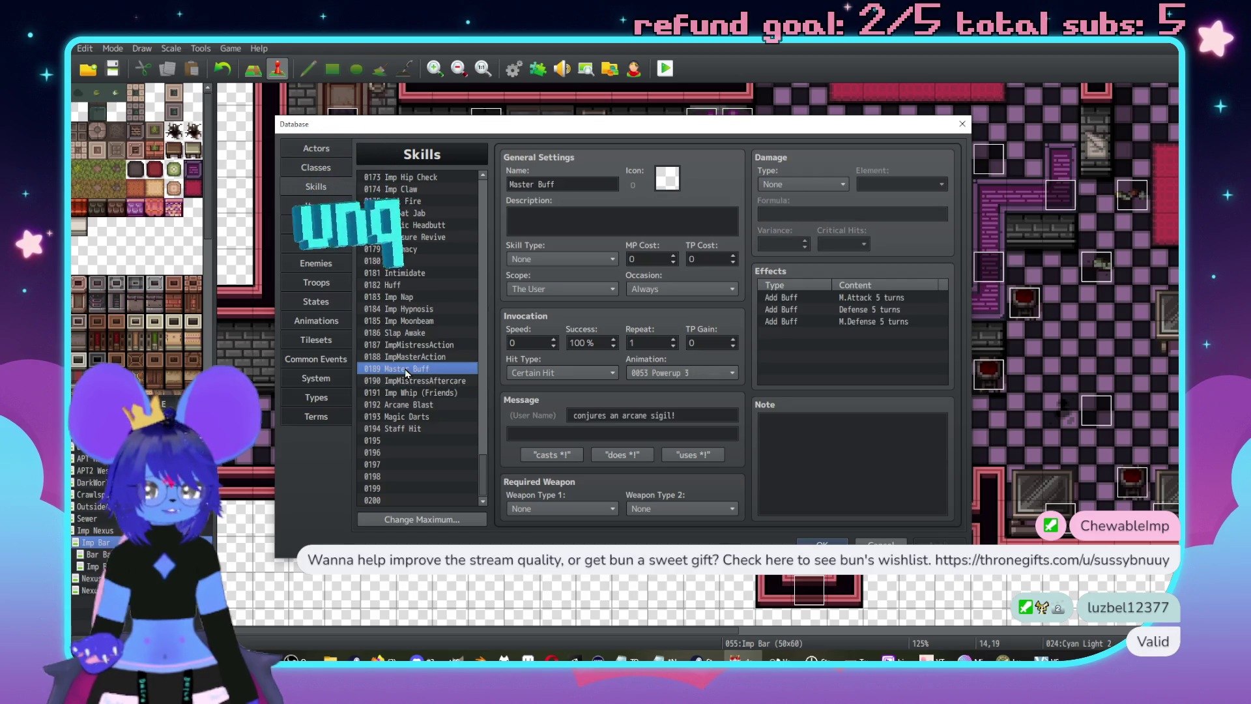
pyautogui.click(420, 320)
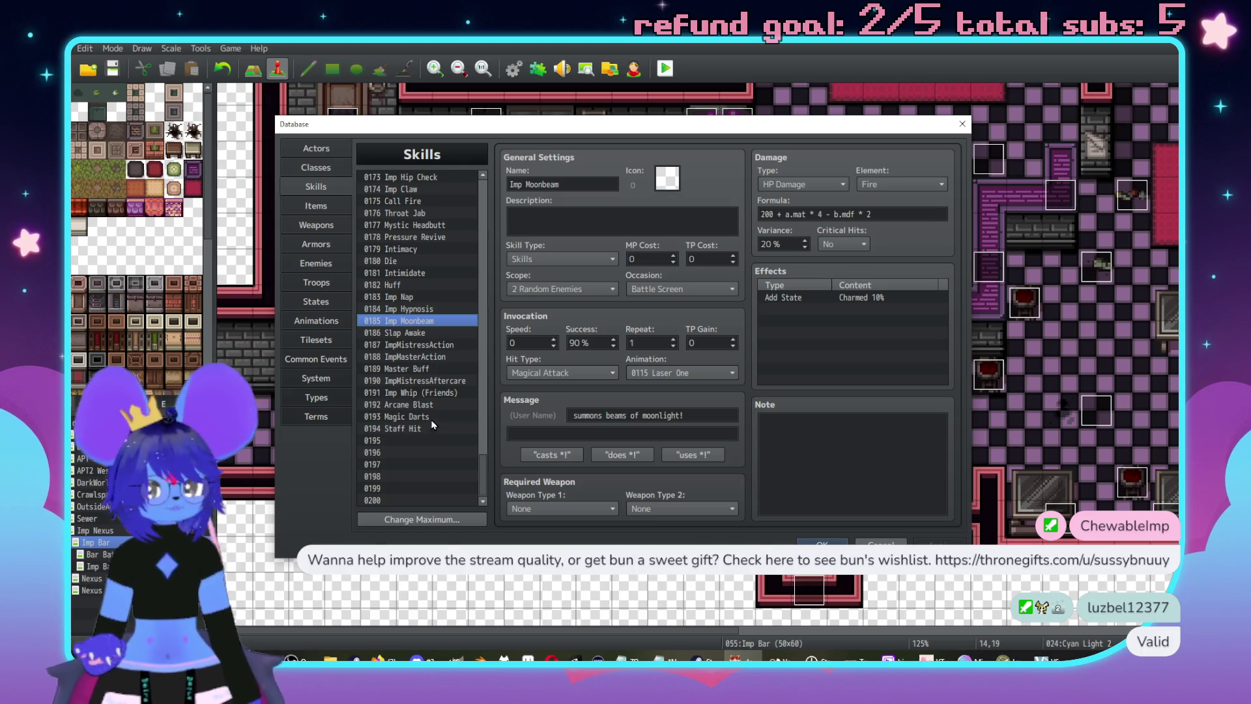
pyautogui.click(421, 440)
pyautogui.click(571, 185)
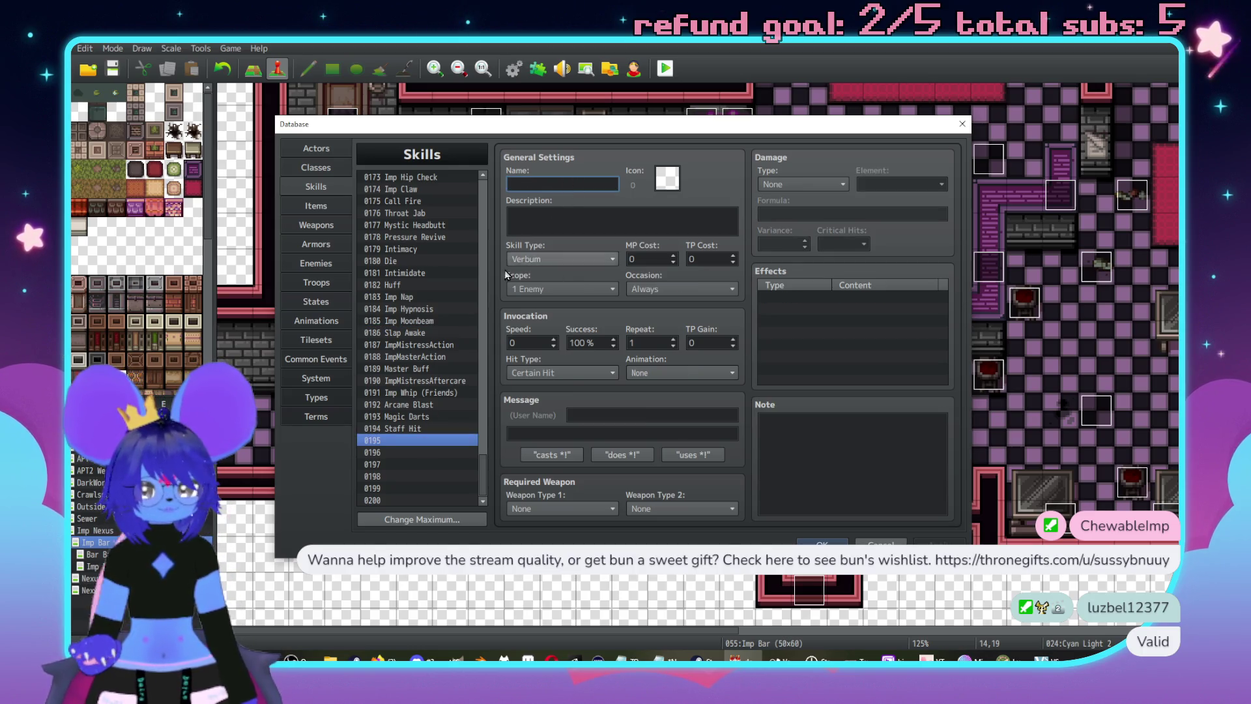
pyautogui.scroll(1, 450, 326)
pyautogui.scroll(-1, 438, 352)
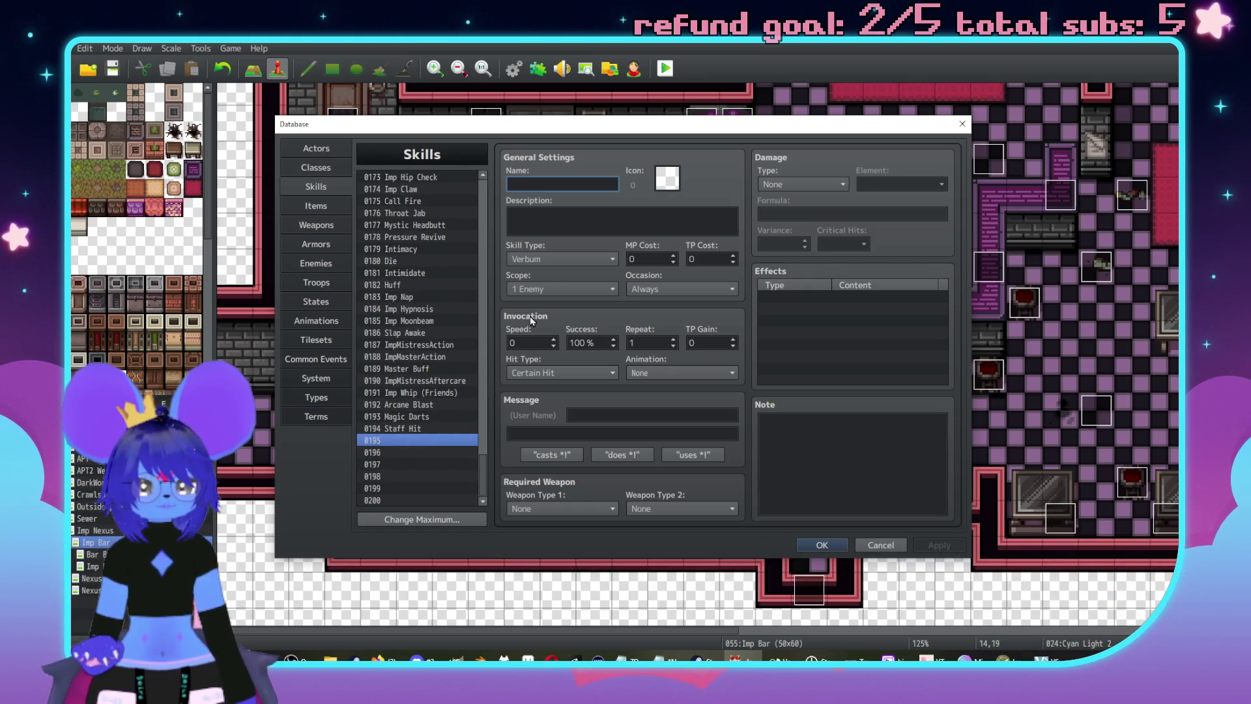
pyautogui.click(317, 320)
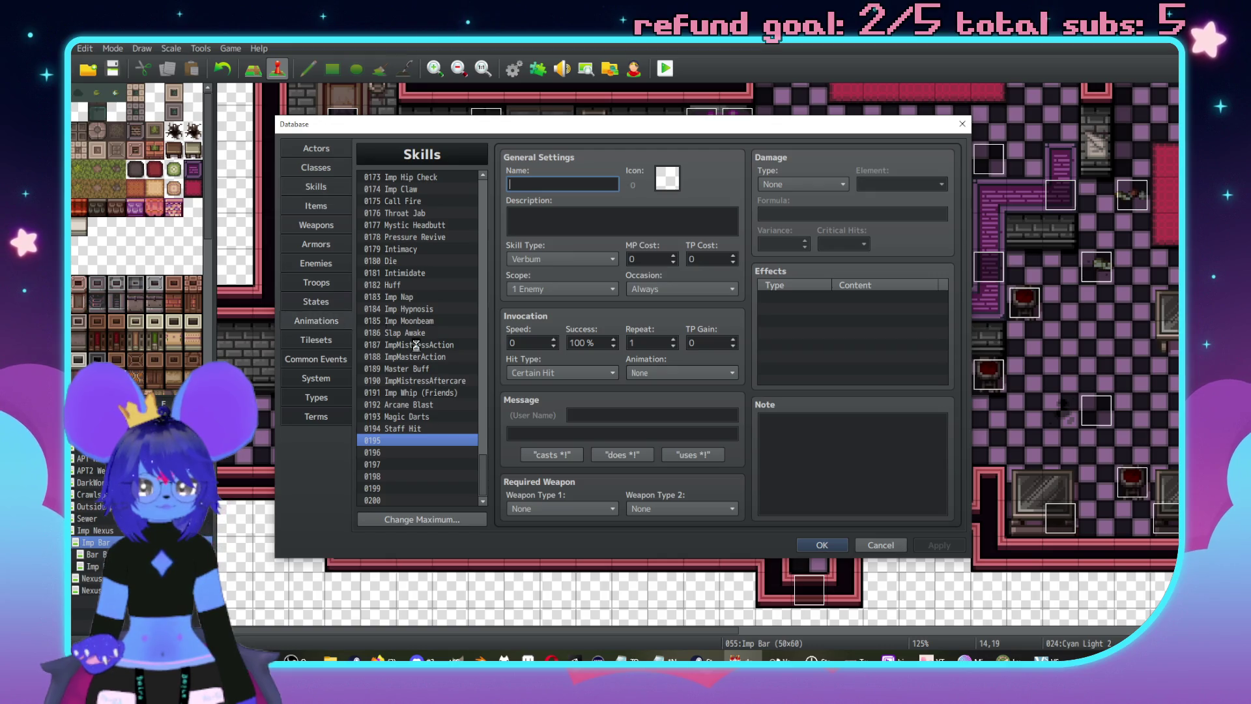
pyautogui.scroll(5, 397, 365)
pyautogui.scroll(11, 397, 365)
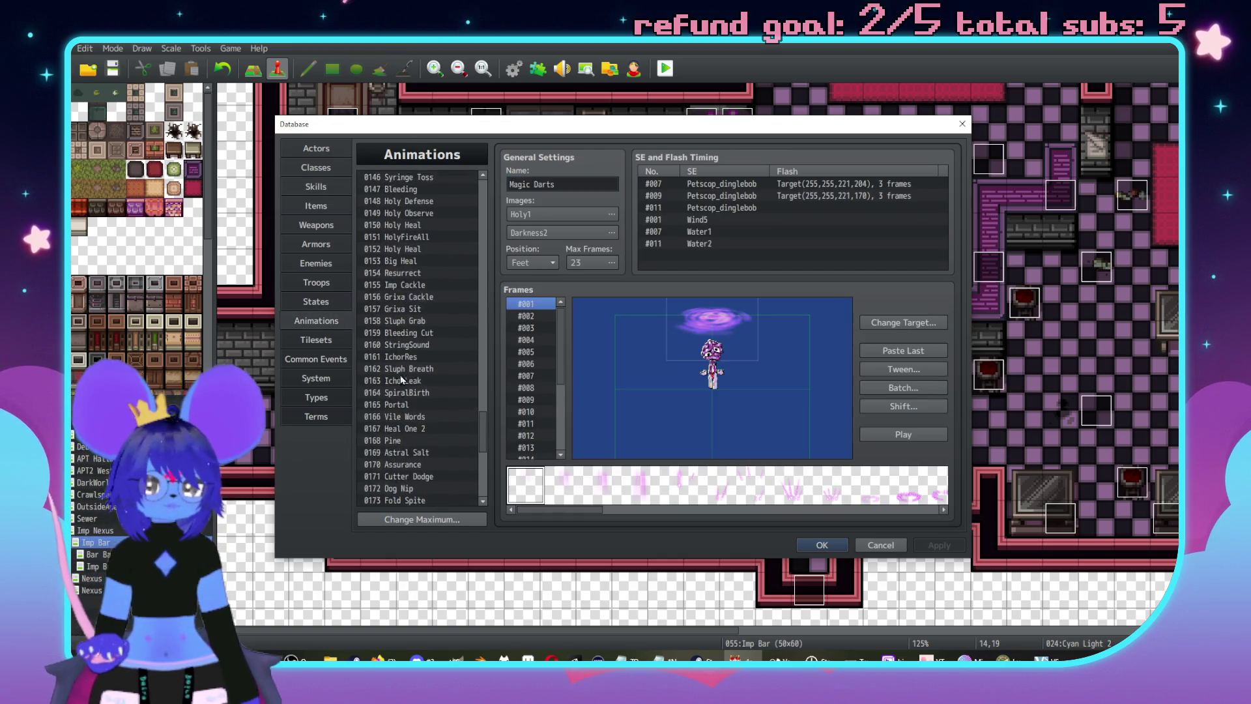
pyautogui.scroll(9, 421, 386)
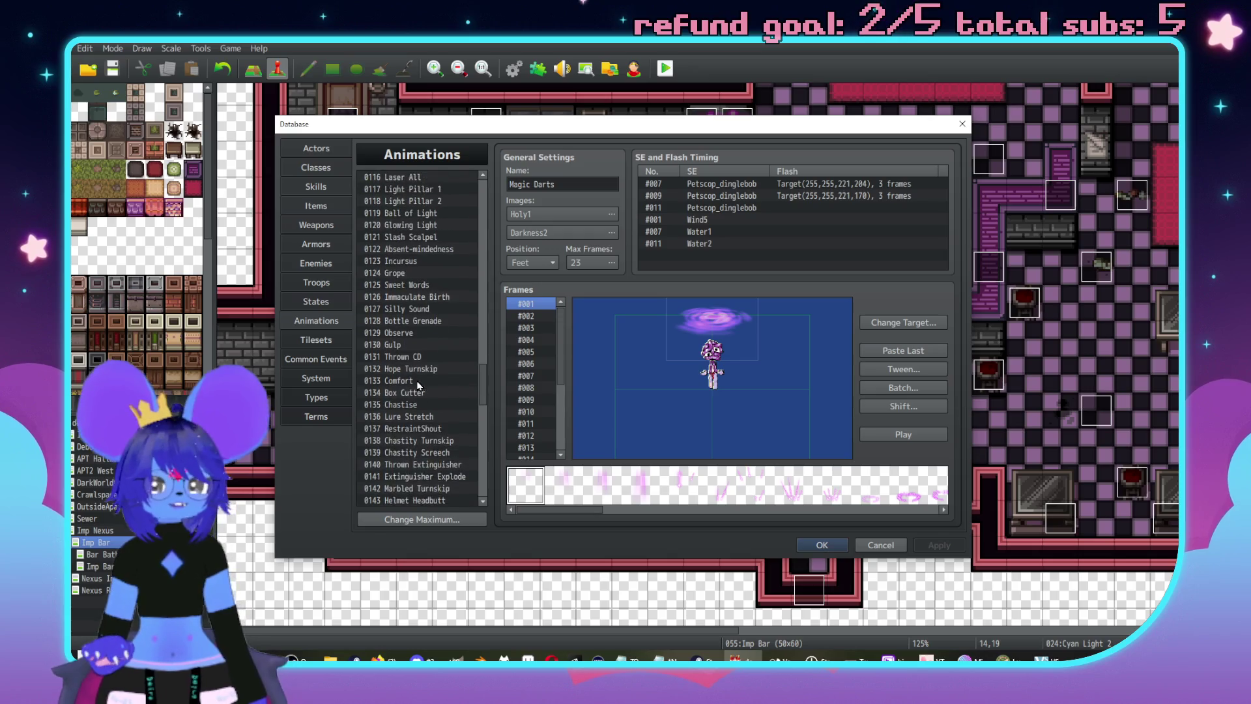
pyautogui.scroll(8, 419, 312)
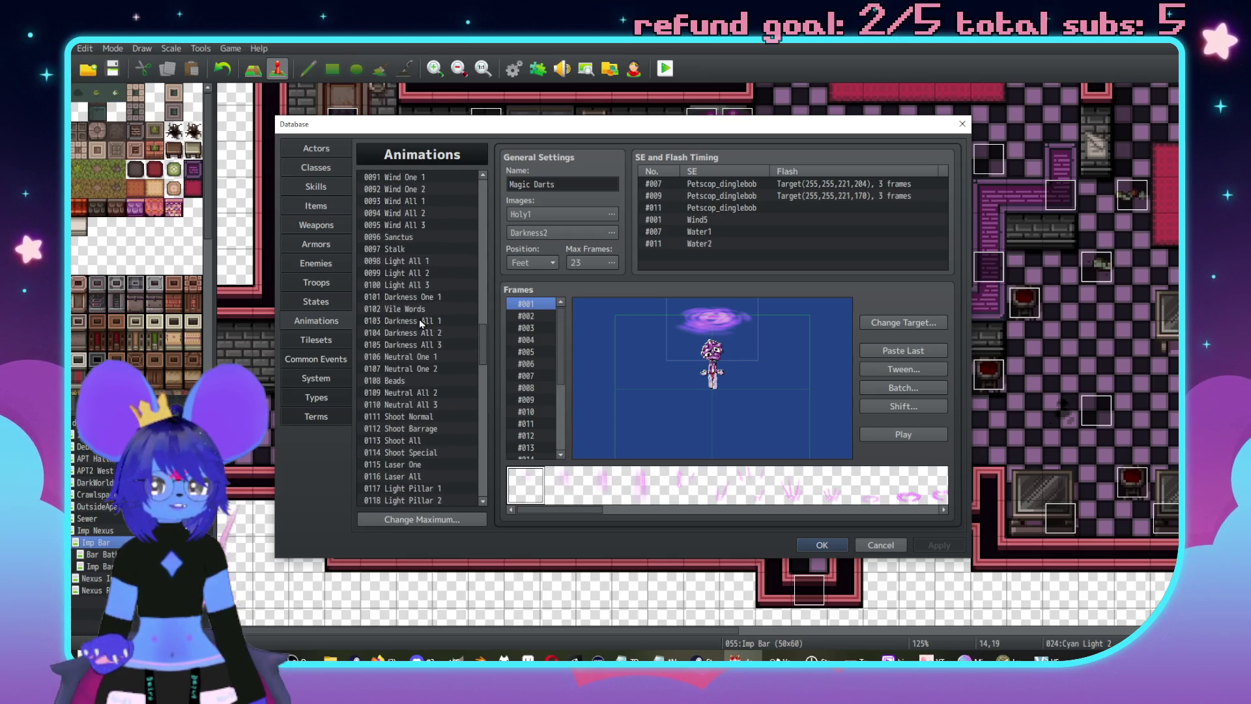
pyautogui.scroll(10, 421, 307)
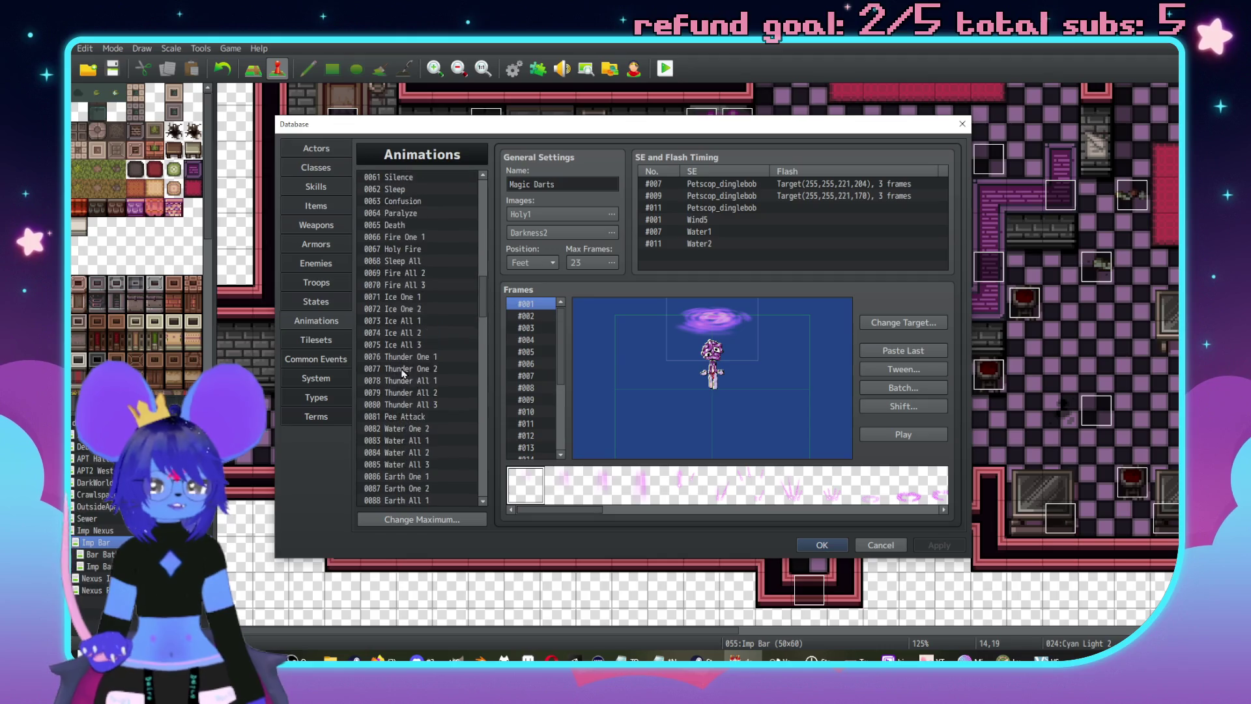
pyautogui.scroll(7, 439, 307)
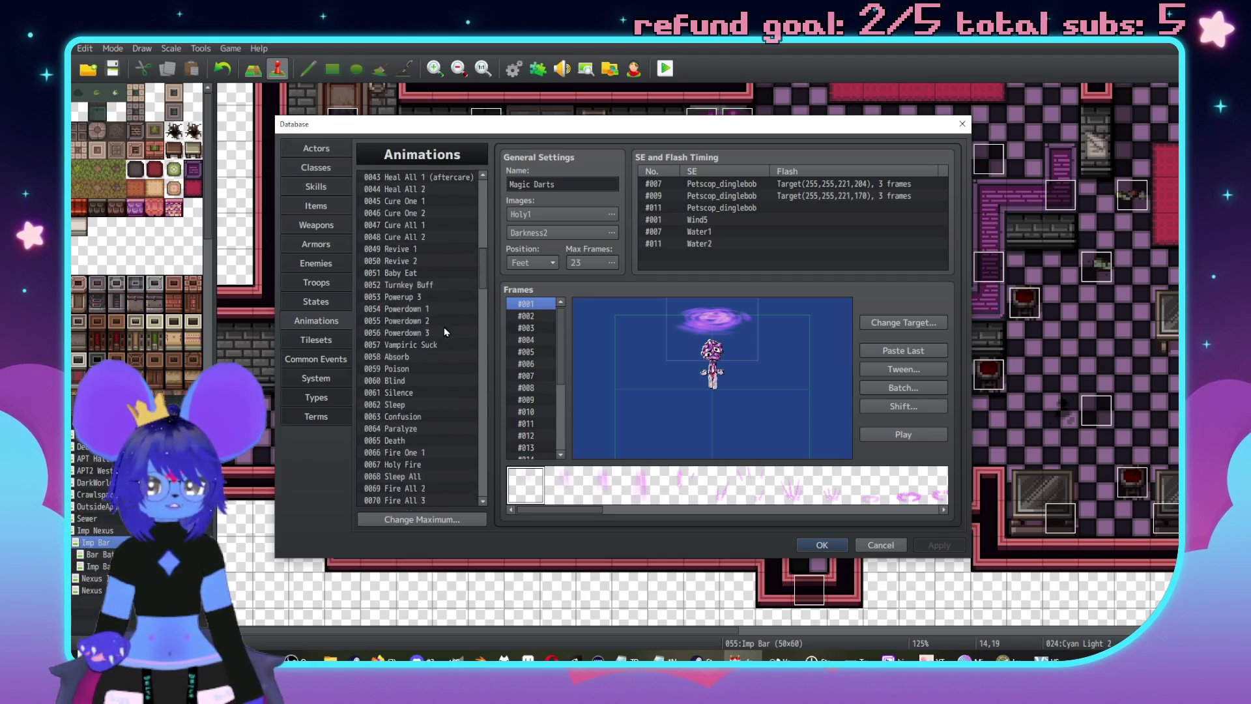
pyautogui.click(405, 263)
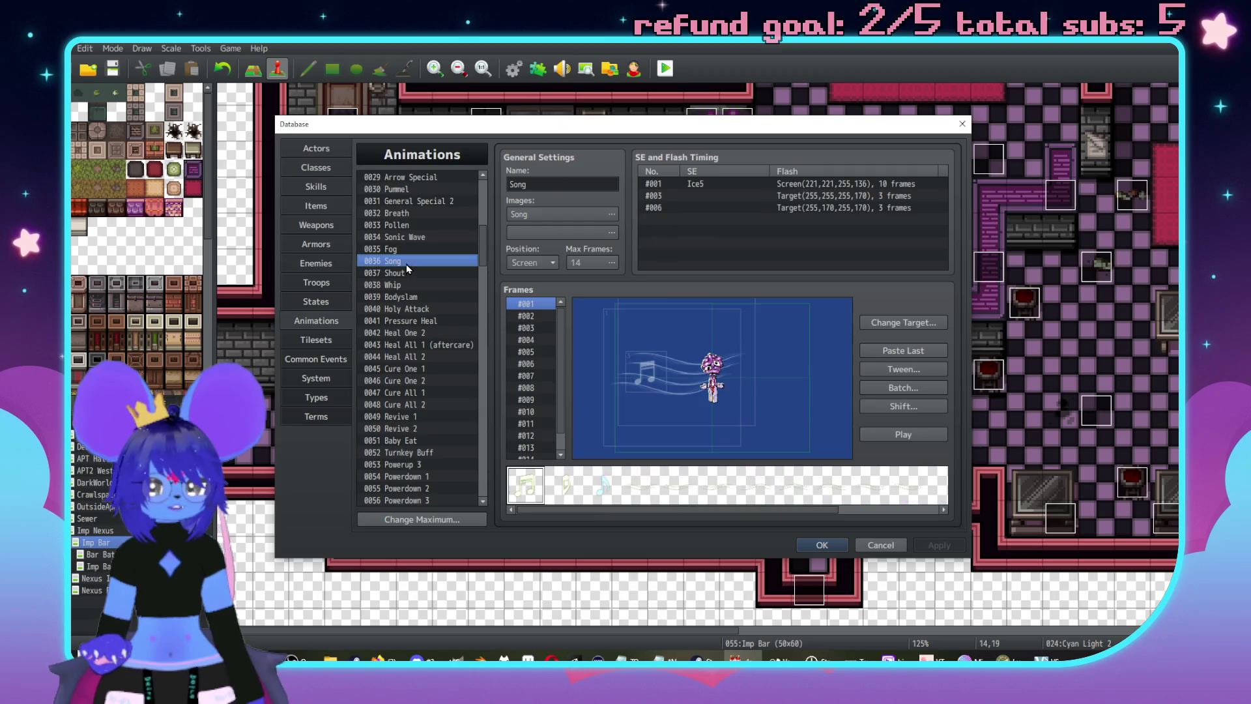
pyautogui.click(938, 434)
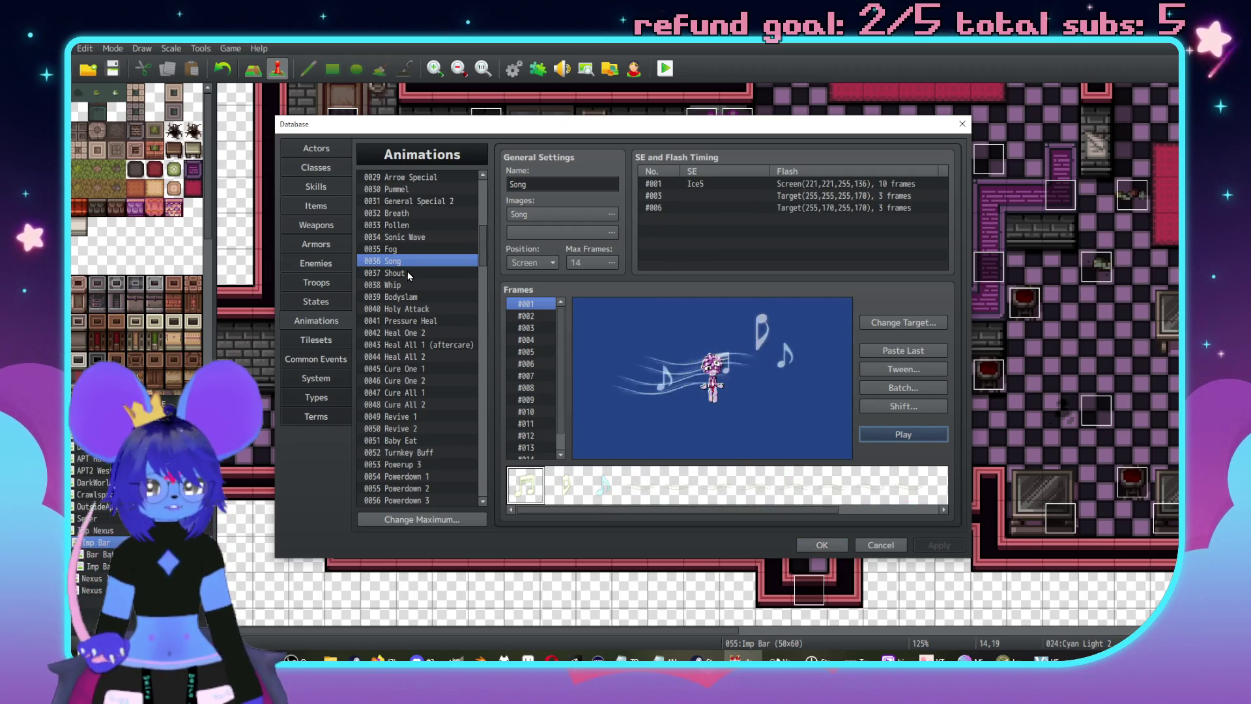
pyautogui.click(410, 238)
pyautogui.click(865, 436)
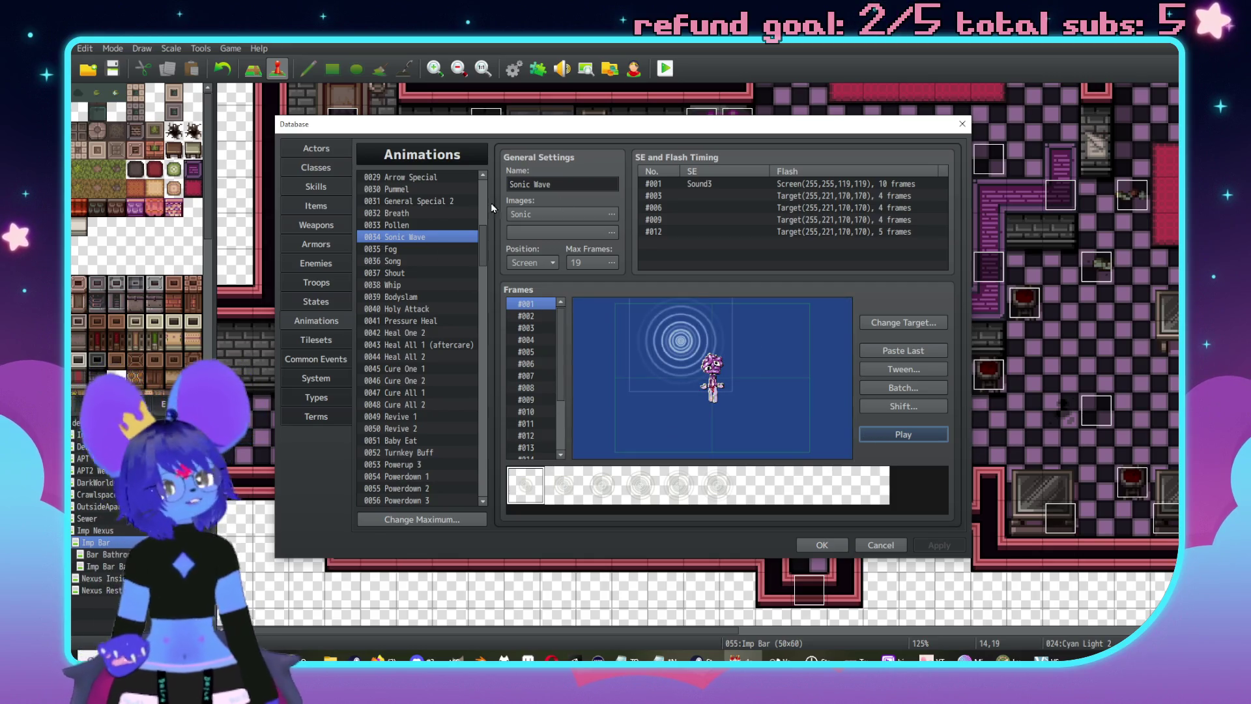
pyautogui.hotkey('alt', 'Tab')
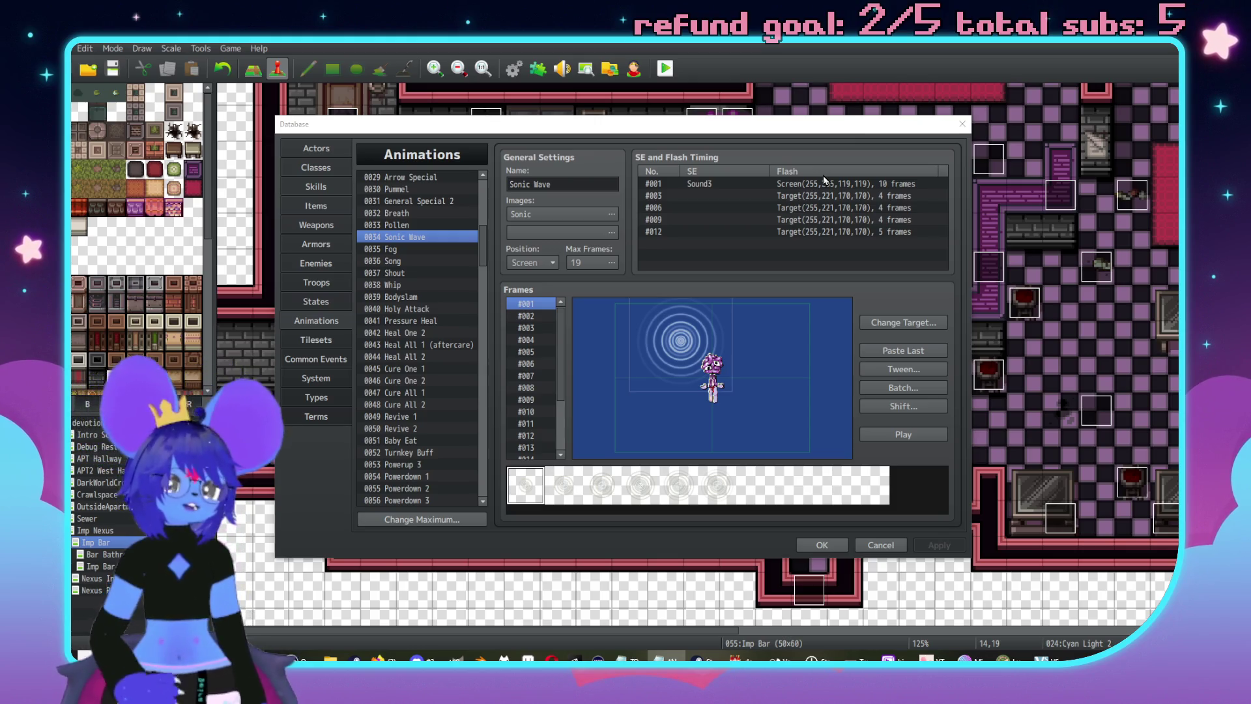
pyautogui.click(726, 187)
pyautogui.doubleClick(728, 187)
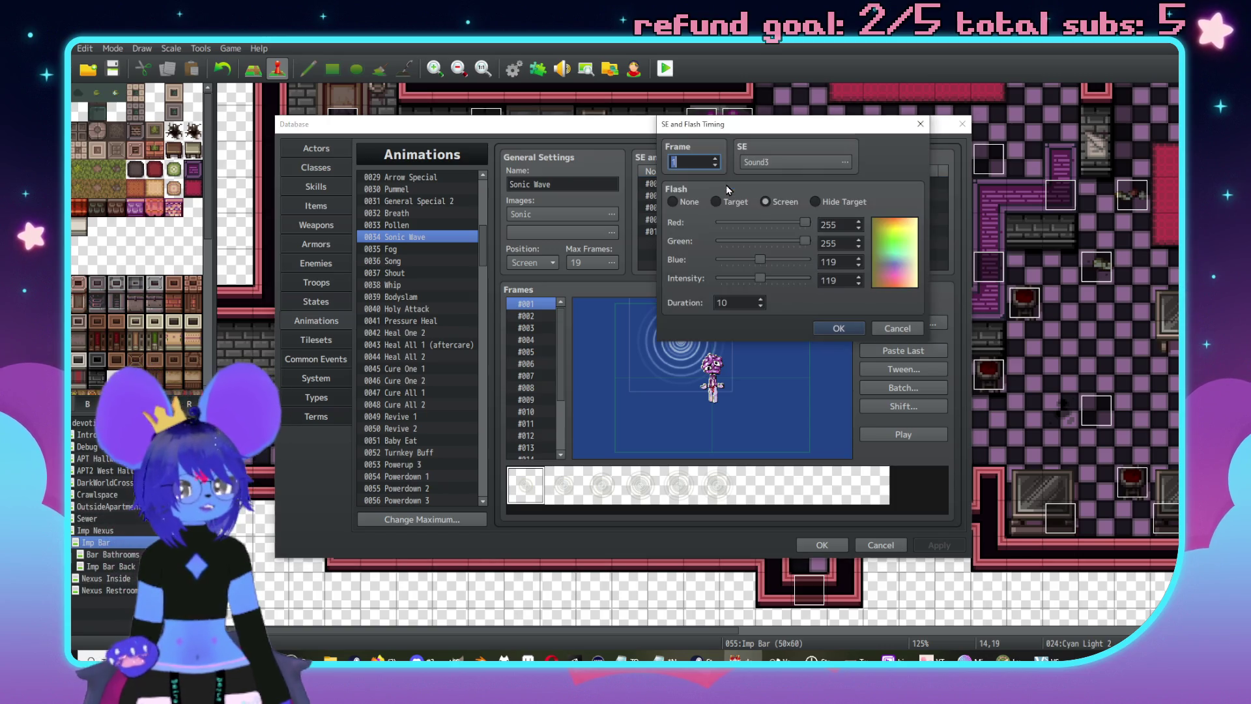
pyautogui.click(831, 166)
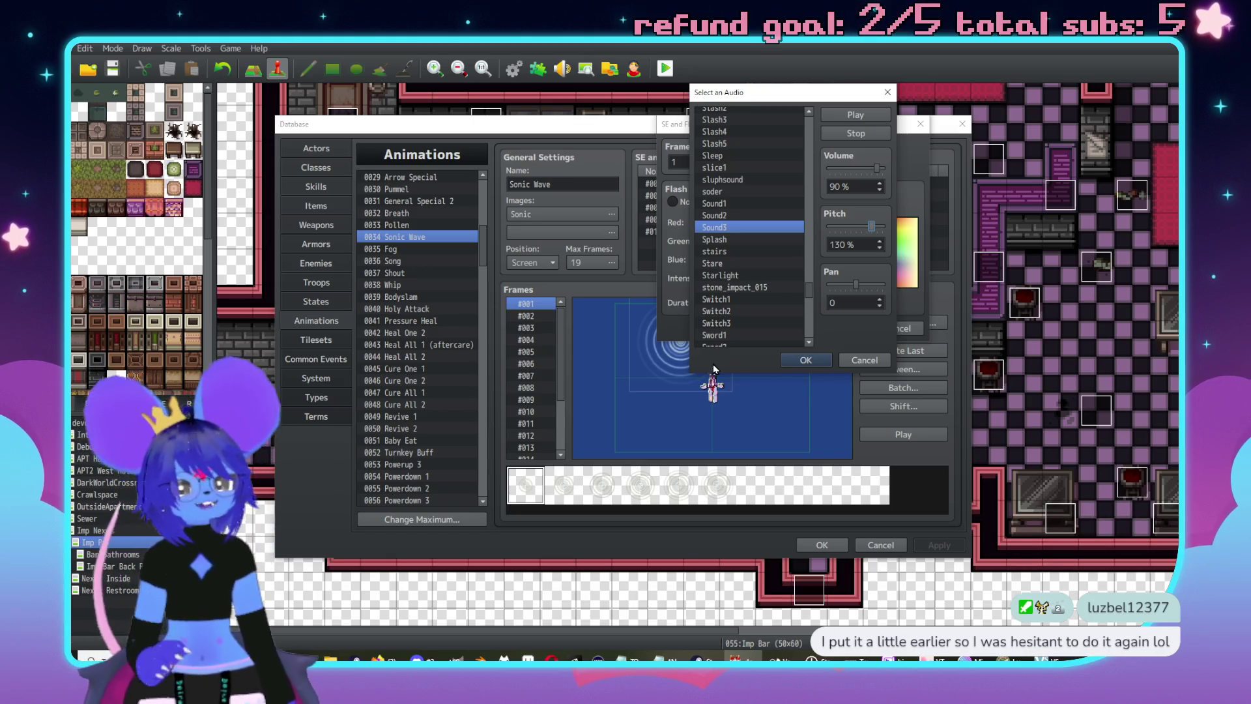
pyautogui.click(852, 115)
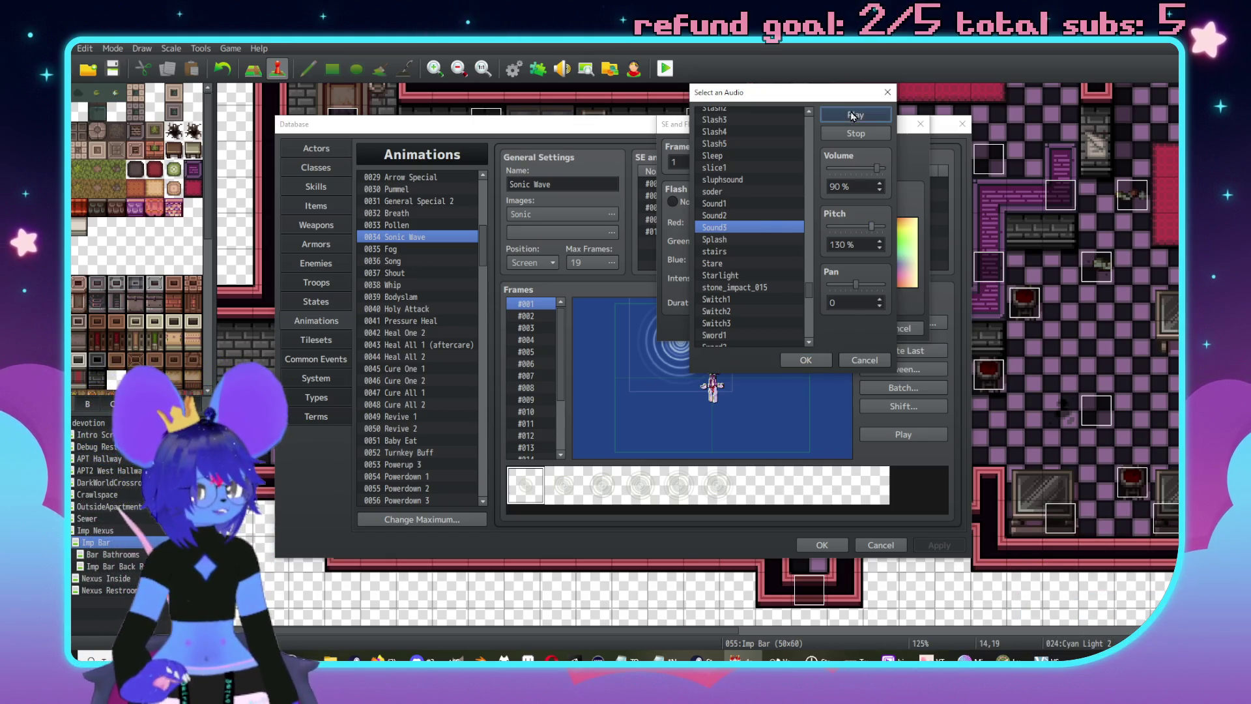
pyautogui.click(858, 358)
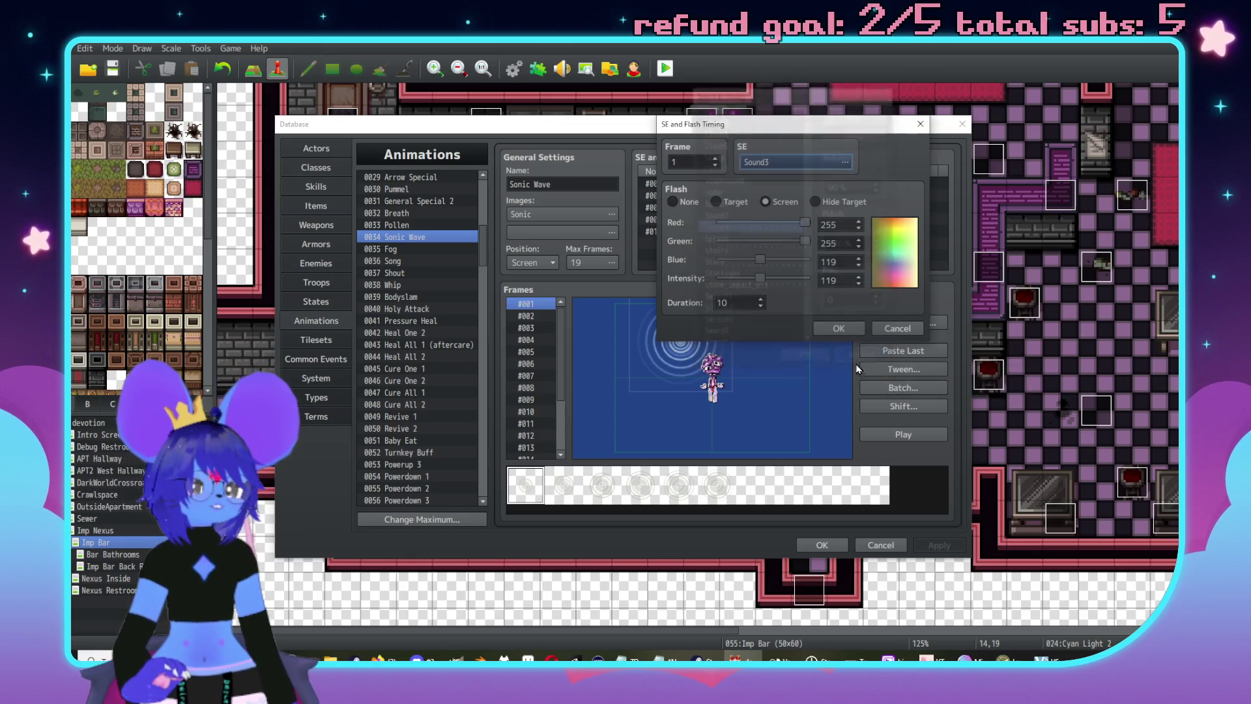
pyautogui.doubleClick(812, 159)
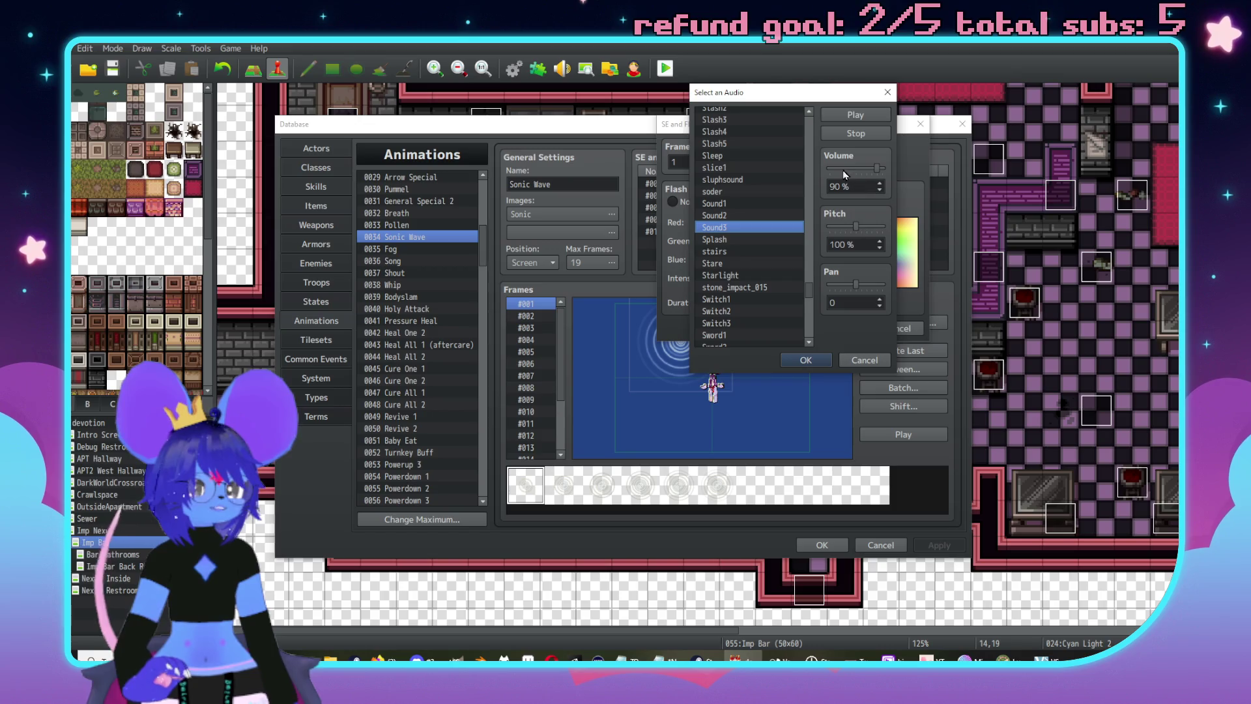
pyautogui.click(859, 358)
pyautogui.click(889, 330)
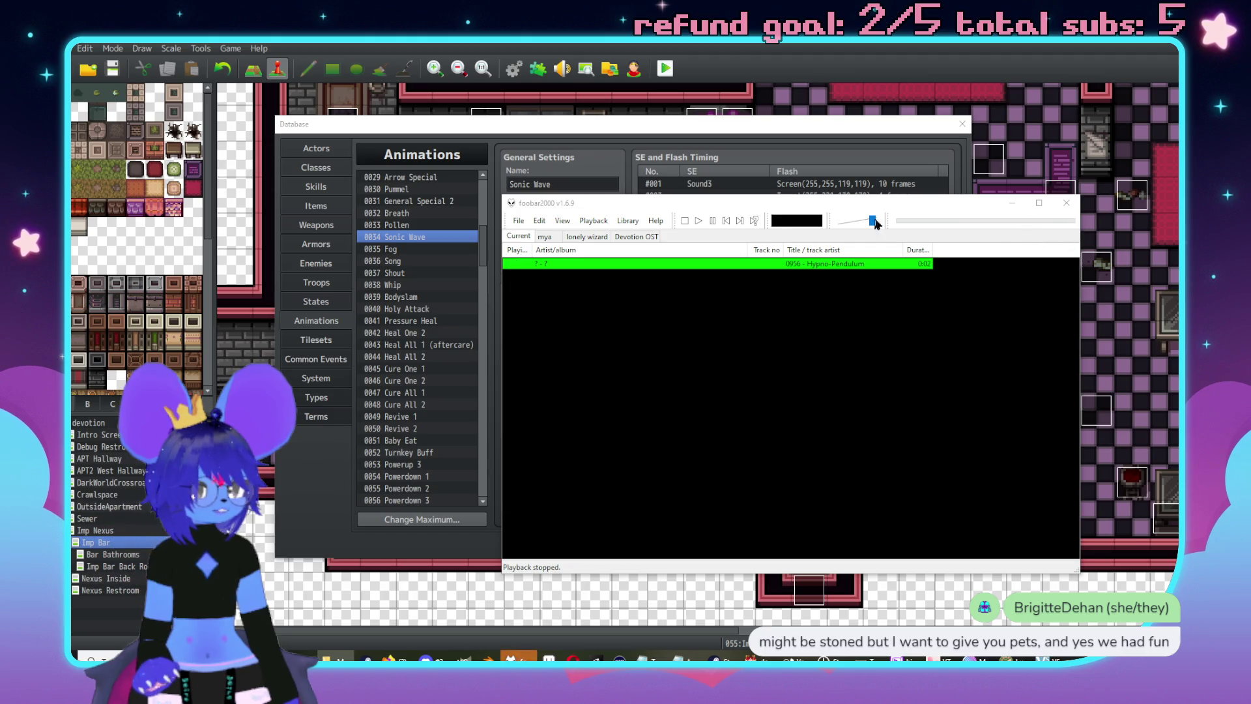
# - Play the 0956 Hypno-Pendulum sound in foobar2000, then close the player
pyautogui.click(698, 221)
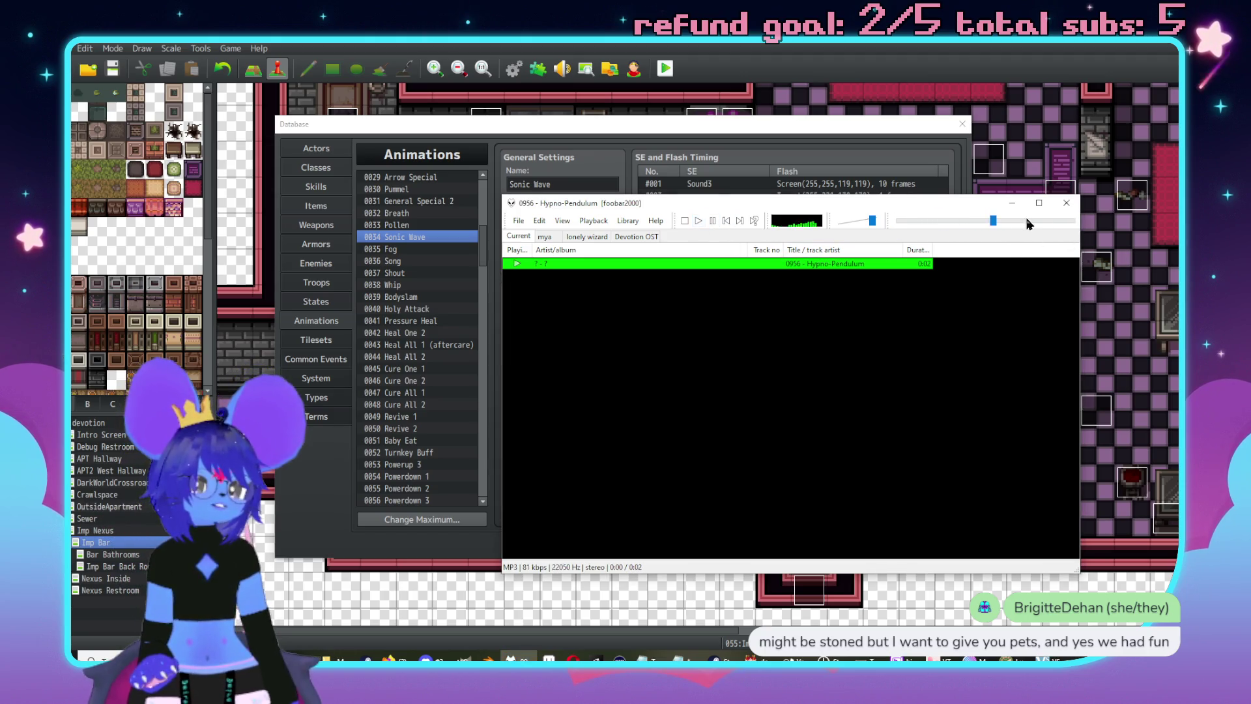
pyautogui.click(1067, 203)
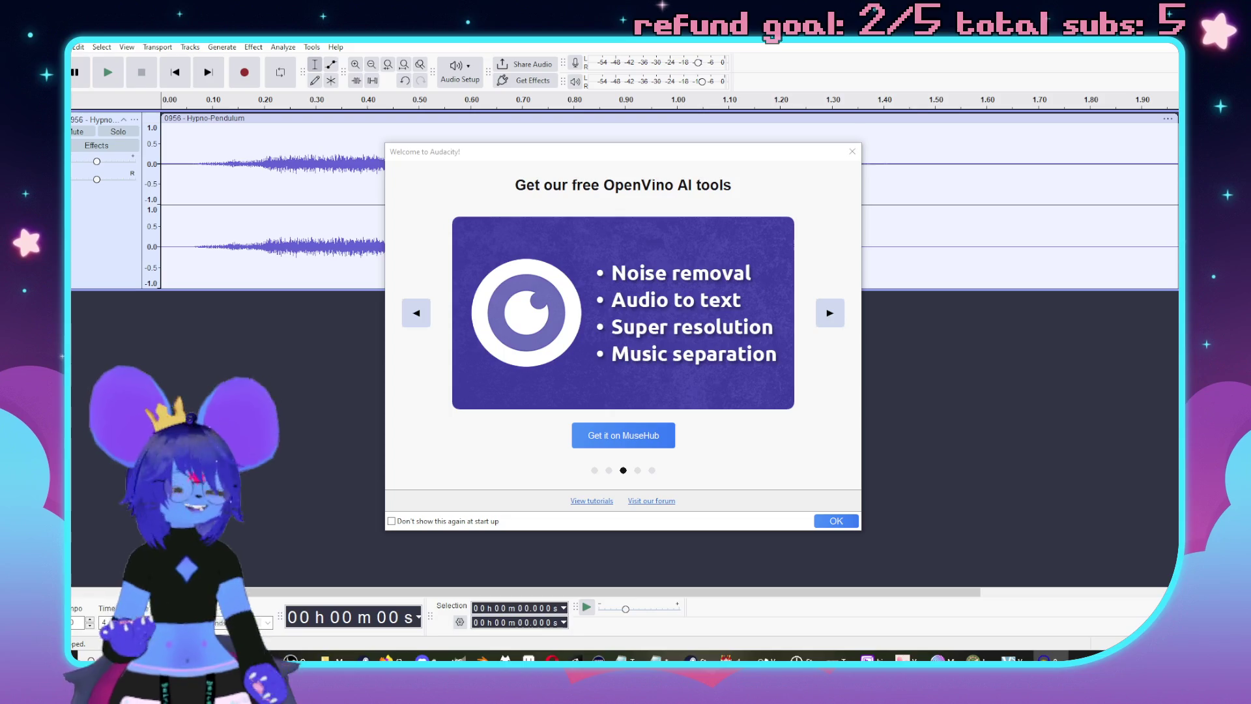
# - Dismiss Audacity's welcome screen and play the Hypno-Pendulum clip twice
pyautogui.click(852, 151)
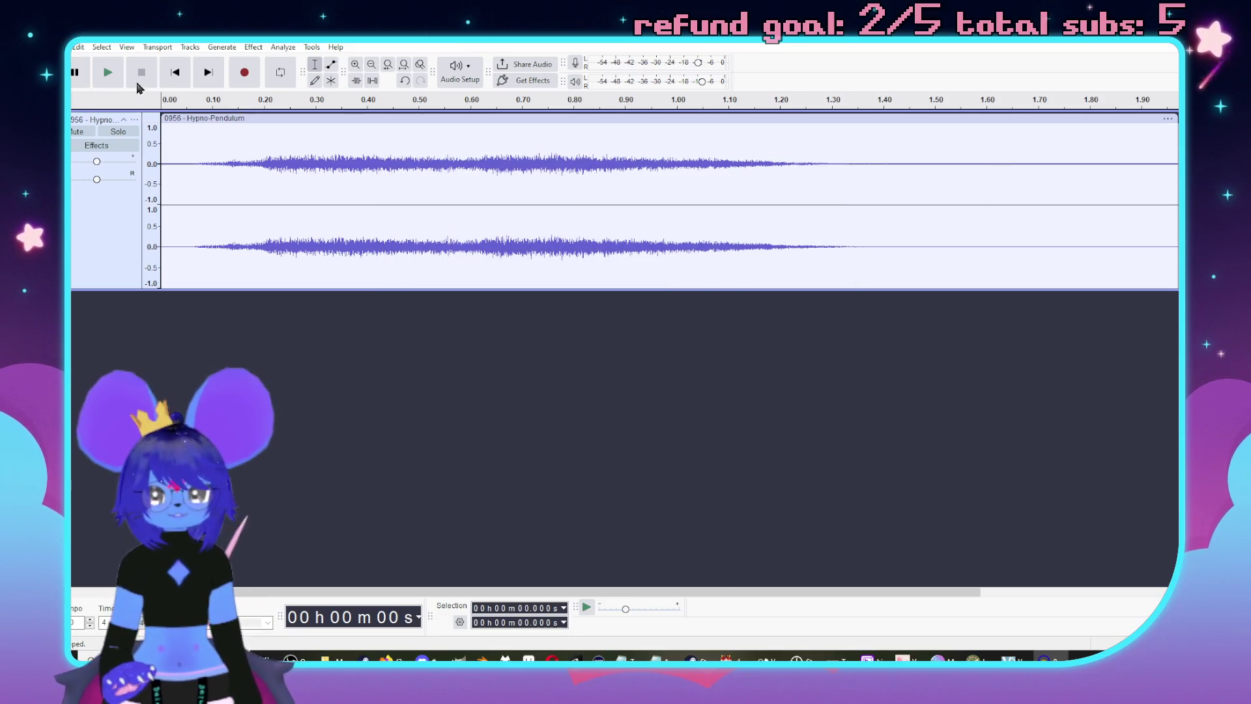
pyautogui.click(112, 73)
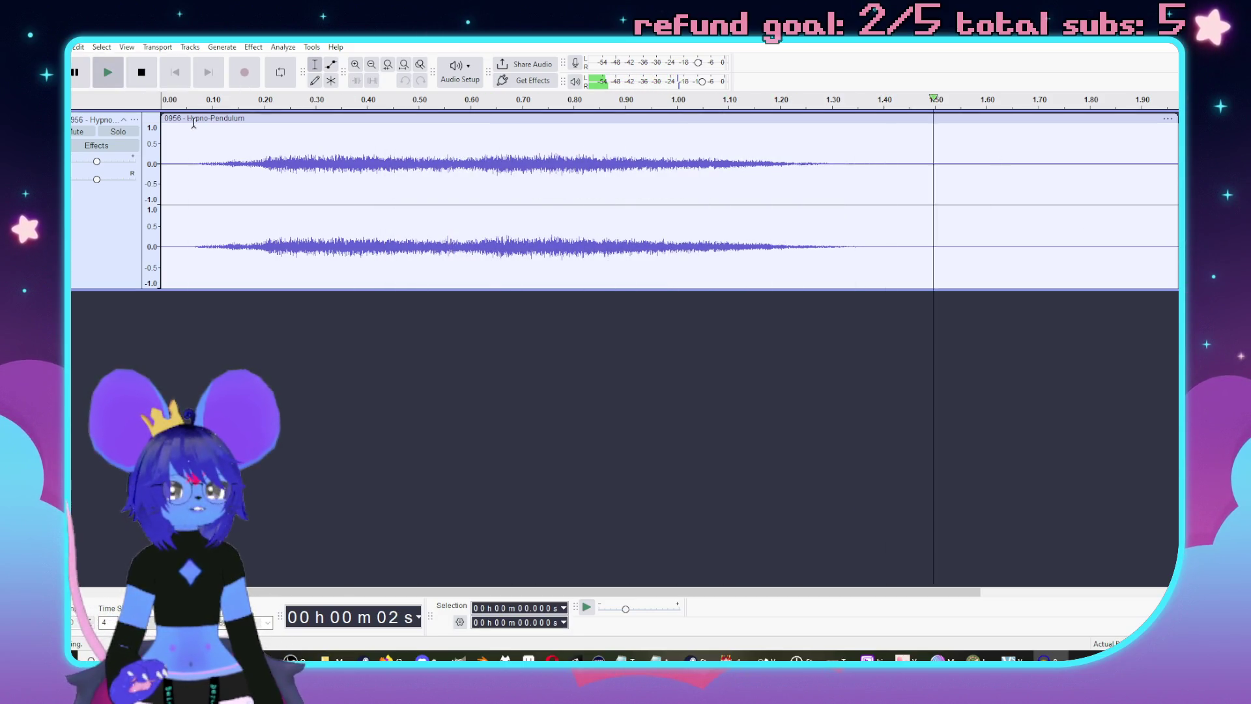
pyautogui.click(107, 74)
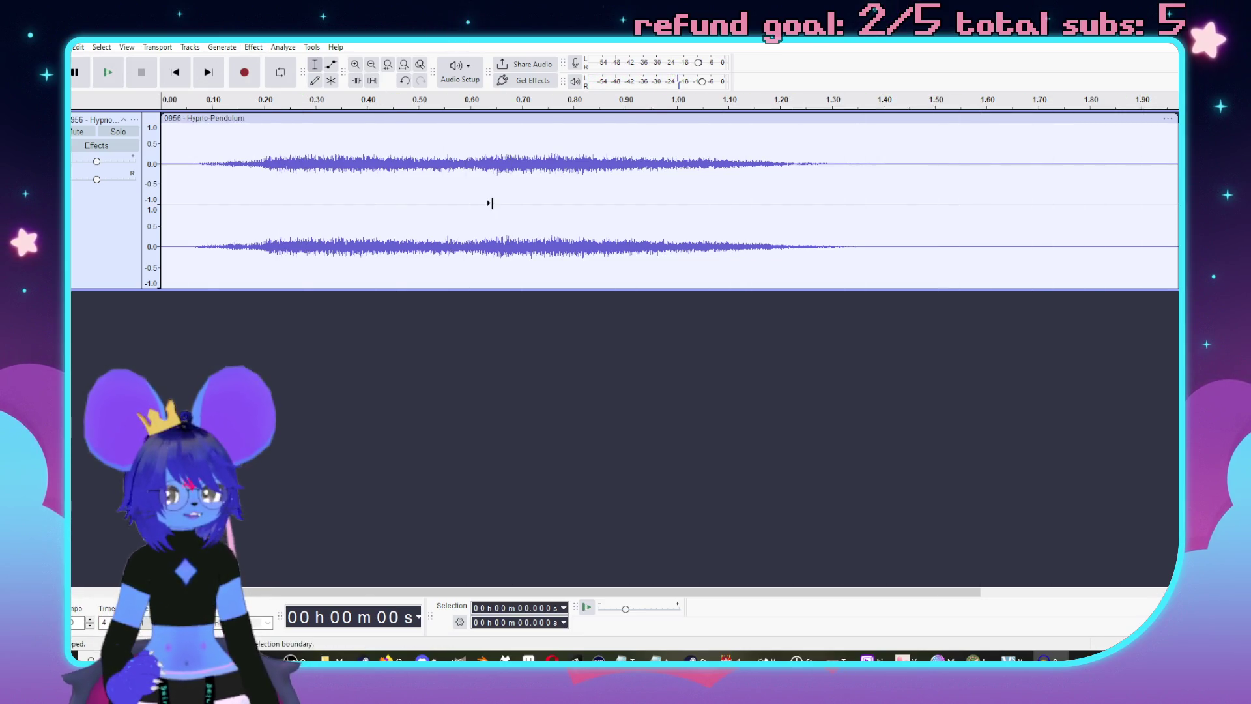
# - Lower the whole track's pitch by -12.71 semitones with Change Pitch
pyautogui.hotkey('ctrl', 'a')
pyautogui.click(253, 49)
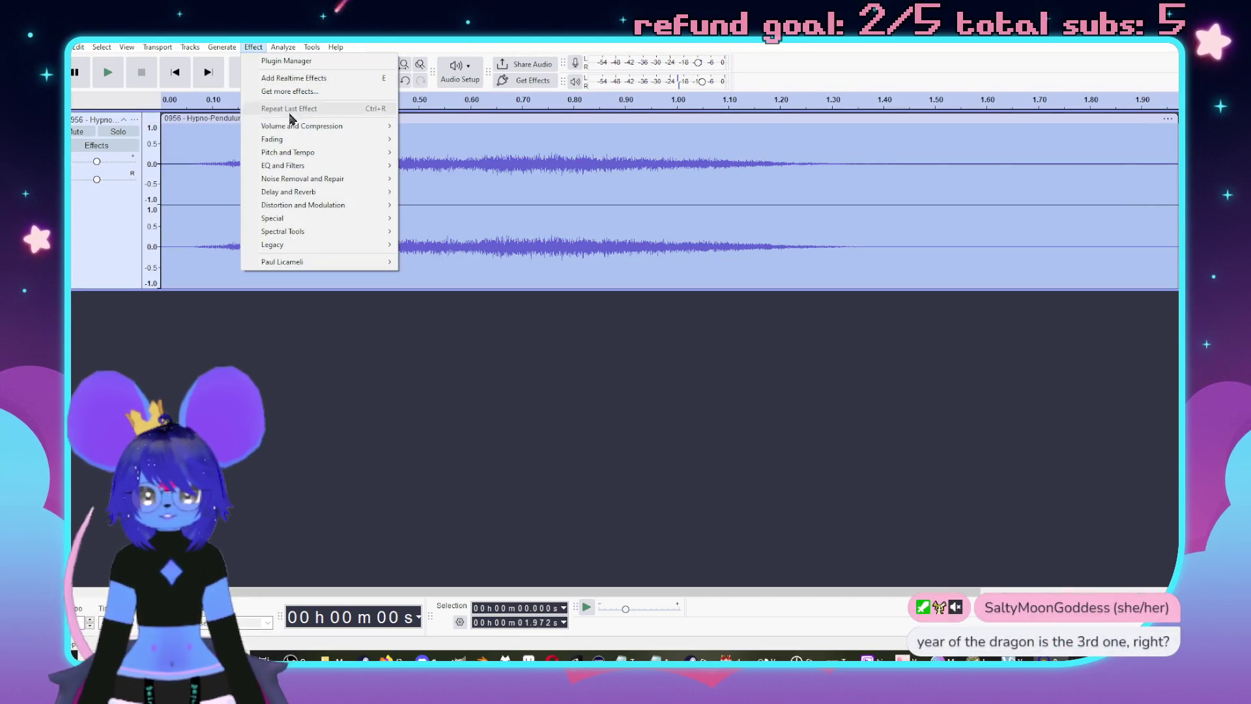
pyautogui.moveTo(324, 153)
pyautogui.click(460, 155)
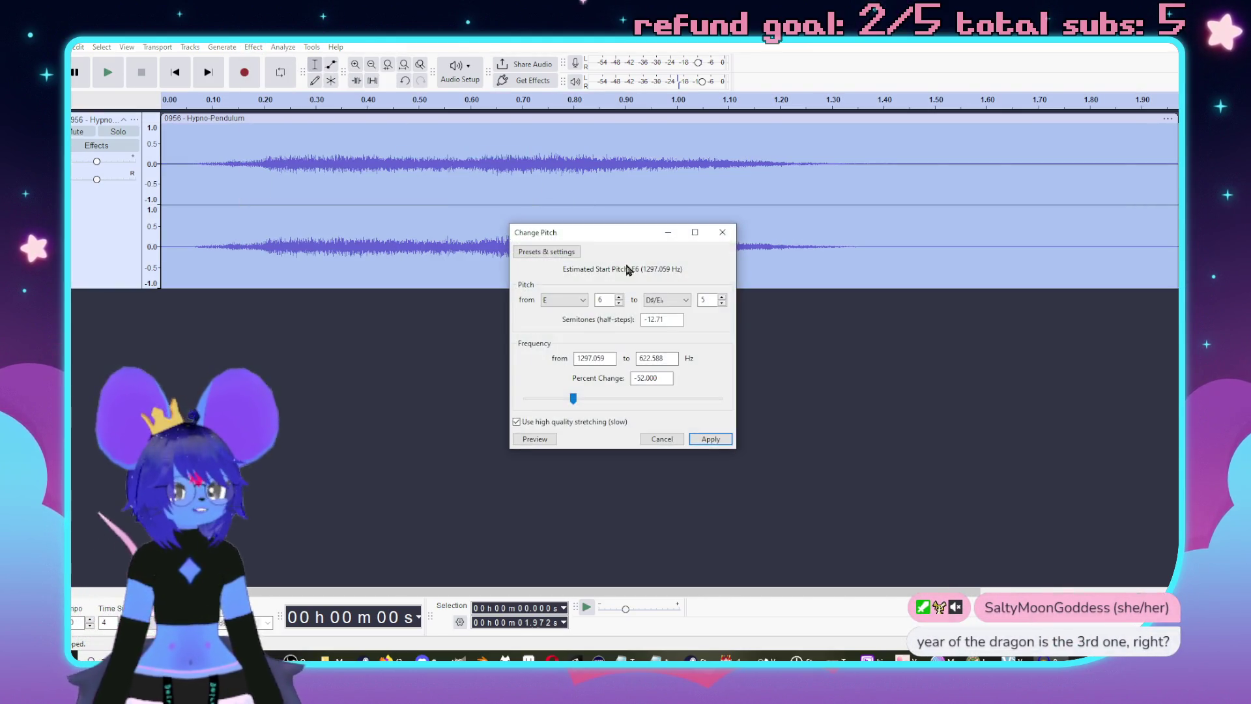
pyautogui.click(541, 439)
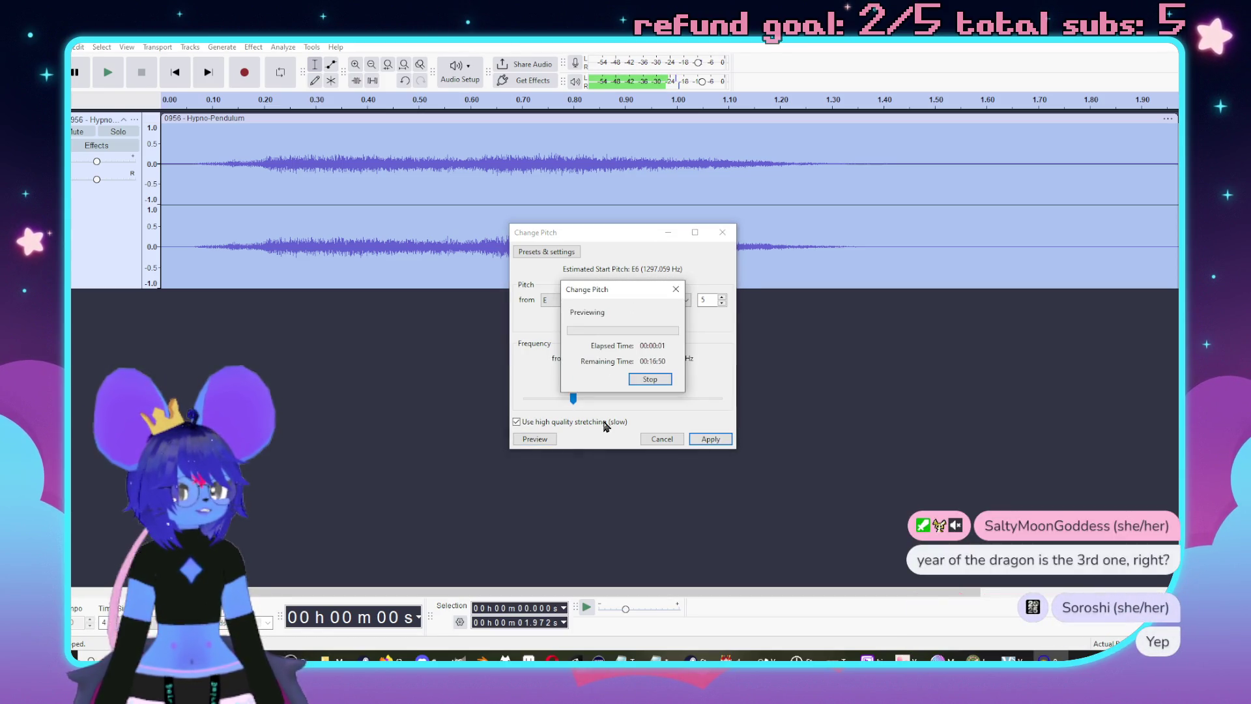
pyautogui.click(709, 439)
# - Open the Normalize effect from the Effect menu
pyautogui.click(254, 47)
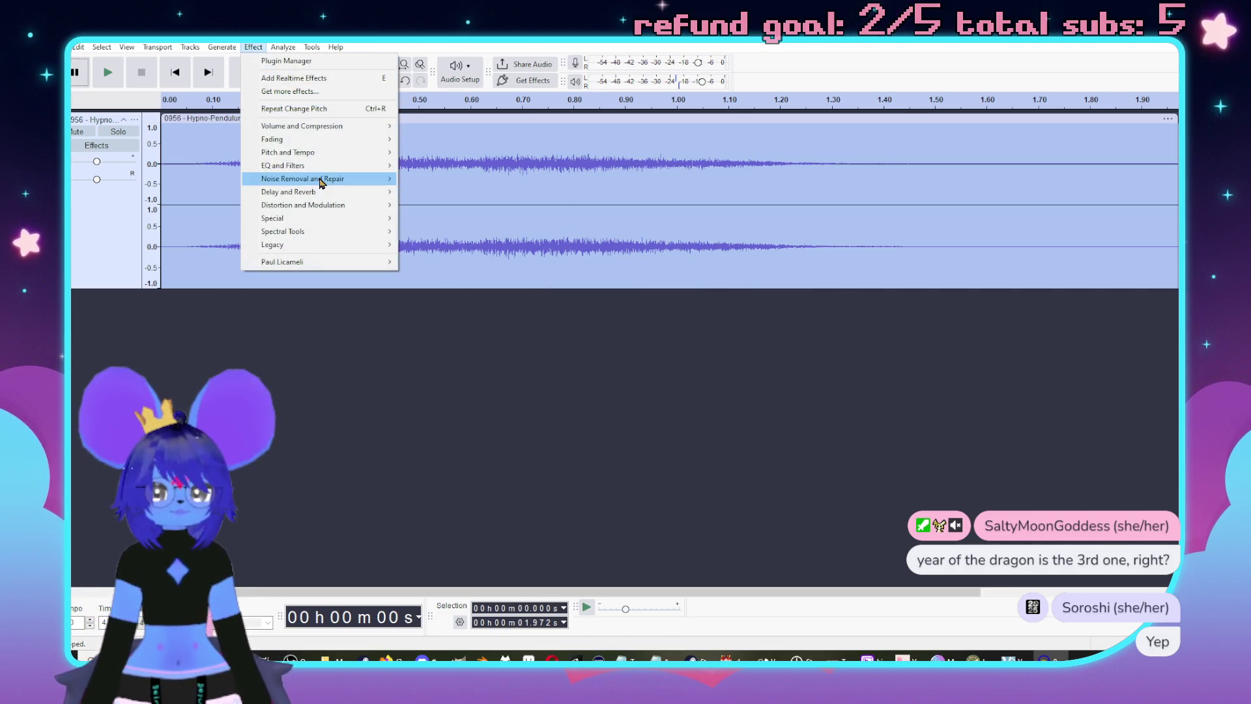
pyautogui.moveTo(327, 168)
pyautogui.moveTo(346, 130)
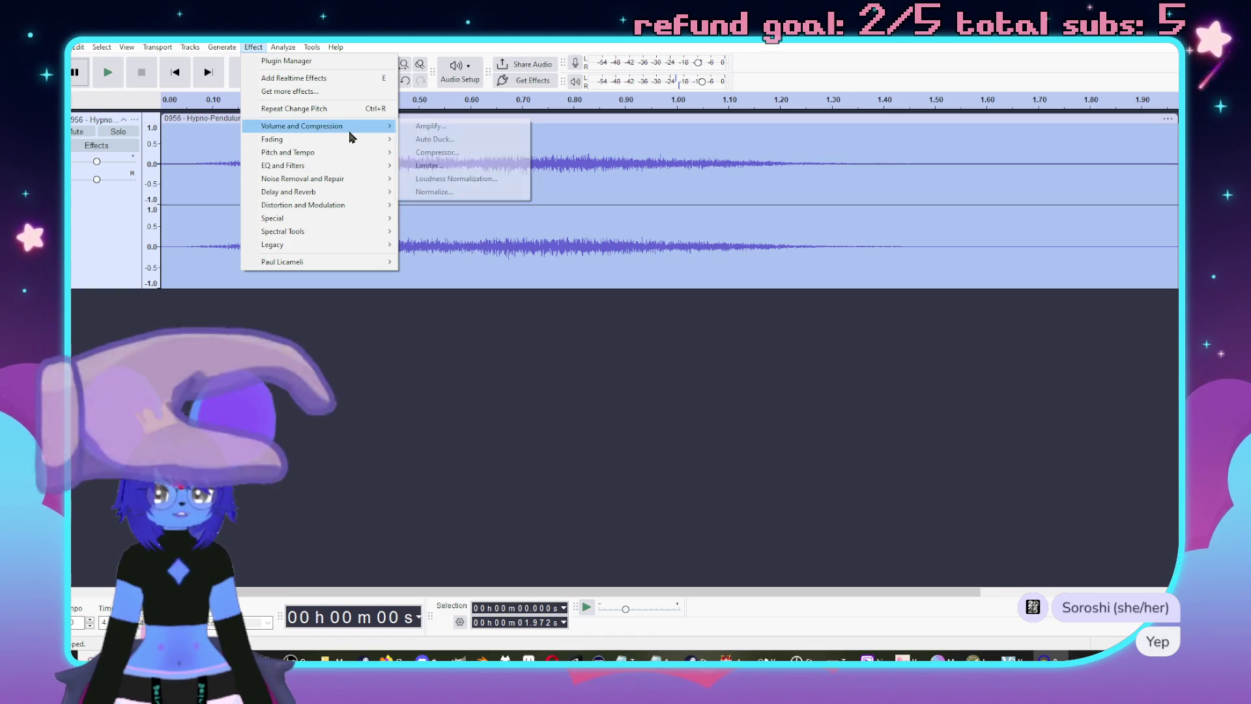
pyautogui.click(442, 191)
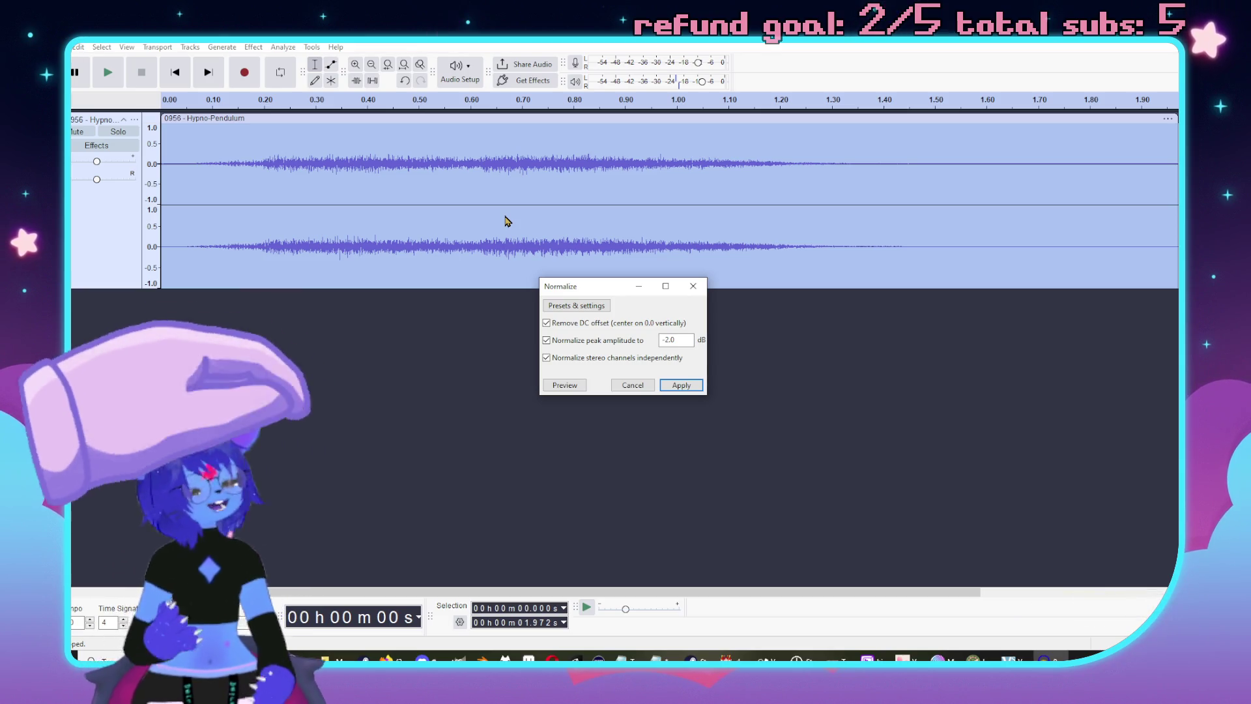
# - Normalize the clip to a -2.0 dB peak and play the louder result
pyautogui.click(567, 387)
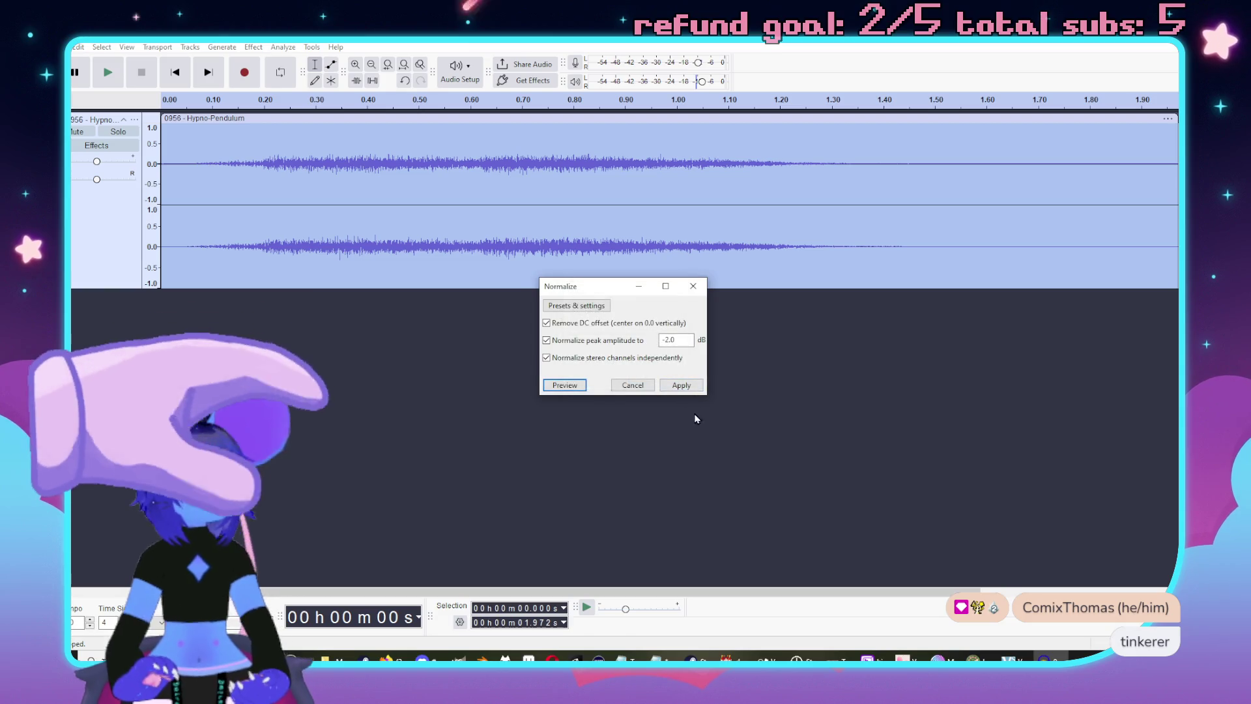
pyautogui.click(685, 389)
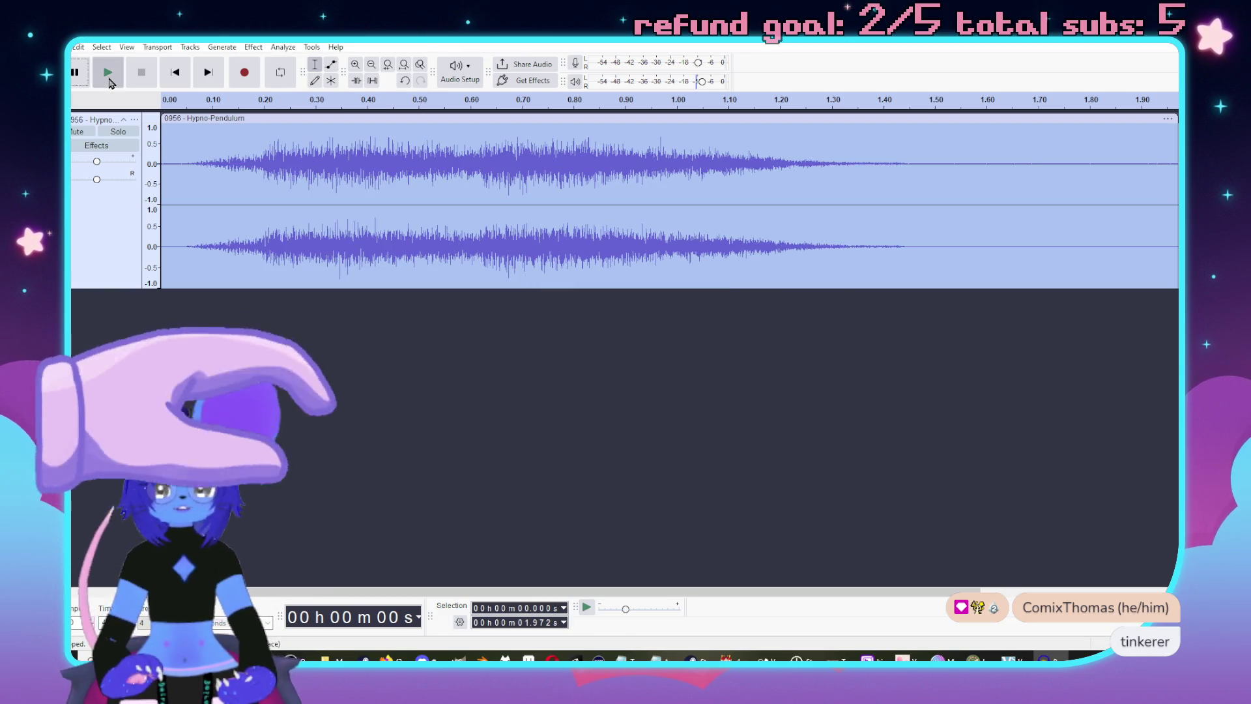
pyautogui.click(110, 73)
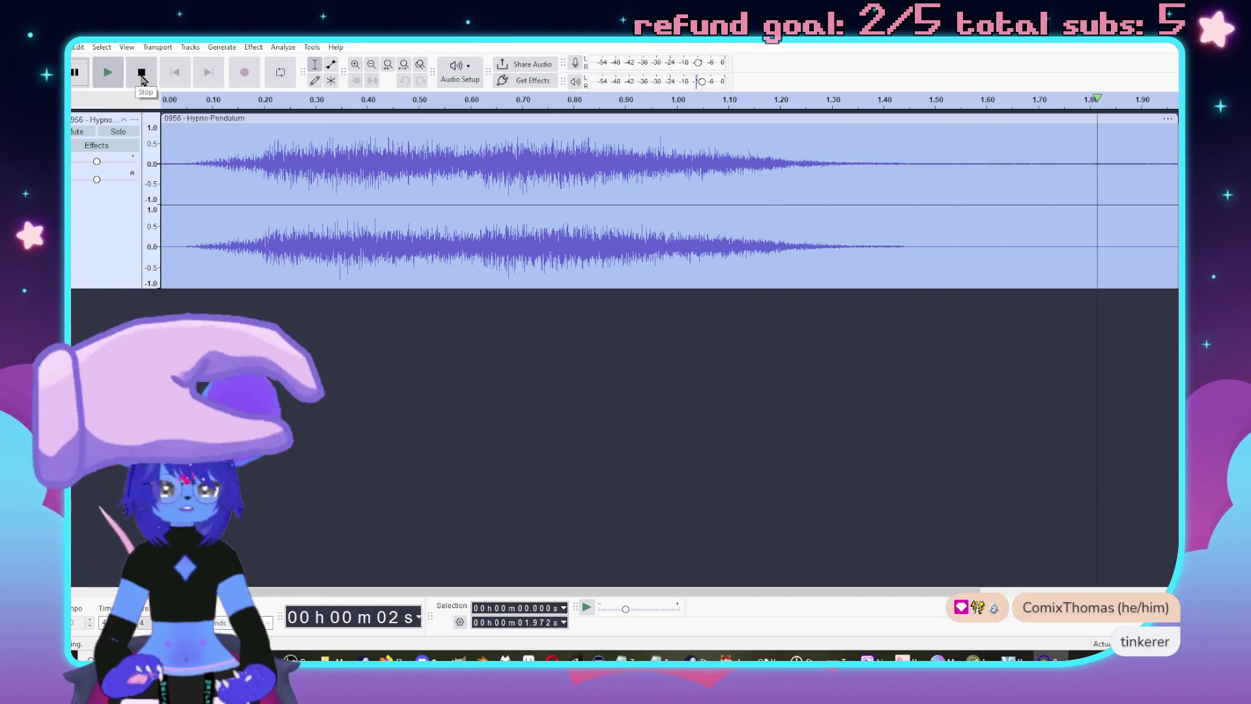
pyautogui.click(108, 74)
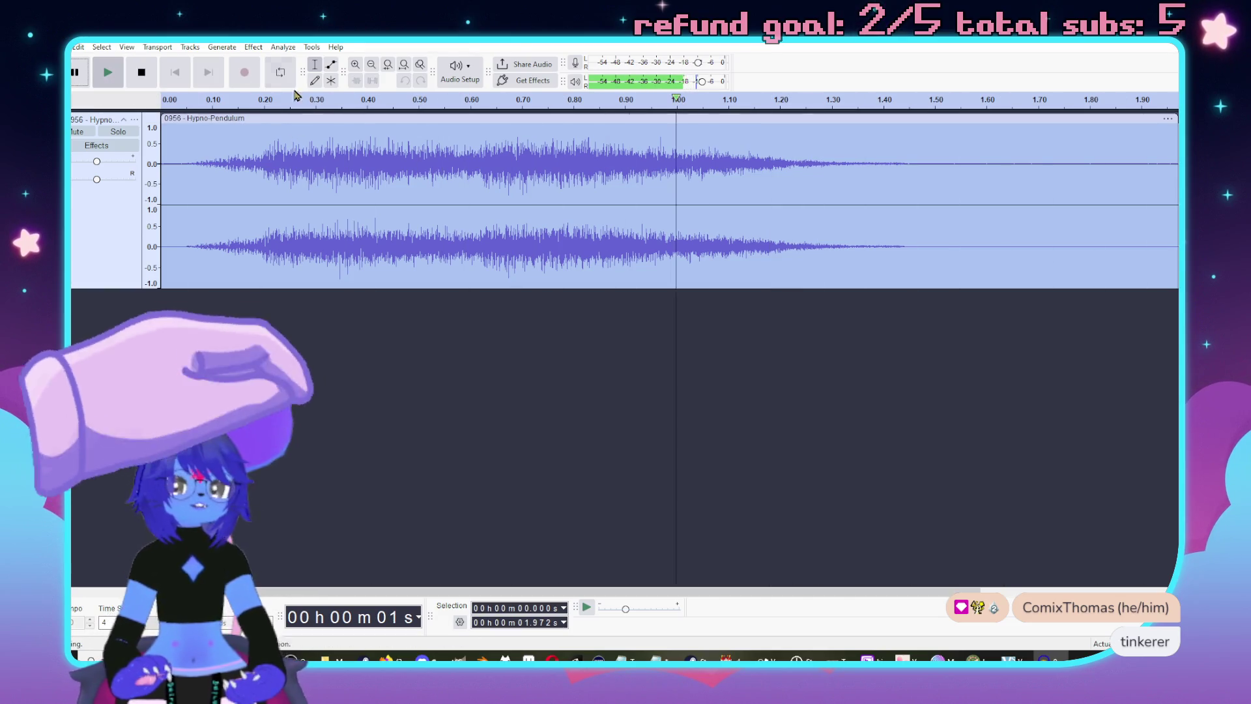
# - Open the Change Speed and Pitch effect
pyautogui.click(254, 48)
pyautogui.moveTo(365, 153)
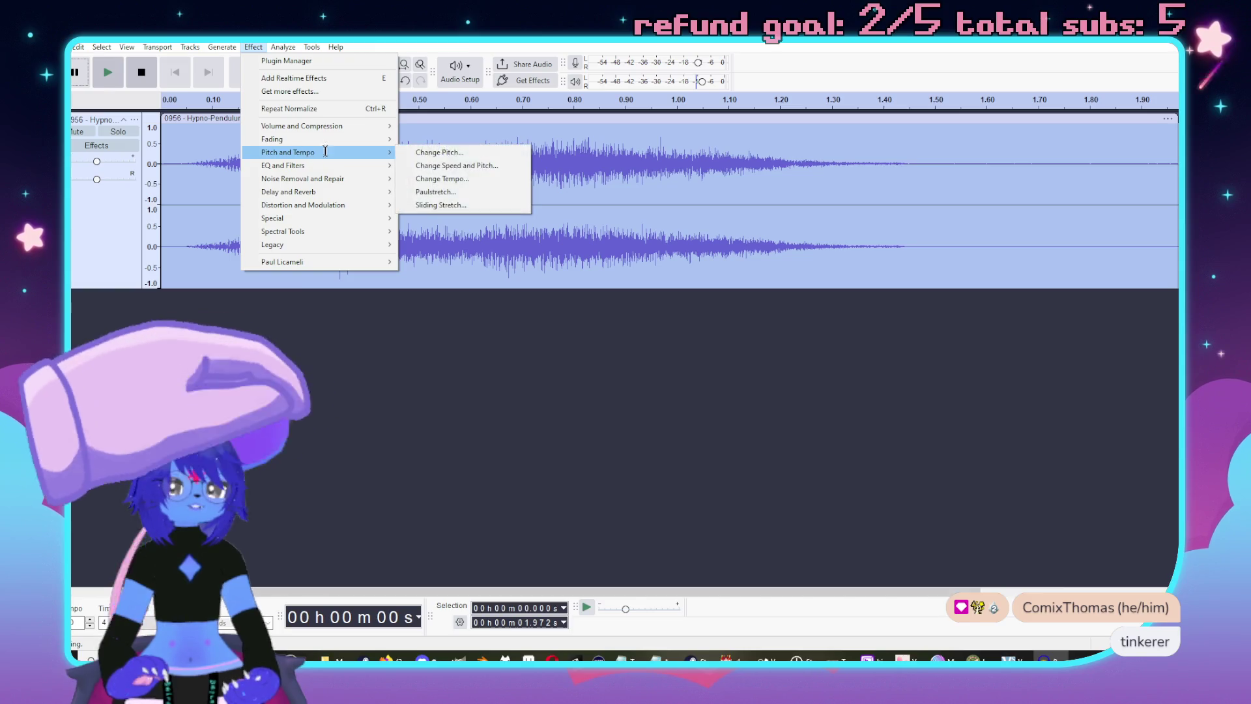
pyautogui.click(456, 165)
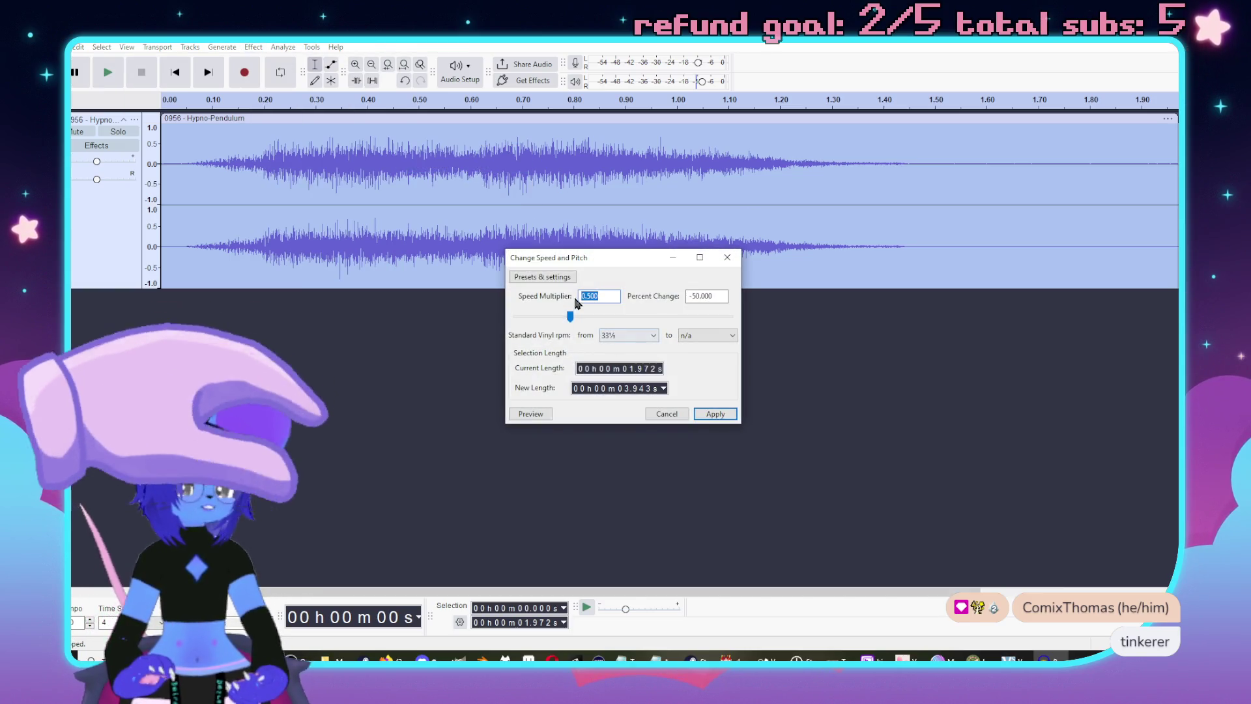
# - Set the speed multiplier to 1.103 after trying 1.659, and apply it
pyautogui.moveTo(569, 320)
pyautogui.mouseDown()
pyautogui.moveTo(662, 335)
pyautogui.moveTo(650, 331)
pyautogui.mouseUp()
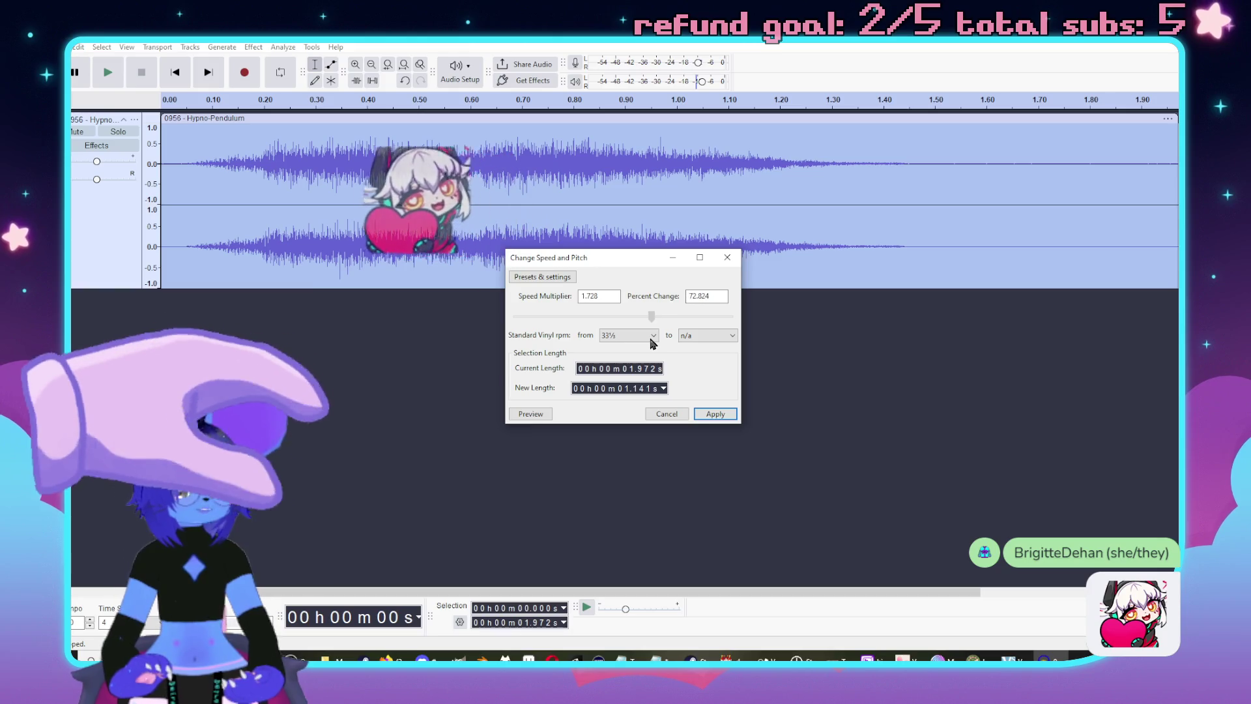
pyautogui.click(546, 415)
pyautogui.click(650, 379)
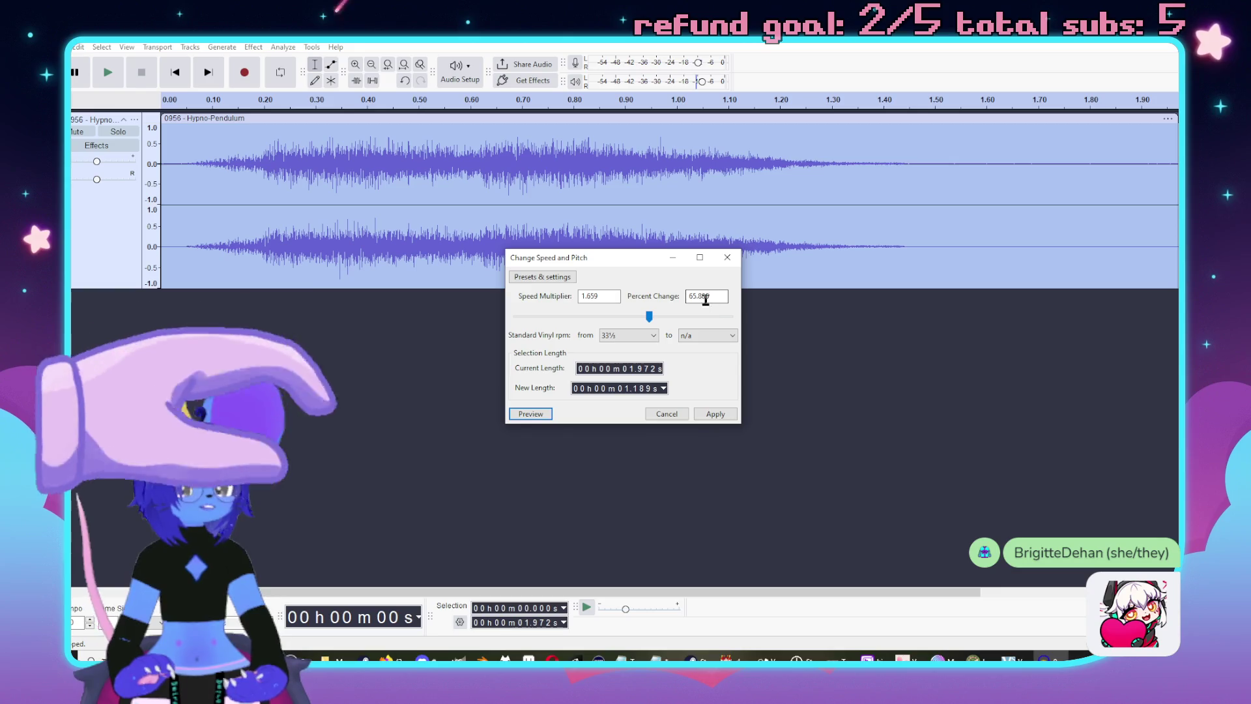
pyautogui.moveTo(647, 317); pyautogui.dragTo(641, 324)
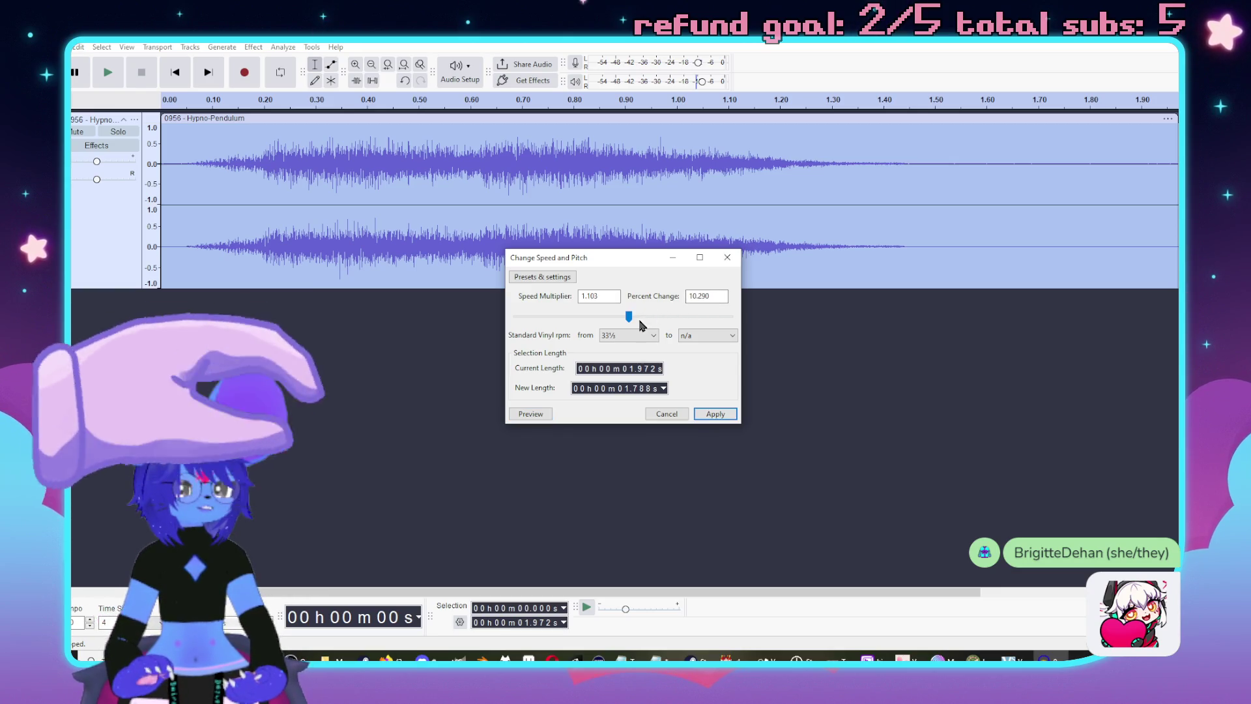
pyautogui.click(532, 415)
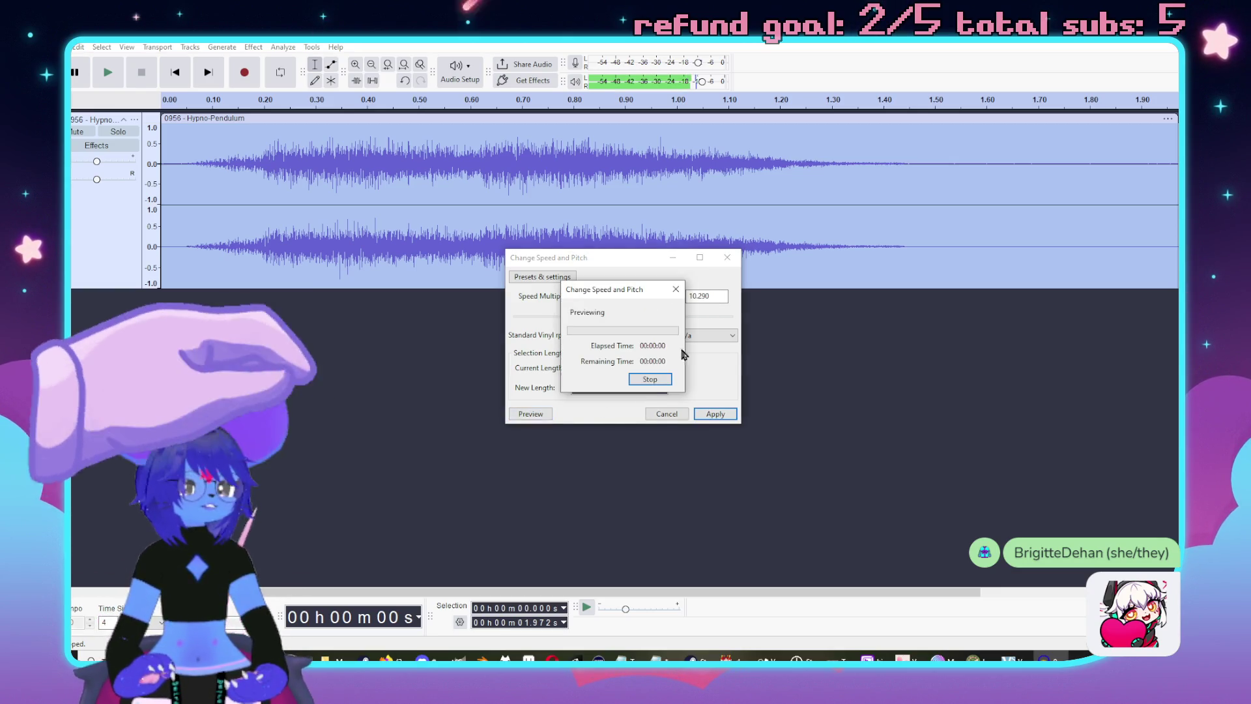
pyautogui.click(717, 416)
# - Select the clip from 0.537 s to 1.849 s
pyautogui.click(438, 161)
pyautogui.moveTo(434, 161)
pyautogui.mouseDown()
pyautogui.moveTo(874, 198)
pyautogui.moveTo(1117, 195)
pyautogui.mouseUp()
pyautogui.click(253, 47)
# - Lower the selected part's pitch by about 22 percent (4.30 semitones)
pyautogui.moveTo(293, 152)
pyautogui.click(450, 152)
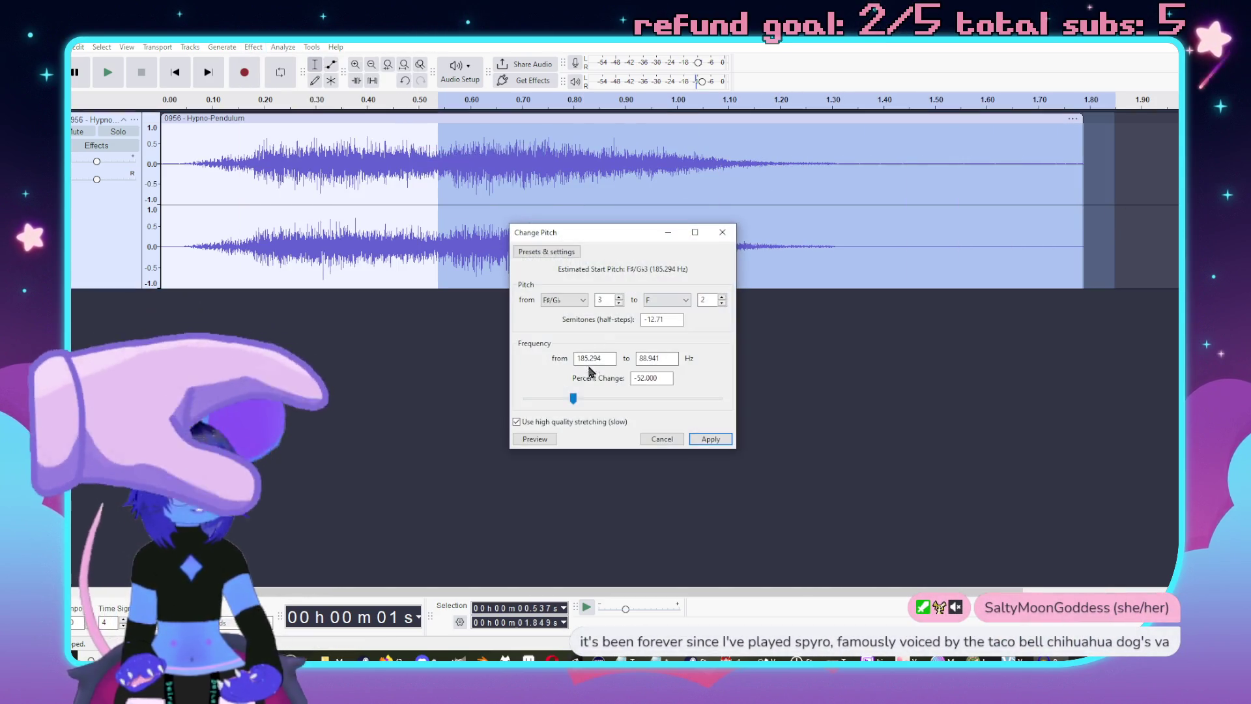
pyautogui.moveTo(571, 402); pyautogui.dragTo(582, 402)
pyautogui.click(554, 439)
pyautogui.click(556, 439)
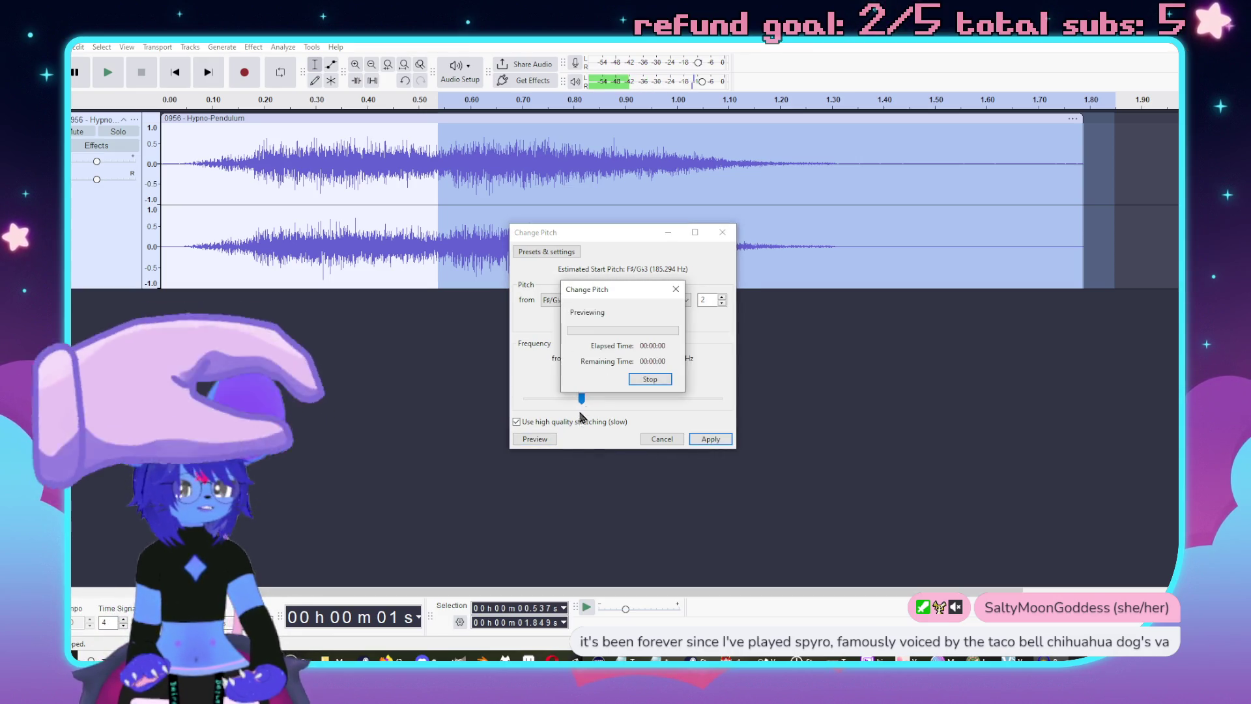
pyautogui.moveTo(582, 402); pyautogui.dragTo(602, 402)
pyautogui.click(711, 439)
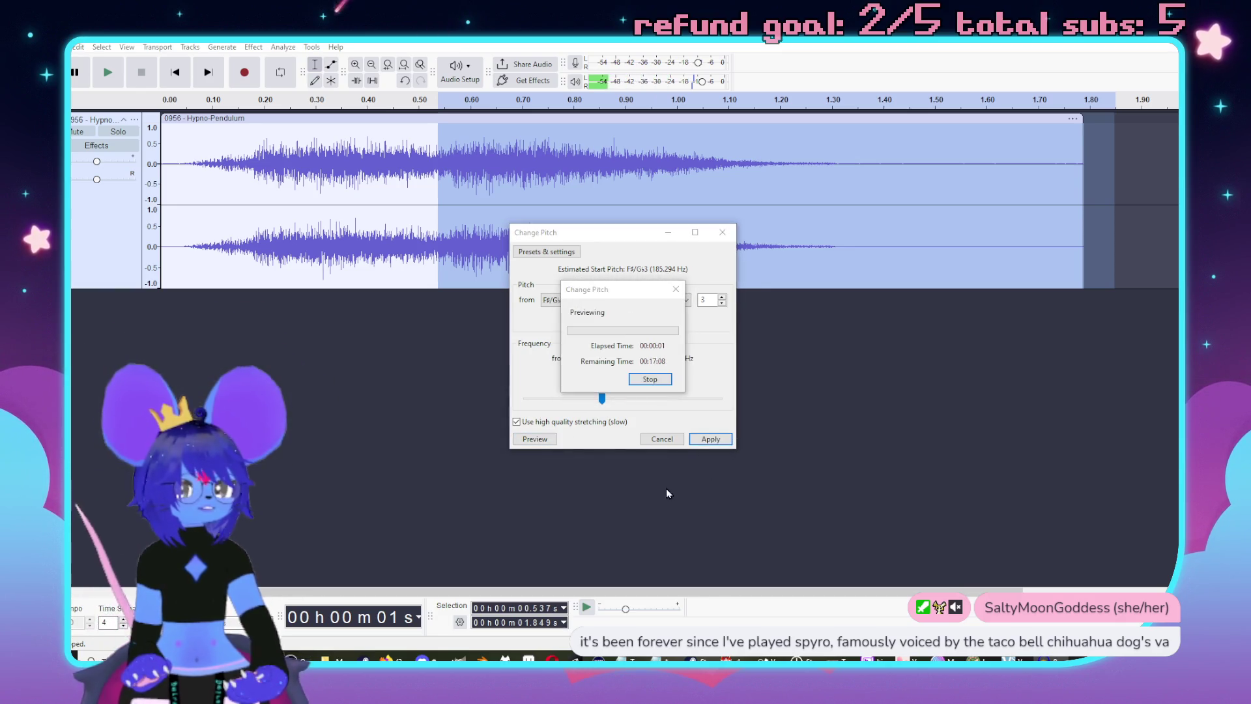
pyautogui.click(710, 439)
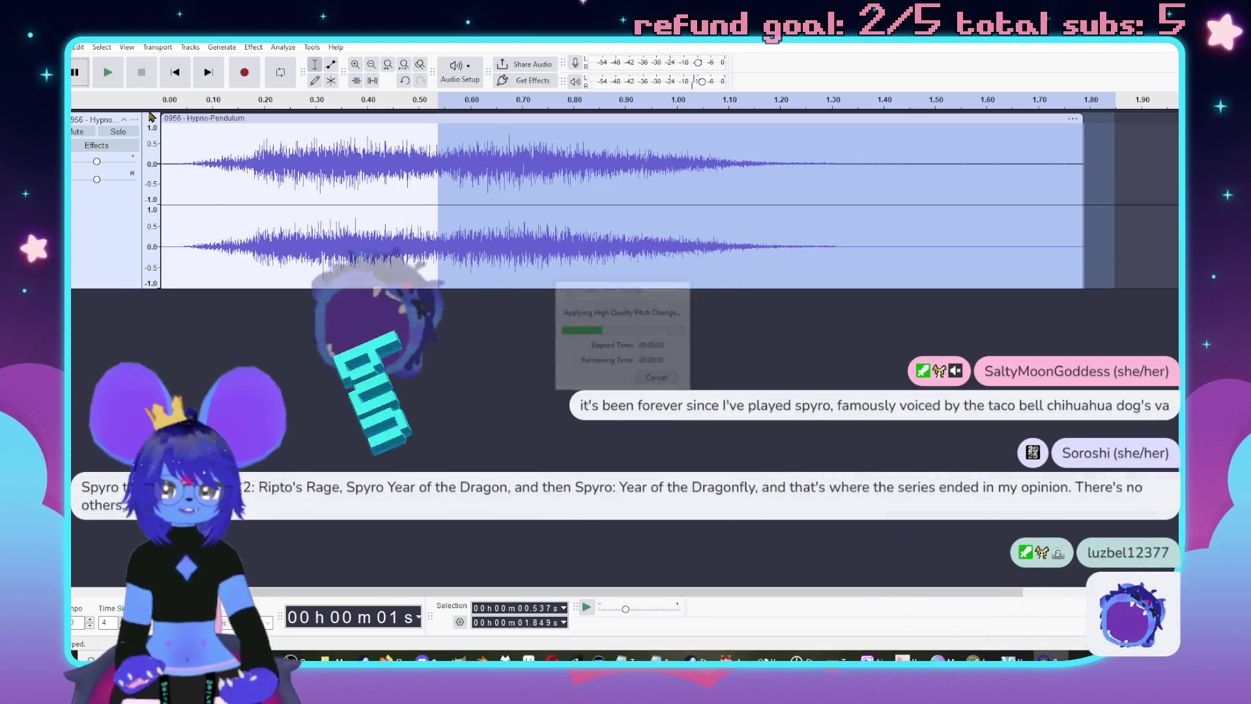
# - Play the pitch-shifted sound from the start, then select the whole track
pyautogui.click(163, 144)
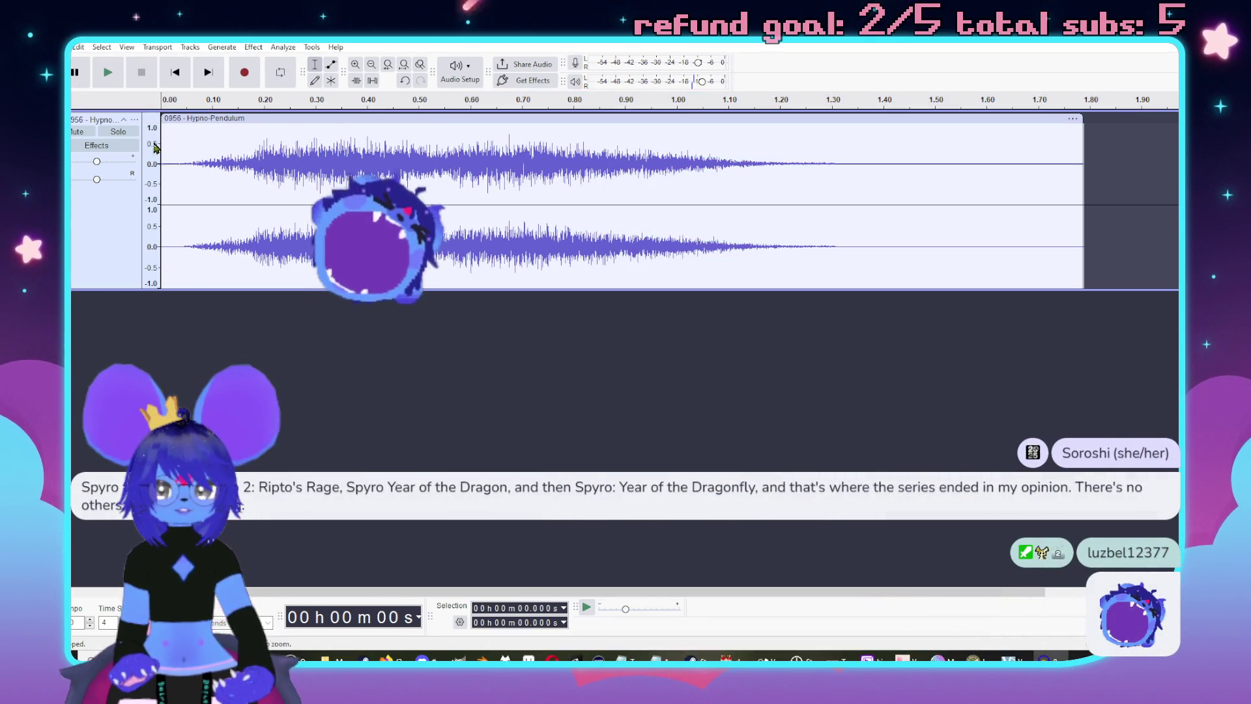
pyautogui.click(109, 73)
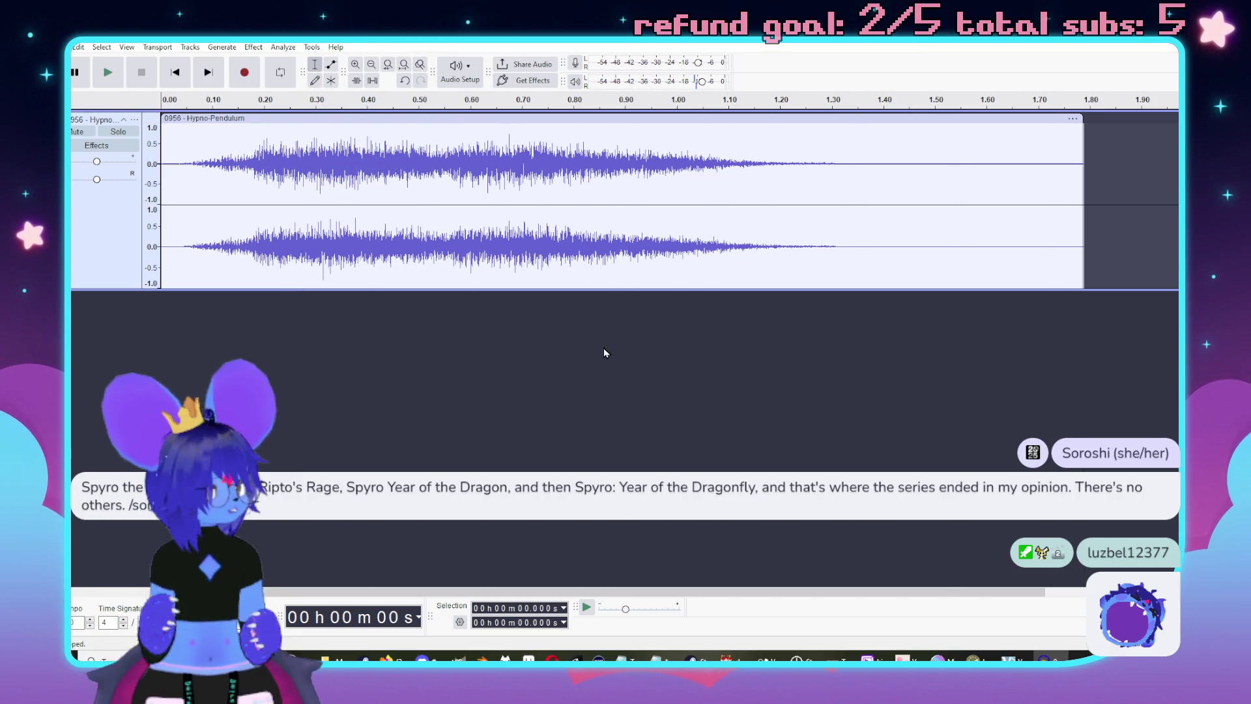
pyautogui.hotkey('ctrl', 'a')
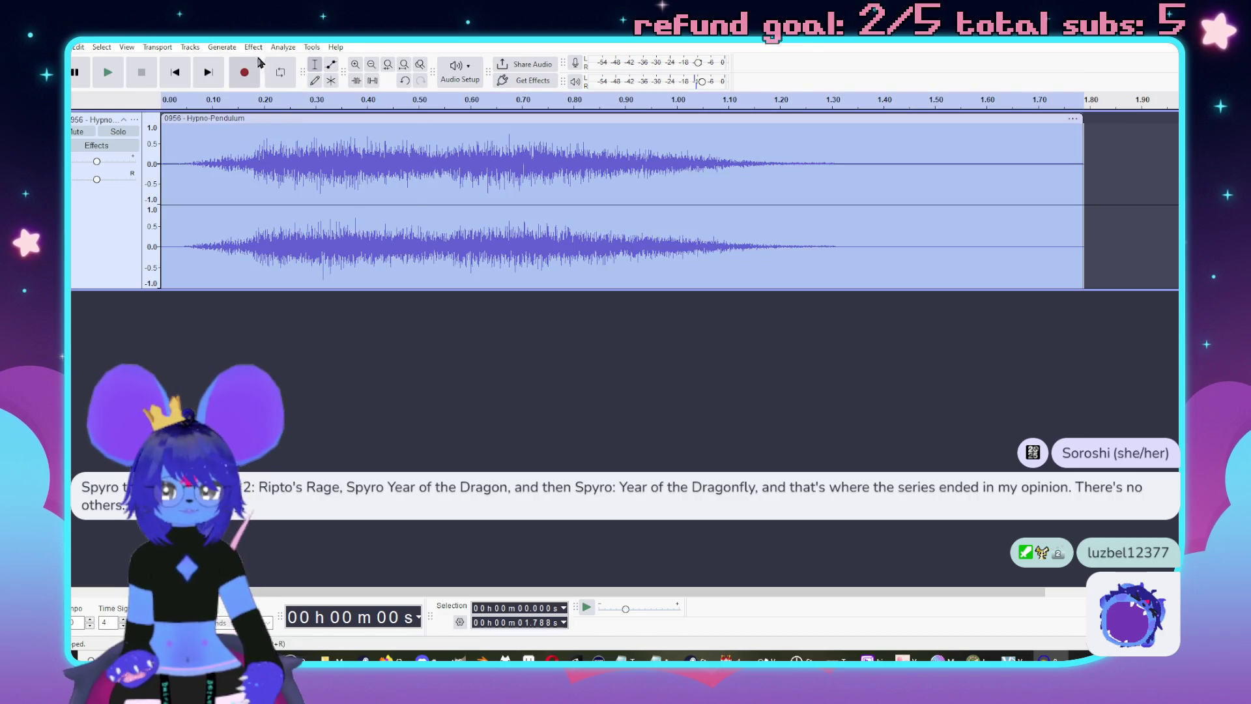
# - Raise the tempo by about 20 percent so the clip runs 1.49 s
pyautogui.click(253, 47)
pyautogui.moveTo(326, 153)
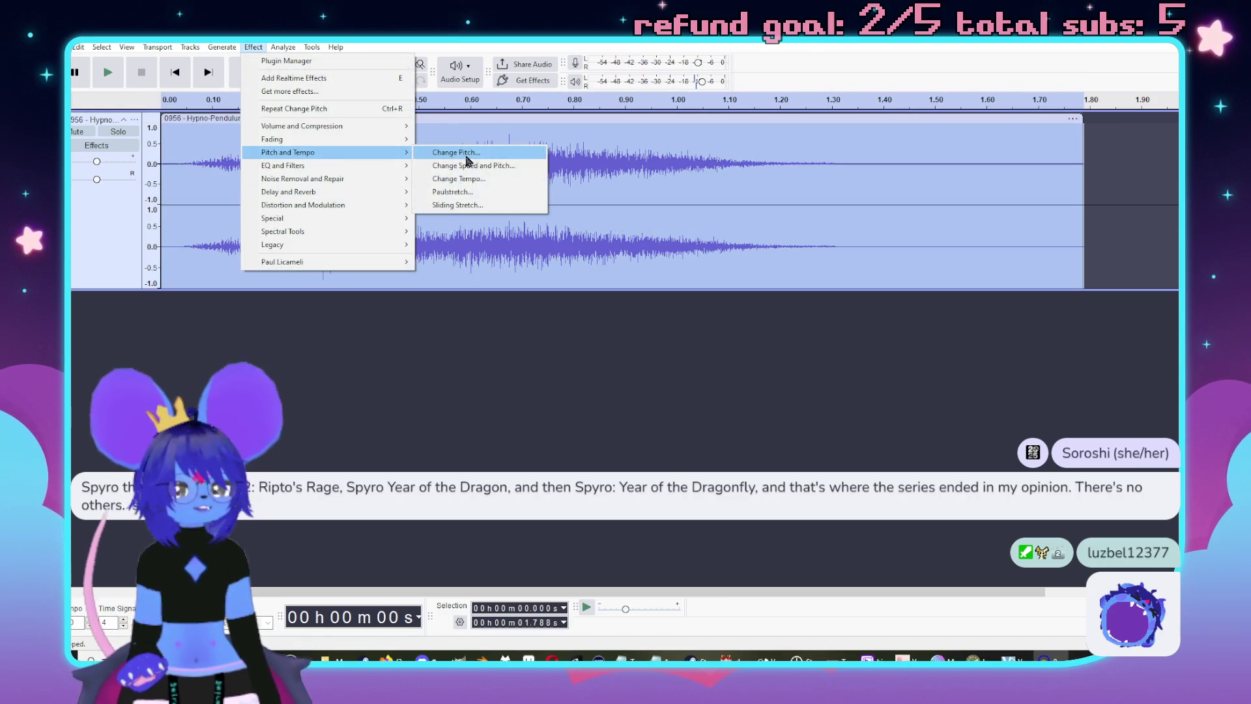
pyautogui.click(494, 180)
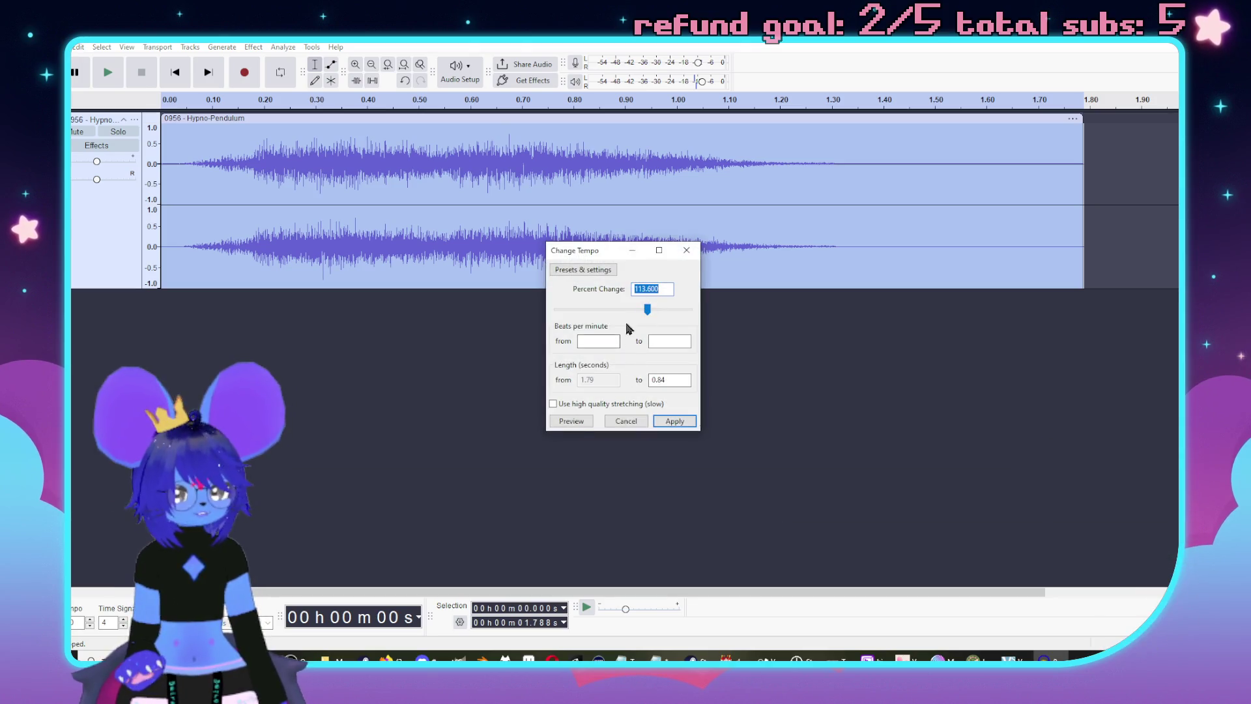
pyautogui.click(586, 423)
pyautogui.moveTo(648, 309)
pyautogui.mouseDown()
pyautogui.moveTo(631, 328)
pyautogui.moveTo(629, 312)
pyautogui.mouseUp()
pyautogui.click(572, 422)
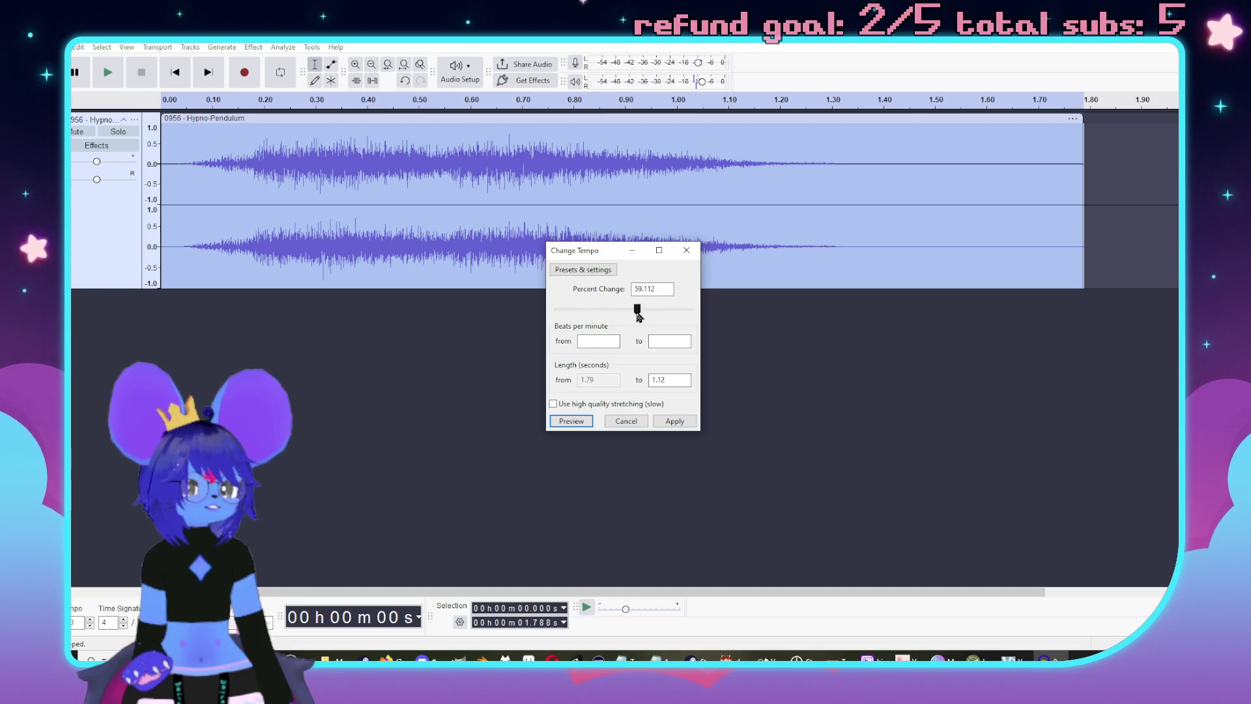
pyautogui.click(575, 422)
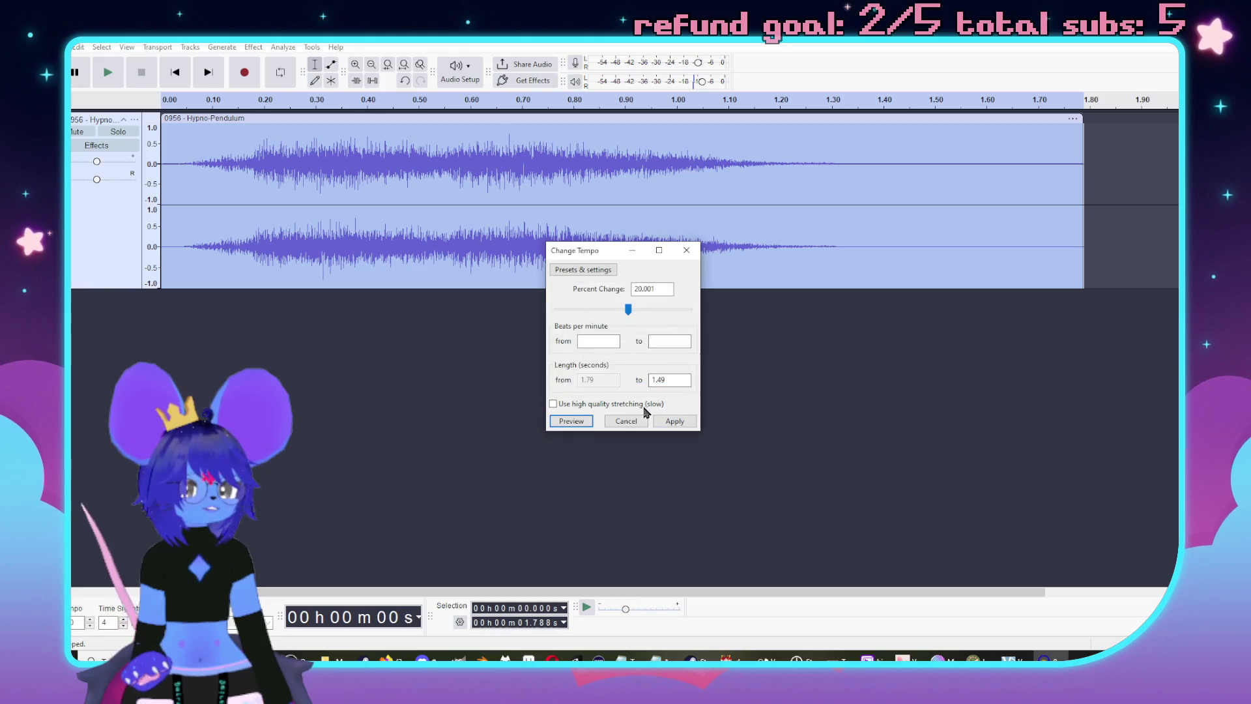
pyautogui.click(675, 422)
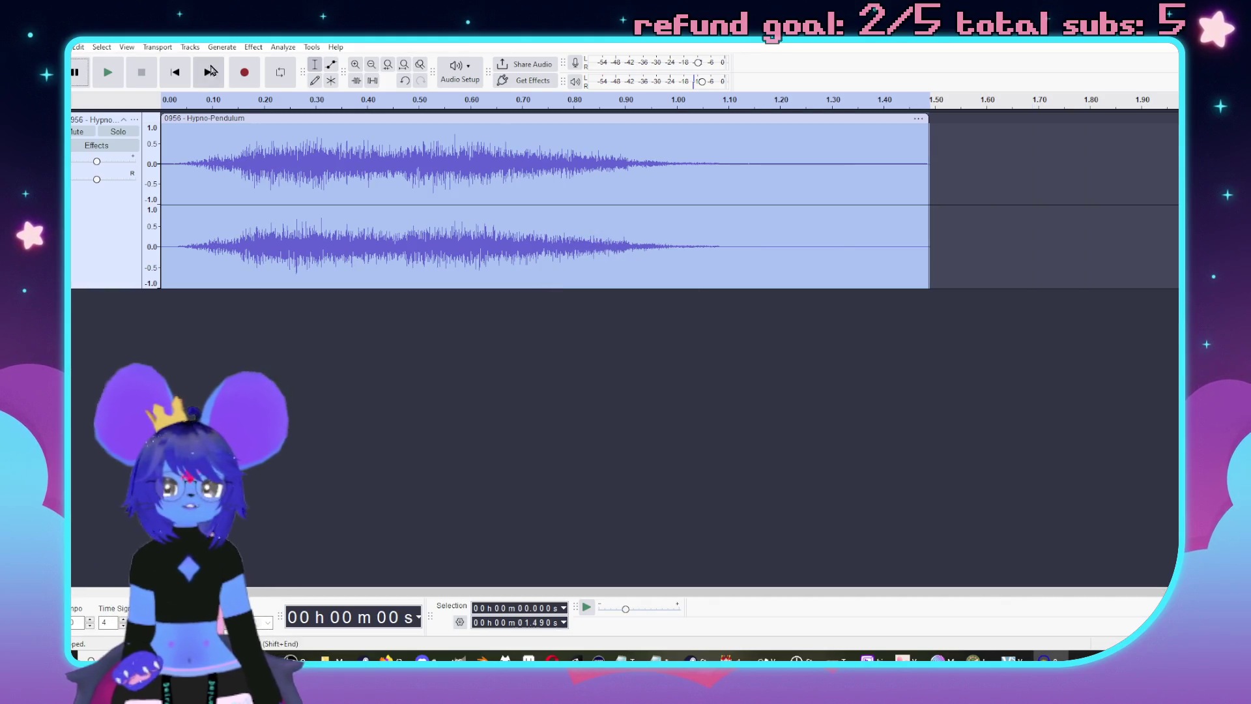
pyautogui.click(253, 46)
pyautogui.moveTo(302, 206)
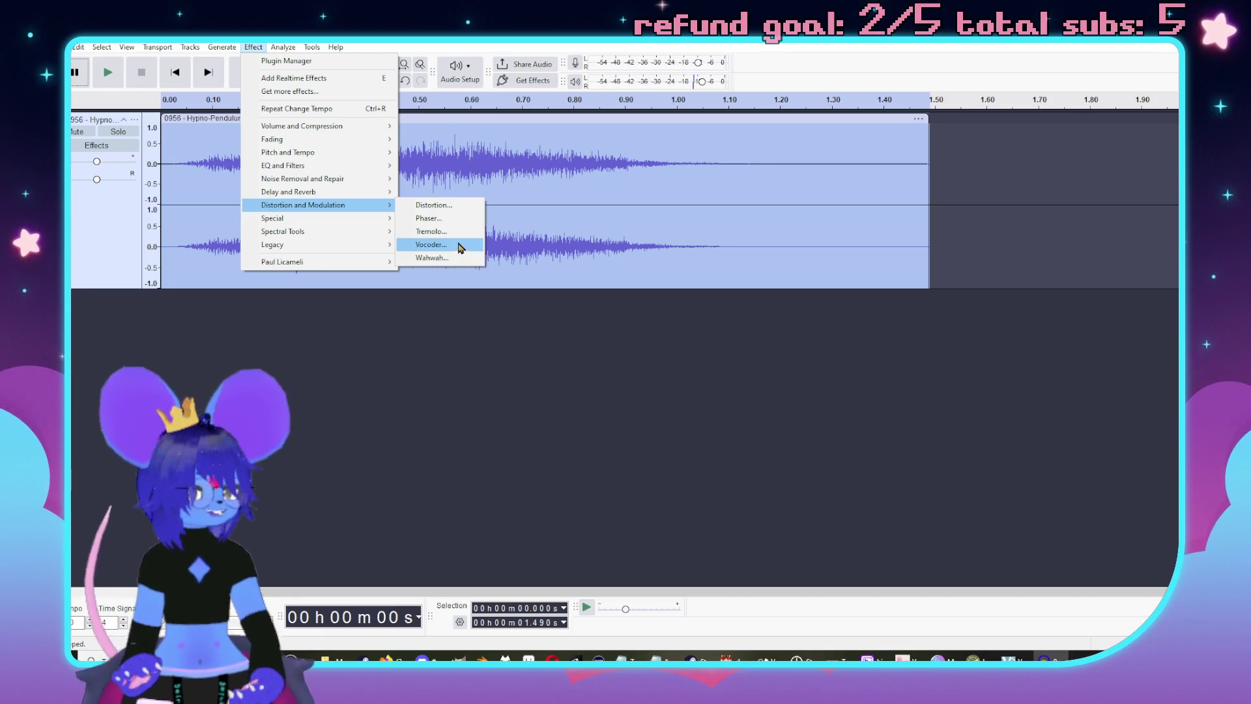
# - Preview the Phaser effect on the sound, then discard it without applying
pyautogui.click(436, 223)
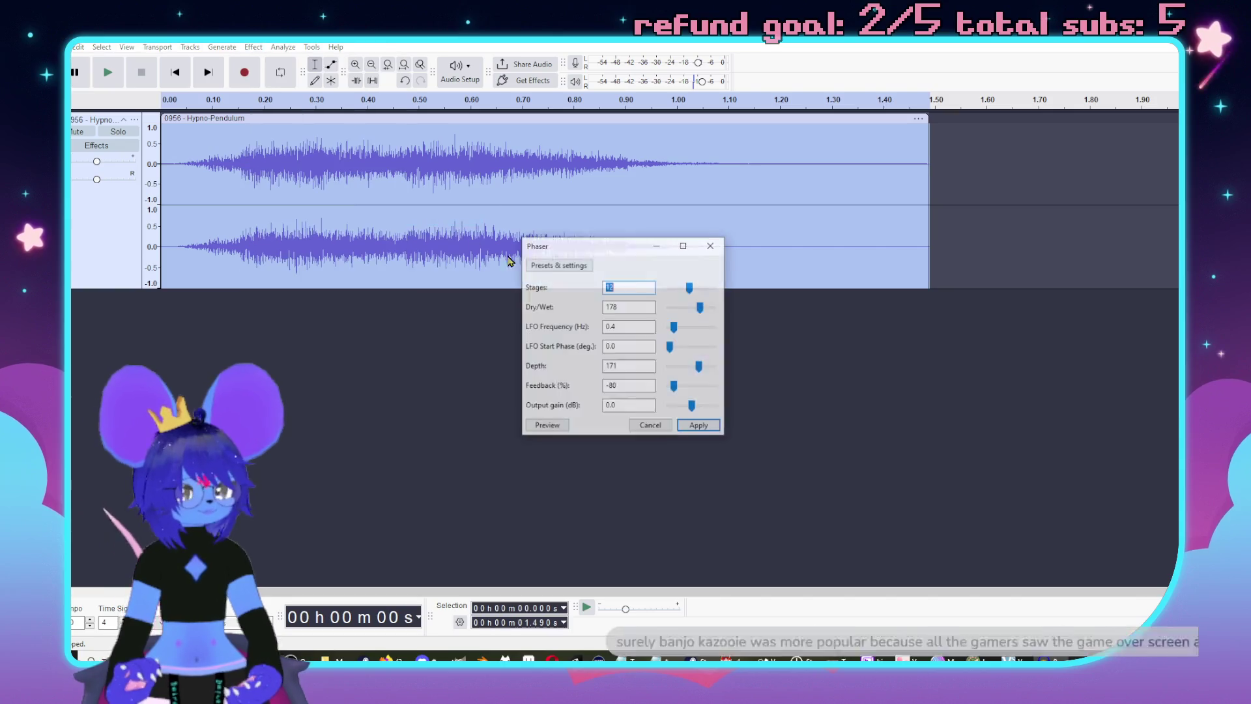
pyautogui.click(543, 427)
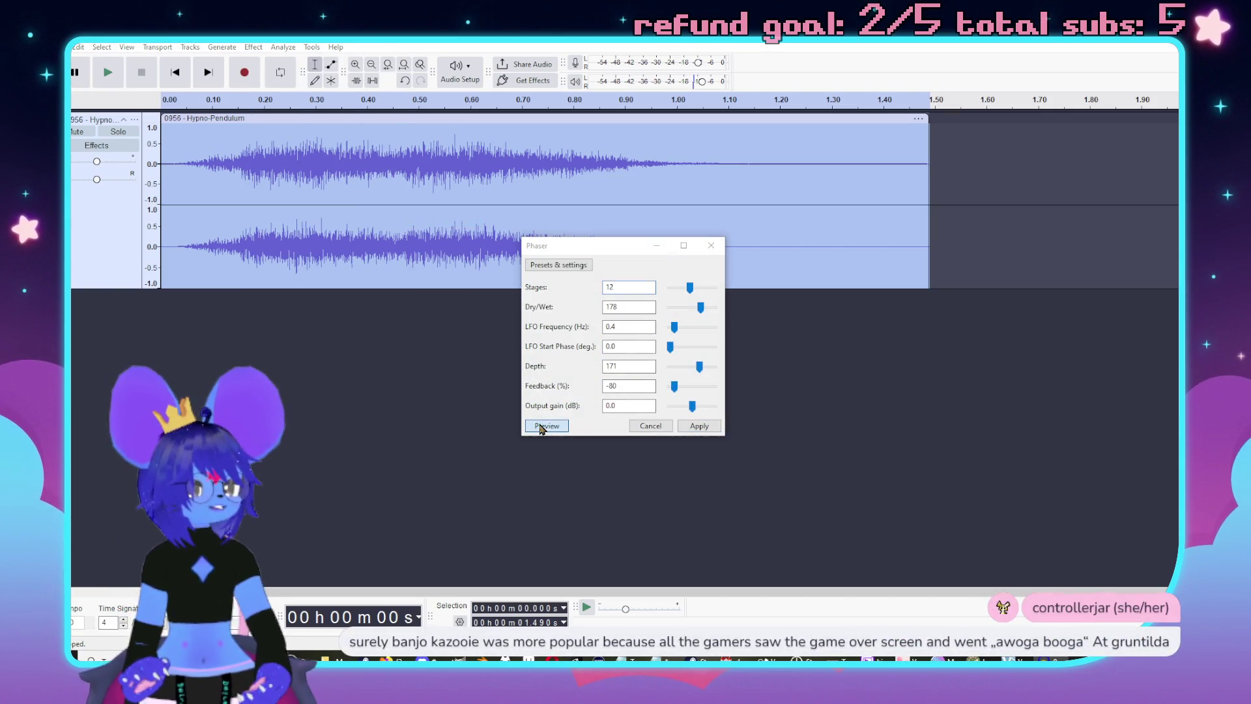
pyautogui.click(650, 425)
# - Preview the Compressor at -10 dB threshold and 10:1 ratio, then apply it
pyautogui.click(254, 47)
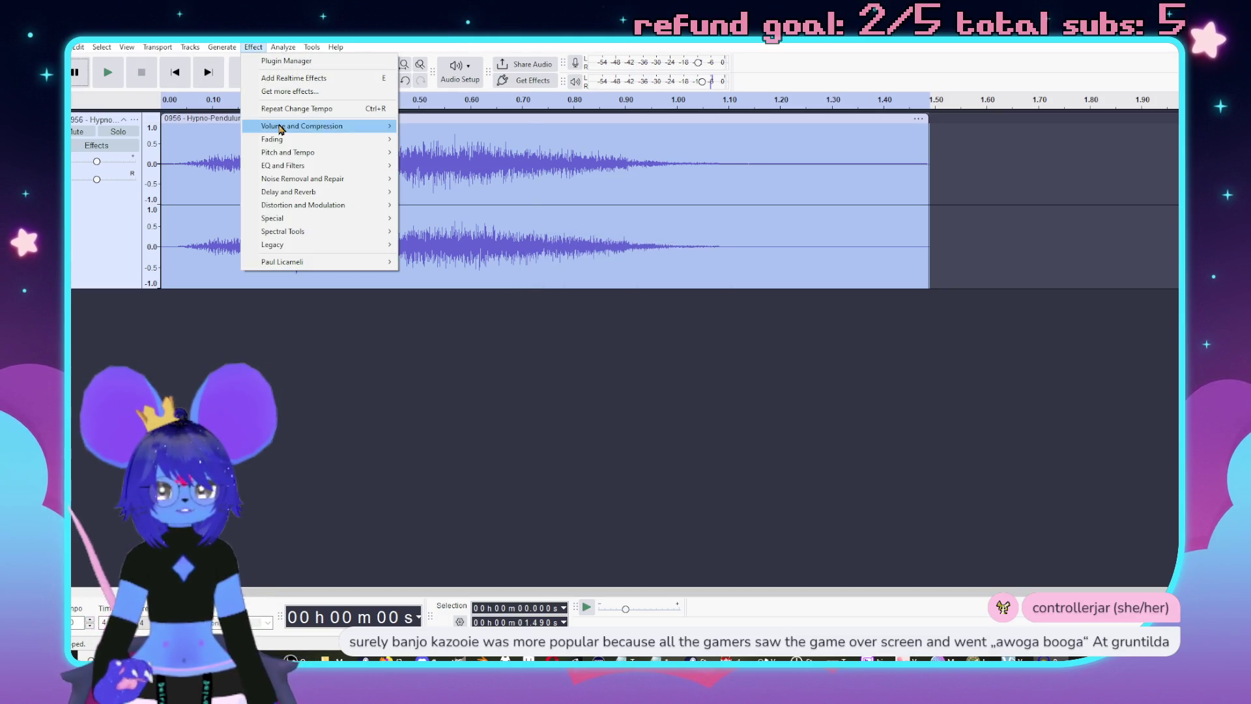
pyautogui.moveTo(283, 127)
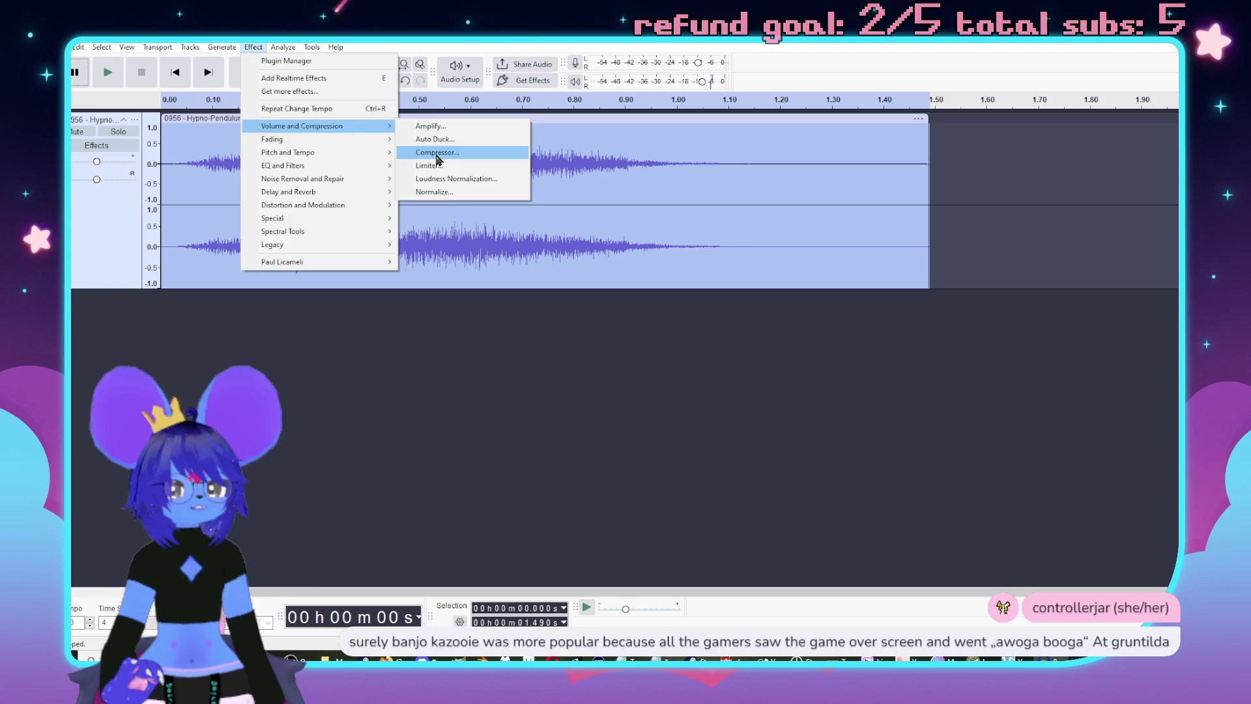
pyautogui.click(437, 152)
pyautogui.click(489, 432)
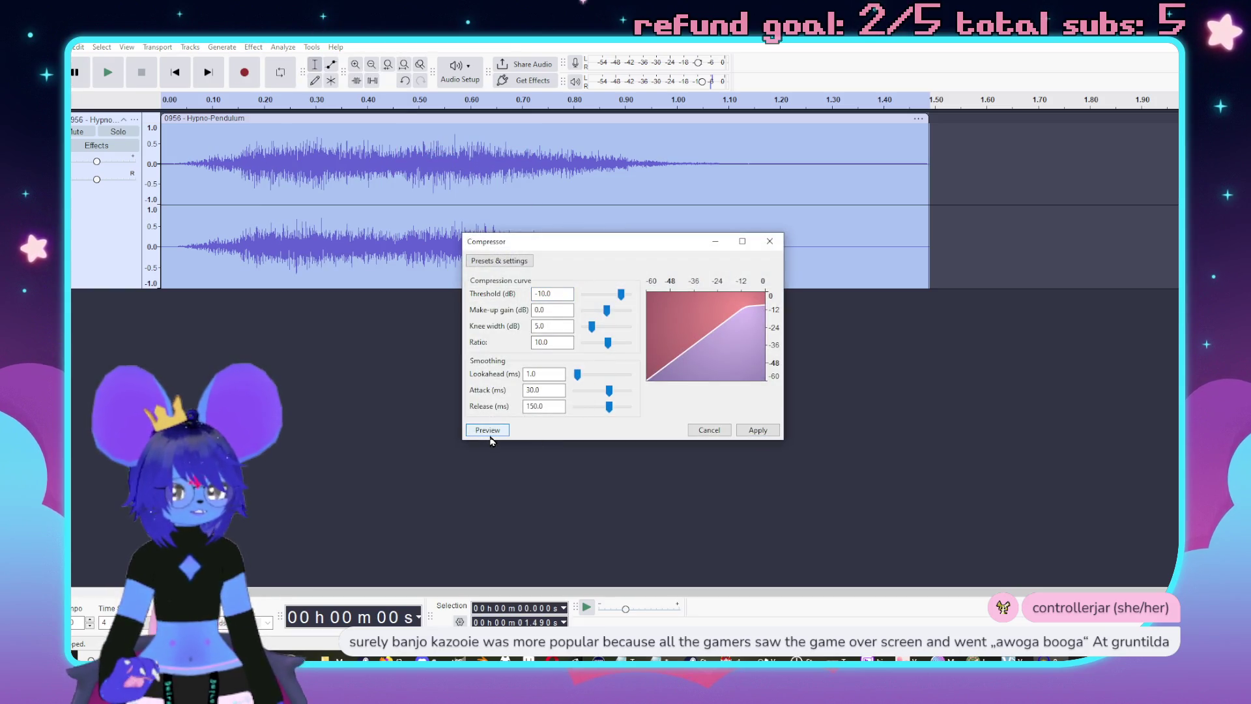
pyautogui.click(490, 431)
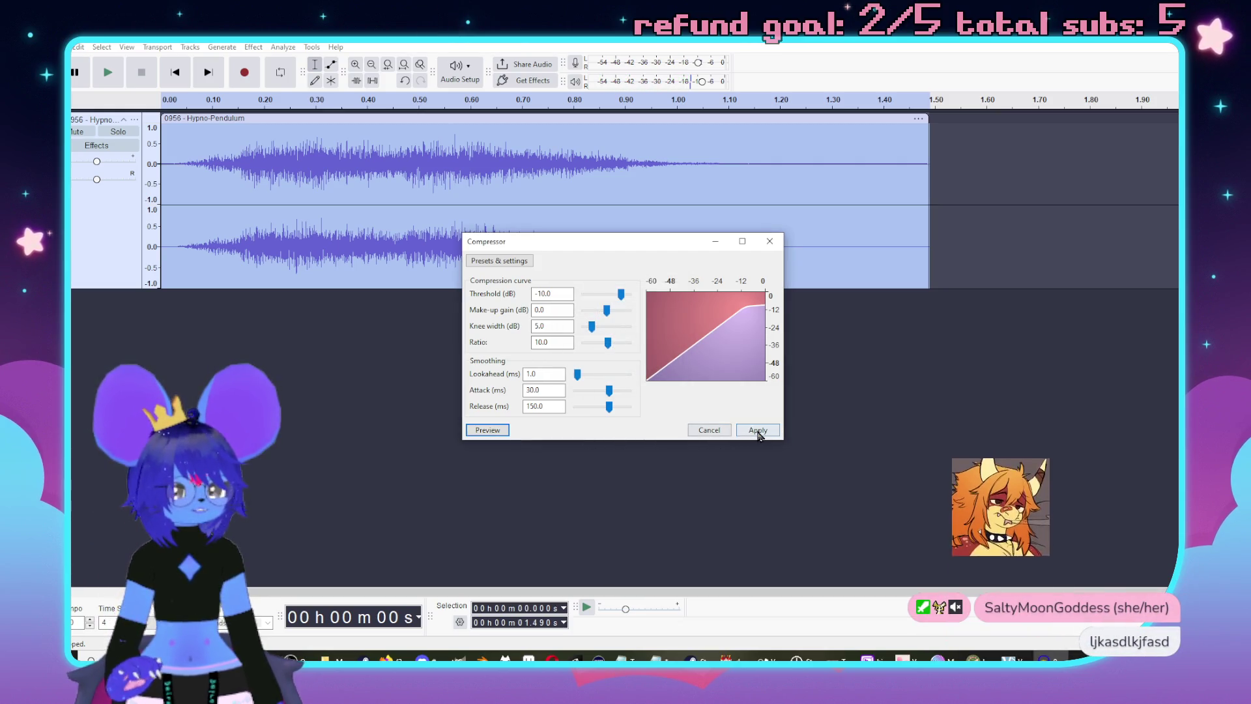
pyautogui.click(758, 431)
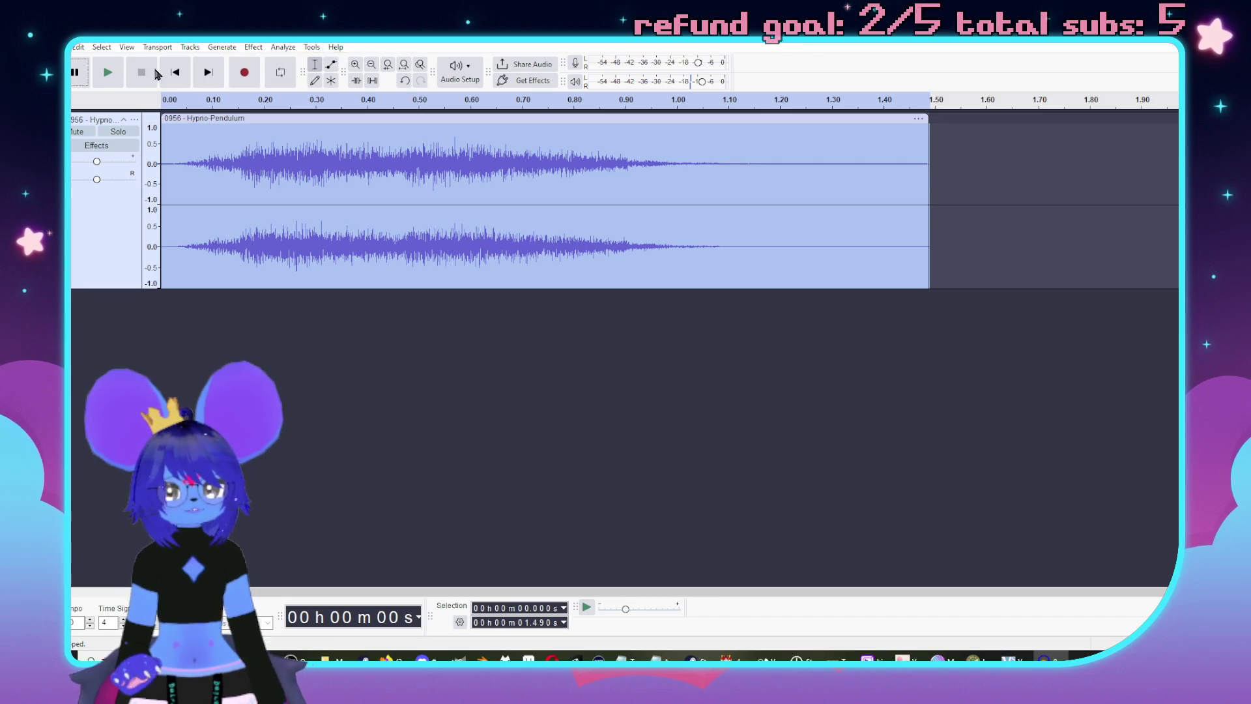
# - Play the compressed sound and check Noise Reduction, closing it without applying
pyautogui.click(108, 73)
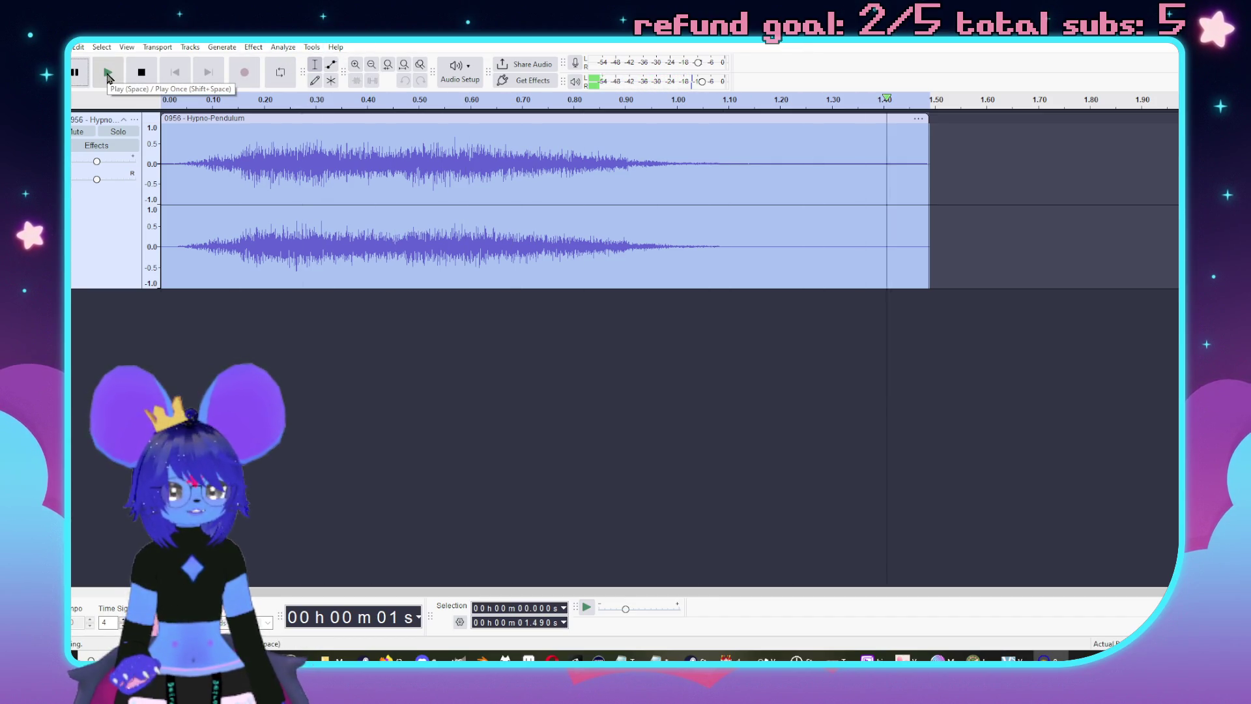
pyautogui.click(258, 47)
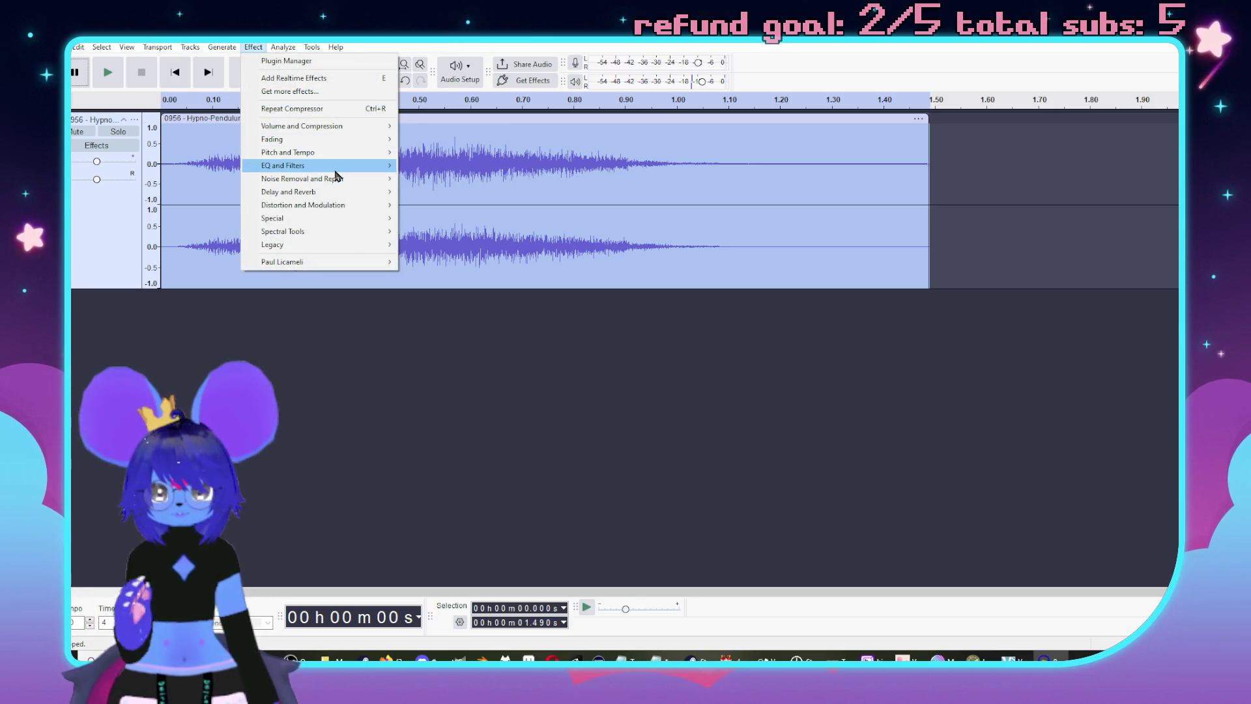
pyautogui.moveTo(335, 170)
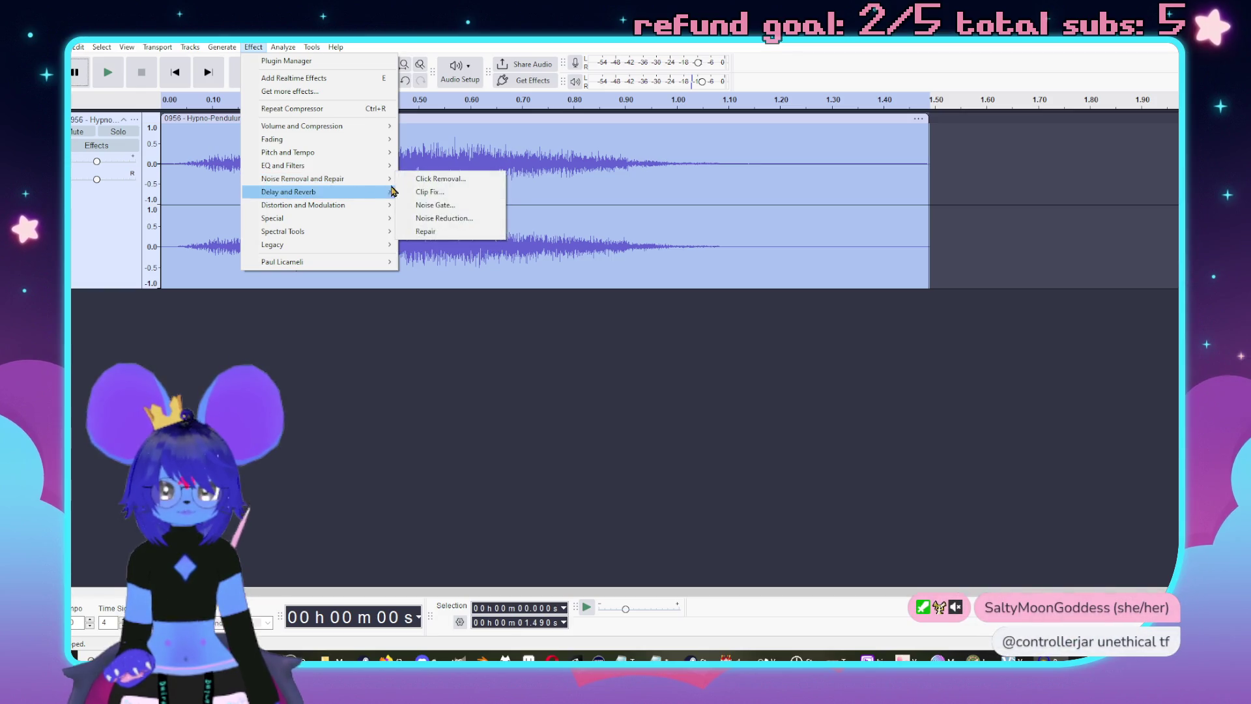
pyautogui.click(449, 221)
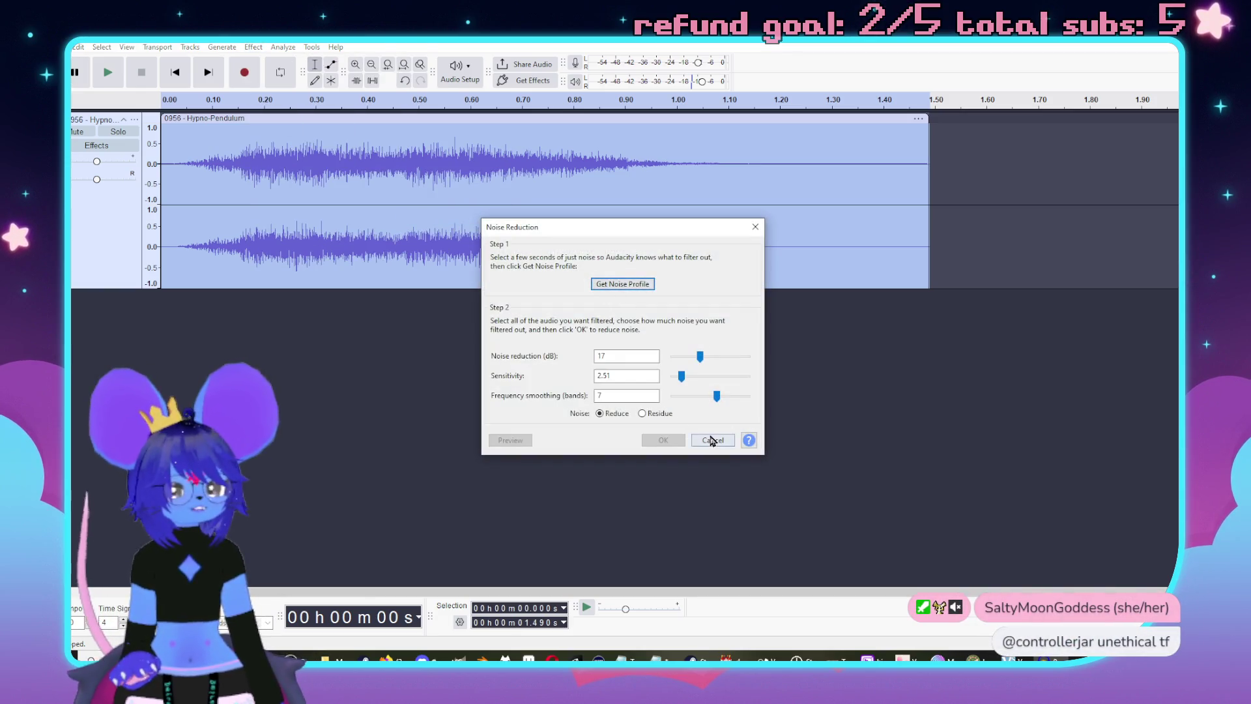
pyautogui.click(713, 440)
# - Preview and apply Normalize to the sound, then play the normalized result
pyautogui.click(253, 48)
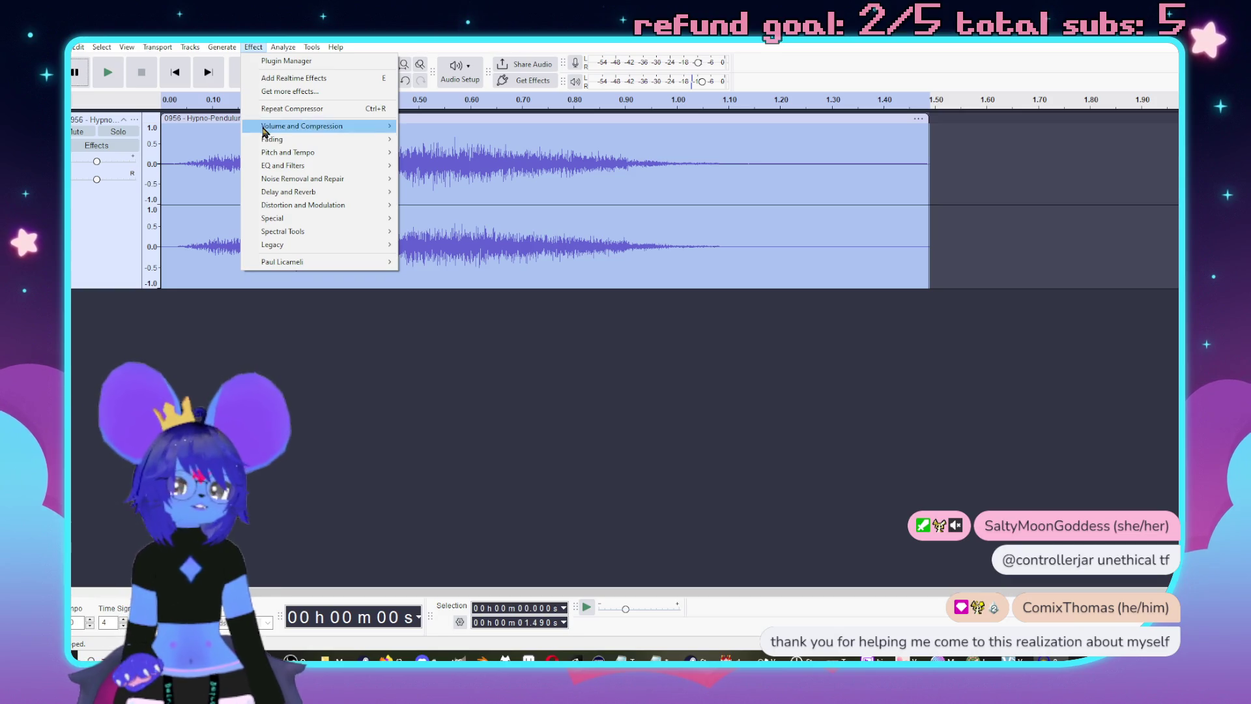
pyautogui.moveTo(302, 126)
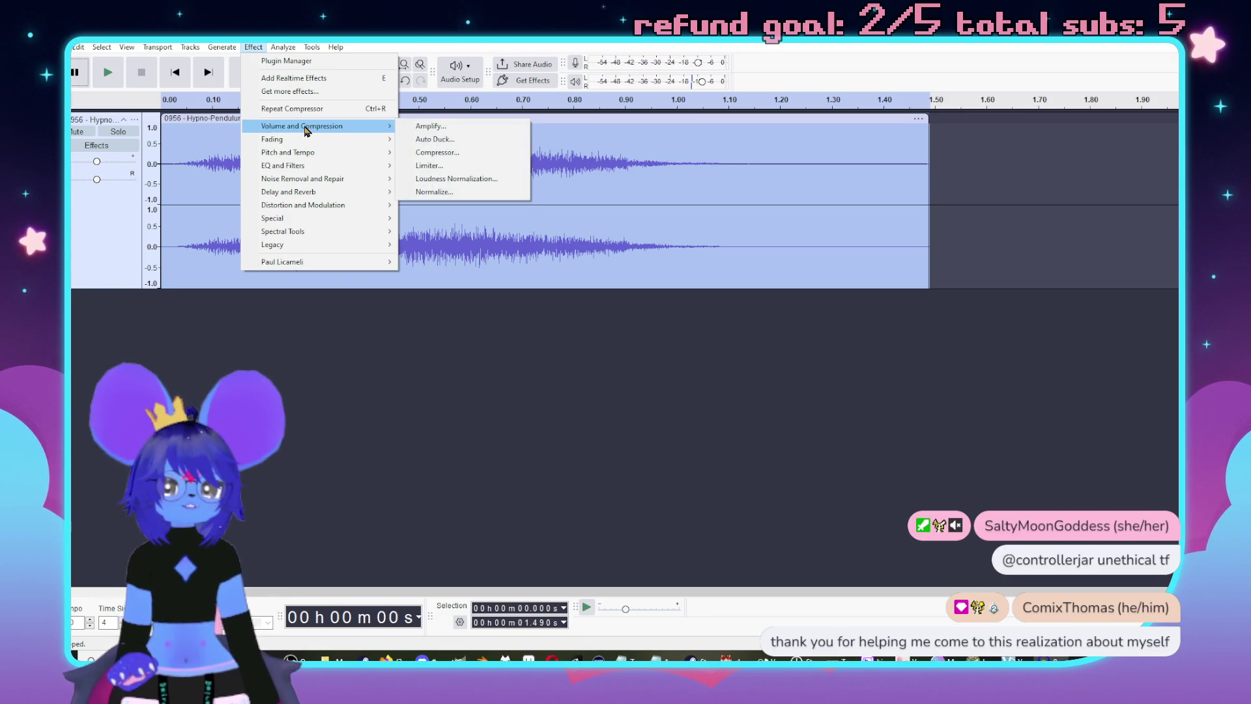
pyautogui.click(467, 191)
pyautogui.click(569, 386)
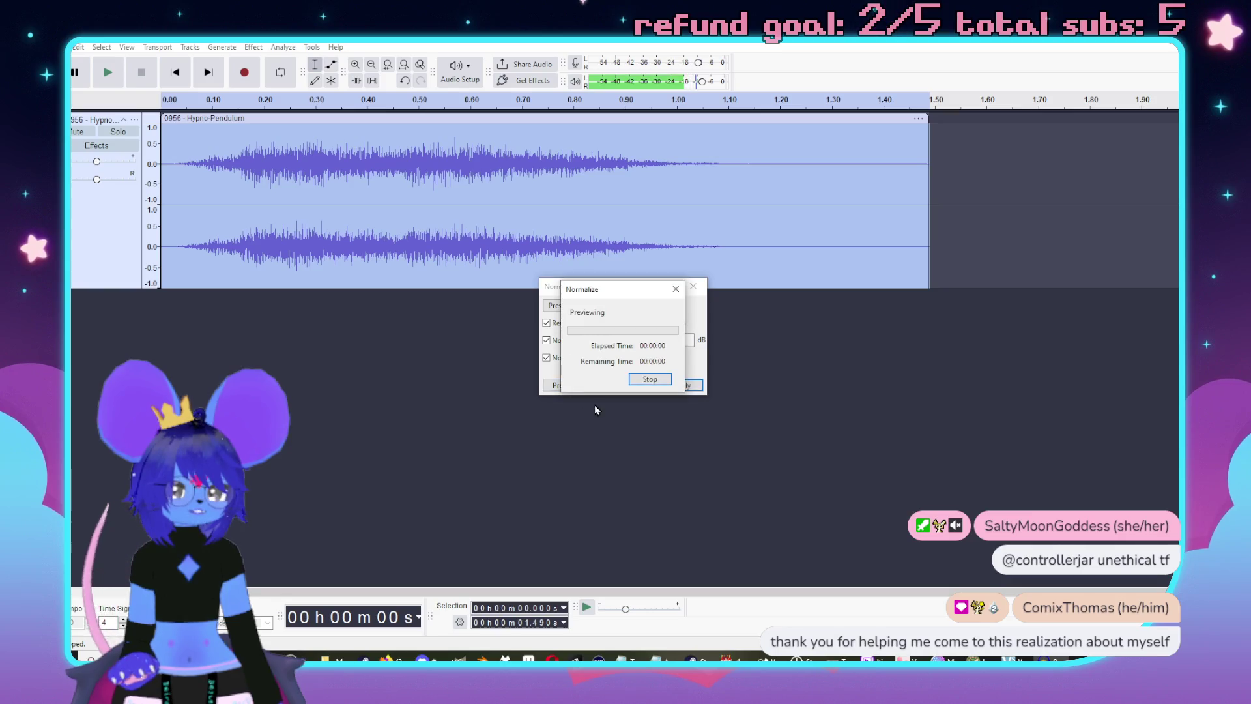
pyautogui.click(689, 386)
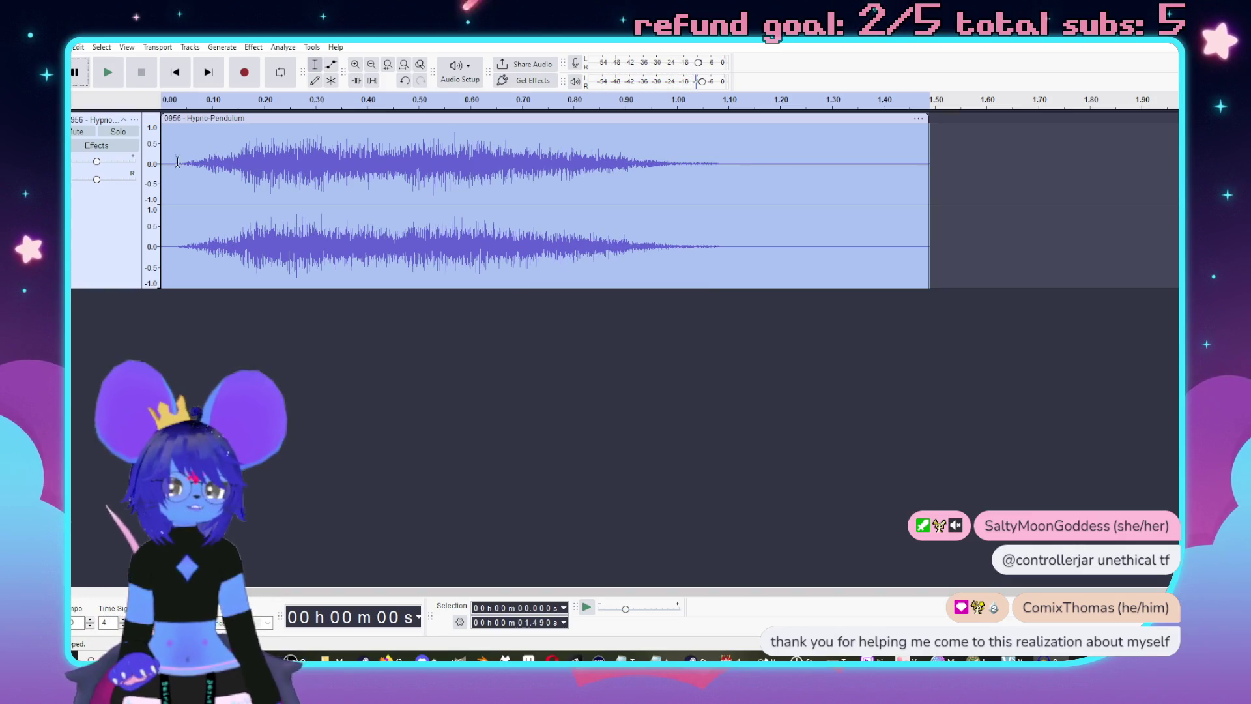
pyautogui.click(107, 72)
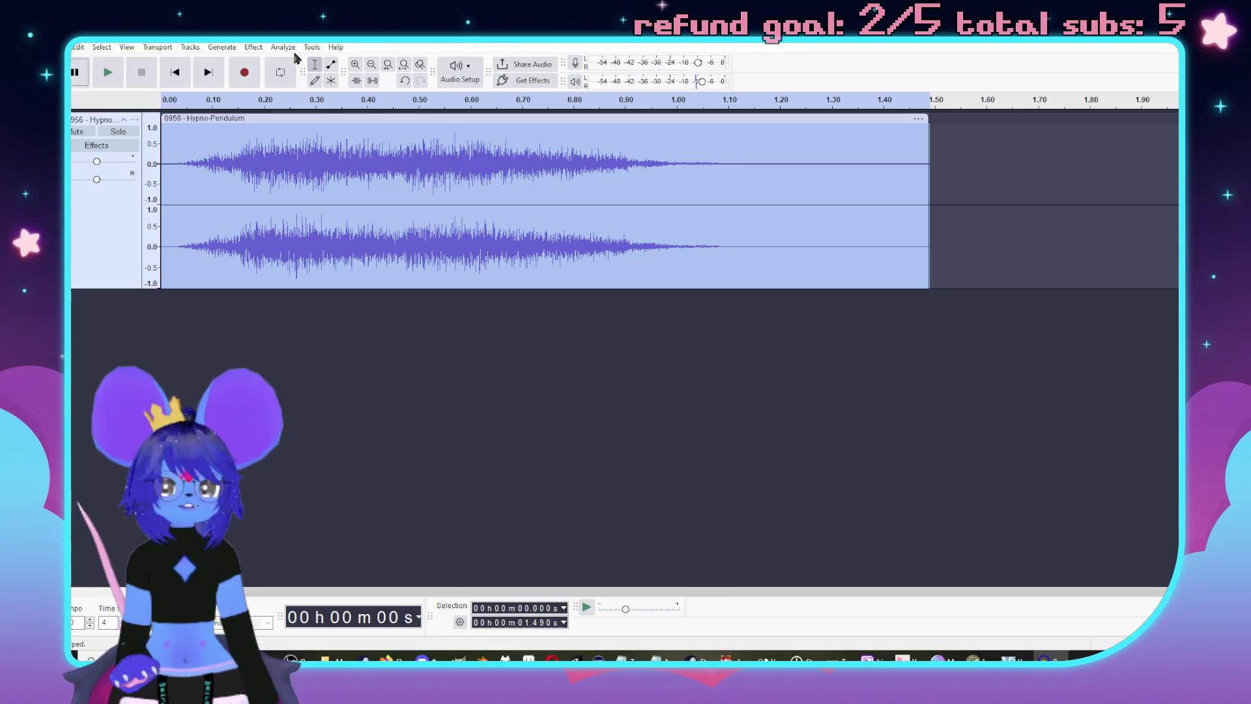
pyautogui.click(253, 46)
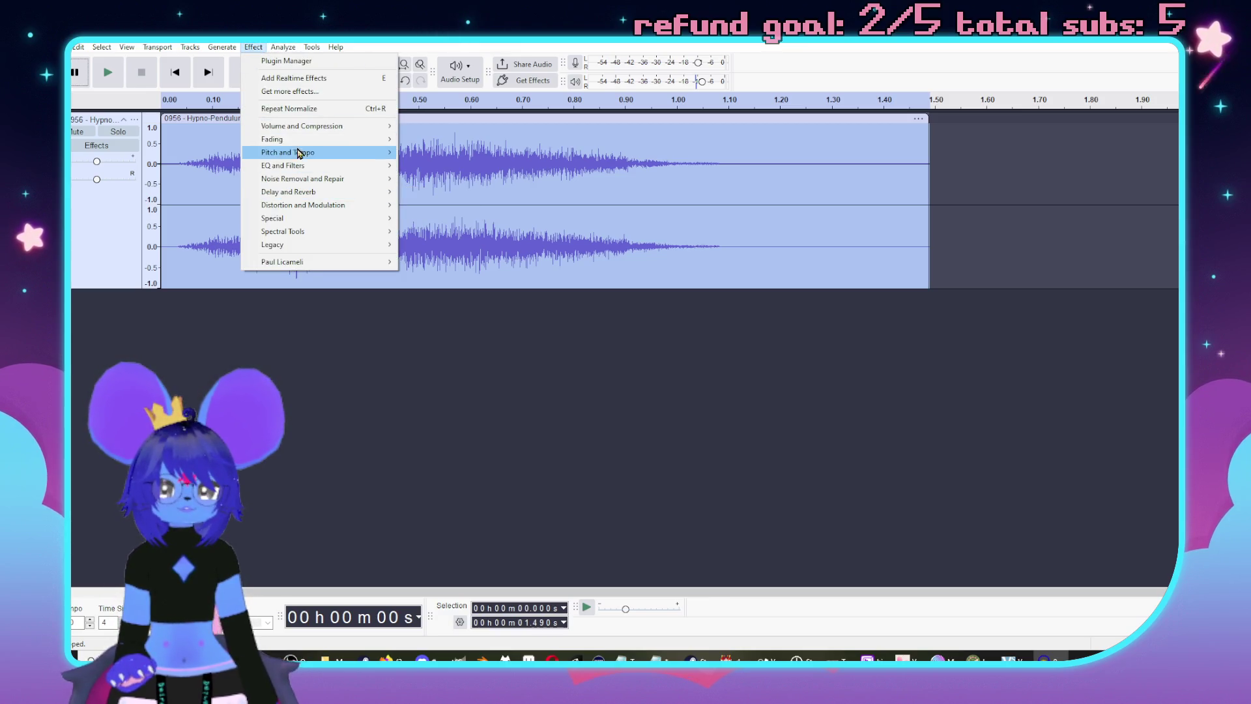
pyautogui.moveTo(330, 155)
pyautogui.click(465, 184)
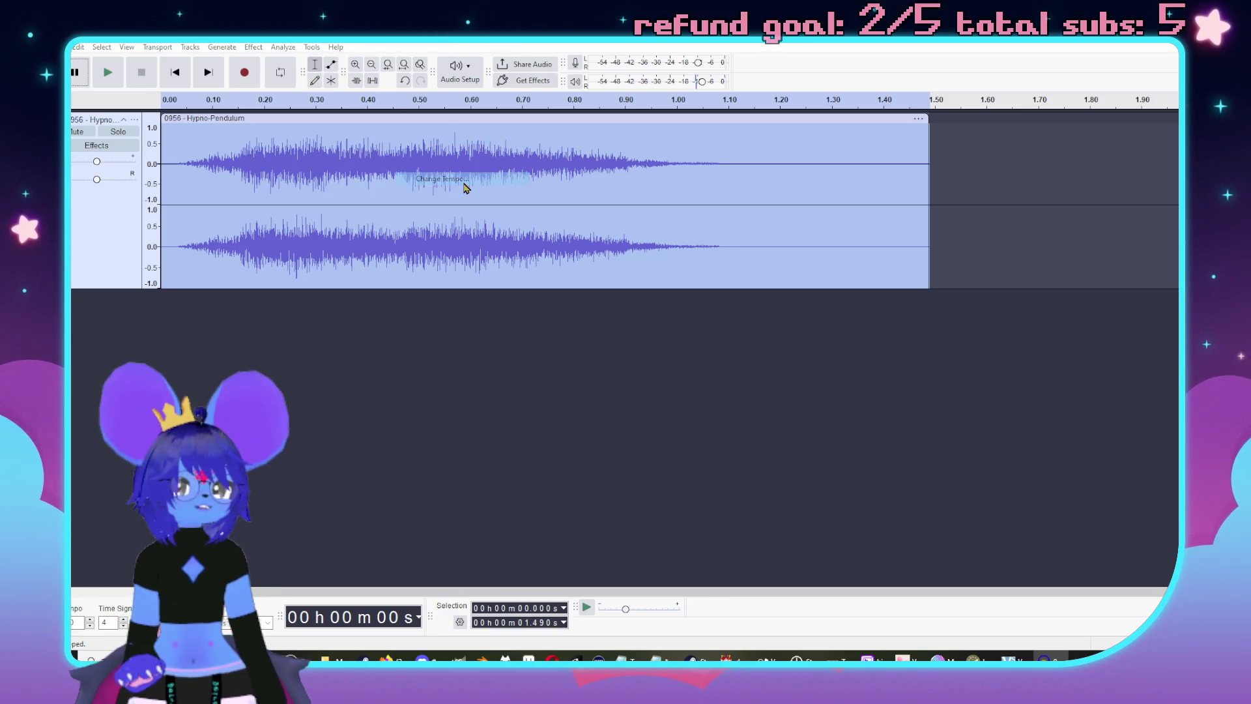
pyautogui.moveTo(628, 311); pyautogui.dragTo(612, 312)
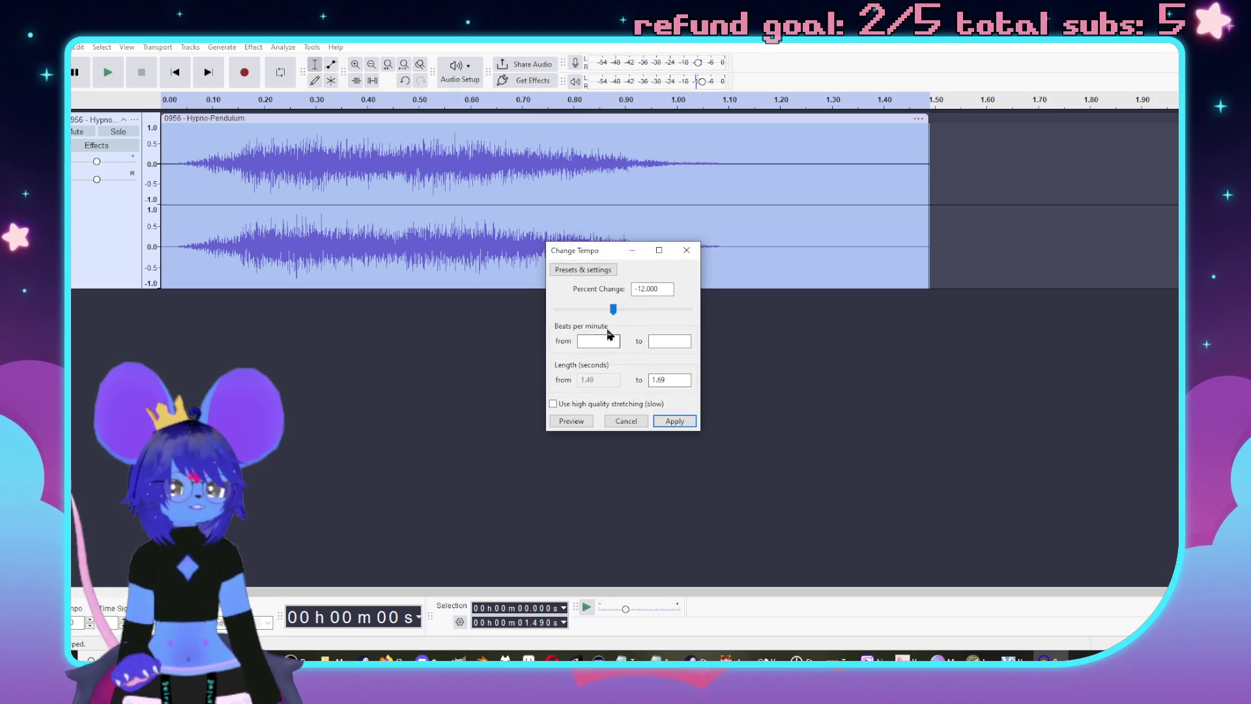
pyautogui.click(572, 422)
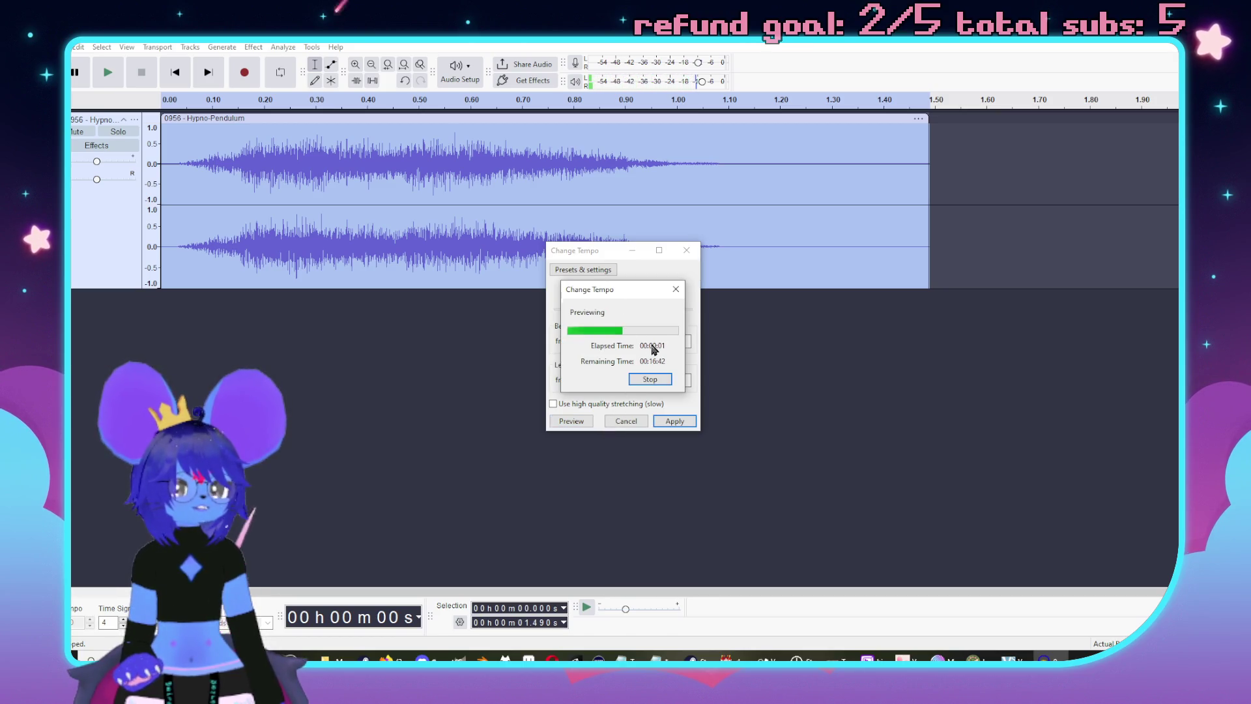
pyautogui.click(608, 310)
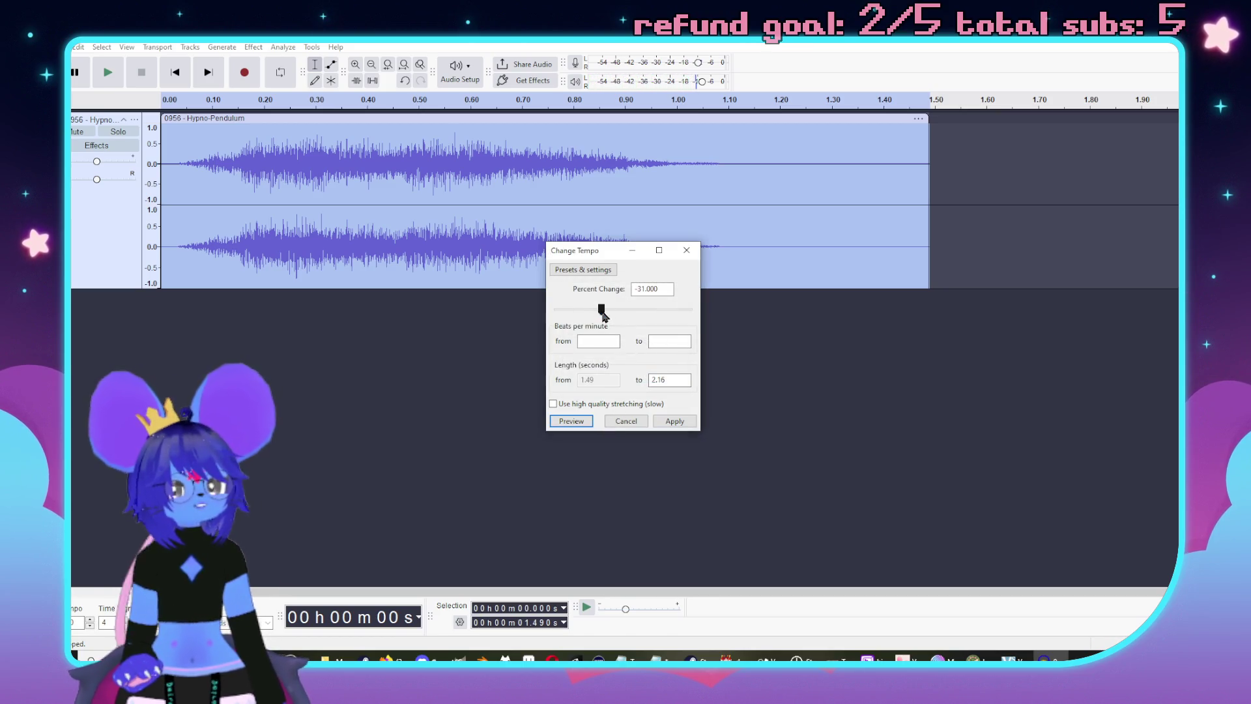
pyautogui.click(572, 422)
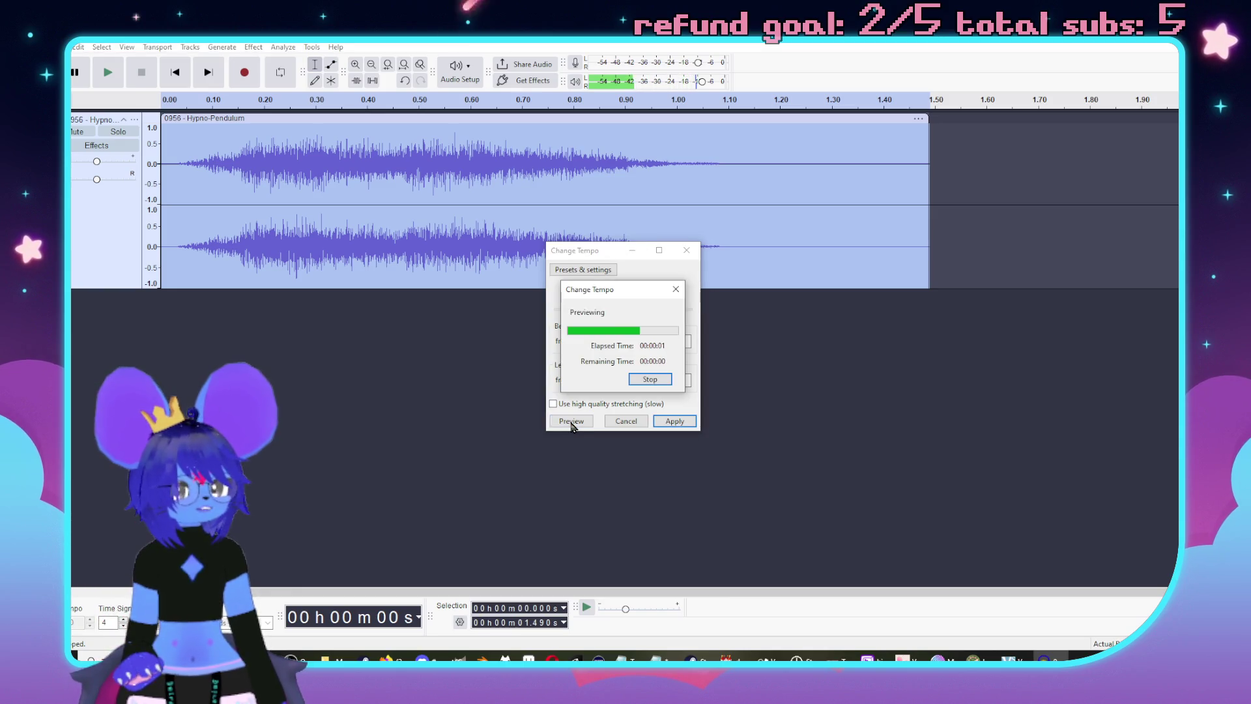
pyautogui.click(687, 250)
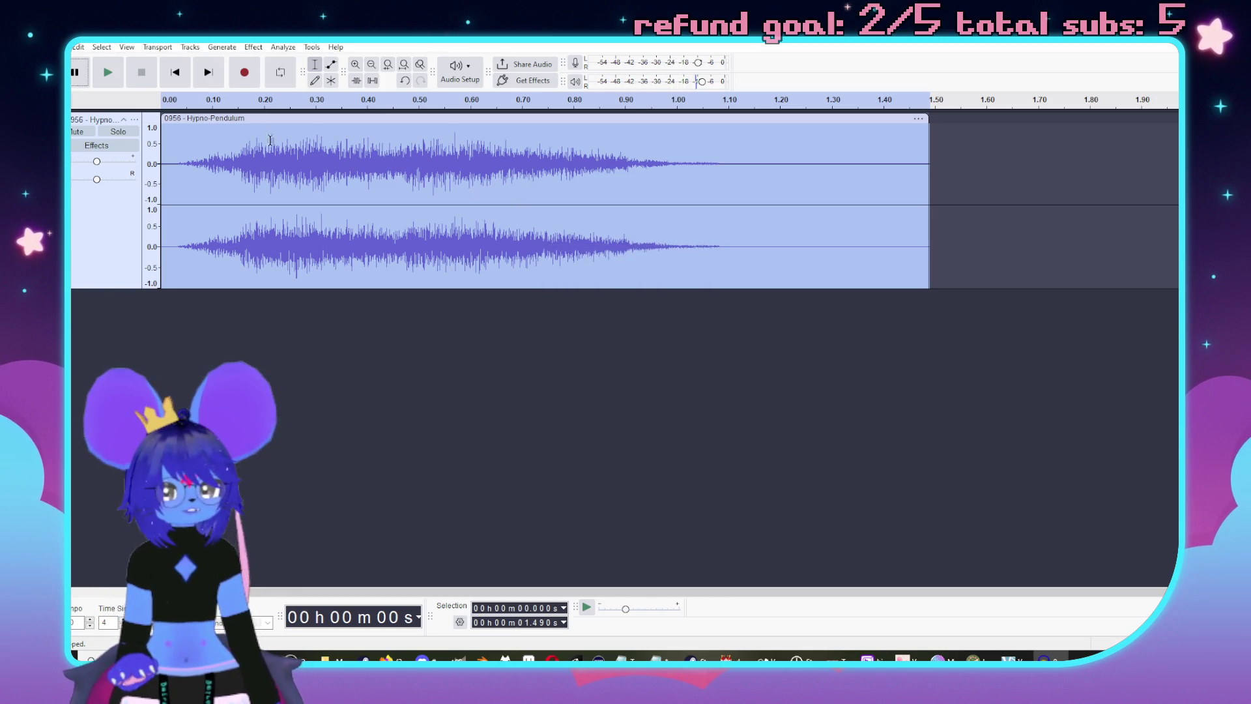
pyautogui.press('space')
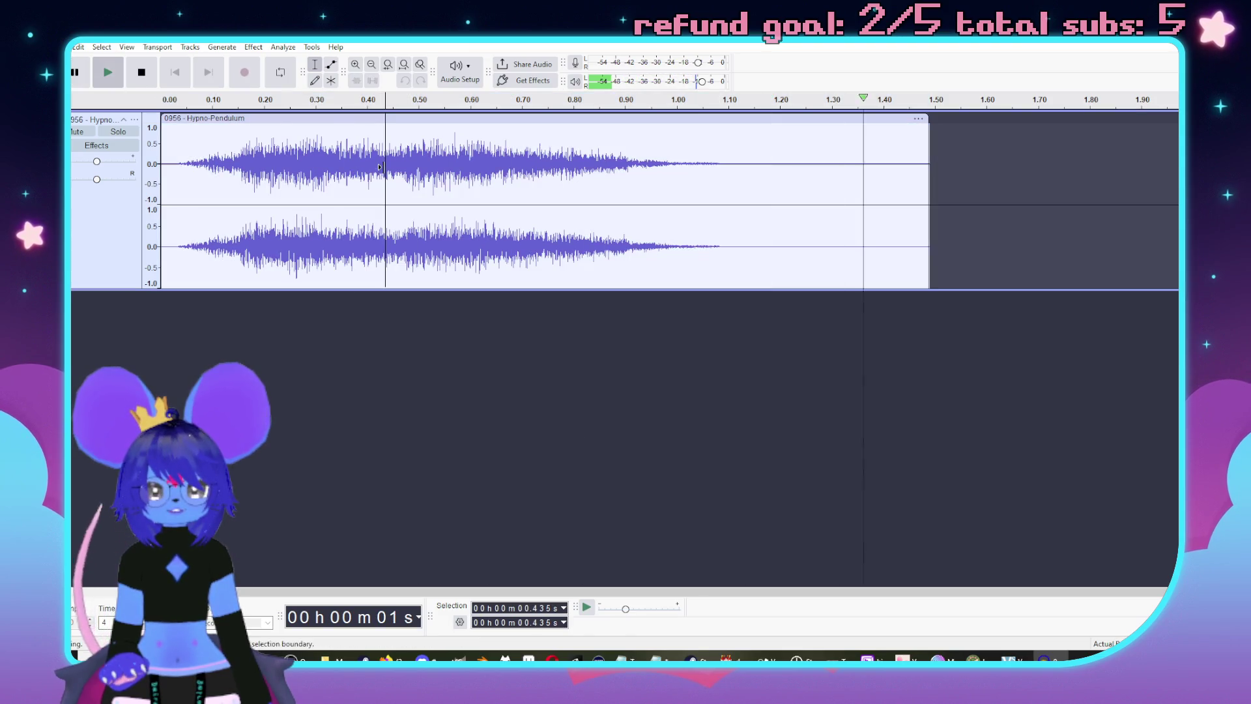
# - Try slowing the 0.45–1.76 s selection by 18% and 21% with Change Tempo, applying nothing
pyautogui.moveTo(393, 163); pyautogui.dragTo(1072, 162)
pyautogui.click(254, 47)
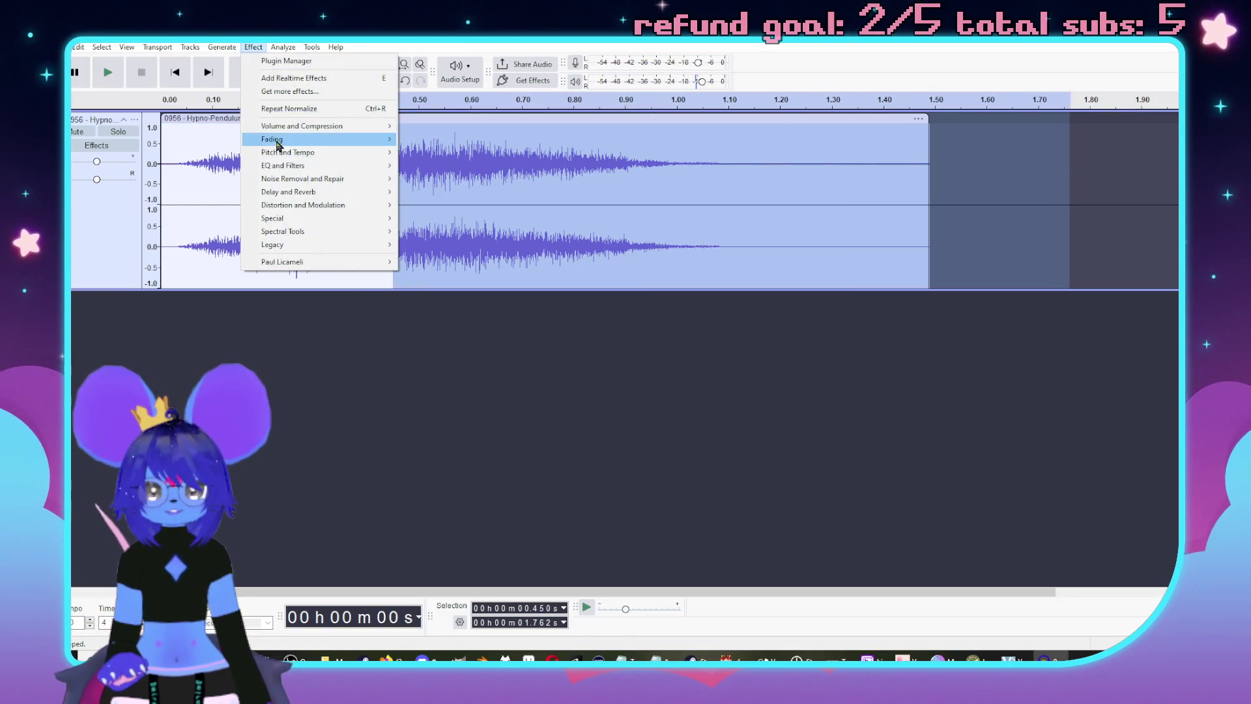
pyautogui.moveTo(291, 168)
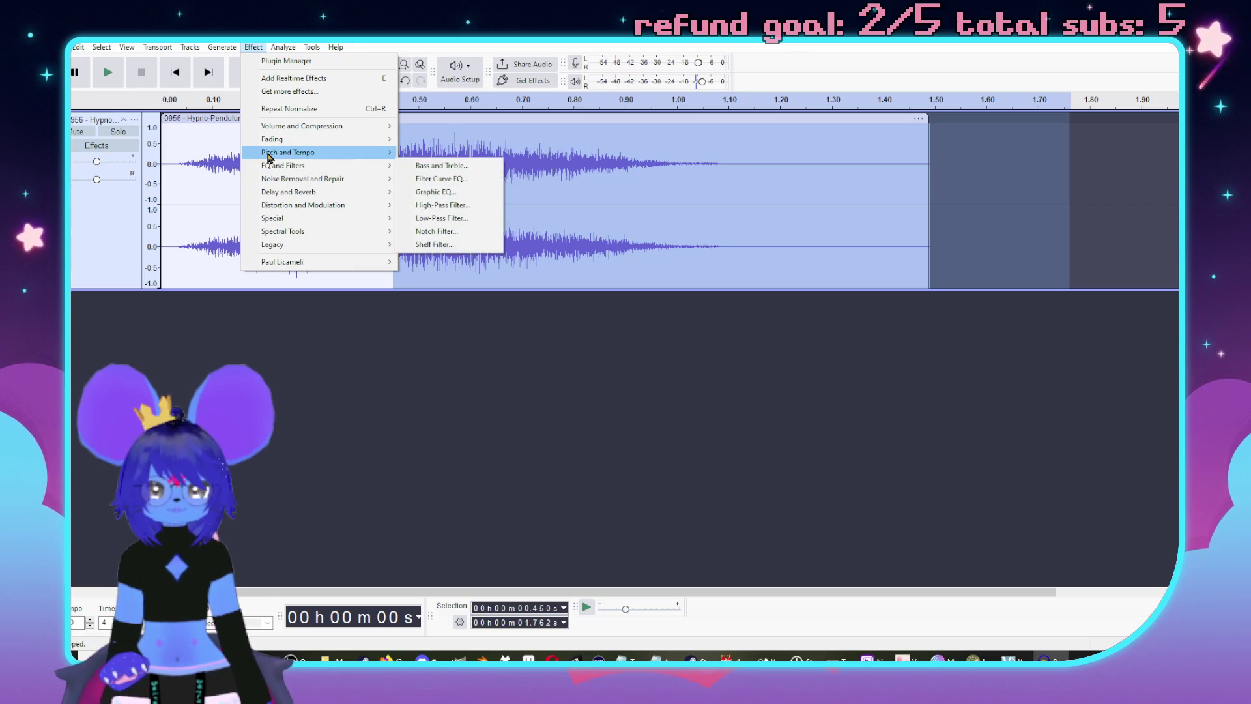
pyautogui.click(471, 179)
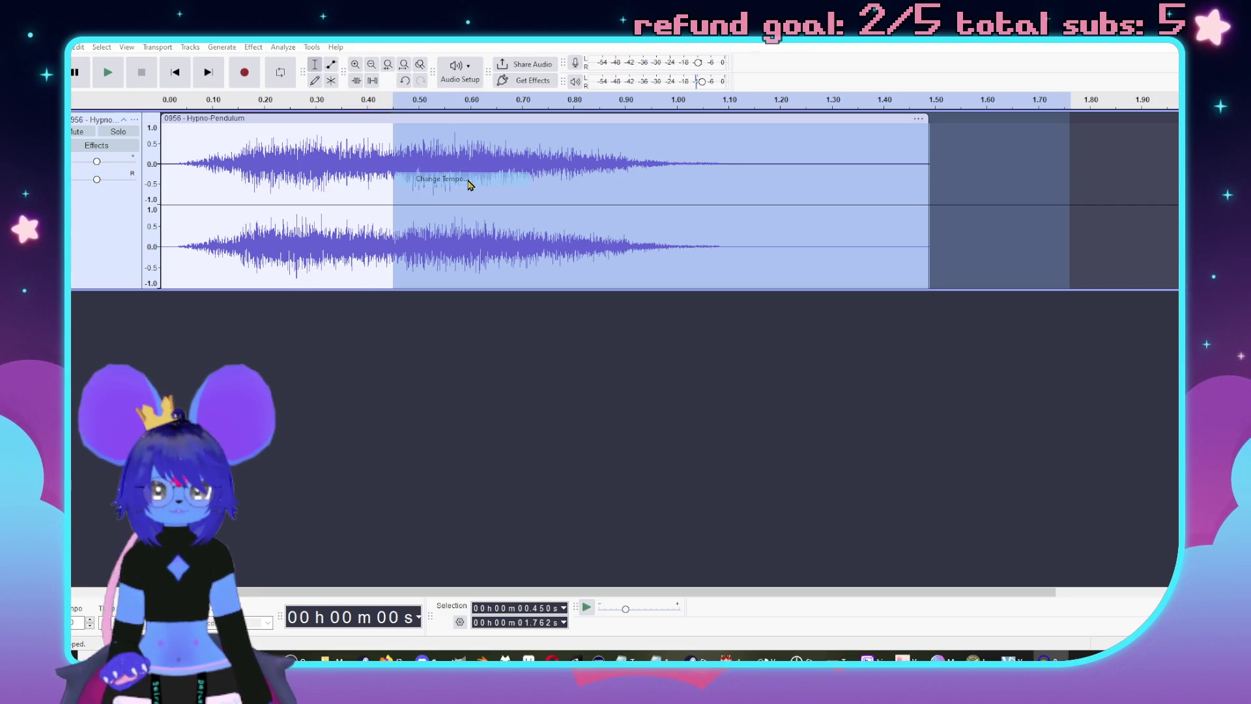
pyautogui.moveTo(629, 309); pyautogui.dragTo(608, 312)
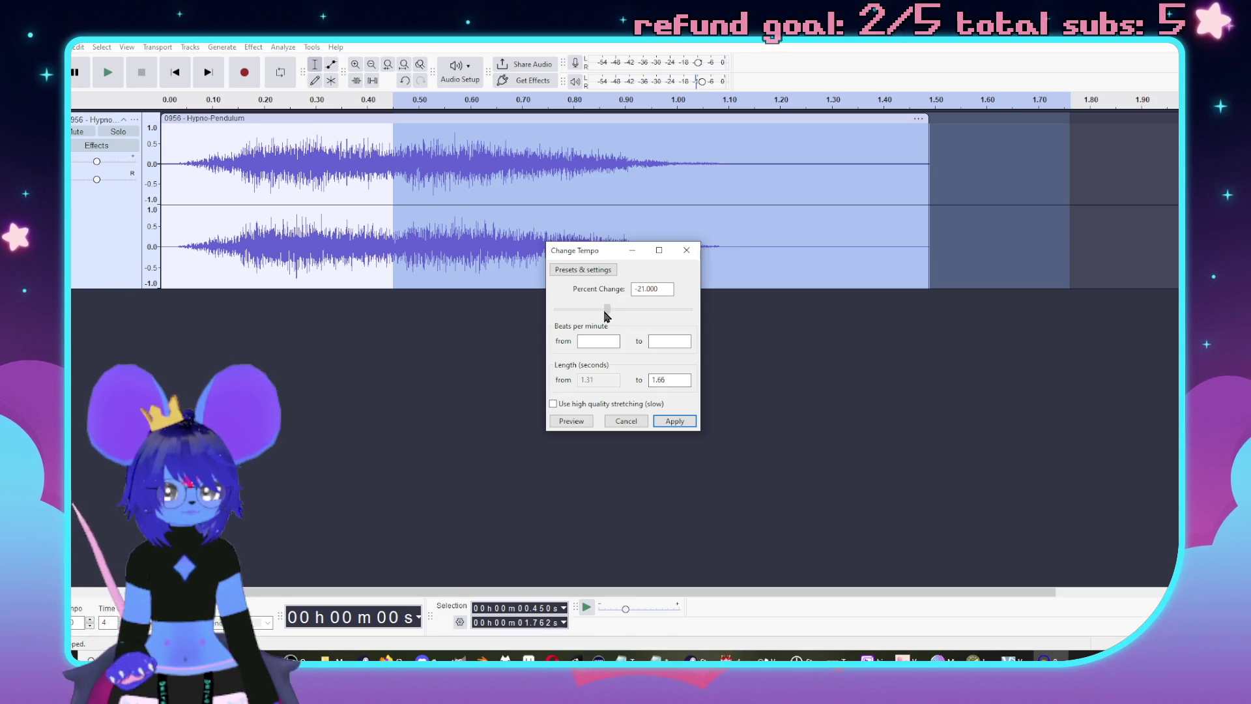
pyautogui.click(579, 422)
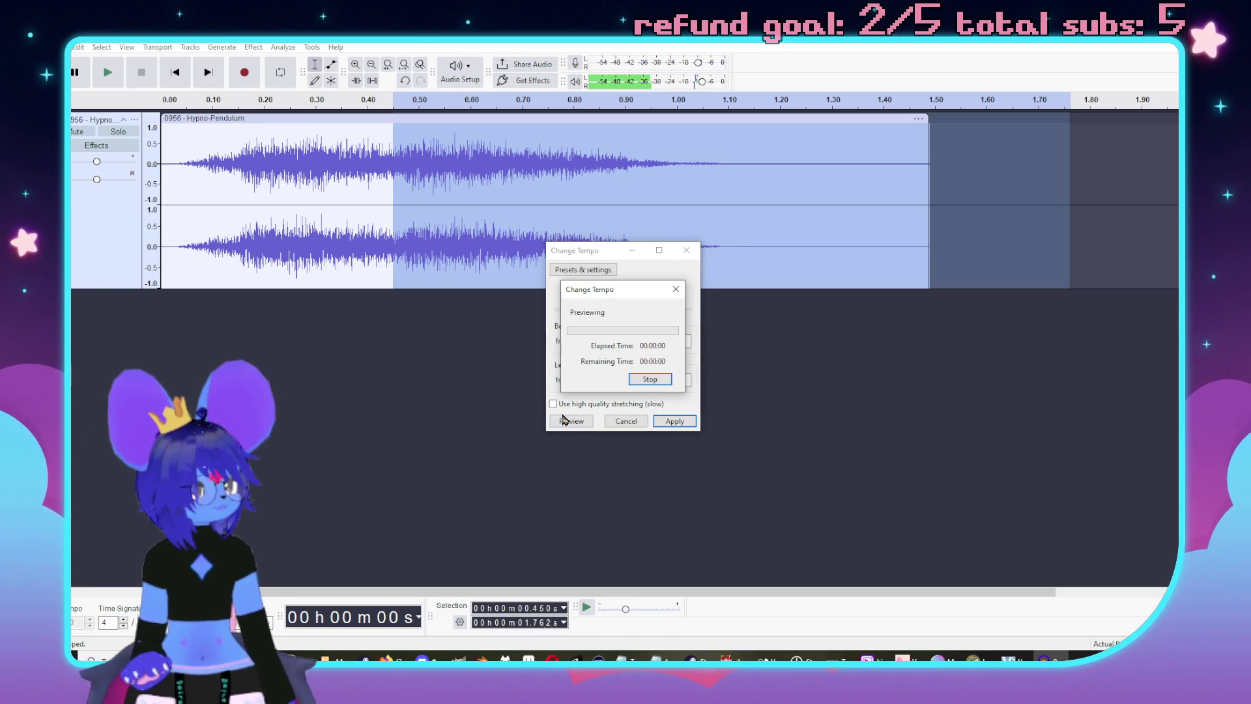
pyautogui.click(654, 381)
pyautogui.click(609, 312)
pyautogui.click(572, 422)
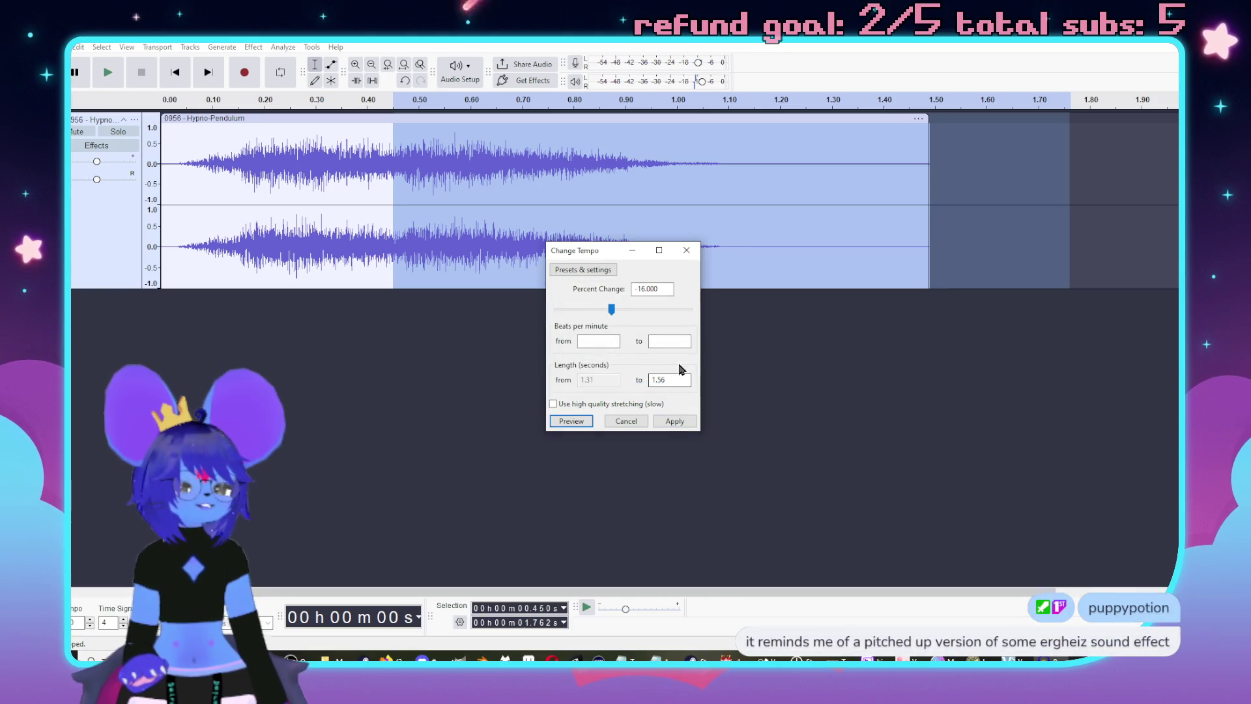
pyautogui.click(687, 252)
# - Clear the selection, play the clip at original tempo, and bring up the File menu
pyautogui.click(384, 414)
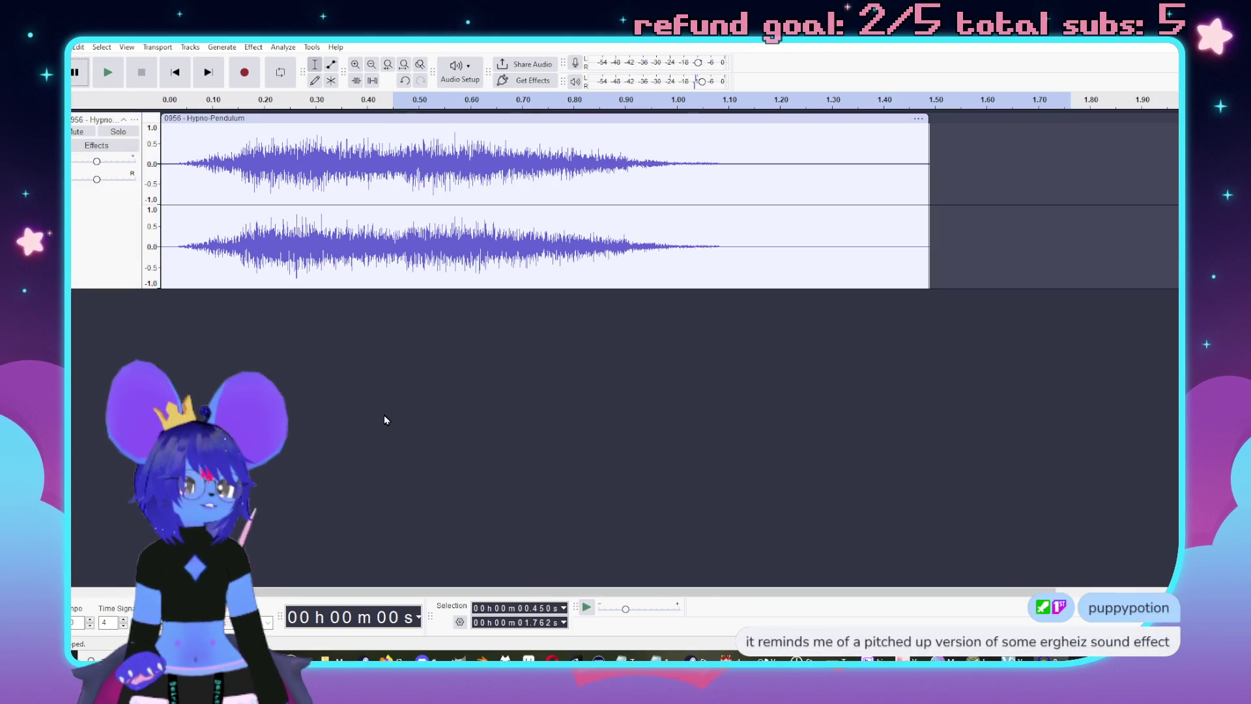
pyautogui.click(162, 184)
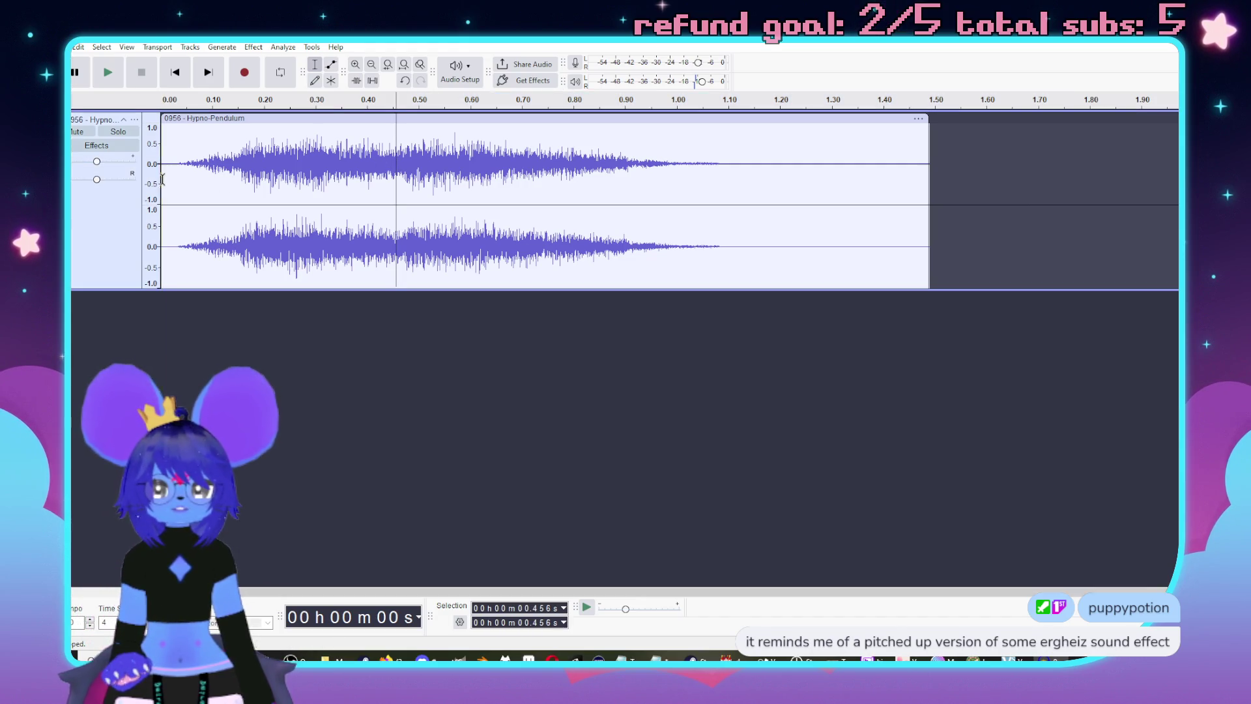
pyautogui.click(111, 77)
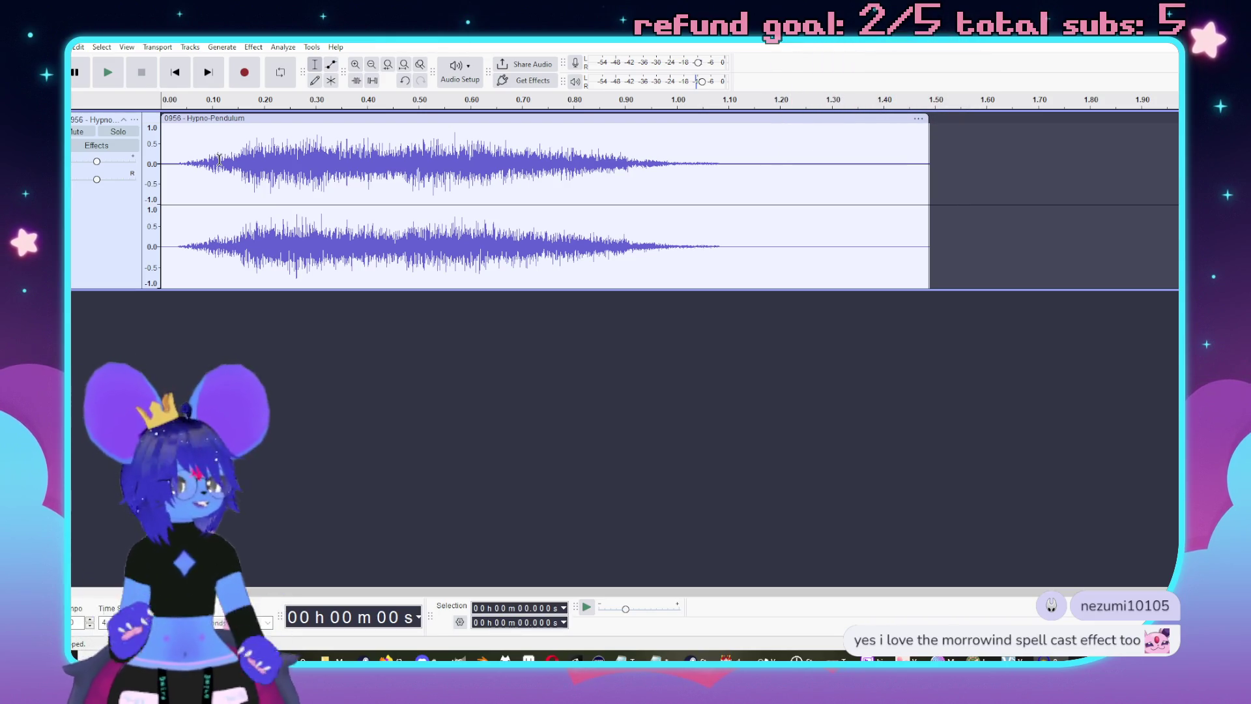
pyautogui.hotkey('alt', 'f')
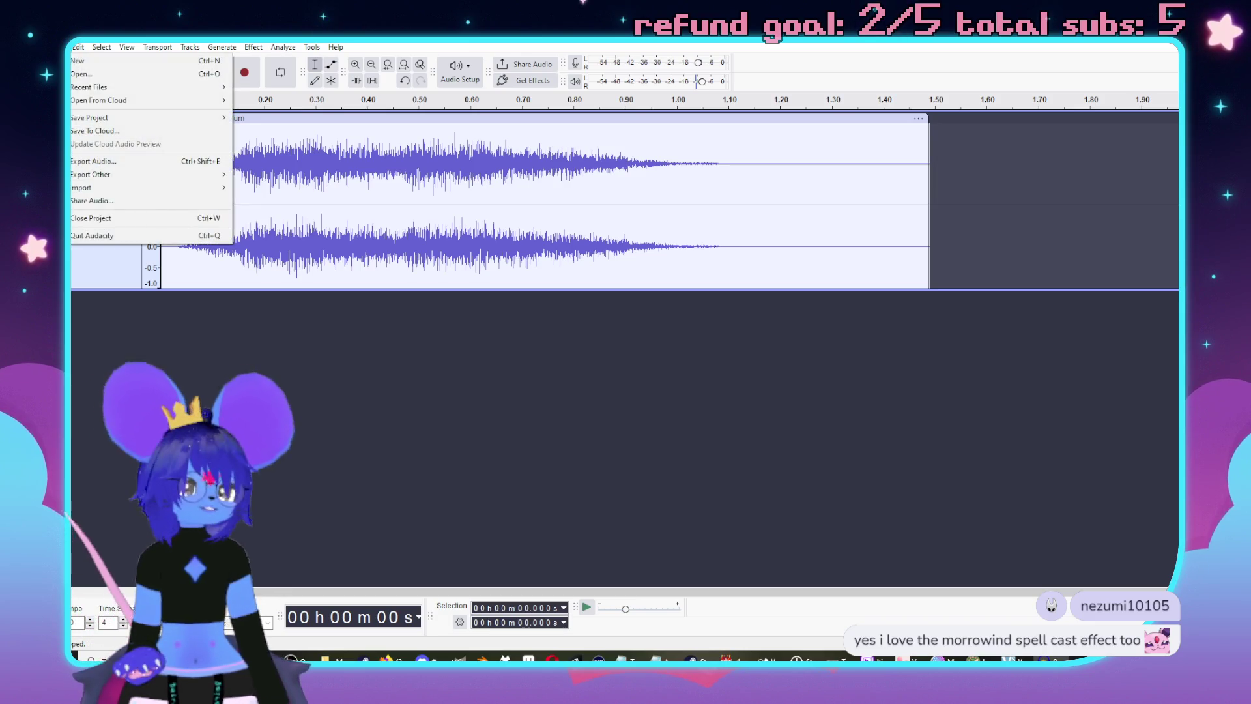
# - Export the clip as Ogg file 'magic swirly' to the Sounds folder and close without saving
pyautogui.click(78, 50)
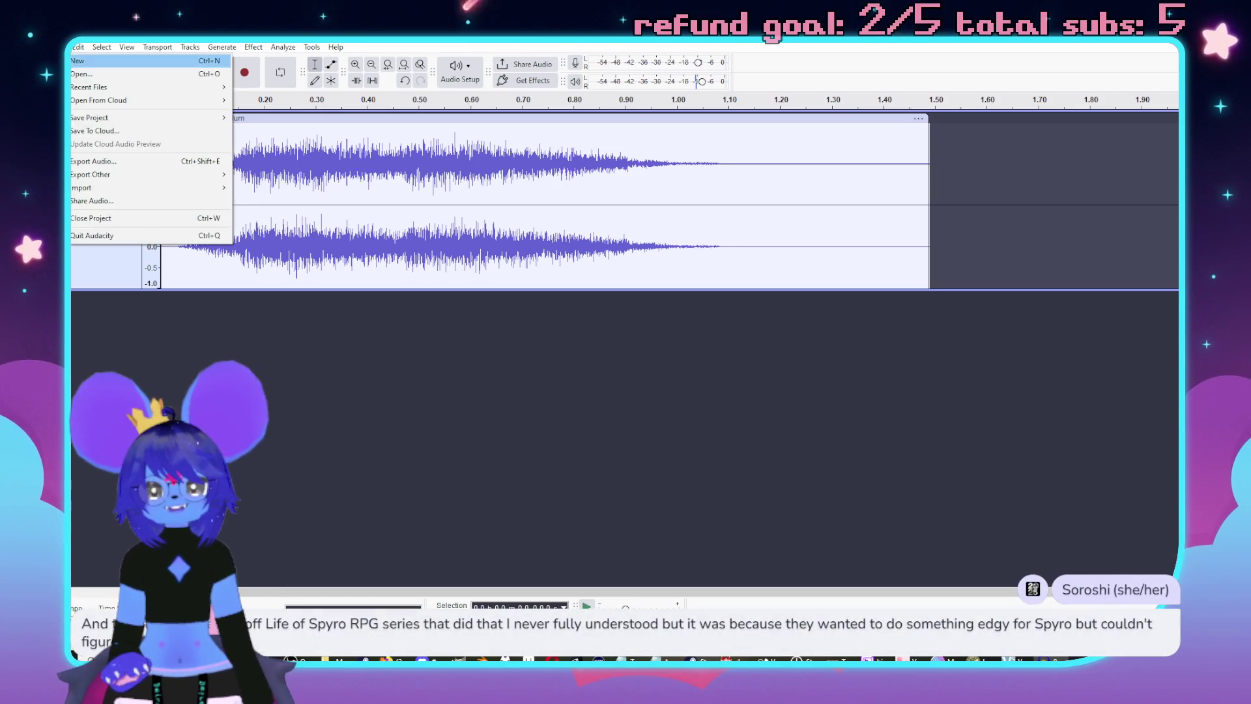
pyautogui.click(119, 171)
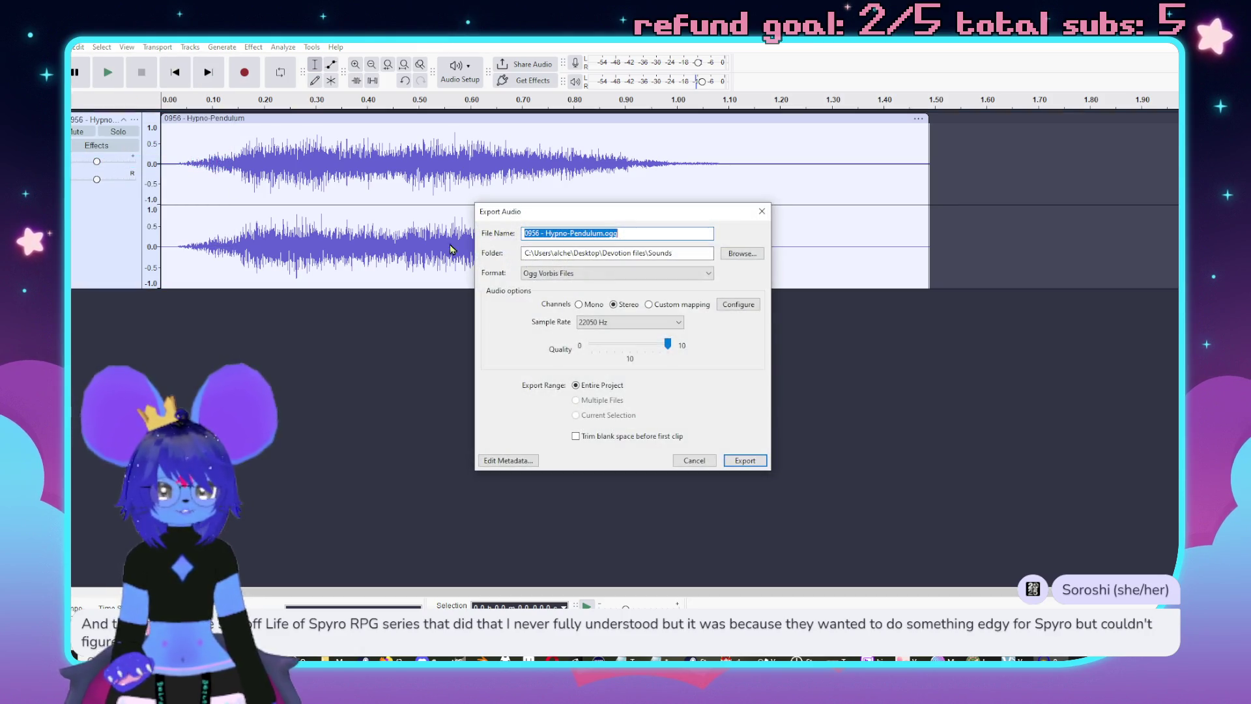
pyautogui.write('magic swirly')
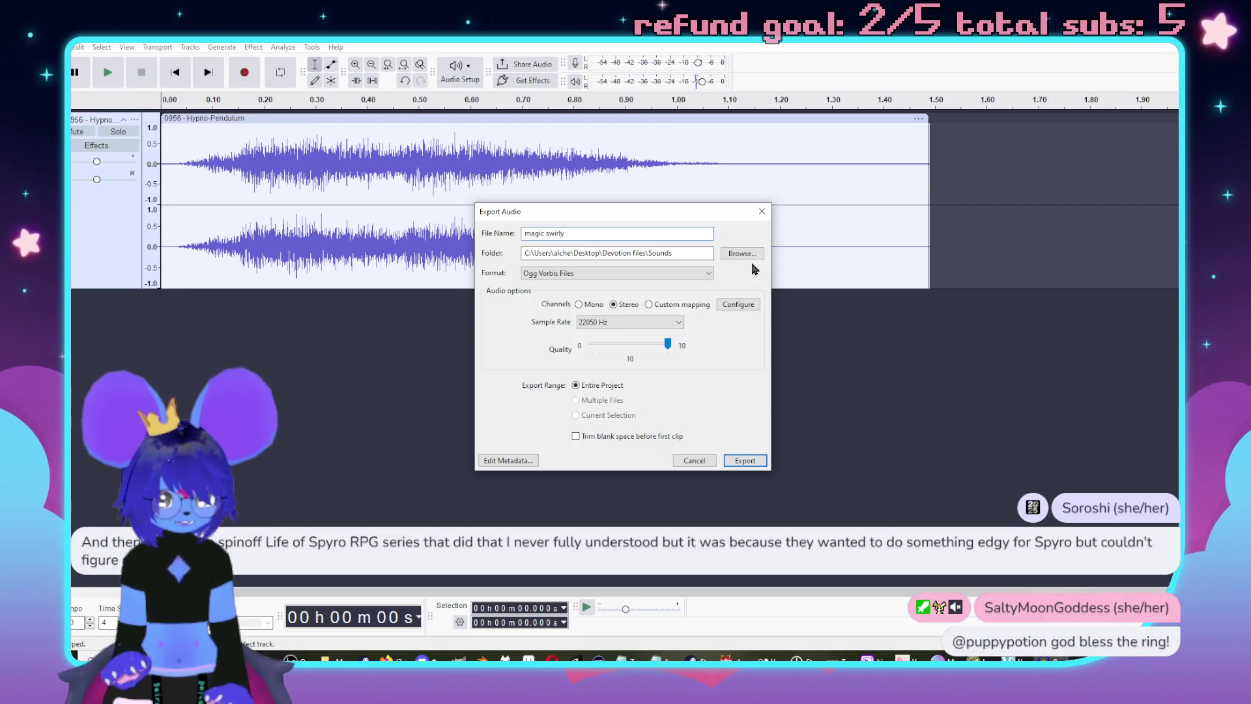
pyautogui.click(745, 461)
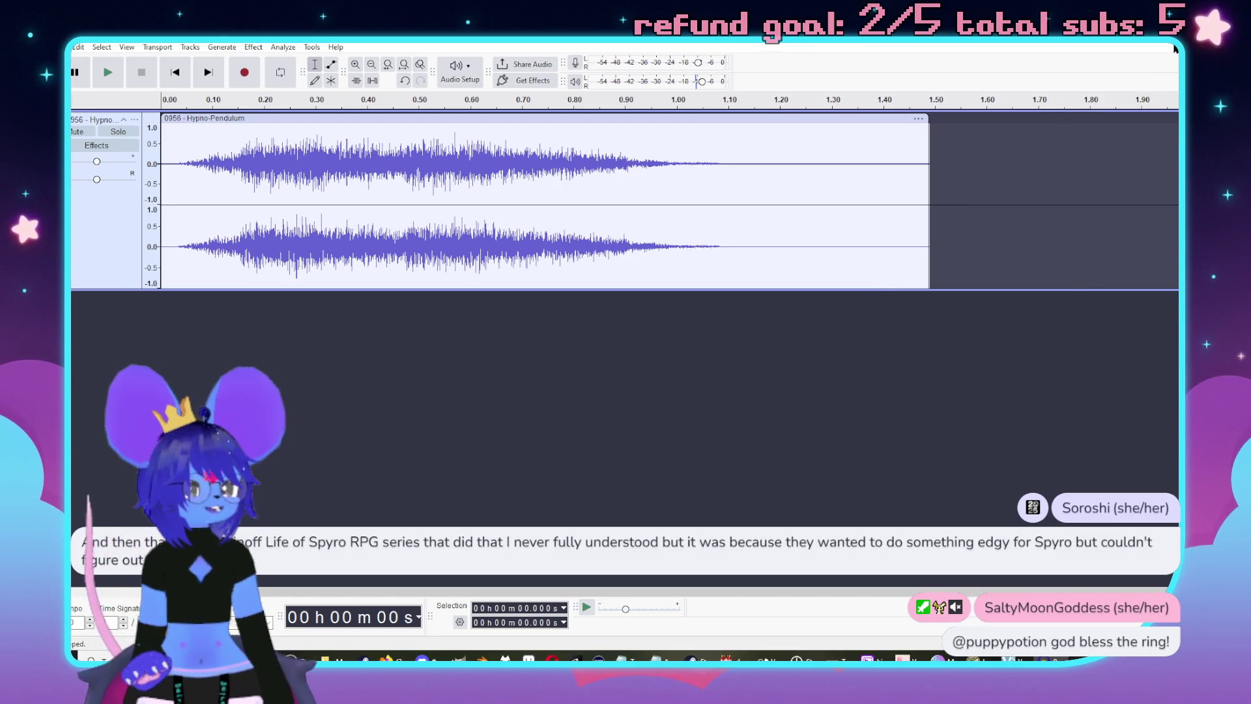
pyautogui.hotkey('ctrl', 'w')
pyautogui.click(649, 340)
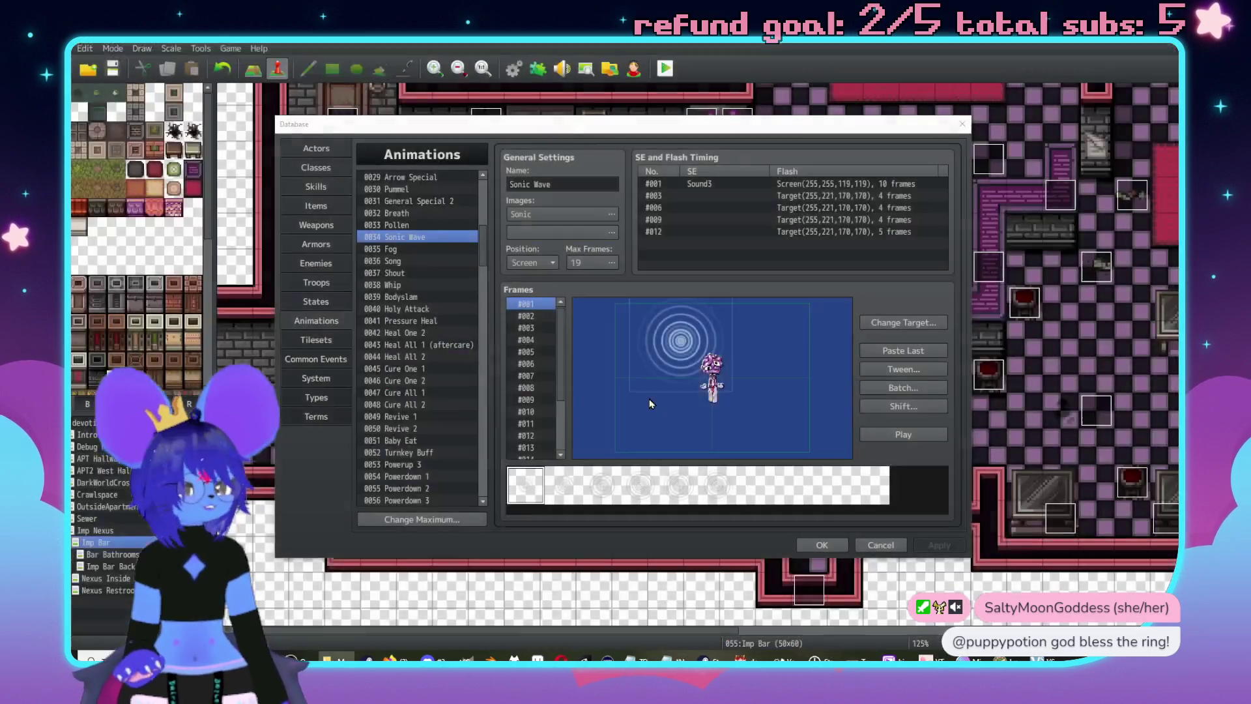
# - Preview the Sonic Wave animation several times
pyautogui.click(903, 434)
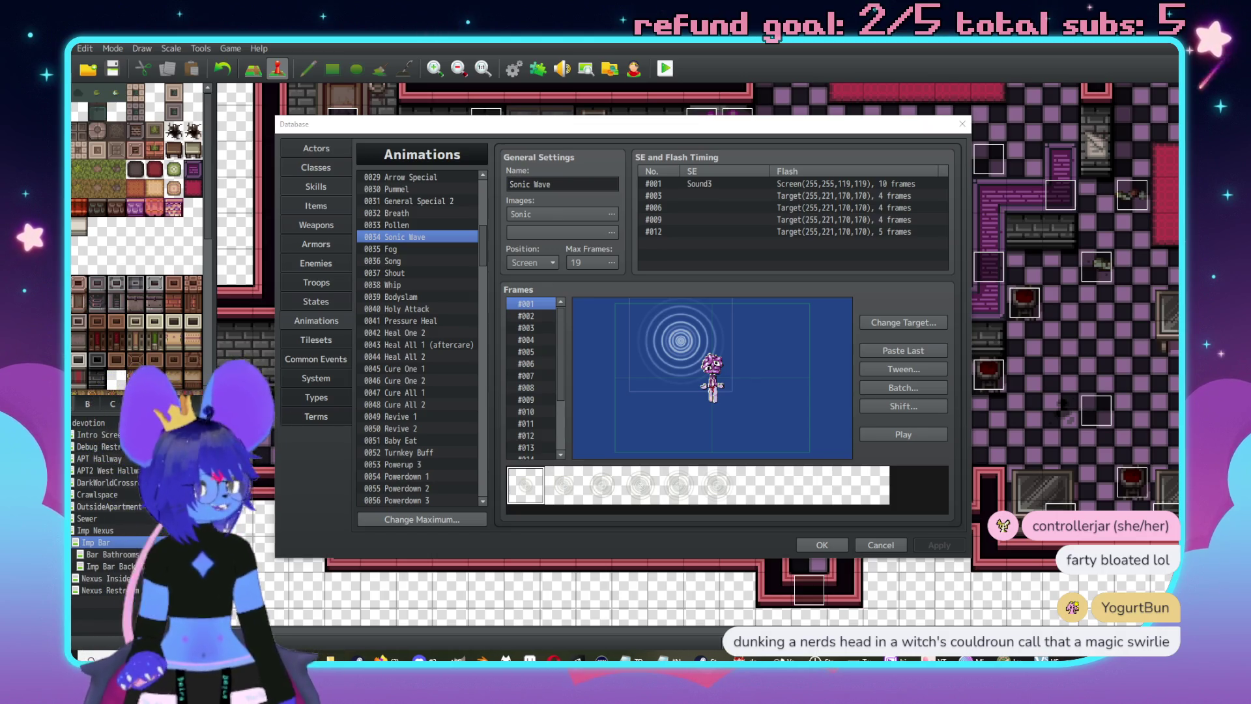
pyautogui.click(902, 439)
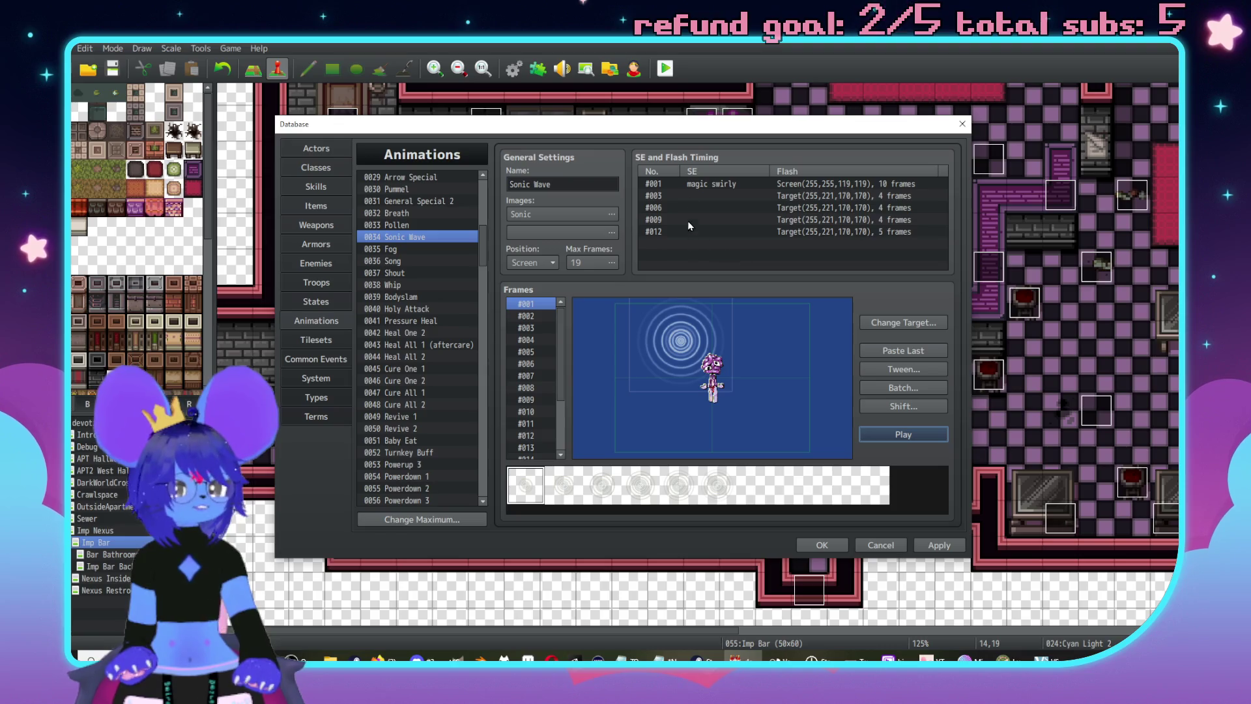
pyautogui.click(915, 438)
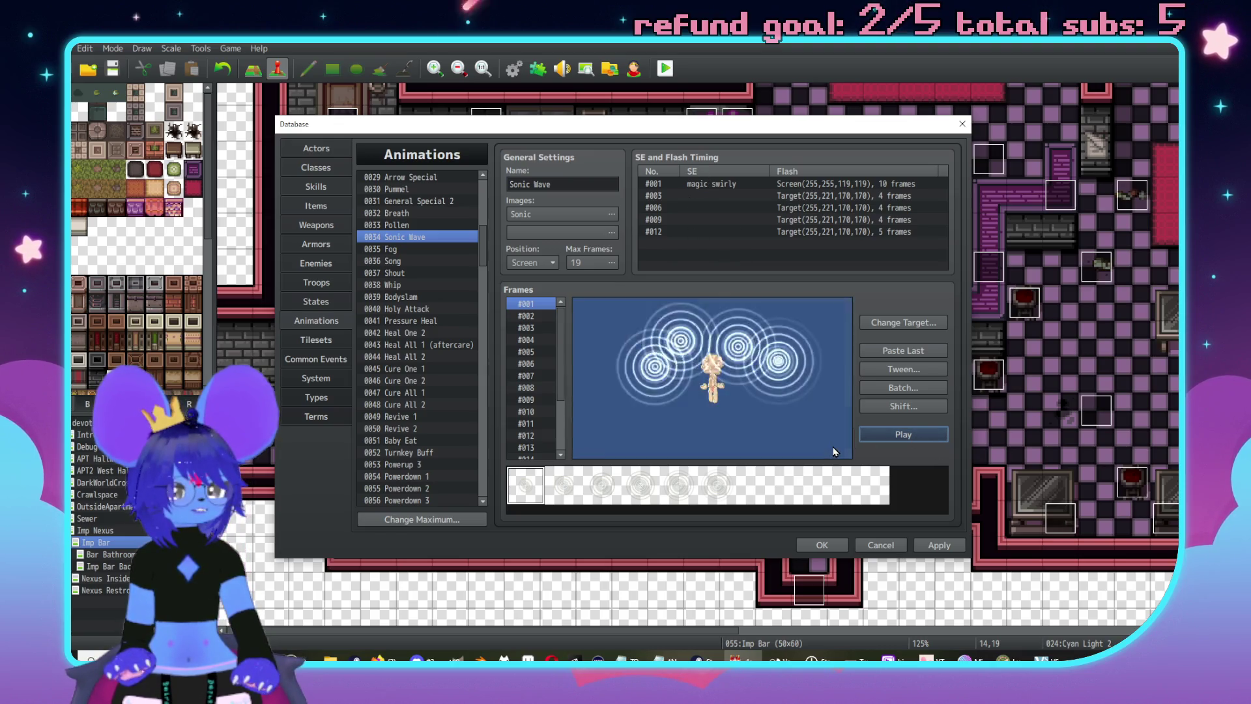
# - Give the first timing entry the 'magic swirly' sound at lowered pitch, preview, then select skill 0195
pyautogui.doubleClick(706, 186)
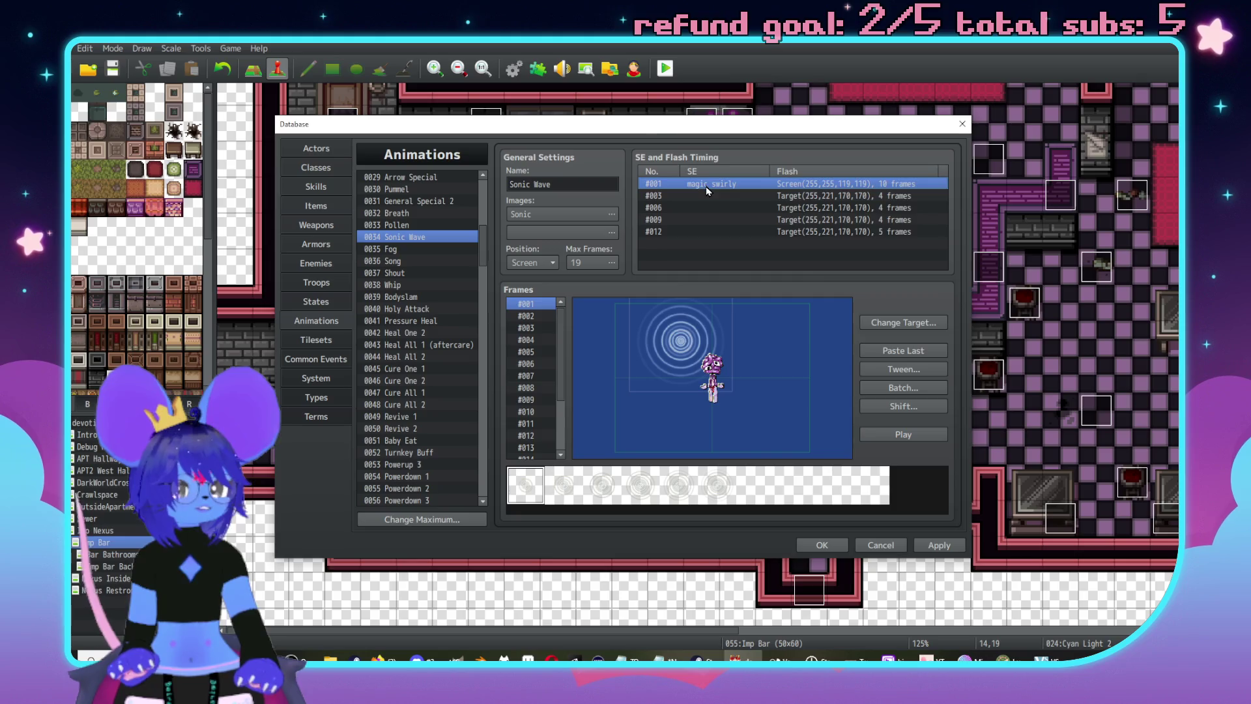
pyautogui.click(844, 163)
pyautogui.click(863, 115)
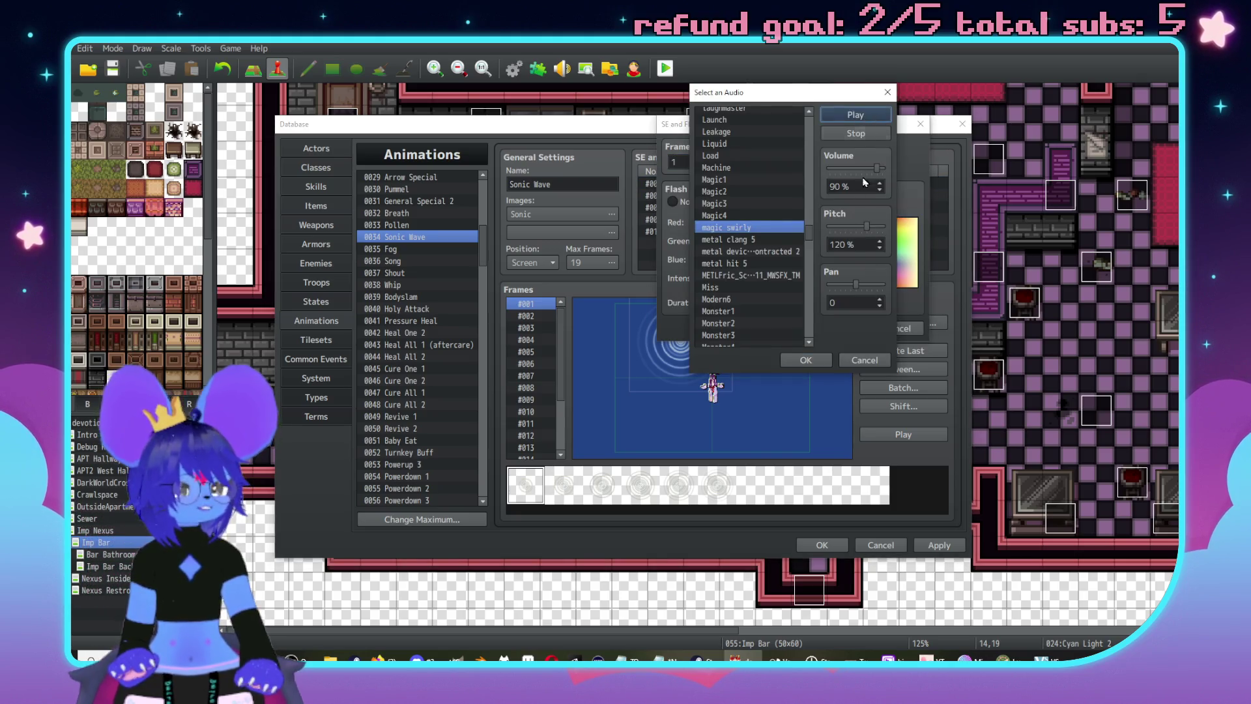
pyautogui.moveTo(866, 226); pyautogui.dragTo(844, 228)
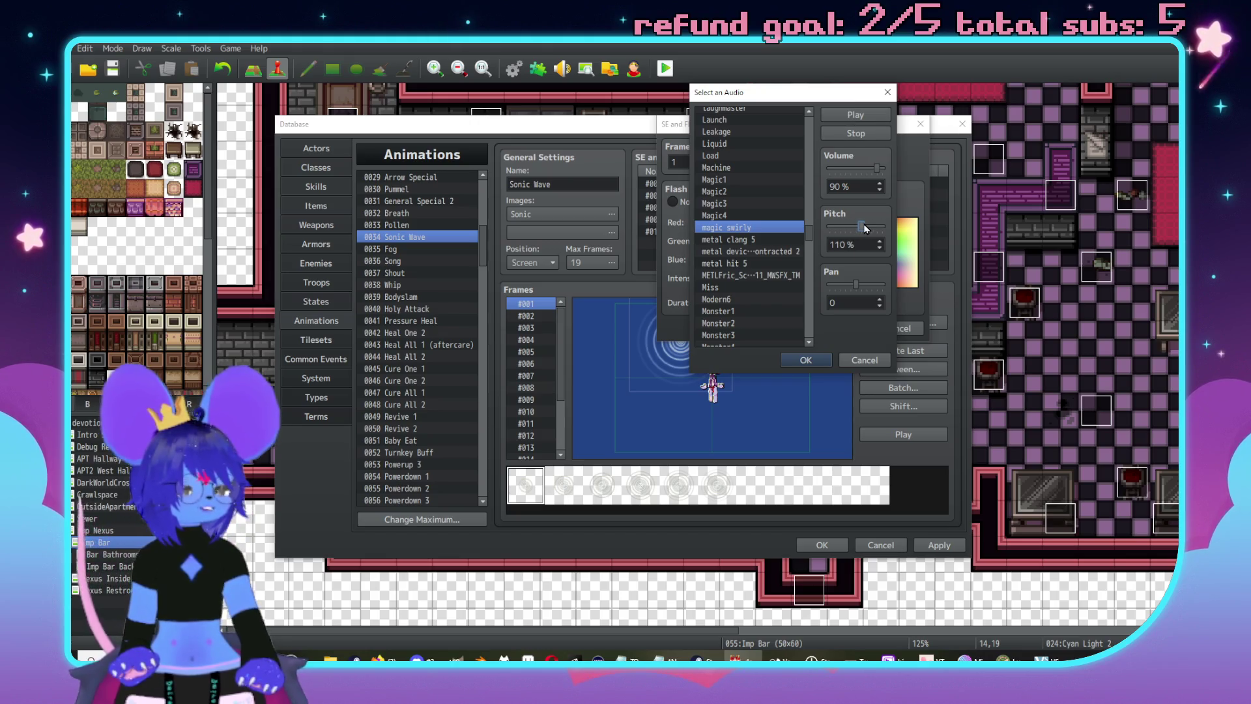
pyautogui.click(818, 360)
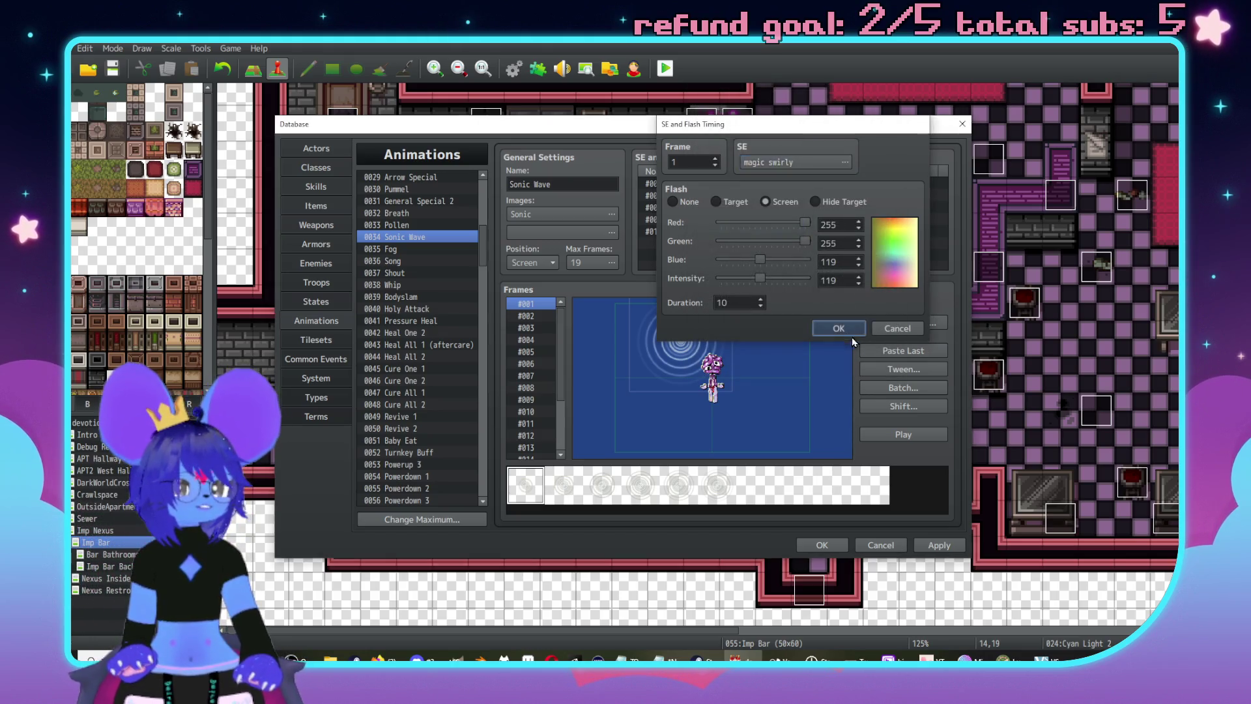
pyautogui.click(847, 332)
pyautogui.click(875, 432)
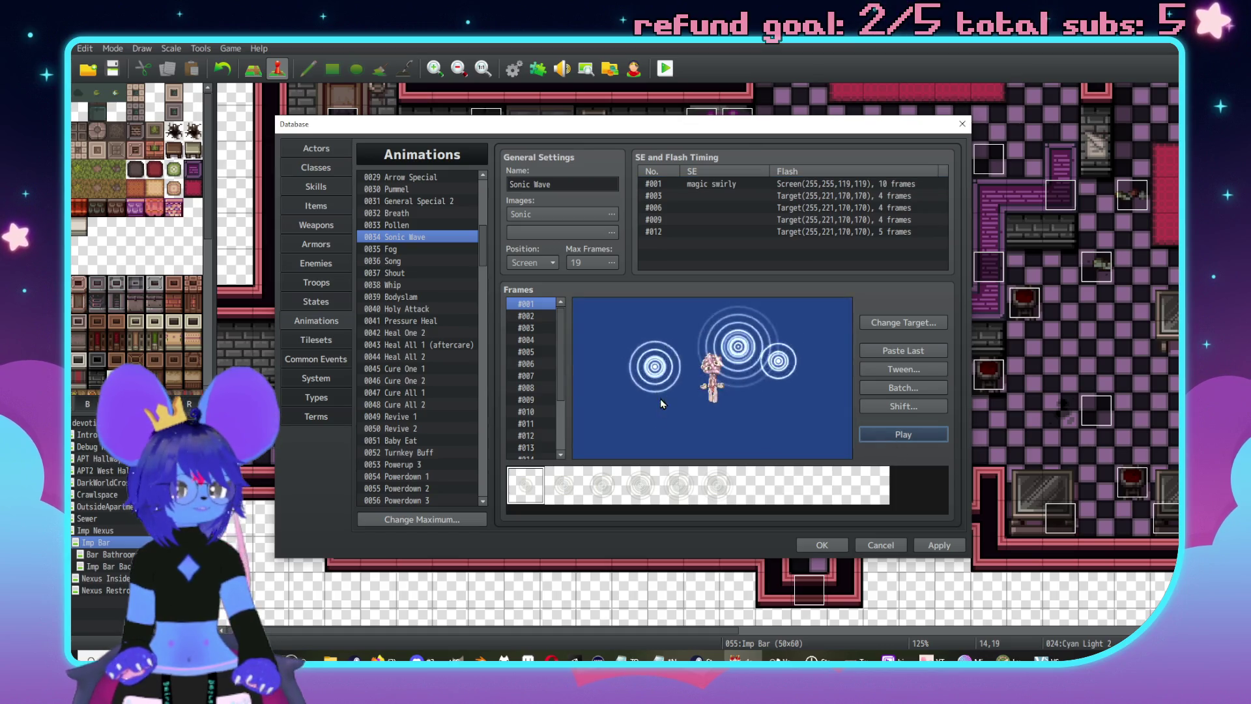
pyautogui.click(316, 186)
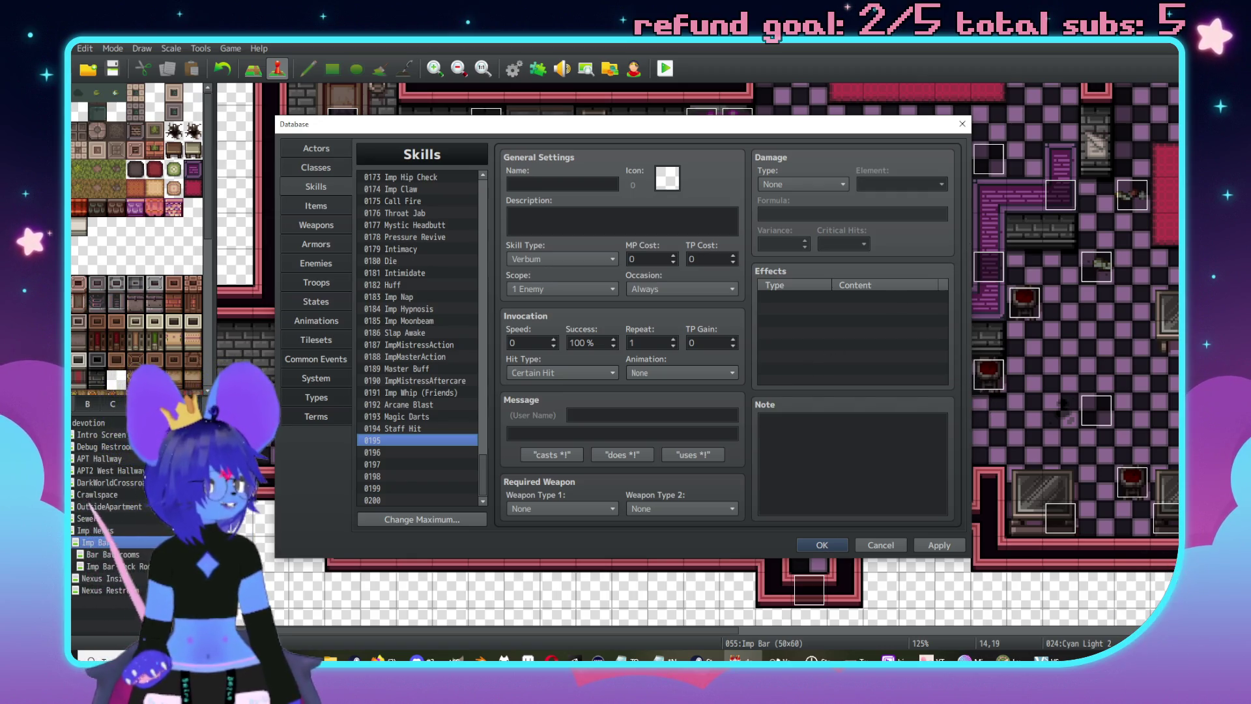
# - Enter 'Master Charm' as skill 0195's name and 'grasps your will!' as its battle message
pyautogui.hotkey('alt', 'Tab')
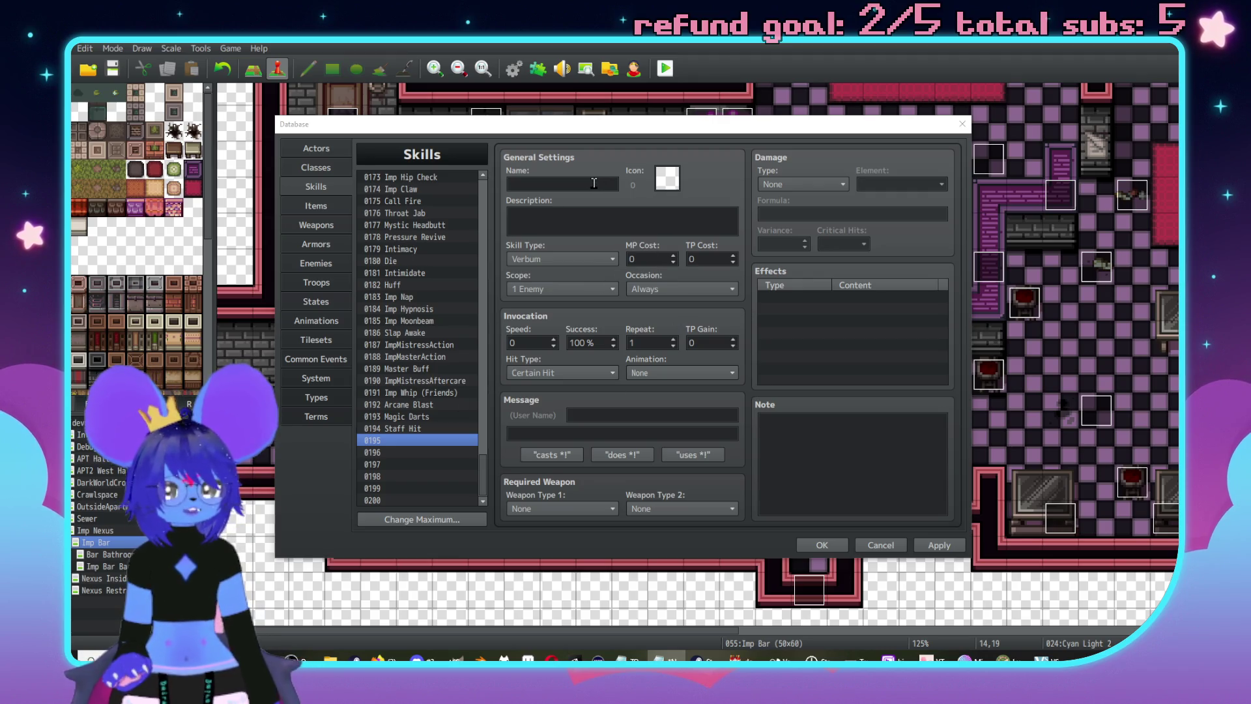
pyautogui.click(594, 185)
pyautogui.write('Master Cha')
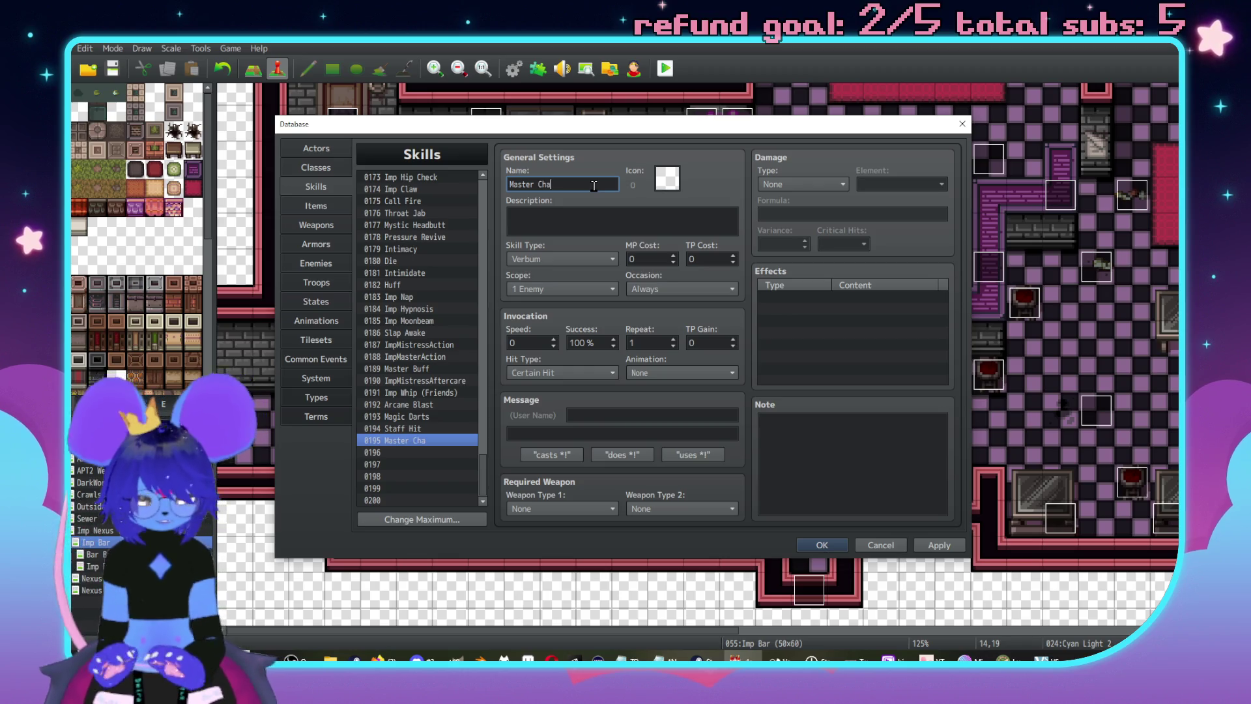
pyautogui.write('rm')
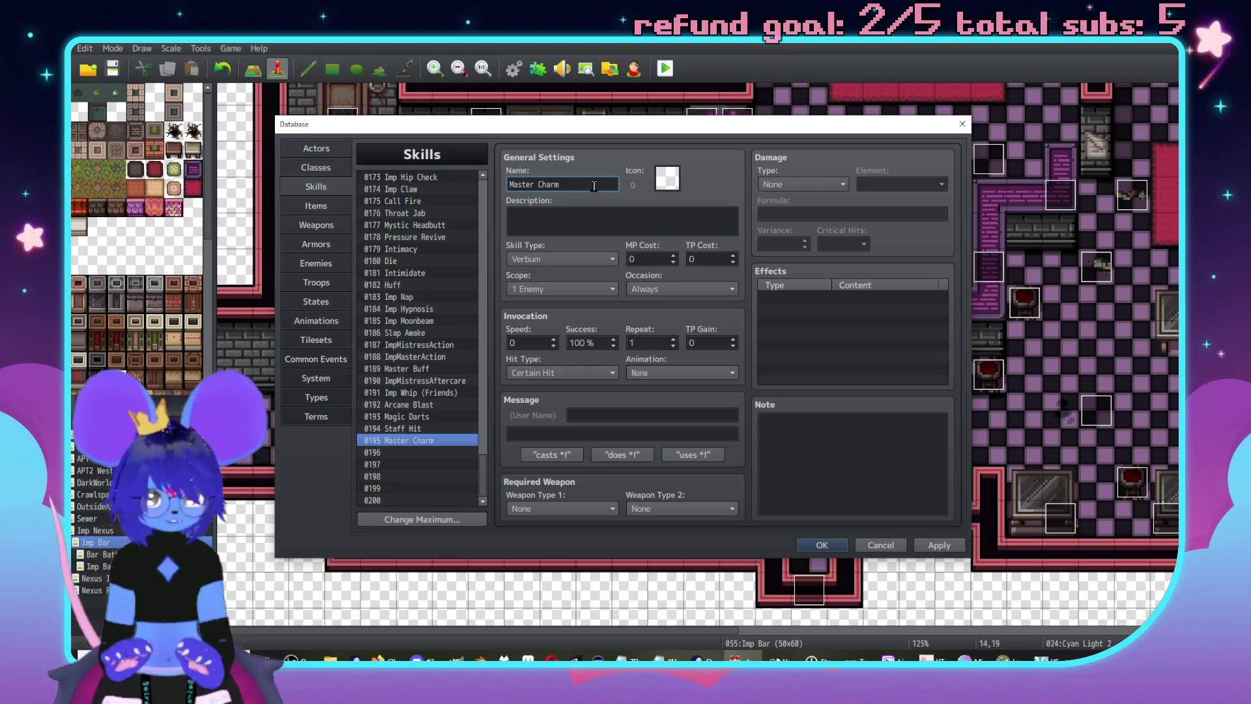
pyautogui.click(652, 416)
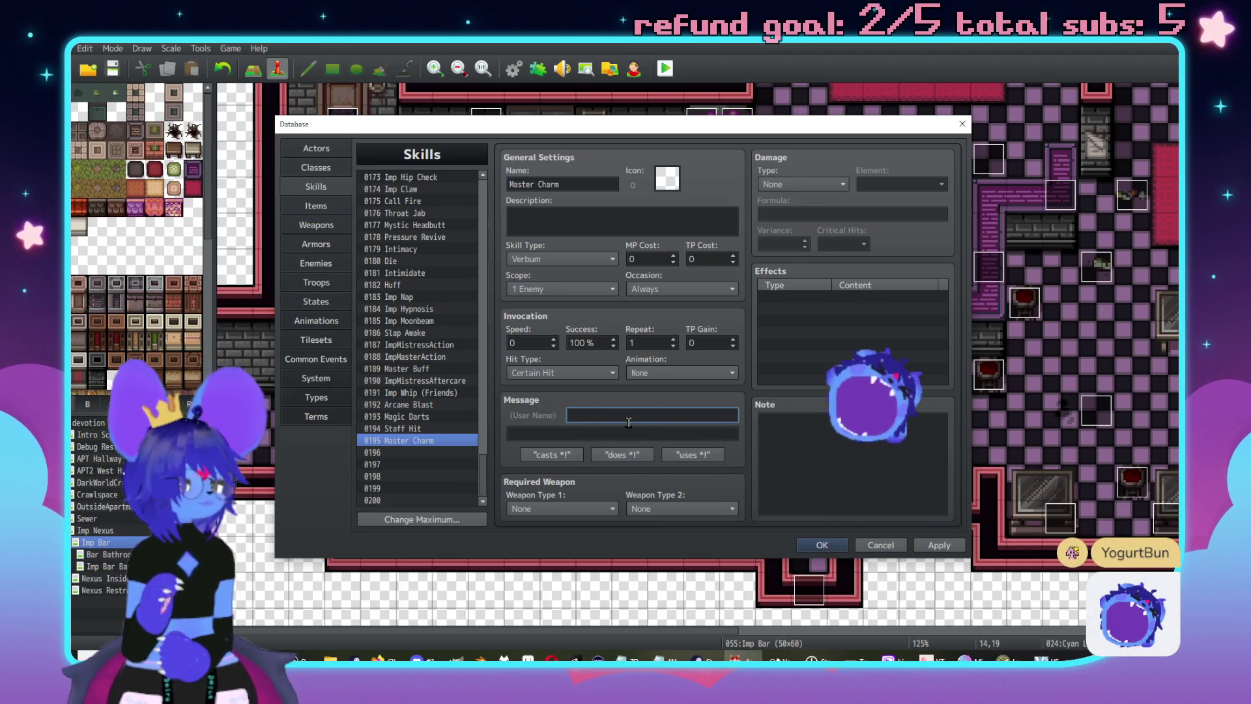
pyautogui.write('grasps your w')
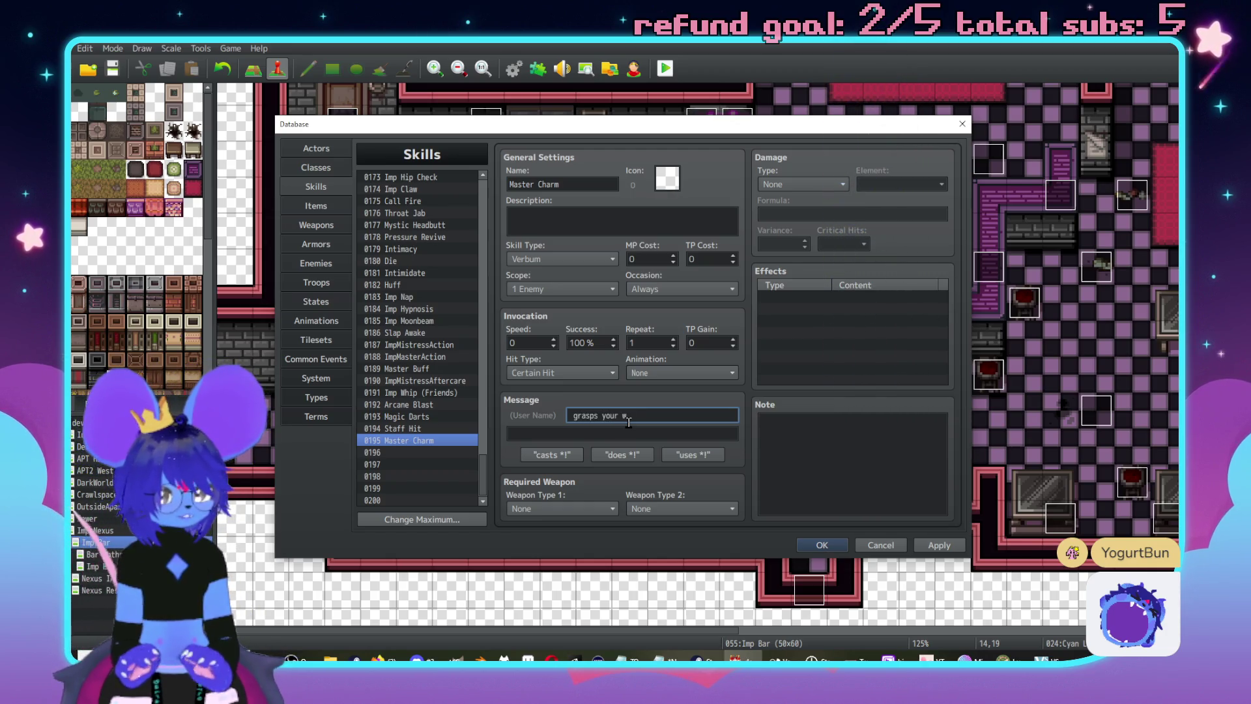
pyautogui.write('ill!')
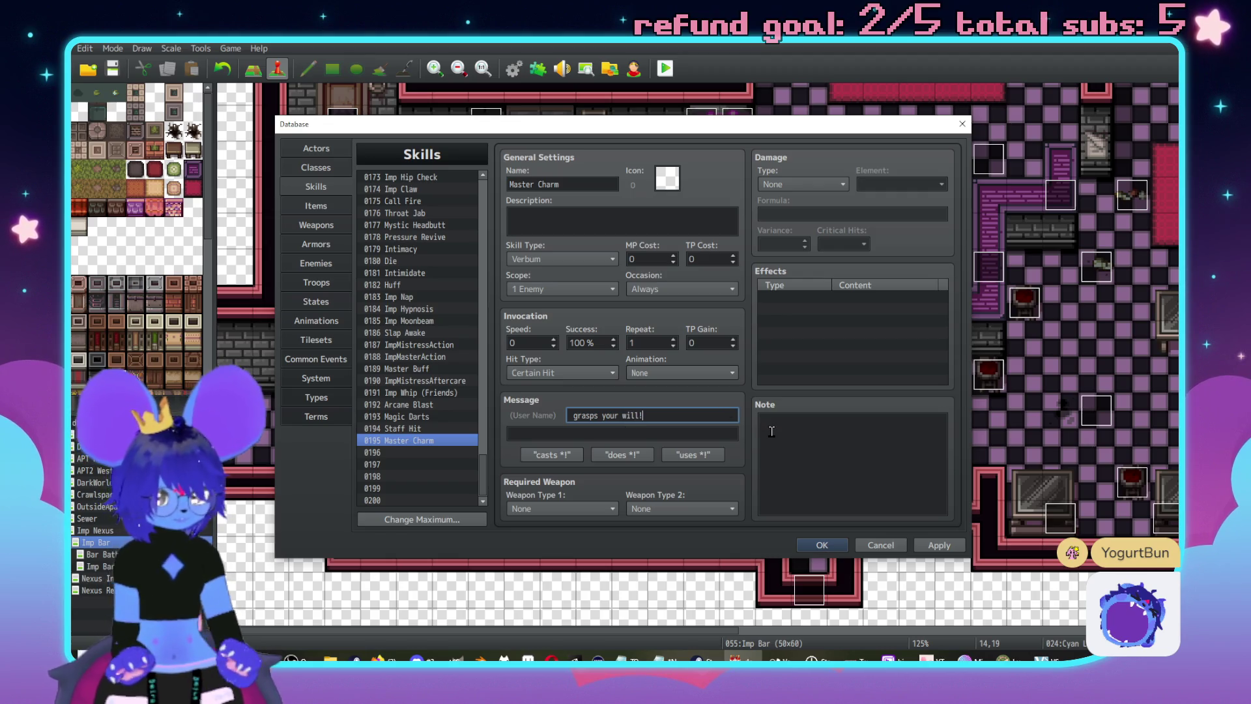
pyautogui.click(531, 374)
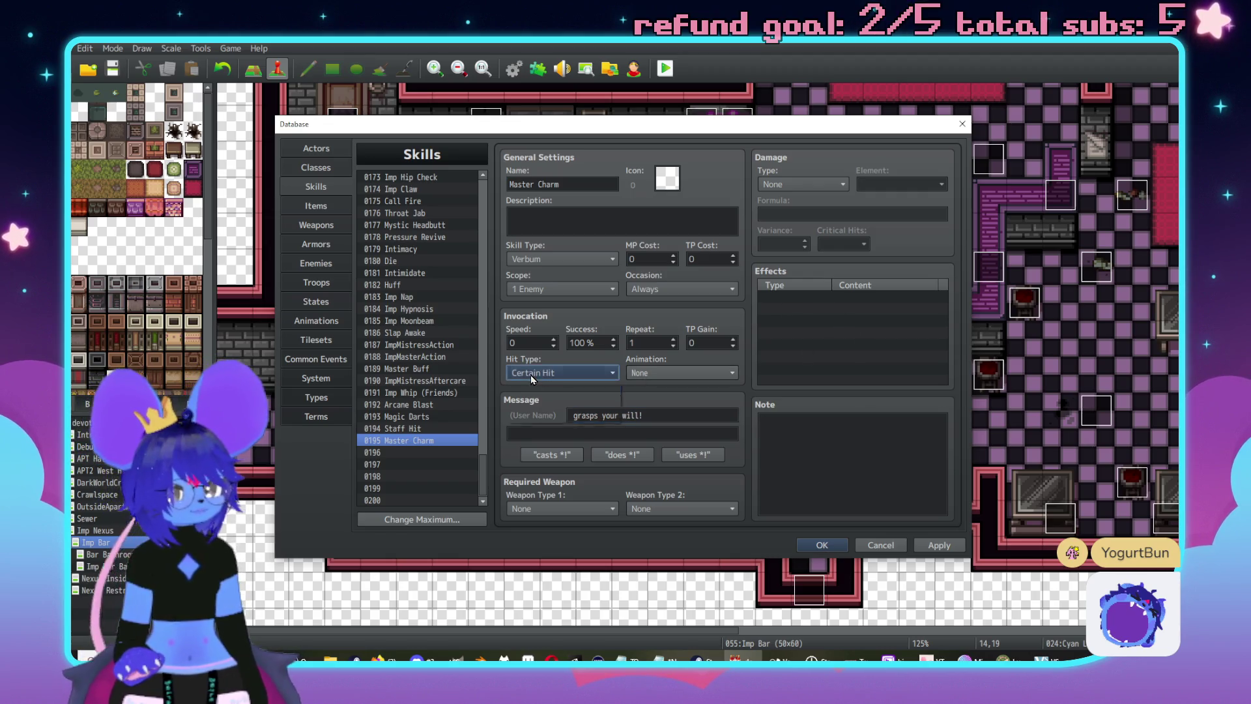
# - Set Master Charm's Hit Type to Magical Attack
pyautogui.click(550, 410)
pyautogui.click(560, 373)
pyautogui.click(541, 416)
# - Add a state effect to the skill and browse the other effect categories
pyautogui.doubleClick(804, 301)
pyautogui.click(808, 254)
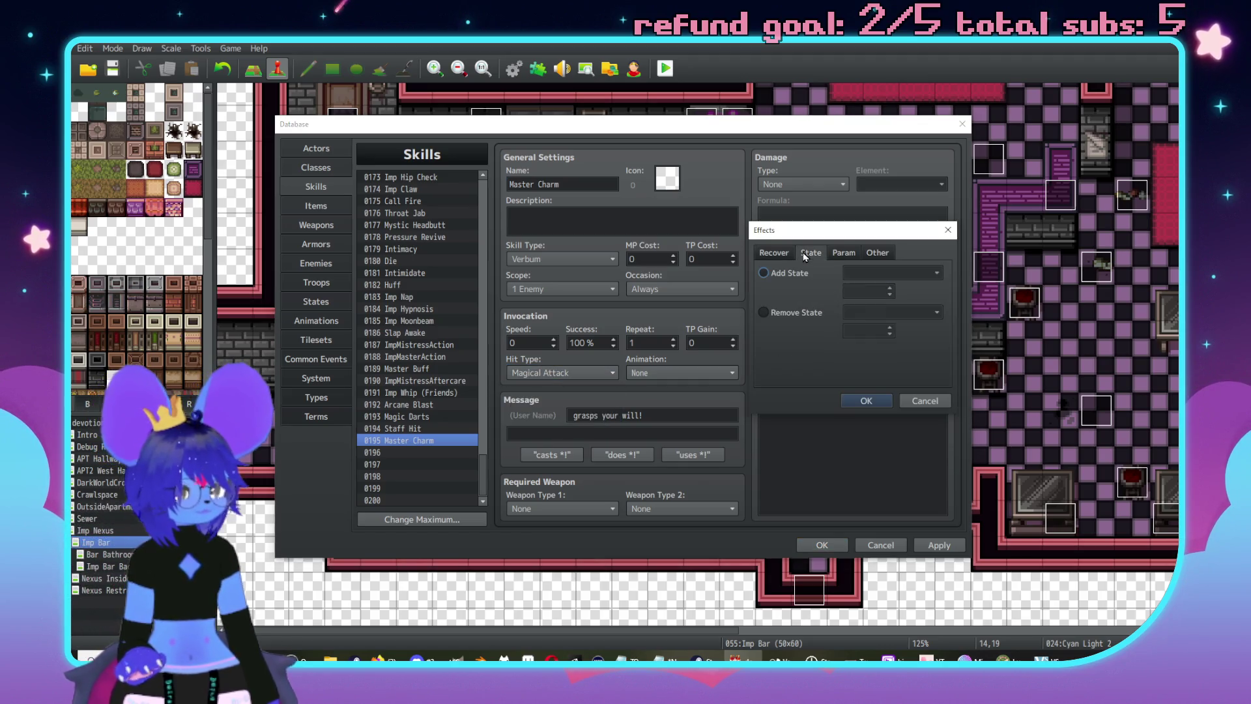
pyautogui.click(789, 273)
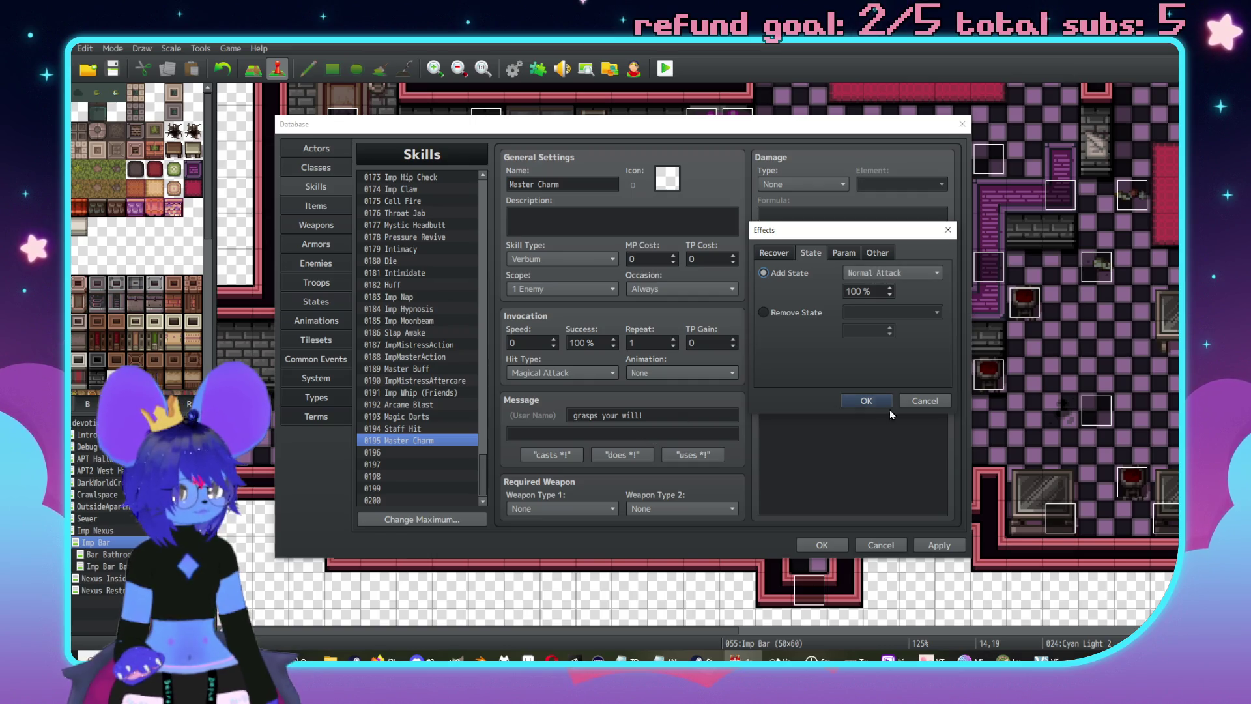
pyautogui.click(866, 401)
pyautogui.doubleClick(847, 309)
pyautogui.click(841, 253)
pyautogui.hotkey('ctrl', 'shift', 'Tab')
pyautogui.hotkey('ctrl', 'shift', 'Tab')
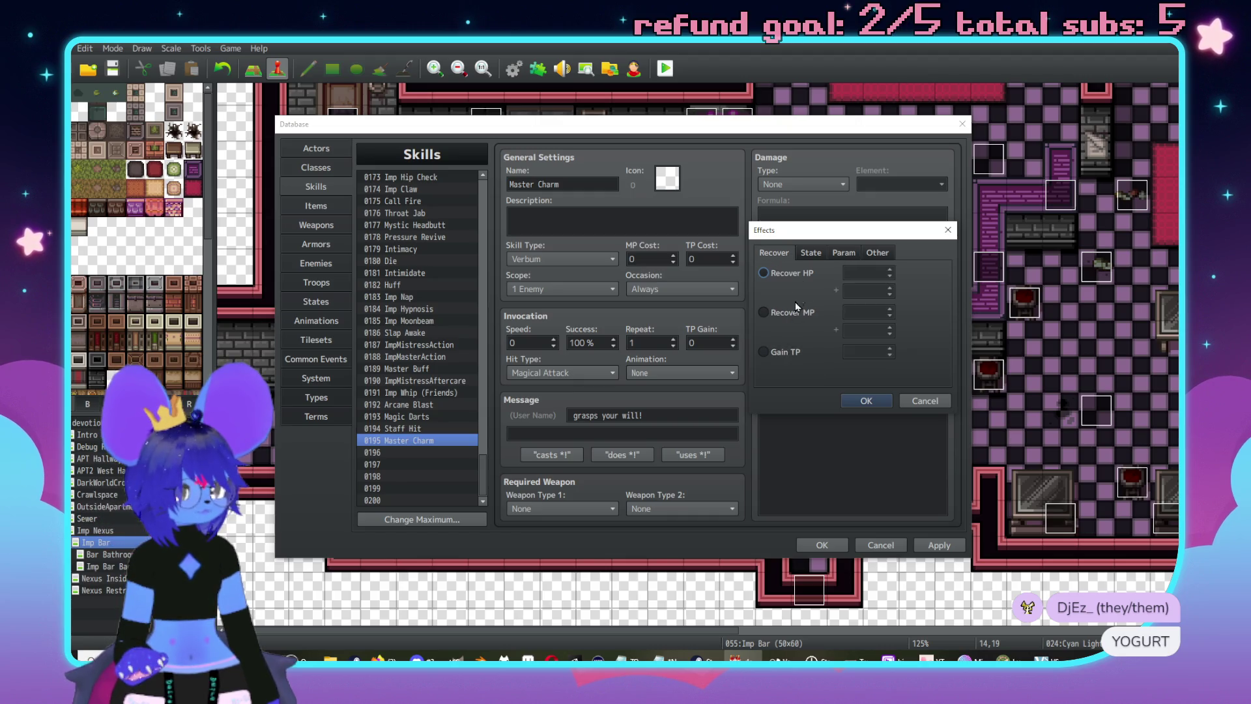
pyautogui.click(879, 252)
pyautogui.click(841, 252)
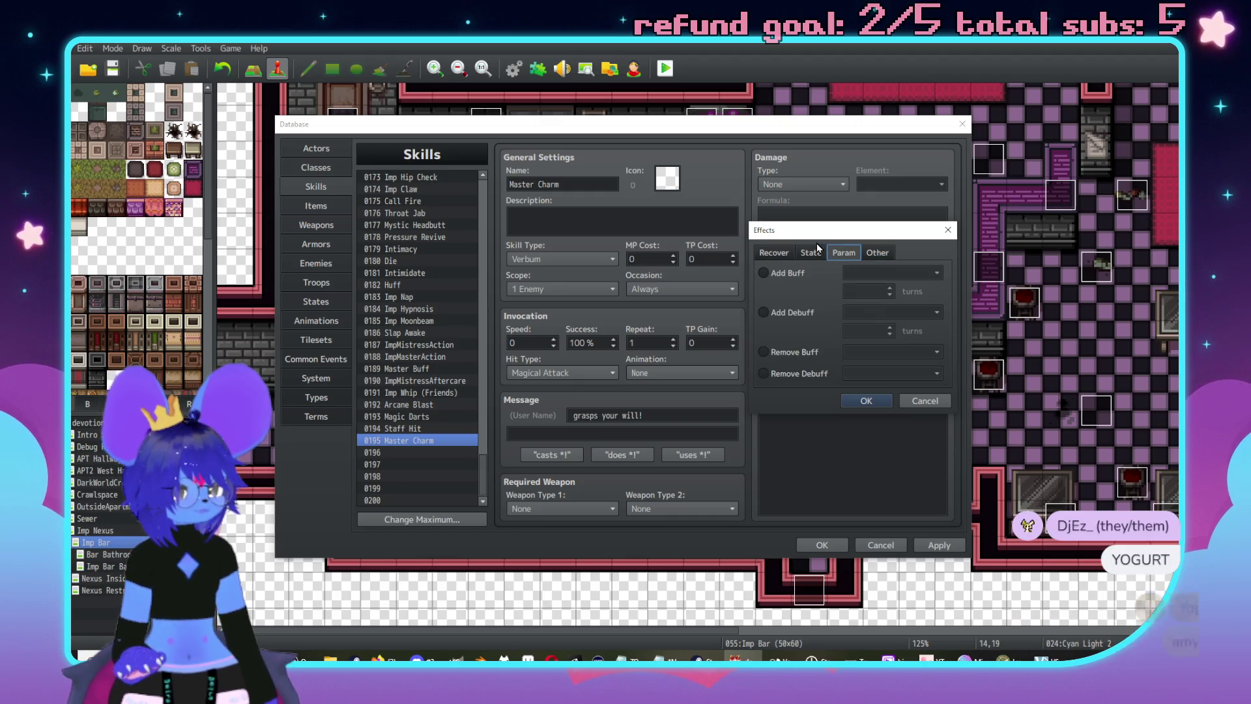
pyautogui.hotkey('ctrl', 'shift', 'Tab')
# - Choose Add State Bound, replacing Charmed, with an 85% chance, and confirm
pyautogui.click(808, 310)
pyautogui.click(807, 274)
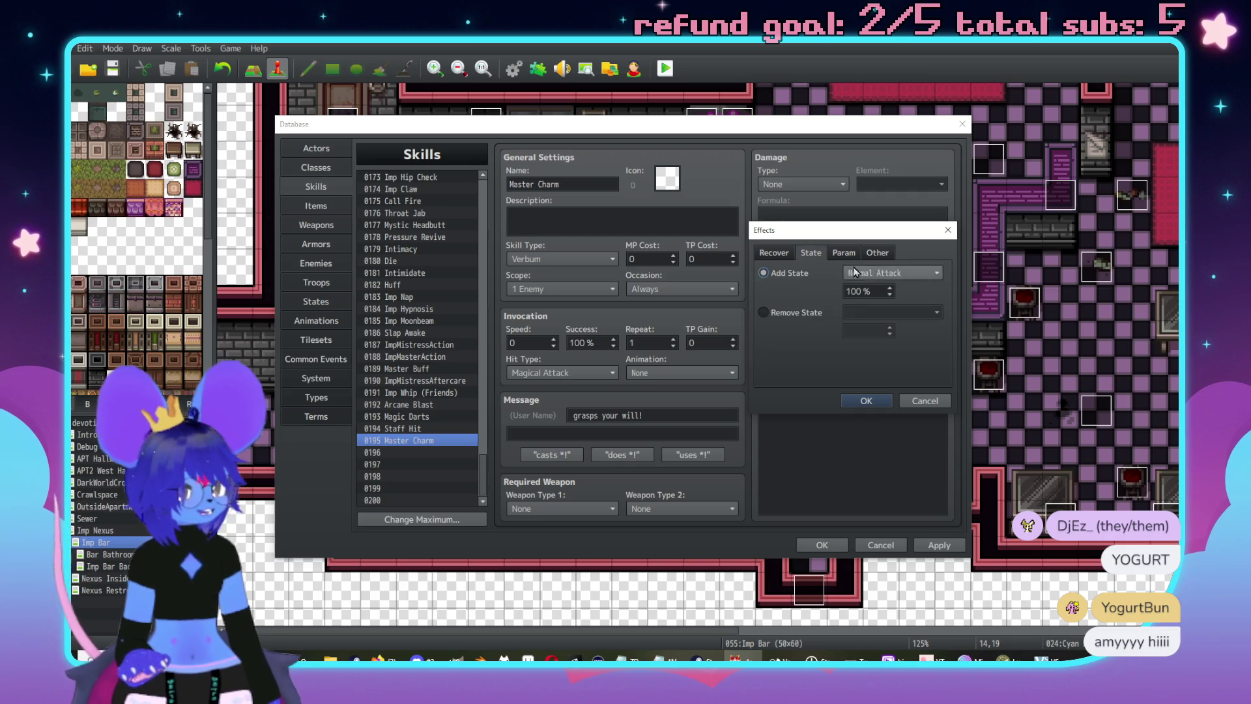
pyautogui.click(893, 272)
pyautogui.click(887, 415)
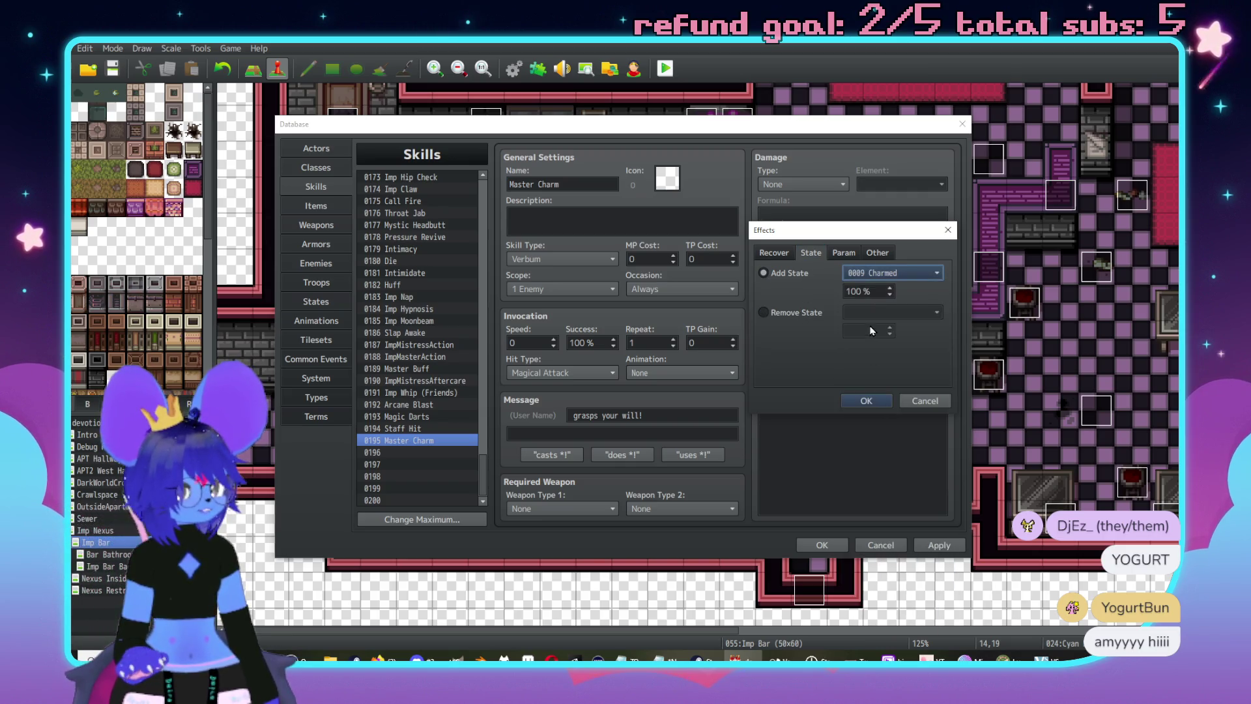
pyautogui.click(867, 272)
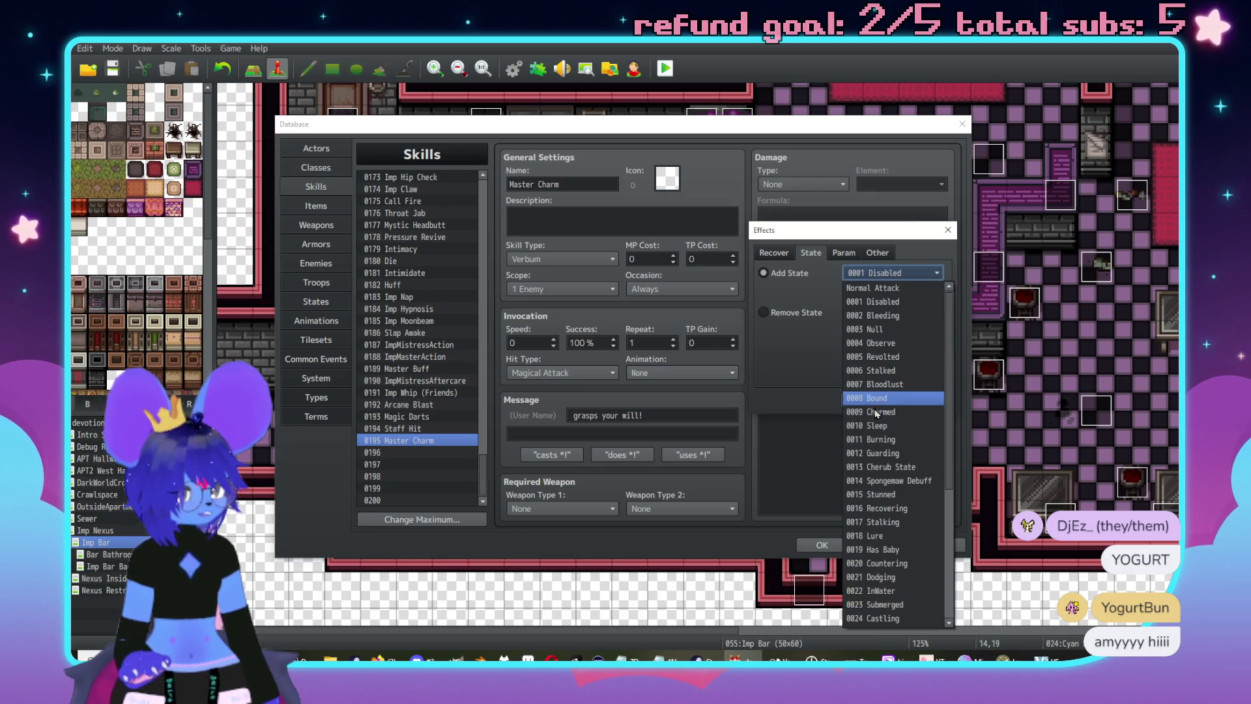
pyautogui.click(870, 397)
pyautogui.doubleClick(865, 290)
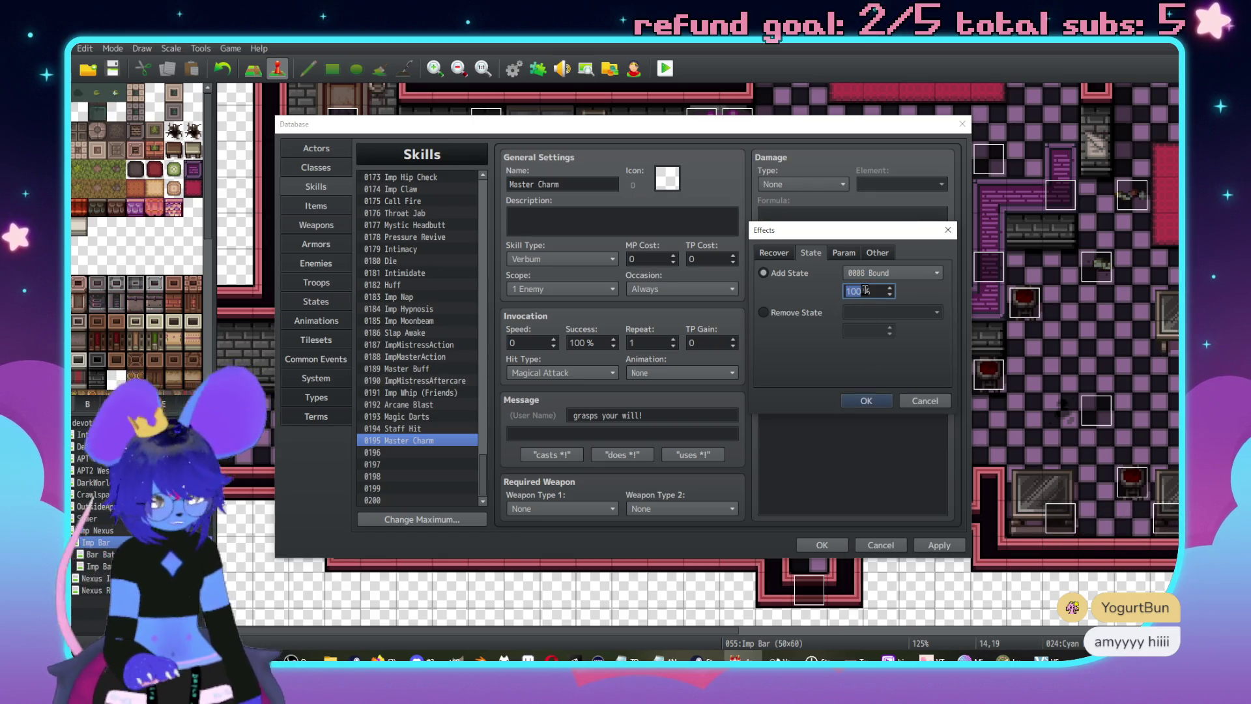
pyautogui.write('85')
pyautogui.click(869, 400)
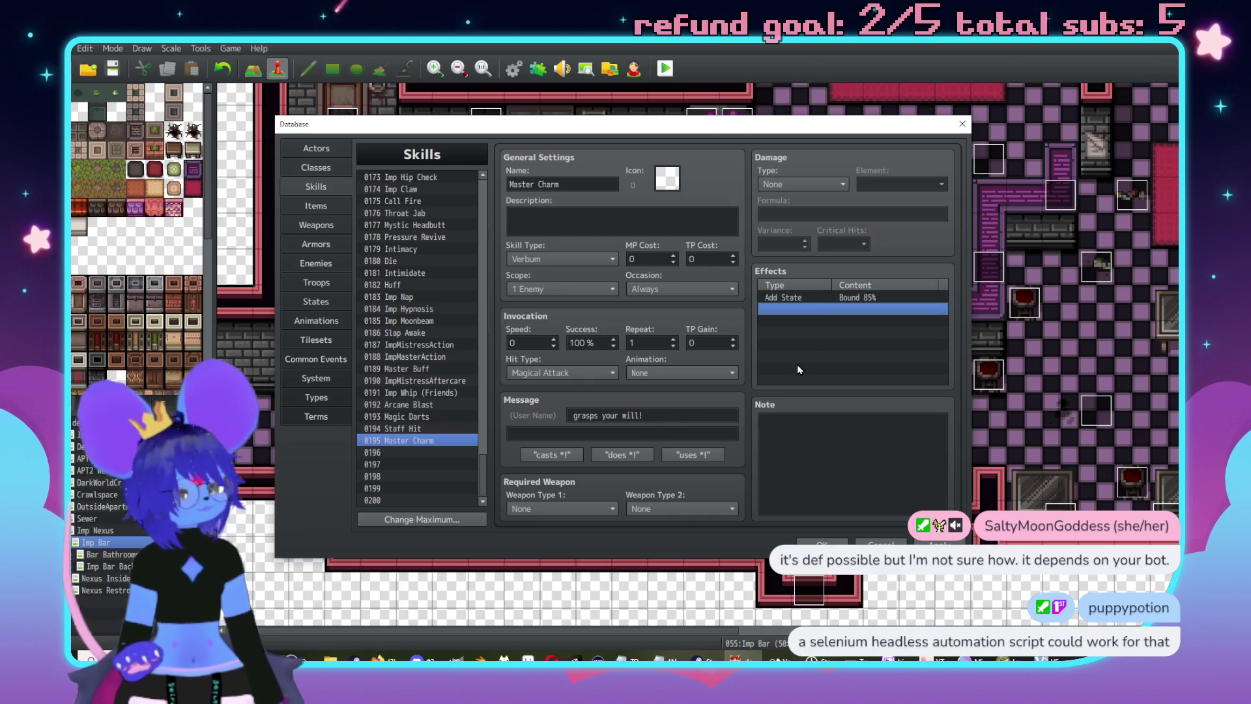
# - Select the whole old message 'grasps your will!' for replacement
pyautogui.tripleClick(679, 412)
# - Change the battle message to 'bends your will!'
pyautogui.write('be')
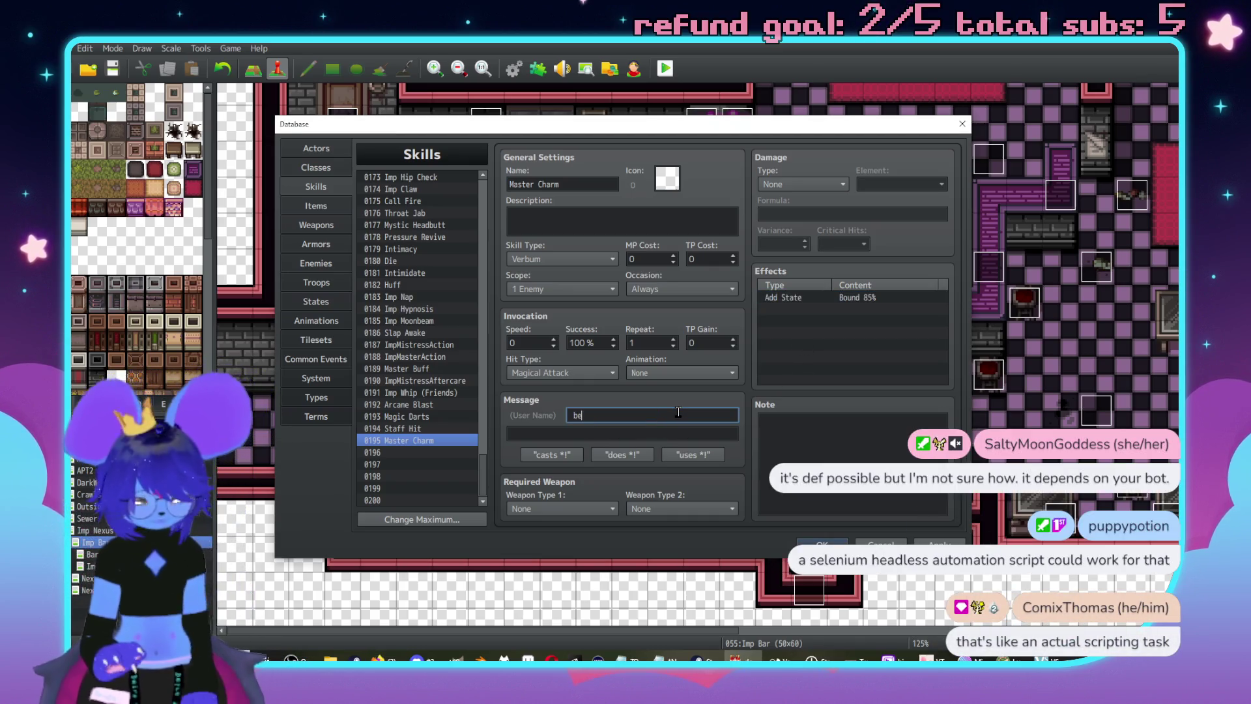
pyautogui.press('BackSpace')
pyautogui.press('BackSpace')
pyautogui.press('BackSpace')
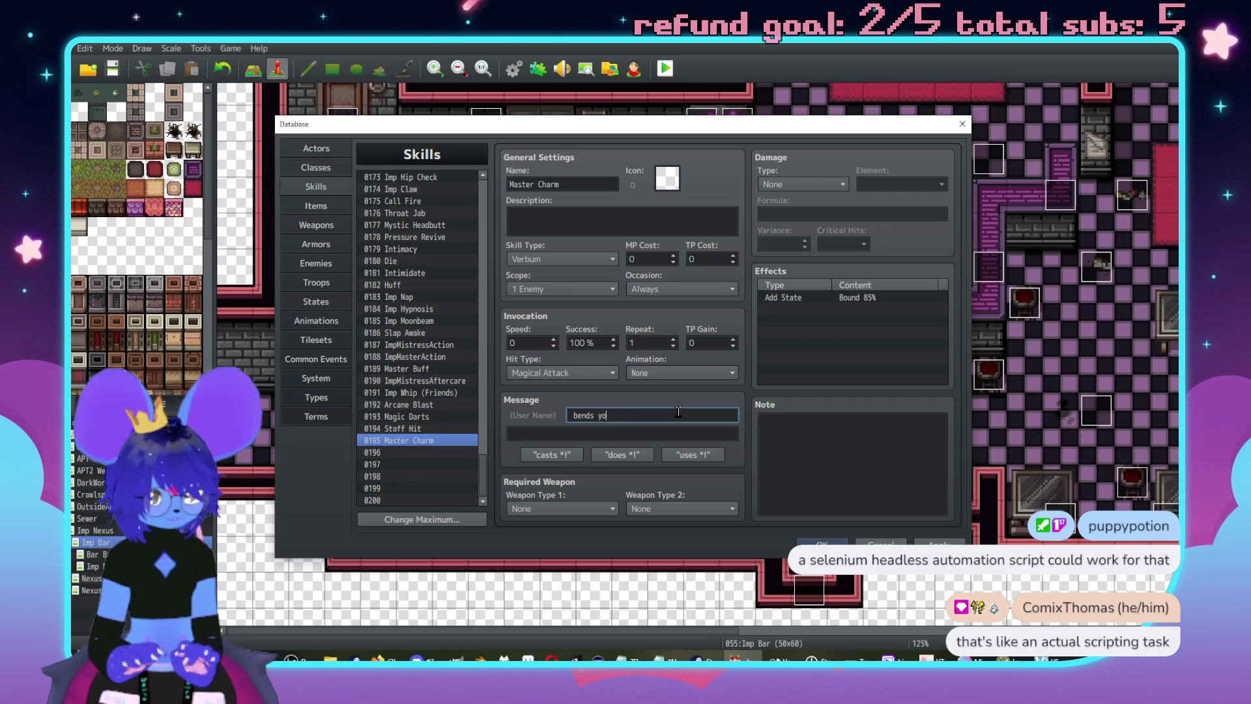
pyautogui.write('ur will!')
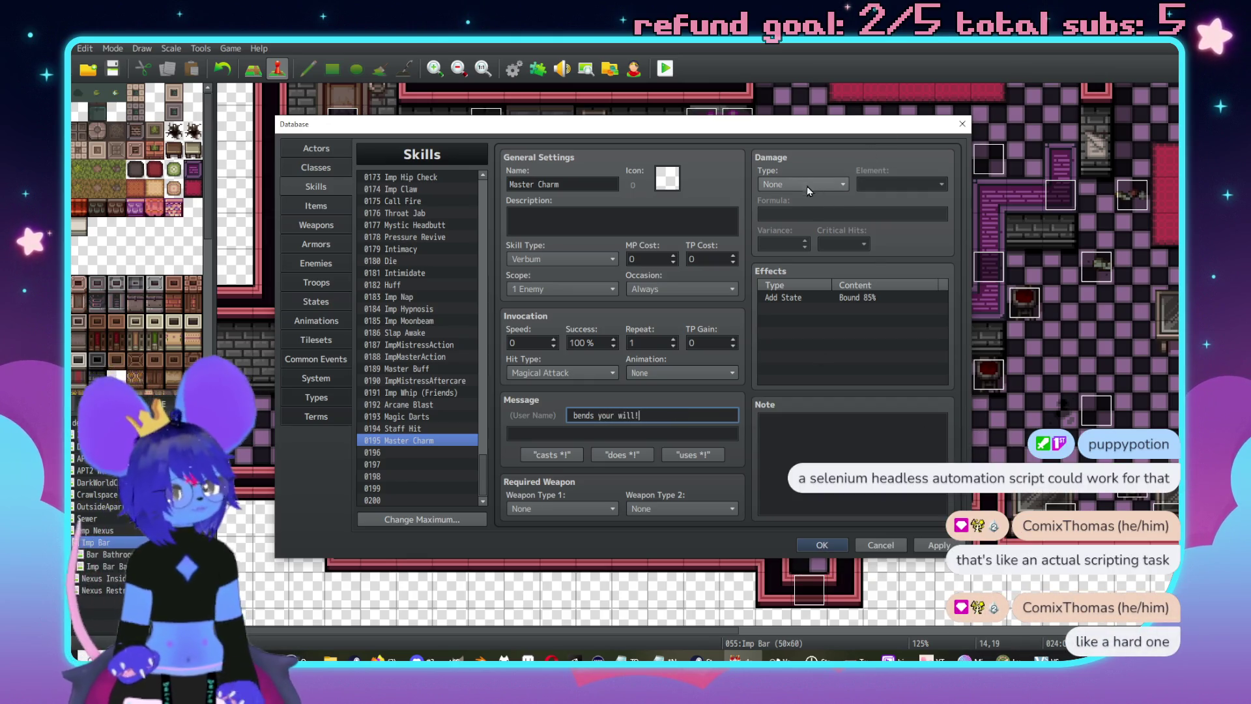
# - Set the damage to MP Damage with the Ethereal element and start entering formula 35
pyautogui.click(811, 186)
pyautogui.click(797, 211)
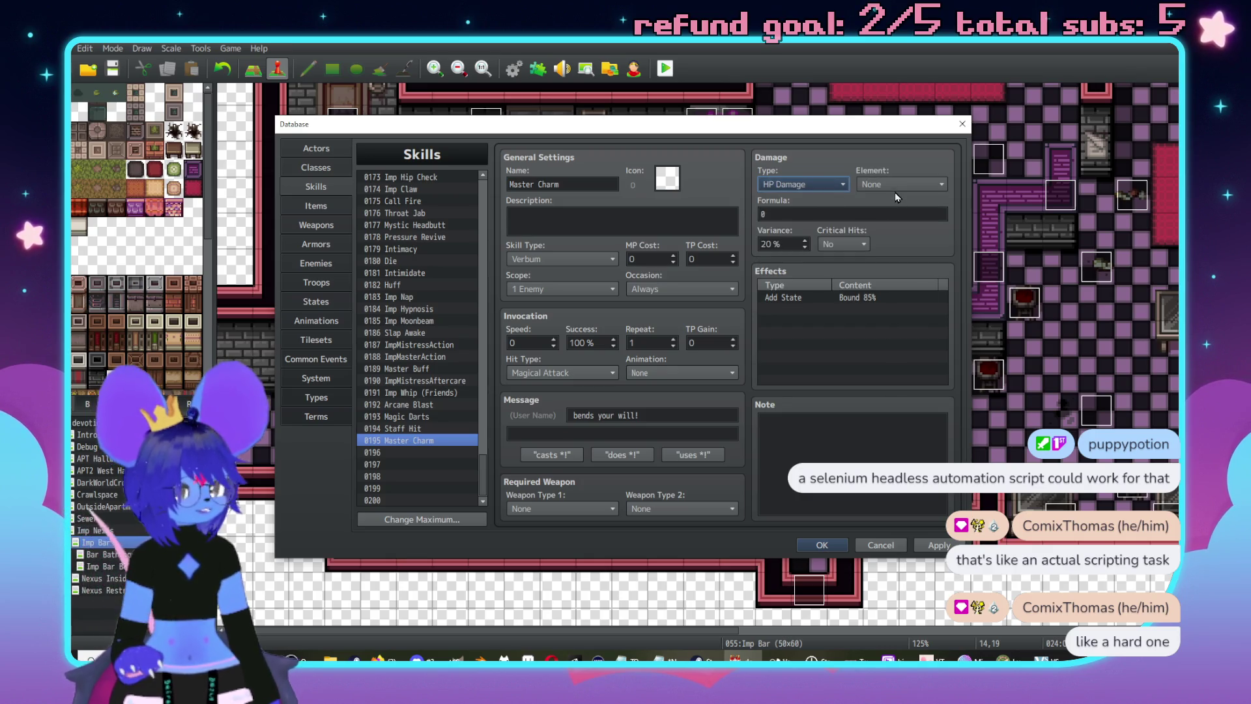
pyautogui.click(895, 185)
pyautogui.click(888, 251)
pyautogui.click(824, 185)
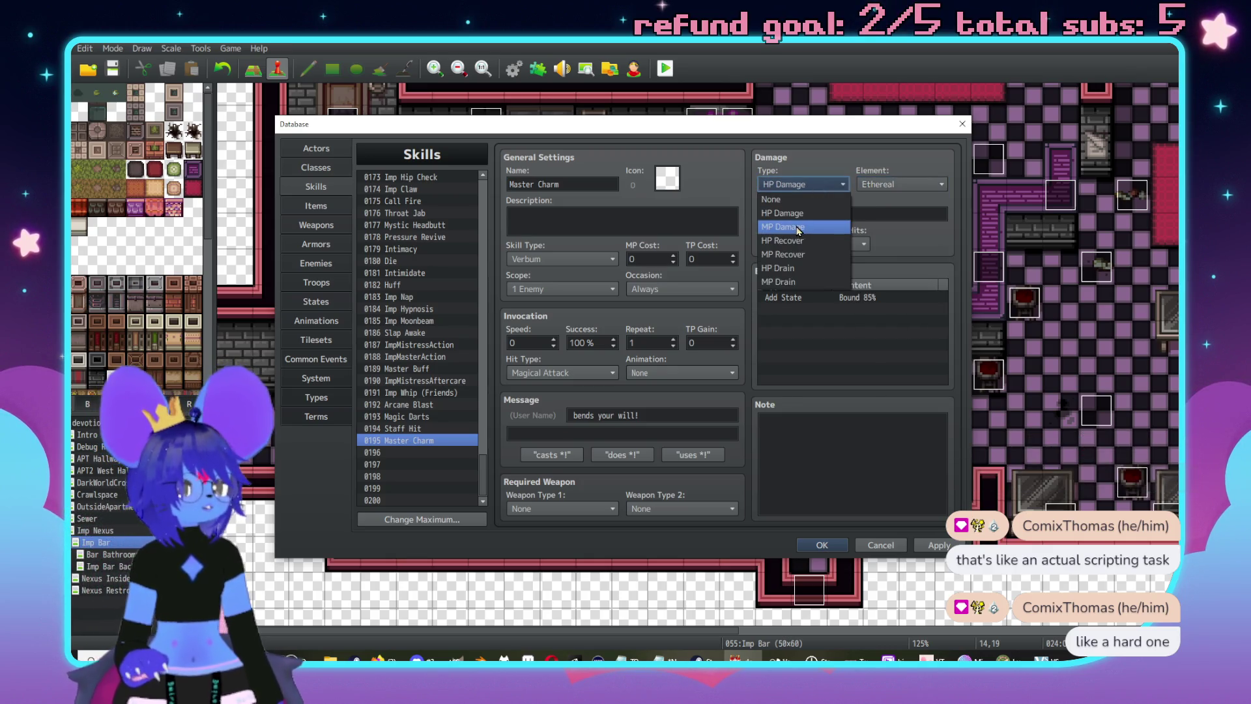
pyautogui.click(794, 228)
pyautogui.doubleClick(815, 213)
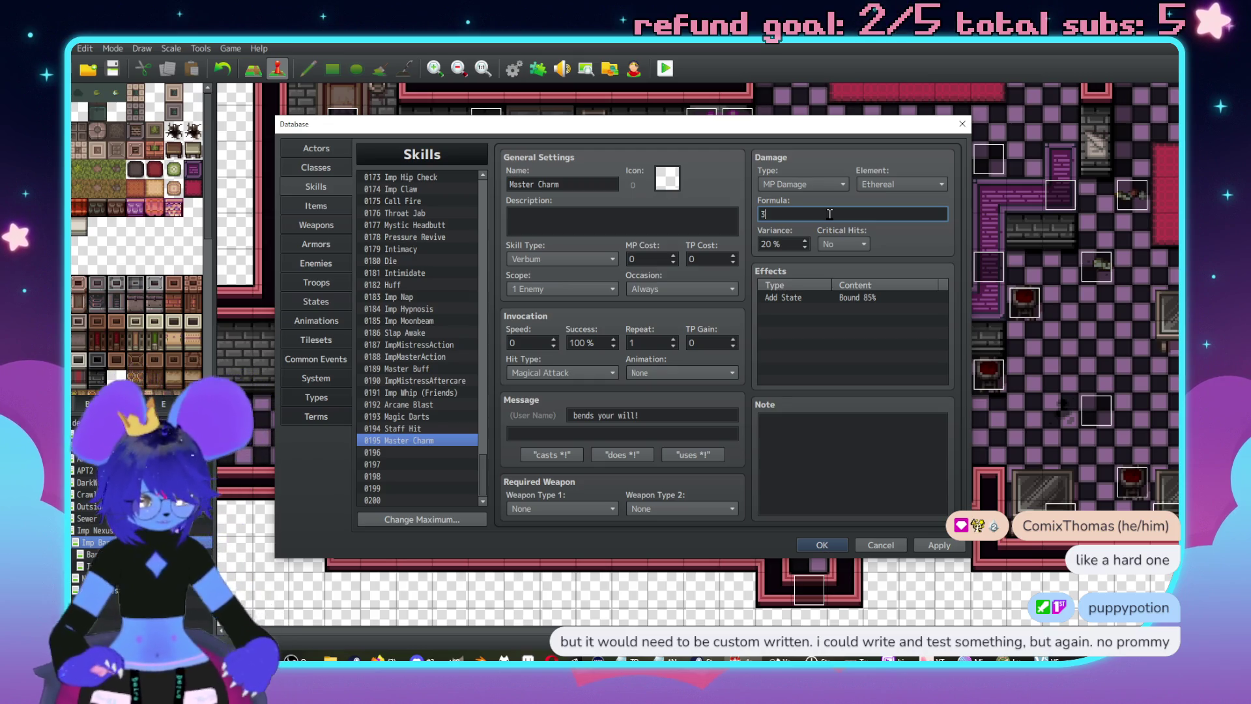
pyautogui.write('5')
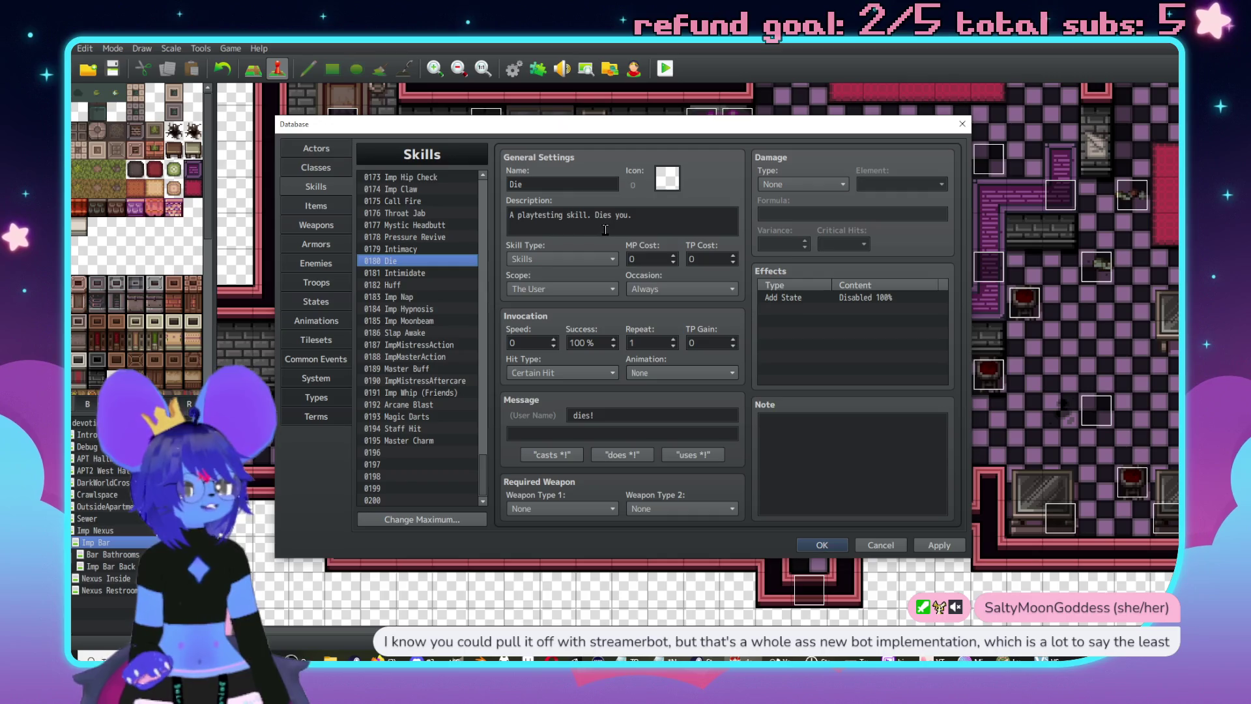
pyautogui.write('.')
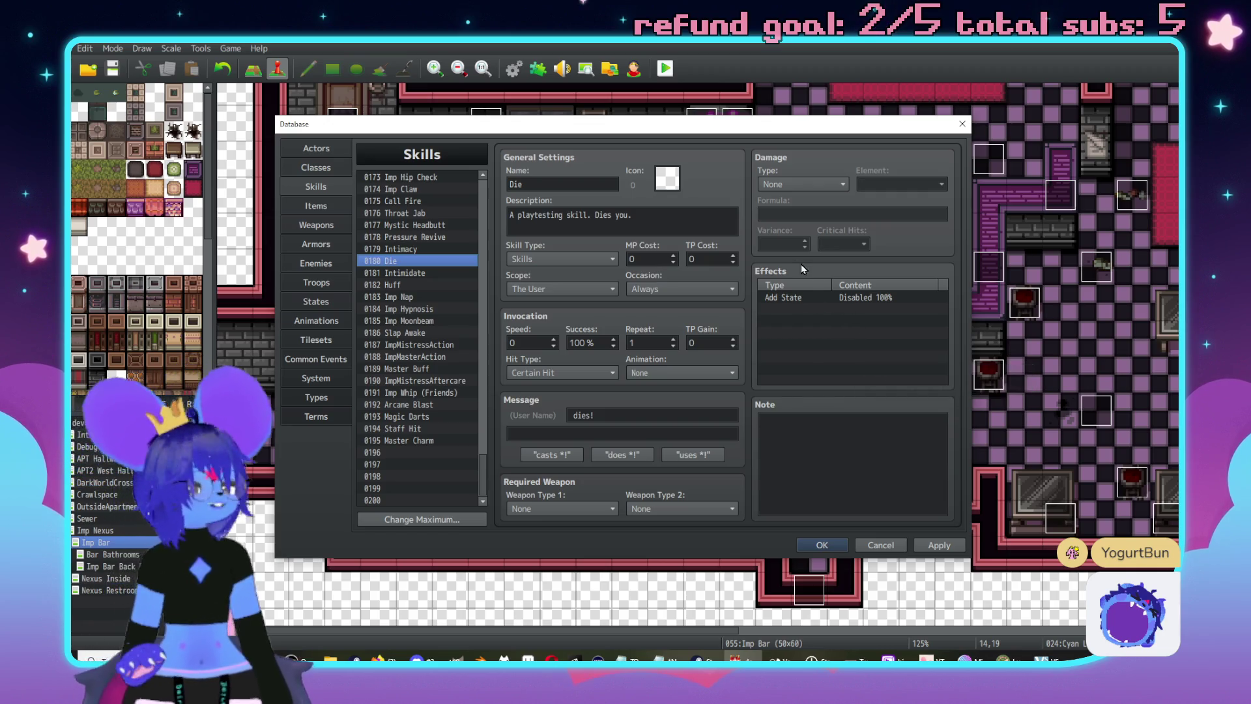
pyautogui.scroll(4, 430, 368)
pyautogui.scroll(3, 426, 365)
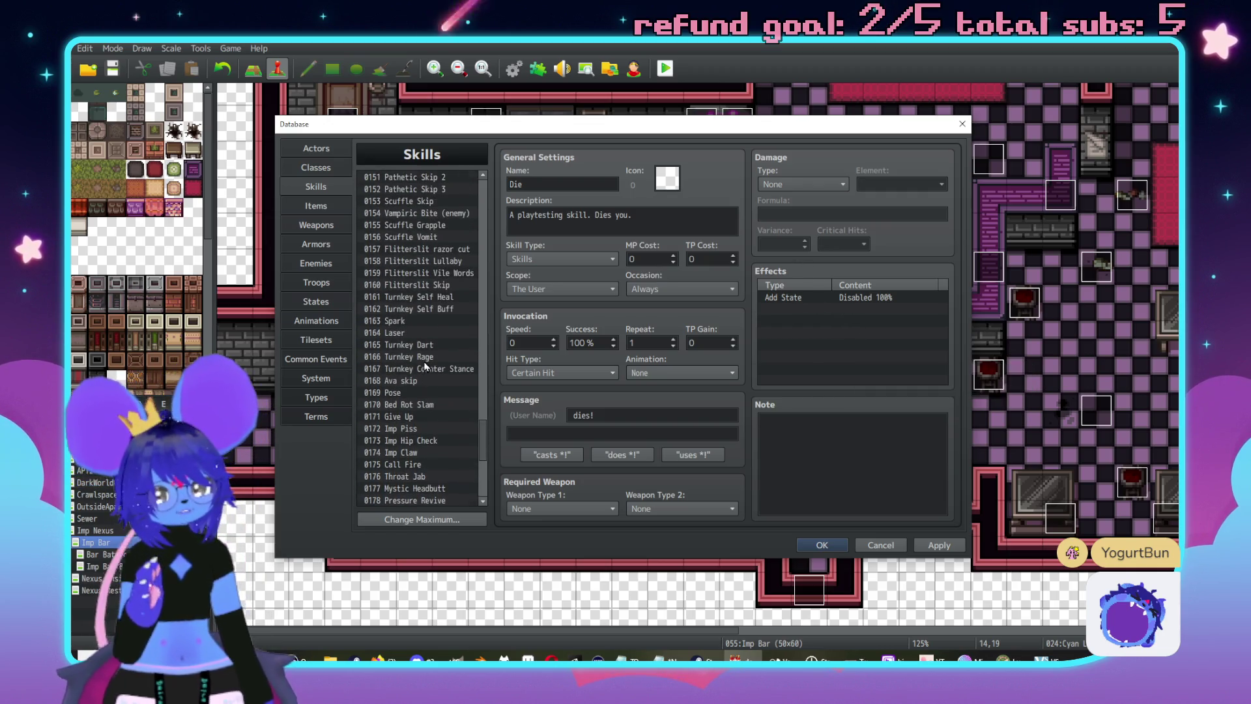
pyautogui.click(405, 417)
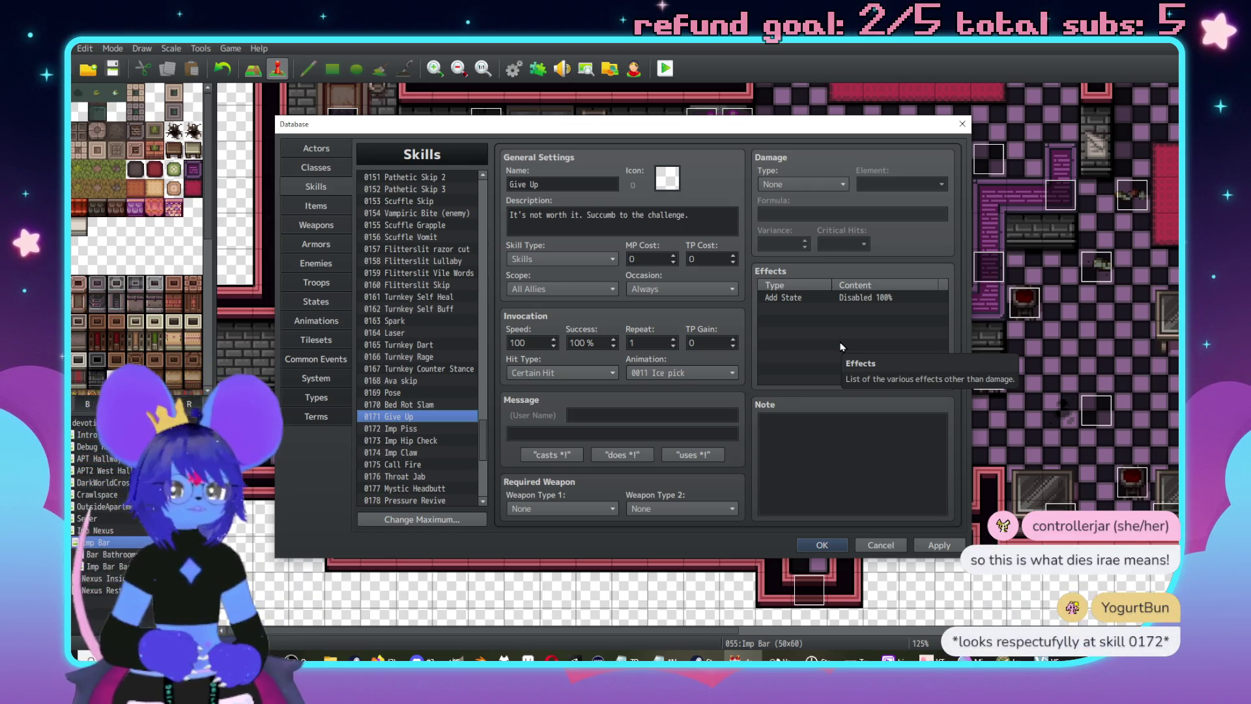
pyautogui.scroll(-2, 423, 333)
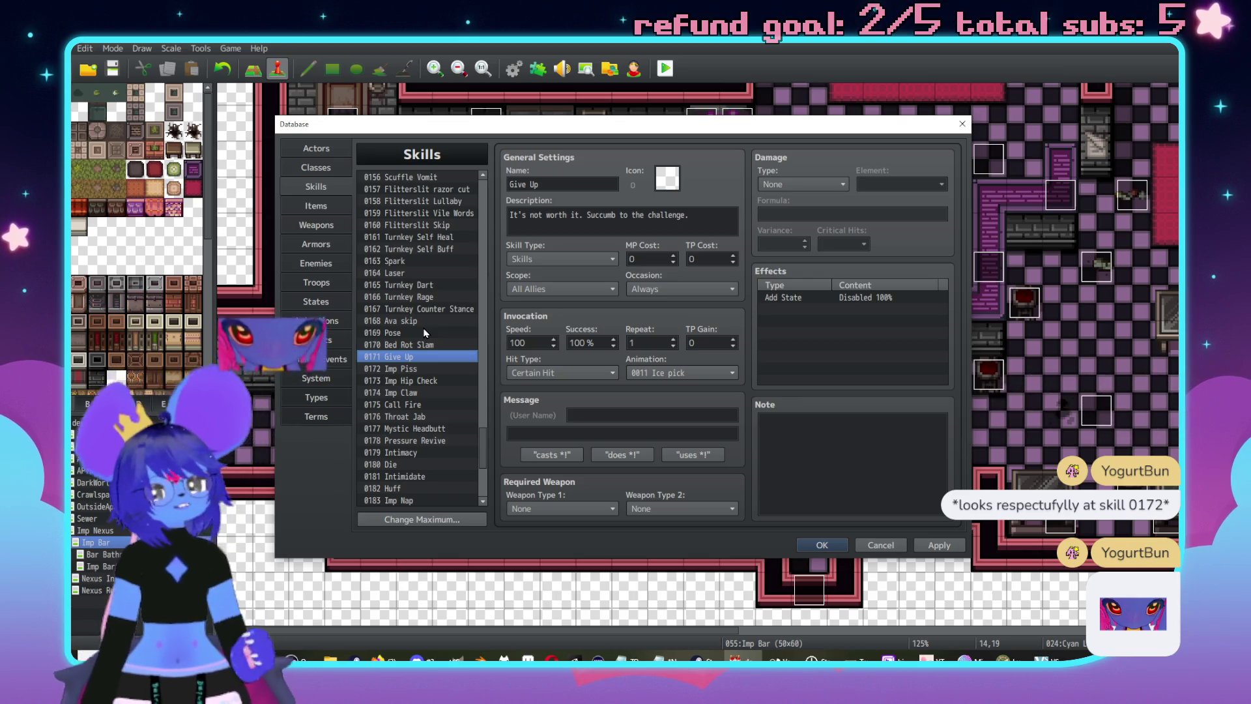
pyautogui.scroll(-2, 425, 329)
pyautogui.scroll(-2, 429, 324)
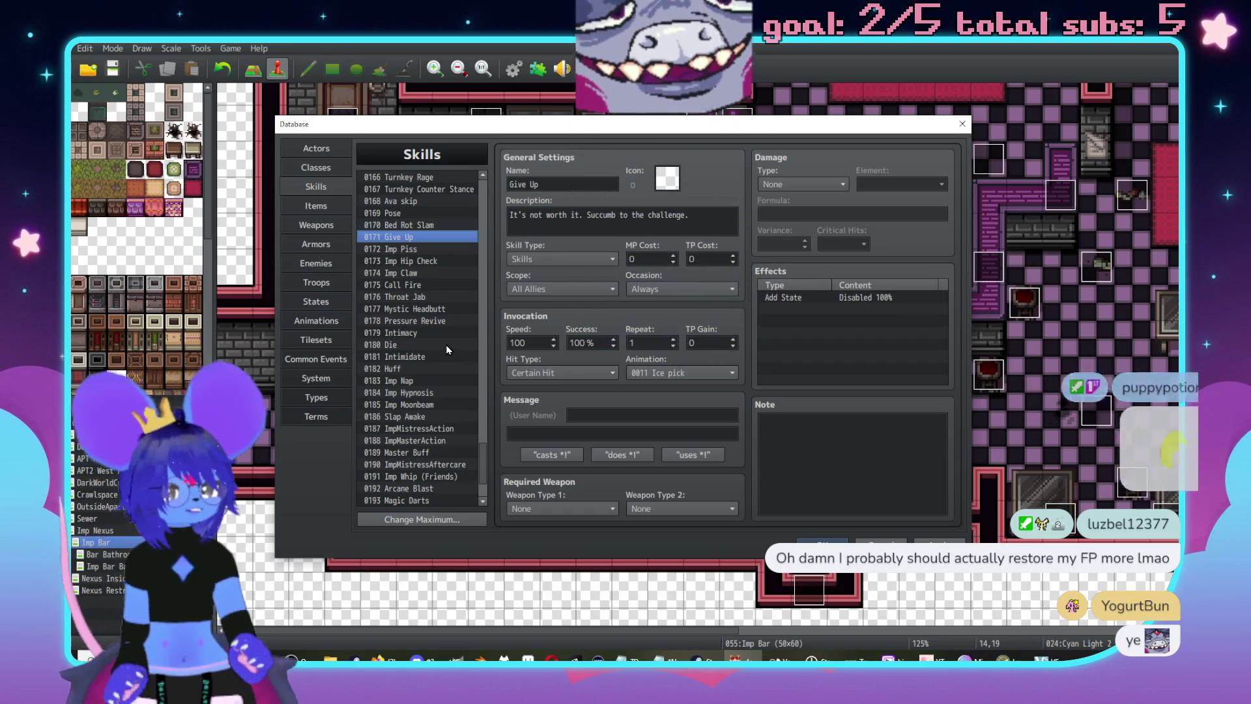
# - Change skill 0176 Throat Jab's MP cost to 30 and apply
pyautogui.click(450, 297)
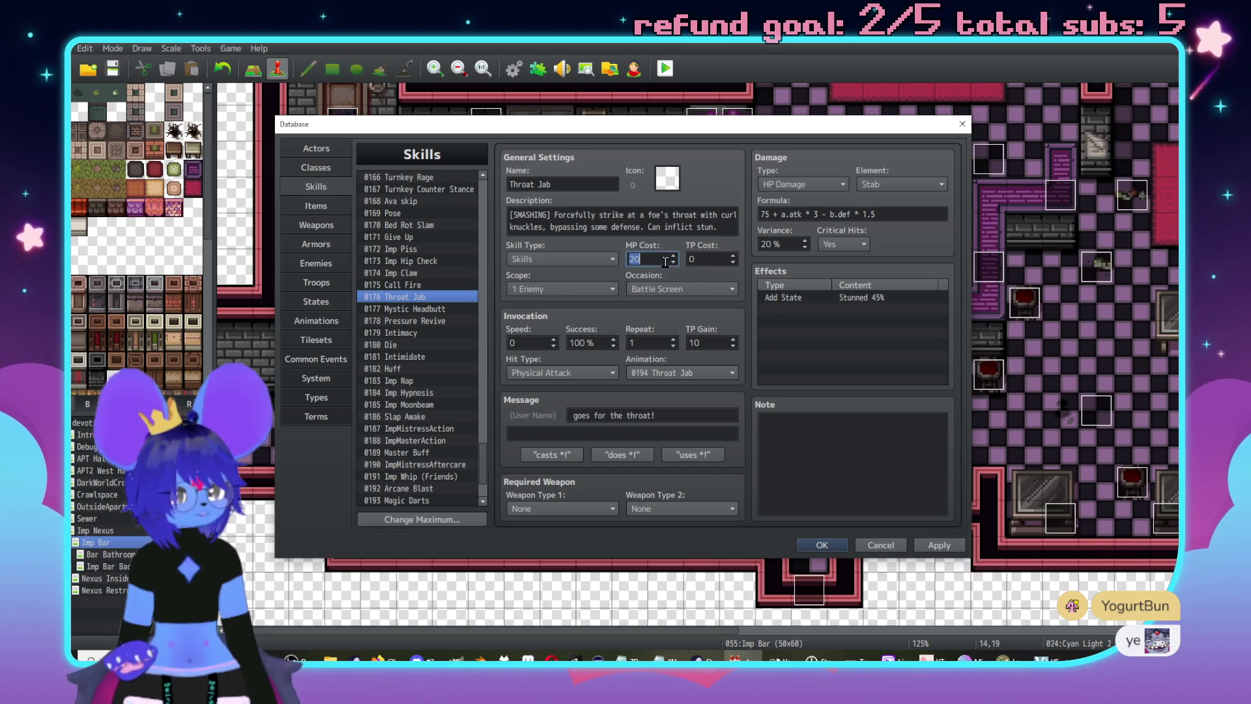
pyautogui.doubleClick(642, 259)
pyautogui.write('30')
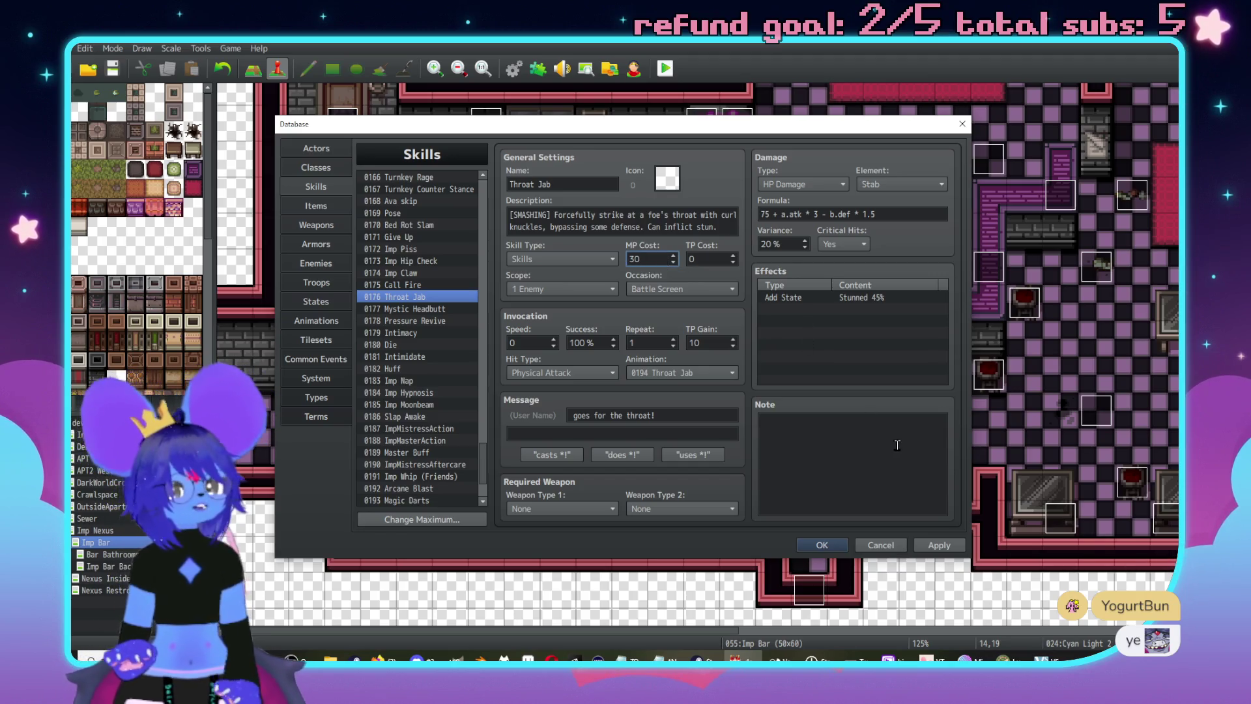
pyautogui.click(940, 545)
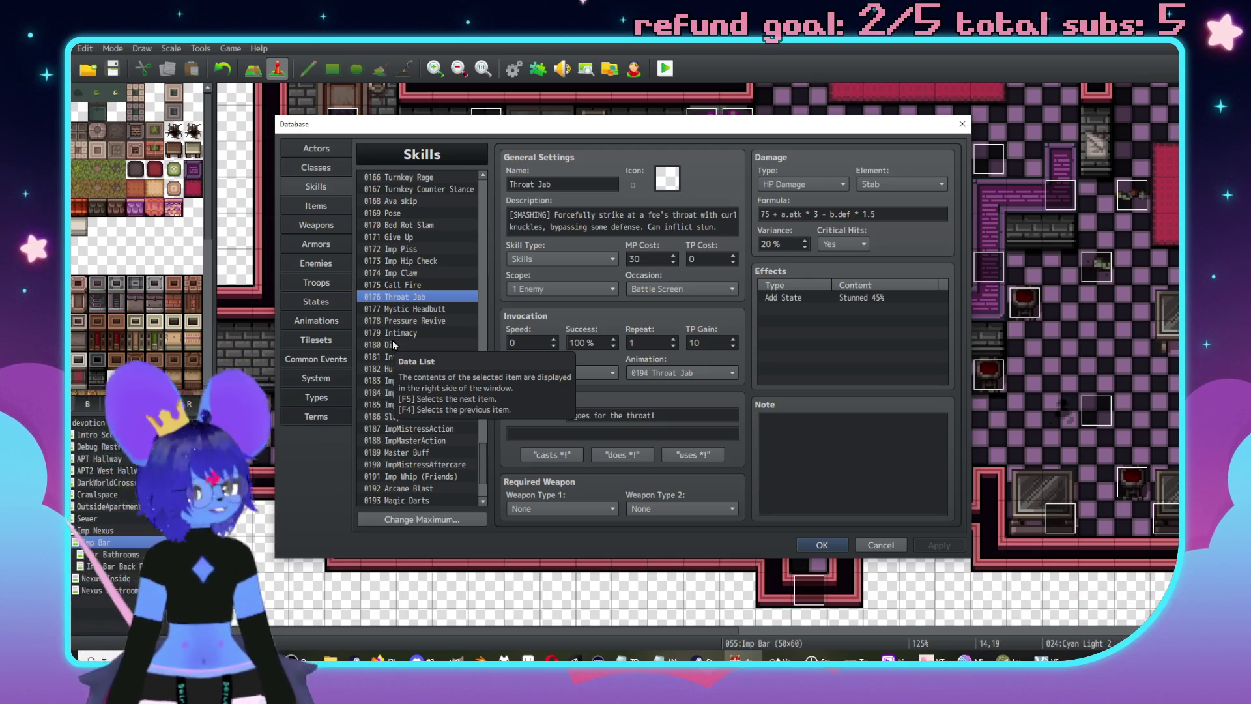
# - Set Throat Jab's Add State Stunned chance to 35%
pyautogui.scroll(-1, 438, 333)
pyautogui.scroll(2, 438, 332)
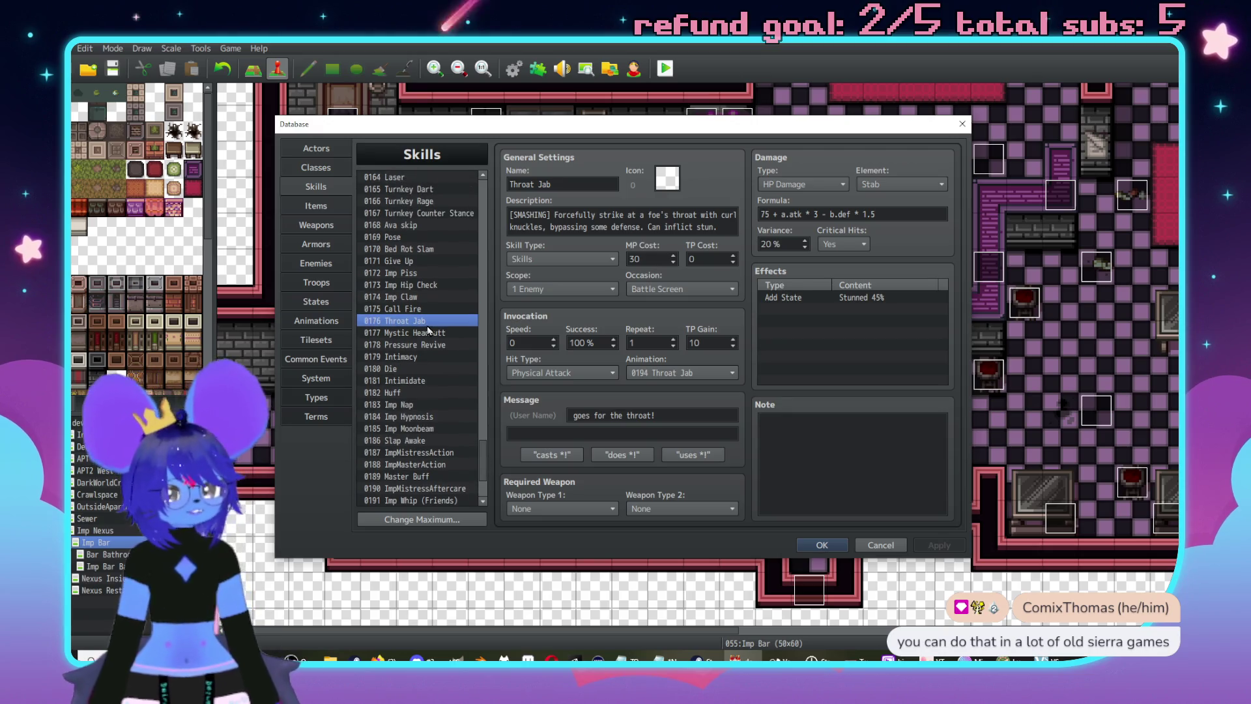
pyautogui.doubleClick(874, 301)
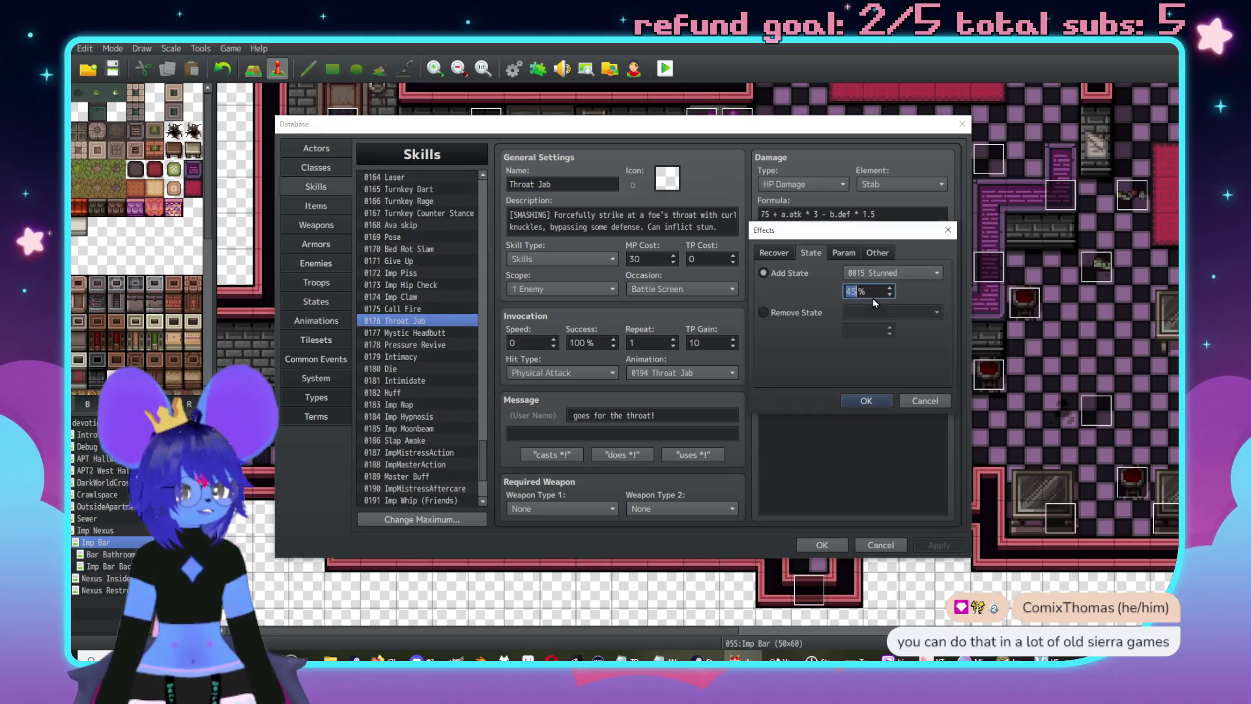
pyautogui.write('3')
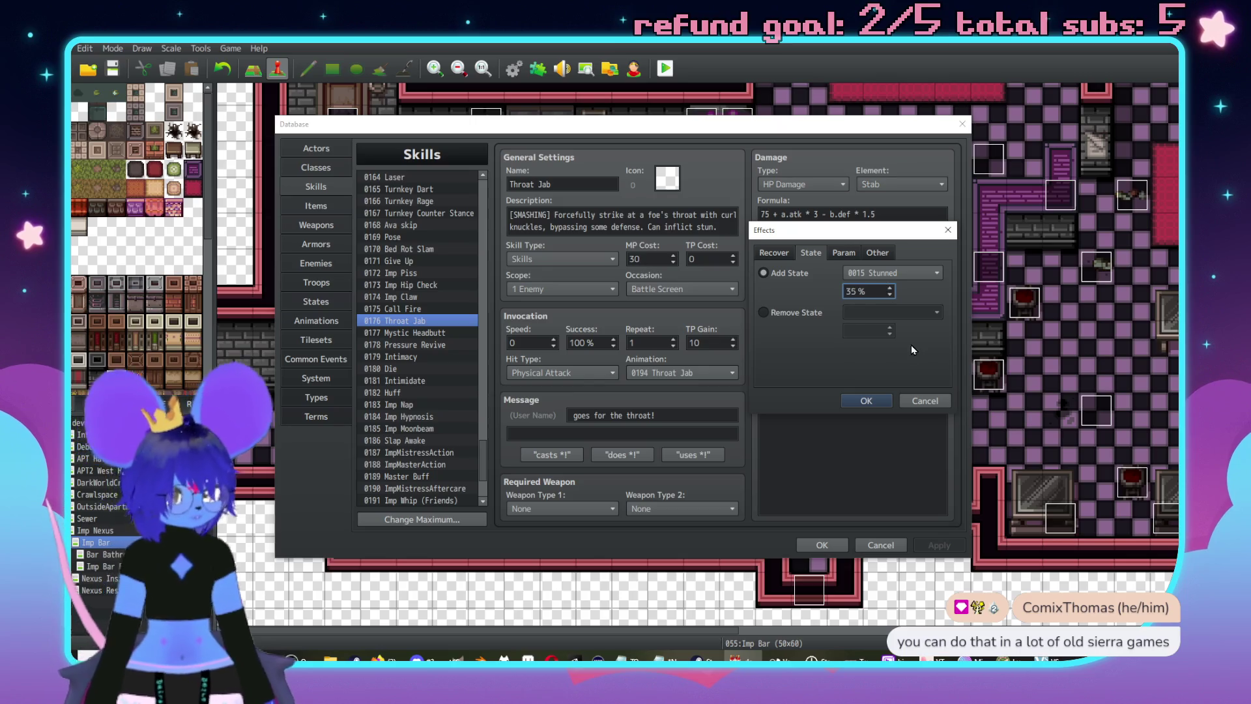
pyautogui.click(867, 399)
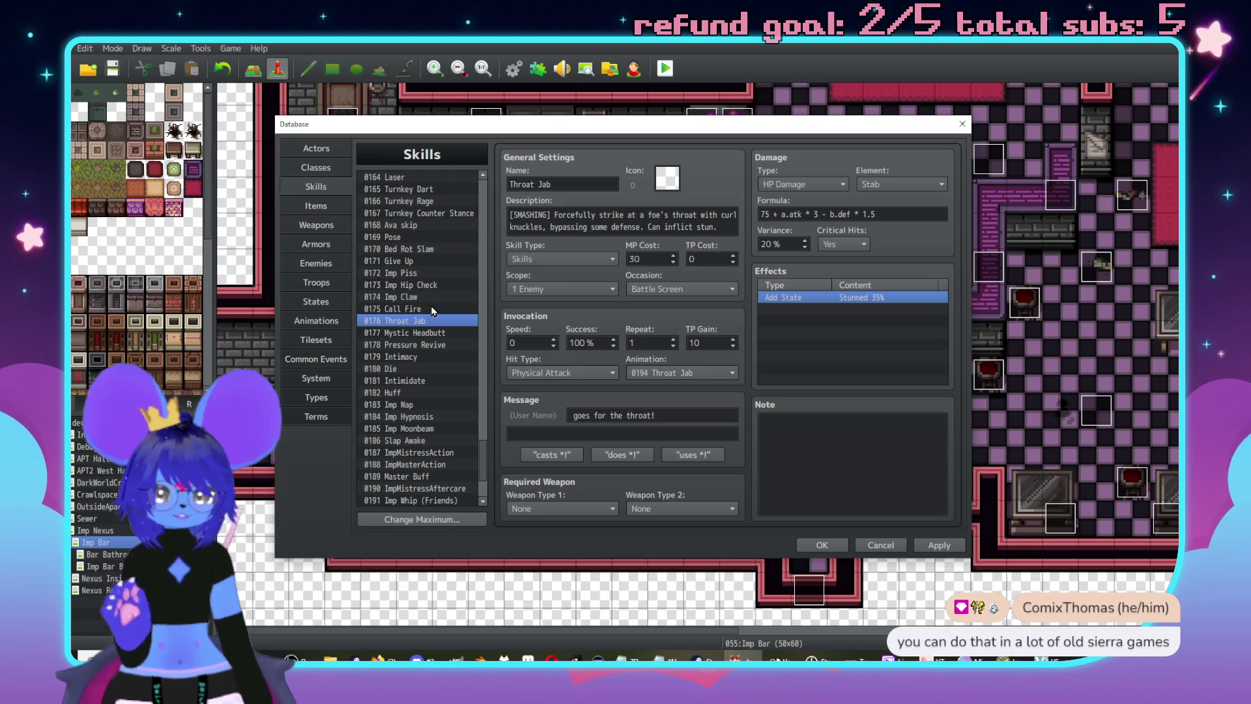
# - Set Imp Hip Check's Add State Stunned chance to 30%
pyautogui.click(428, 285)
pyautogui.doubleClick(875, 296)
pyautogui.write('35')
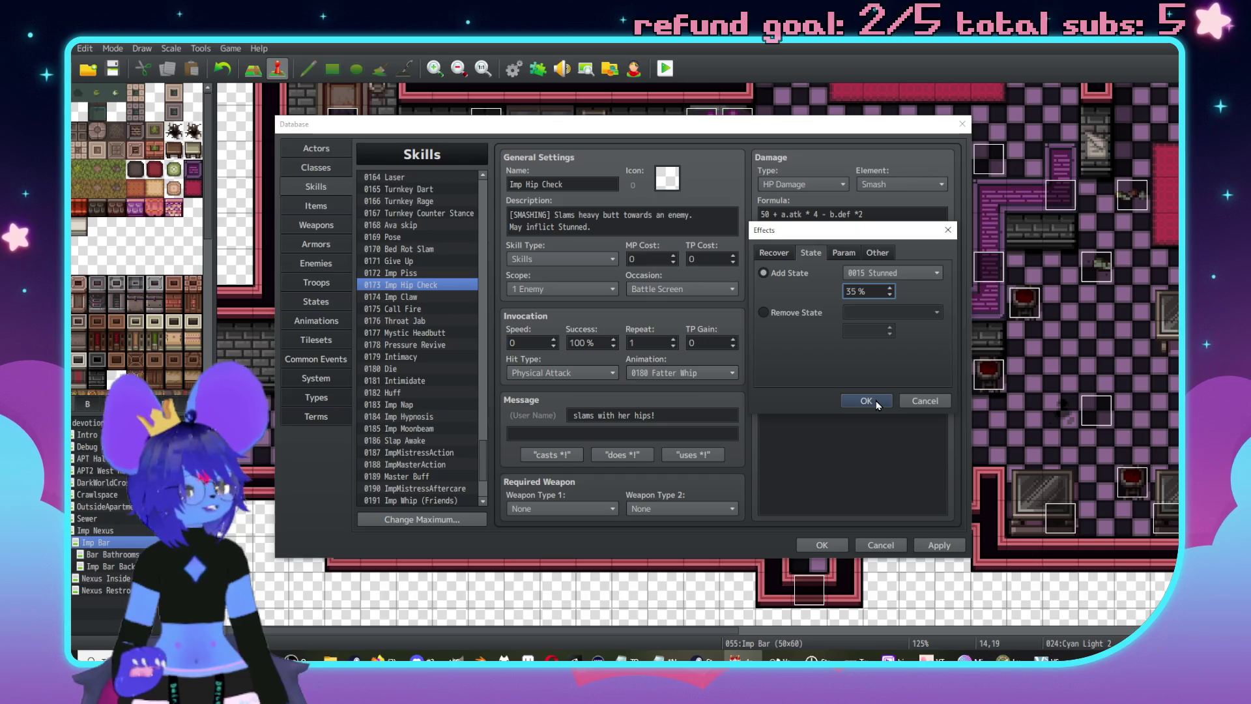
pyautogui.click(866, 401)
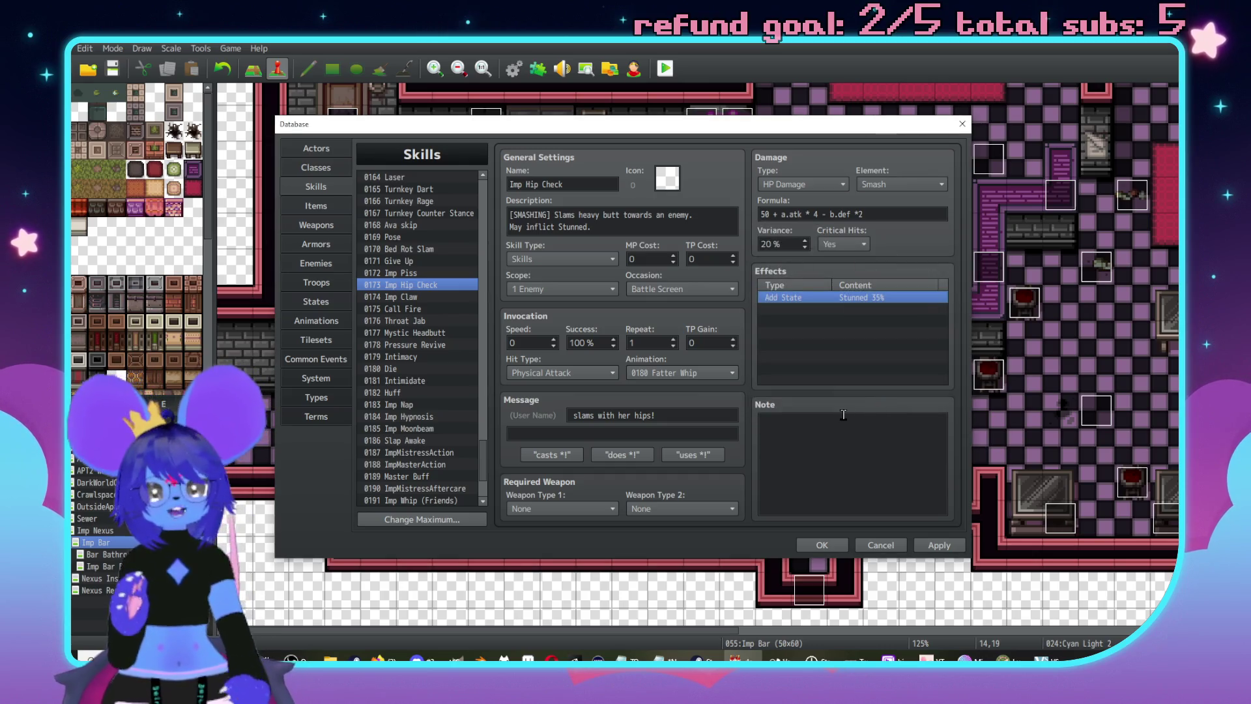
pyautogui.doubleClick(866, 299)
pyautogui.write('30')
pyautogui.press('Return')
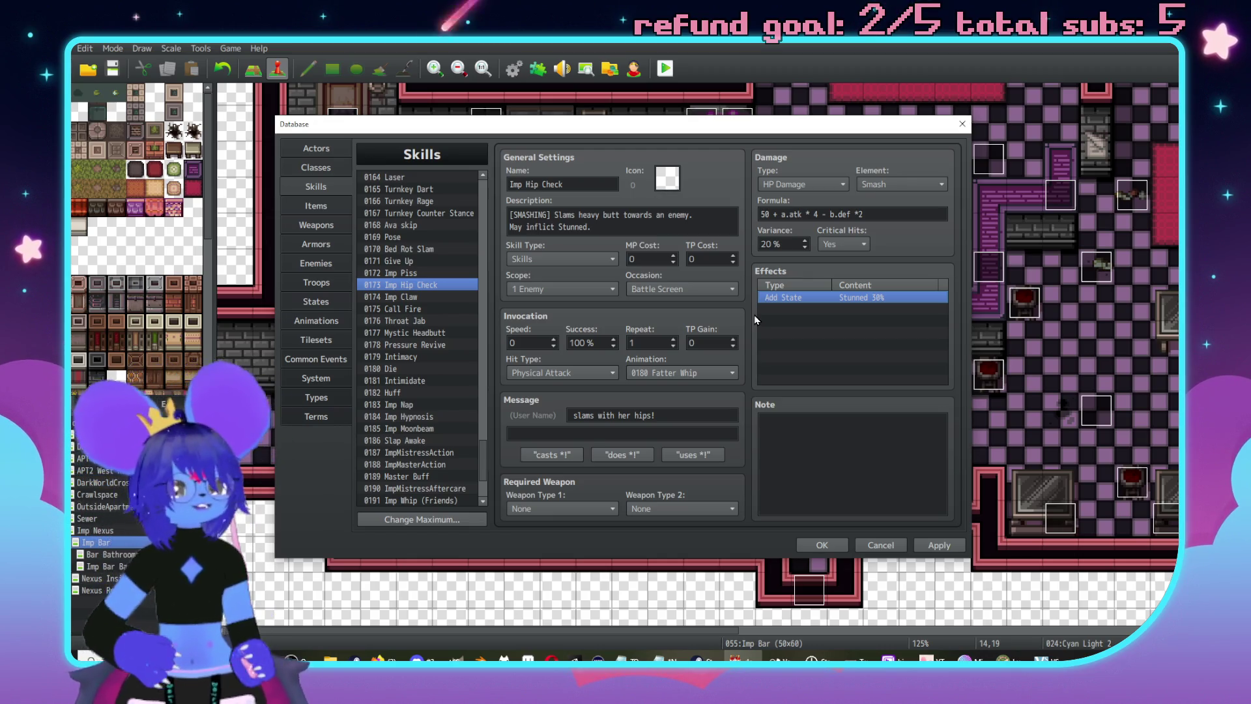
pyautogui.scroll(-3, 430, 318)
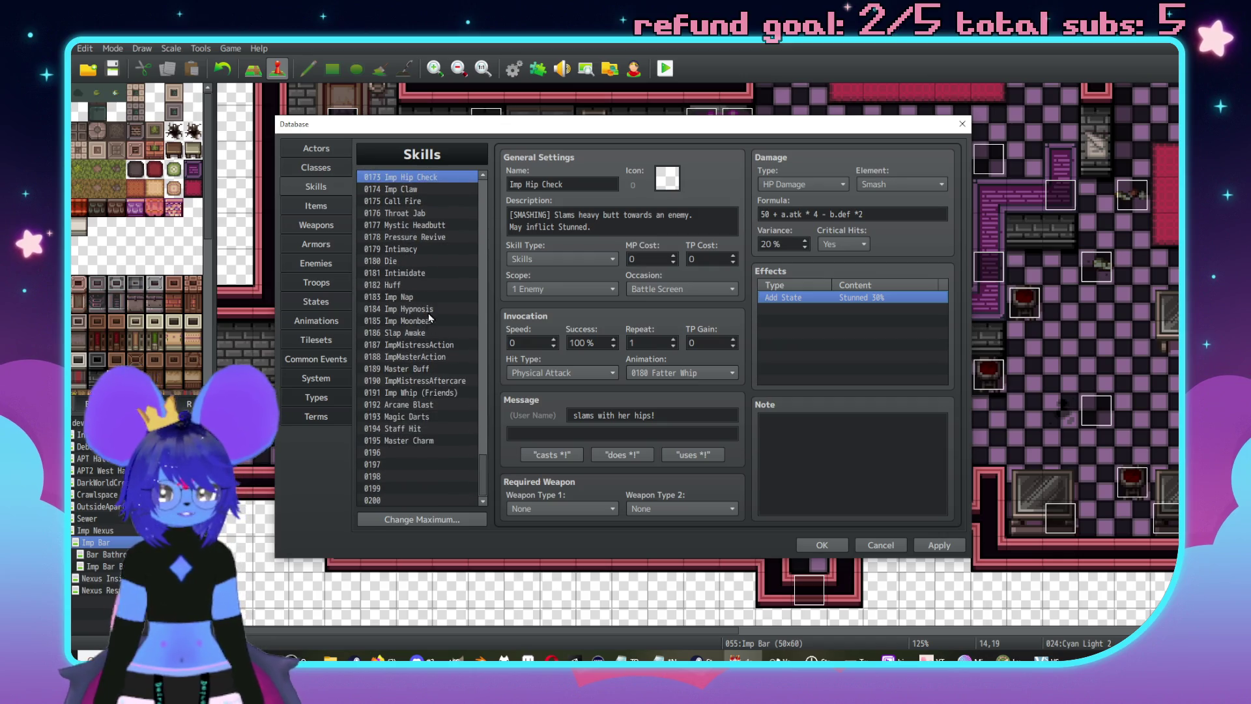
# - In 0195 Master Charm, reword the message to read 'trespasses into your psyche!'
pyautogui.click(438, 417)
pyautogui.click(430, 441)
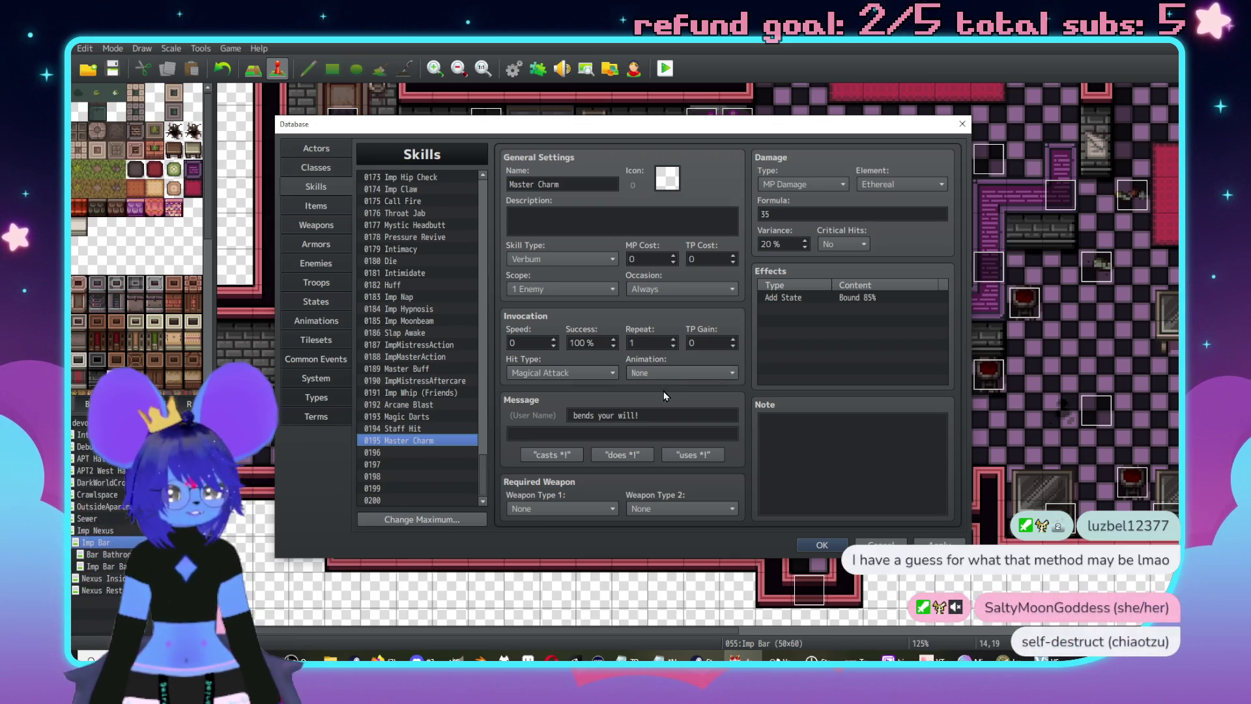
pyautogui.click(619, 415)
pyautogui.click(613, 416)
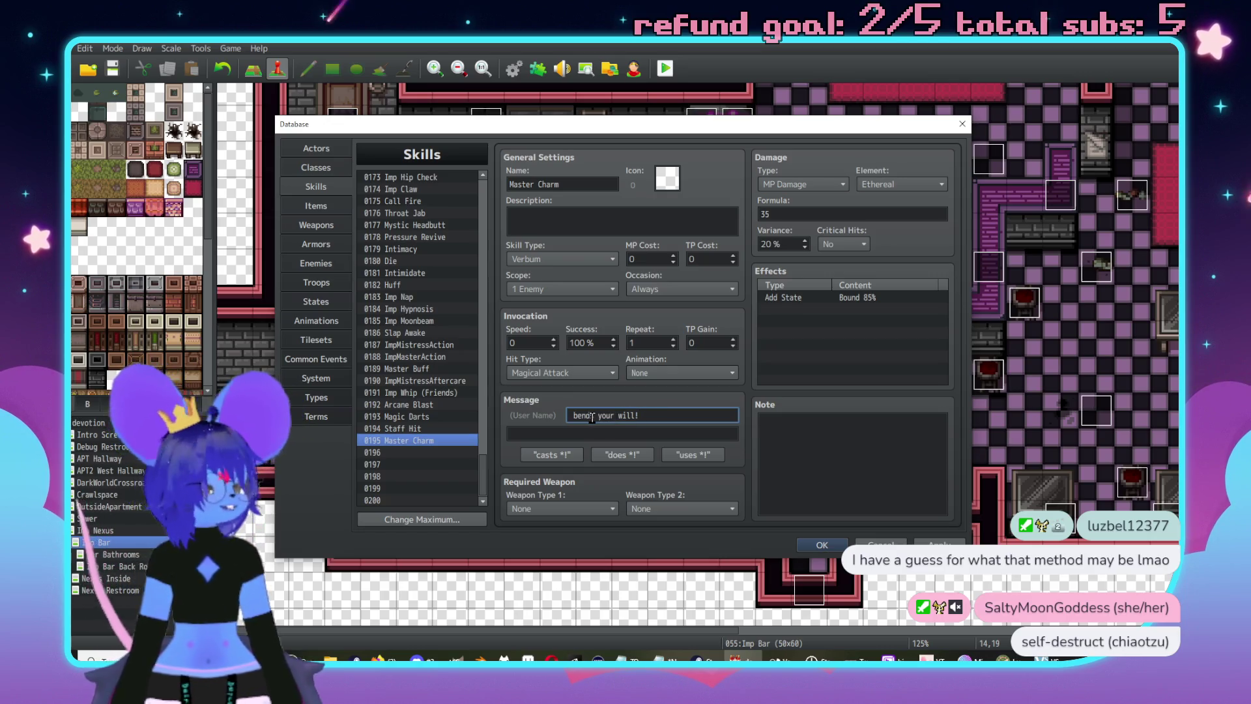
pyautogui.moveTo(592, 416); pyautogui.dragTo(539, 422)
pyautogui.press('Right')
pyautogui.press('BackSpace')
pyautogui.press('BackSpace')
pyautogui.press('BackSpace')
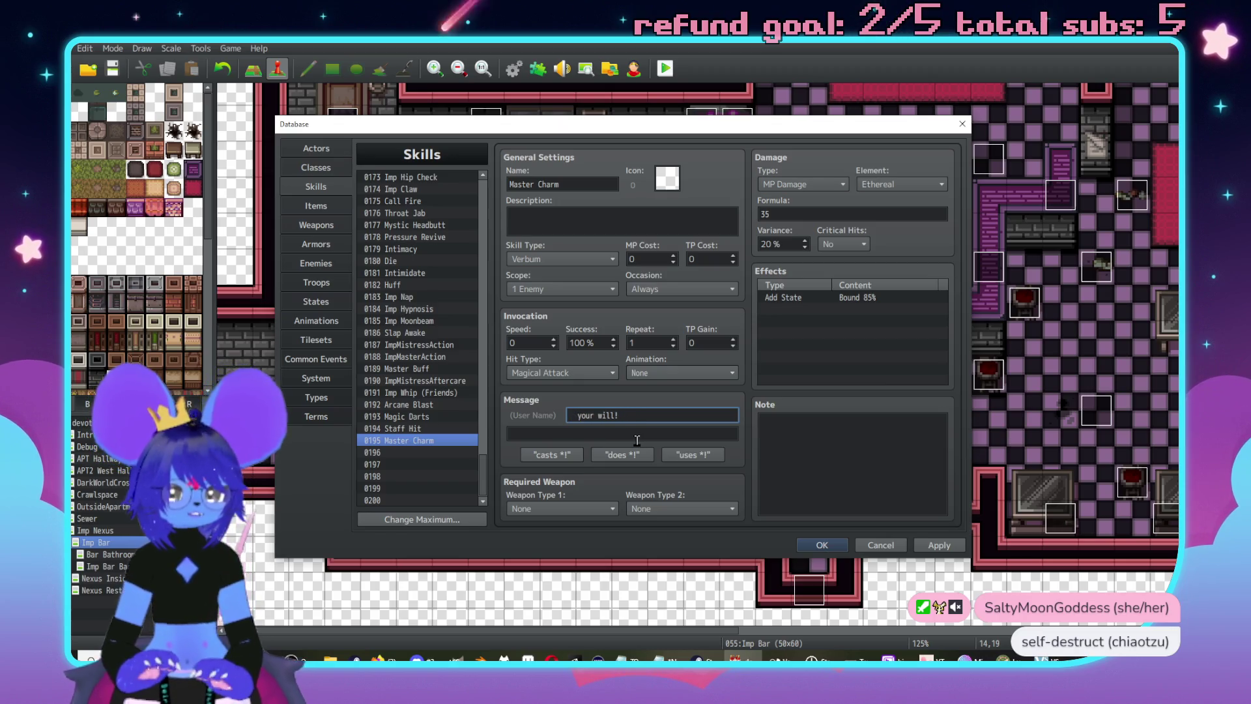
pyautogui.write('trespass')
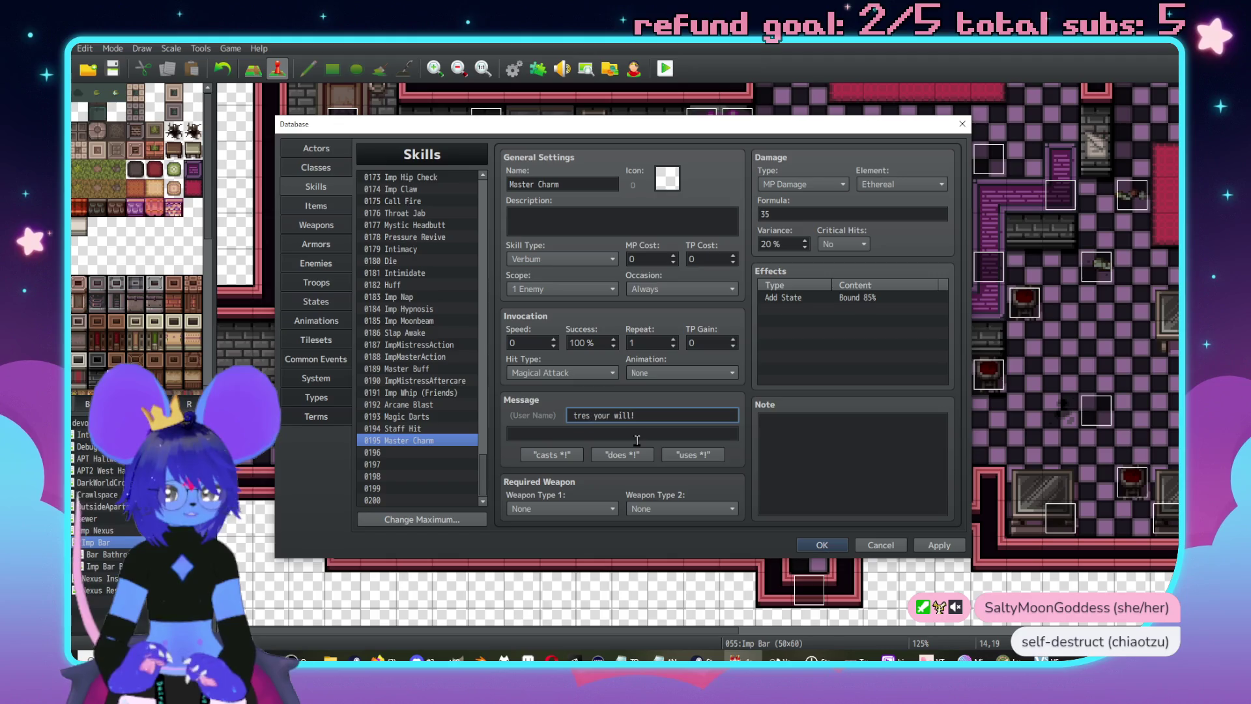
pyautogui.write('es into')
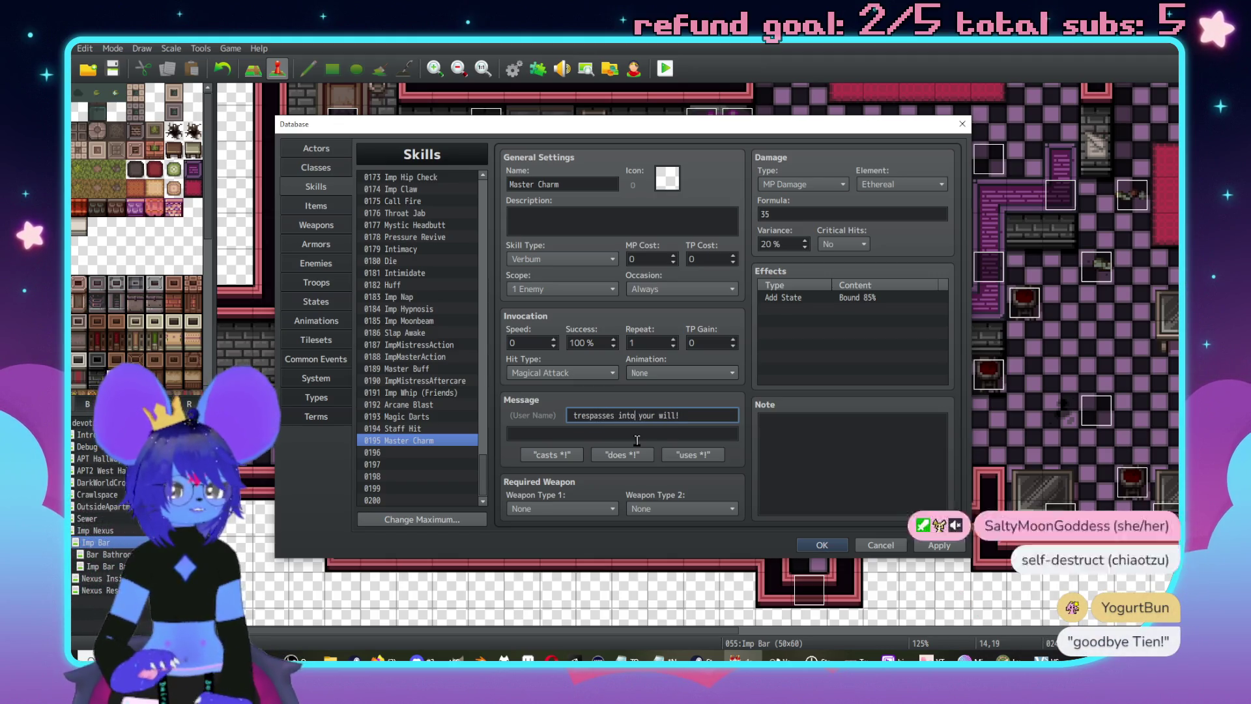
pyautogui.press('BackSpace')
pyautogui.press('BackSpace')
pyautogui.press('BackSpace')
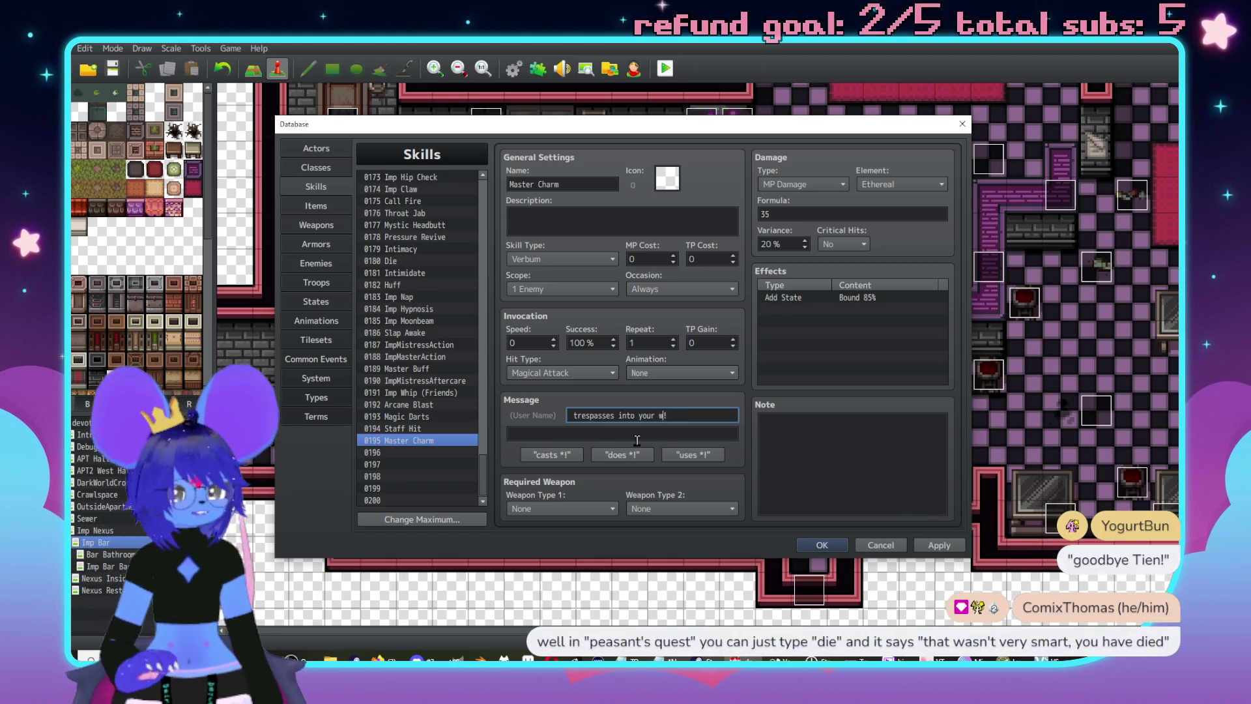
pyautogui.write('psyche')
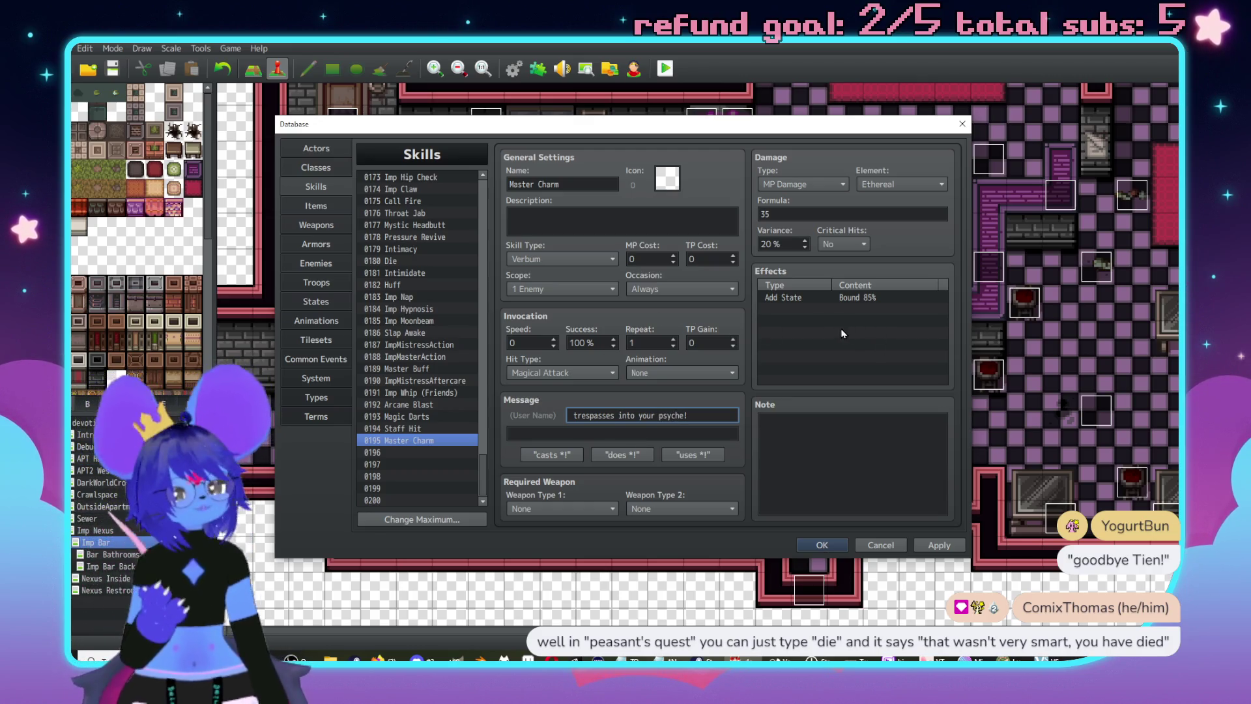
# - Replace Master Charm's Bound effect with 0009 Charmed at 85%
pyautogui.click(861, 298)
pyautogui.doubleClick(858, 299)
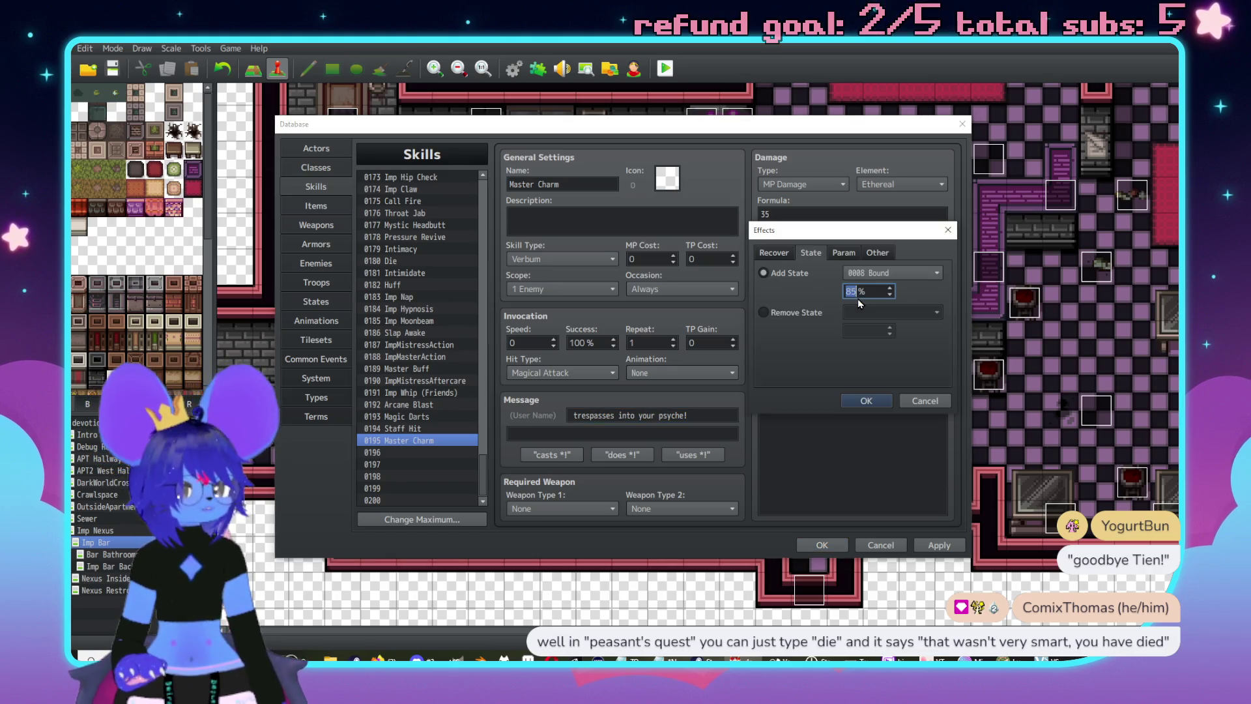
pyautogui.click(888, 274)
pyautogui.click(889, 309)
pyautogui.click(858, 401)
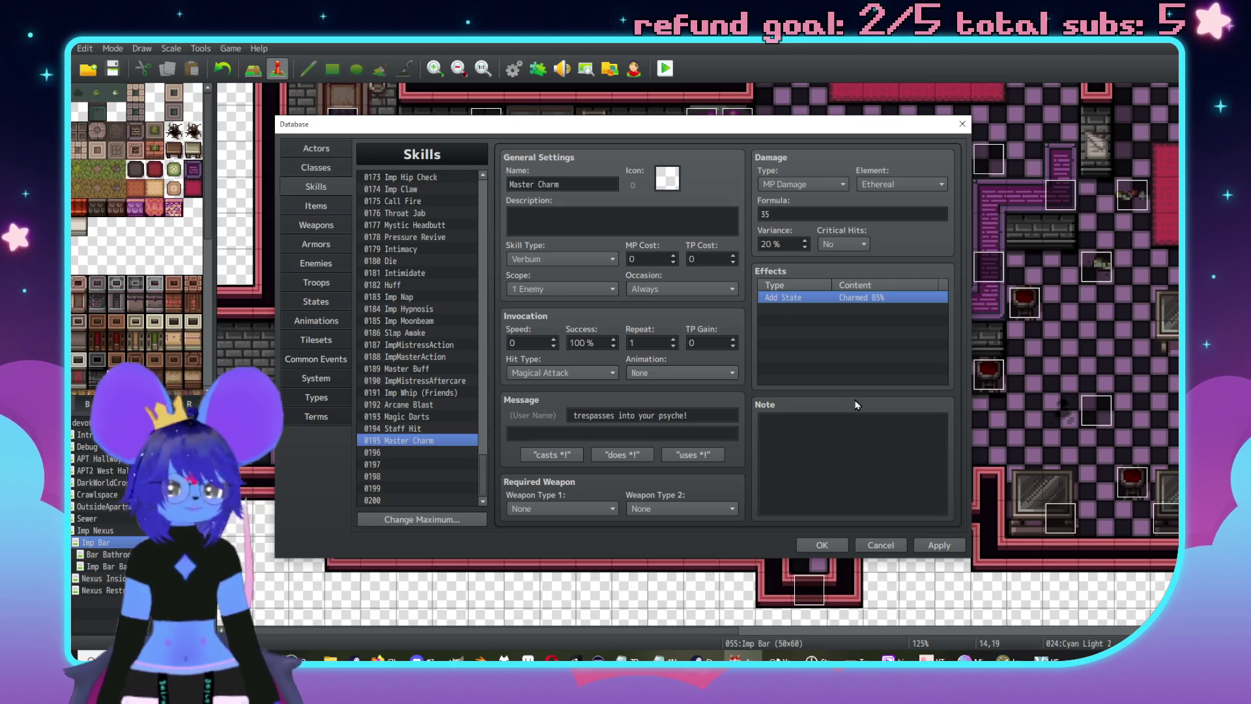
# - Give Master Charm the 0034 Sonic Wave animation and apply the change
pyautogui.click(648, 374)
pyautogui.scroll(-5, 671, 389)
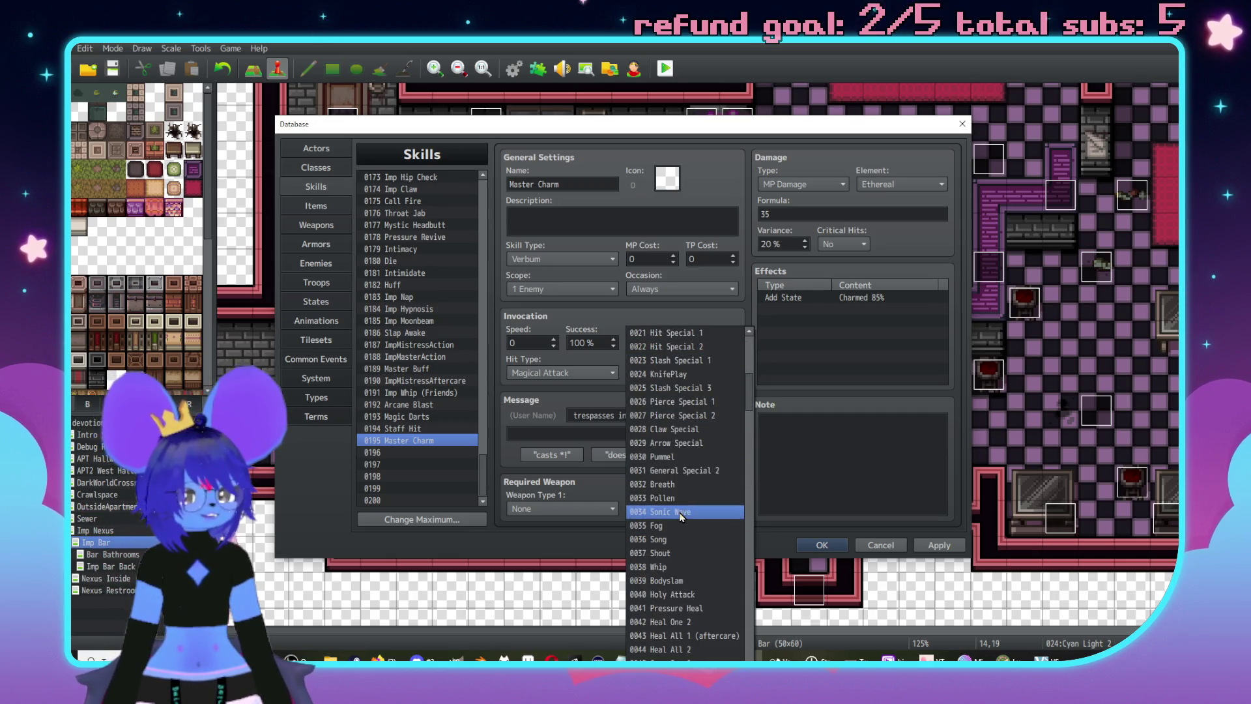
pyautogui.click(674, 512)
pyautogui.click(939, 545)
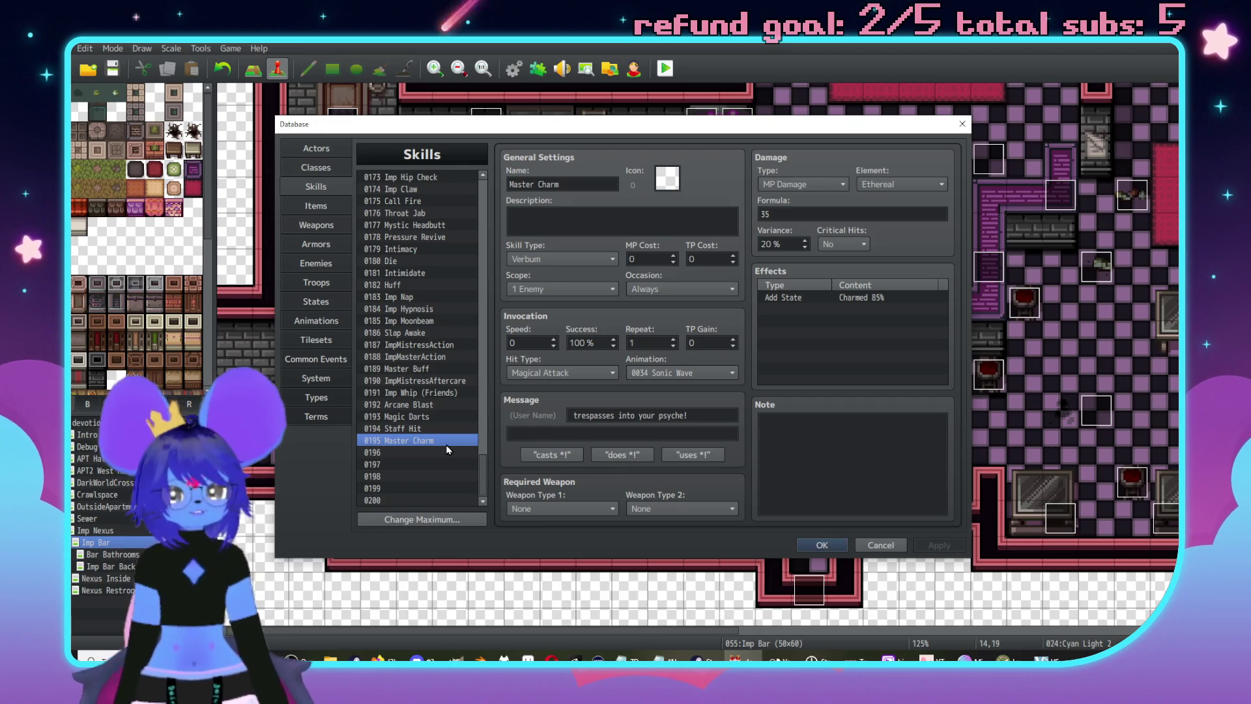
# - Move through the Skills list to 0191 Imp Whip (Friends), then switch to another program
pyautogui.press('Up')
pyautogui.press('Up')
pyautogui.press('Up')
pyautogui.press('Up')
pyautogui.press('Down')
pyautogui.press('Down')
pyautogui.press('Down')
pyautogui.press('Down')
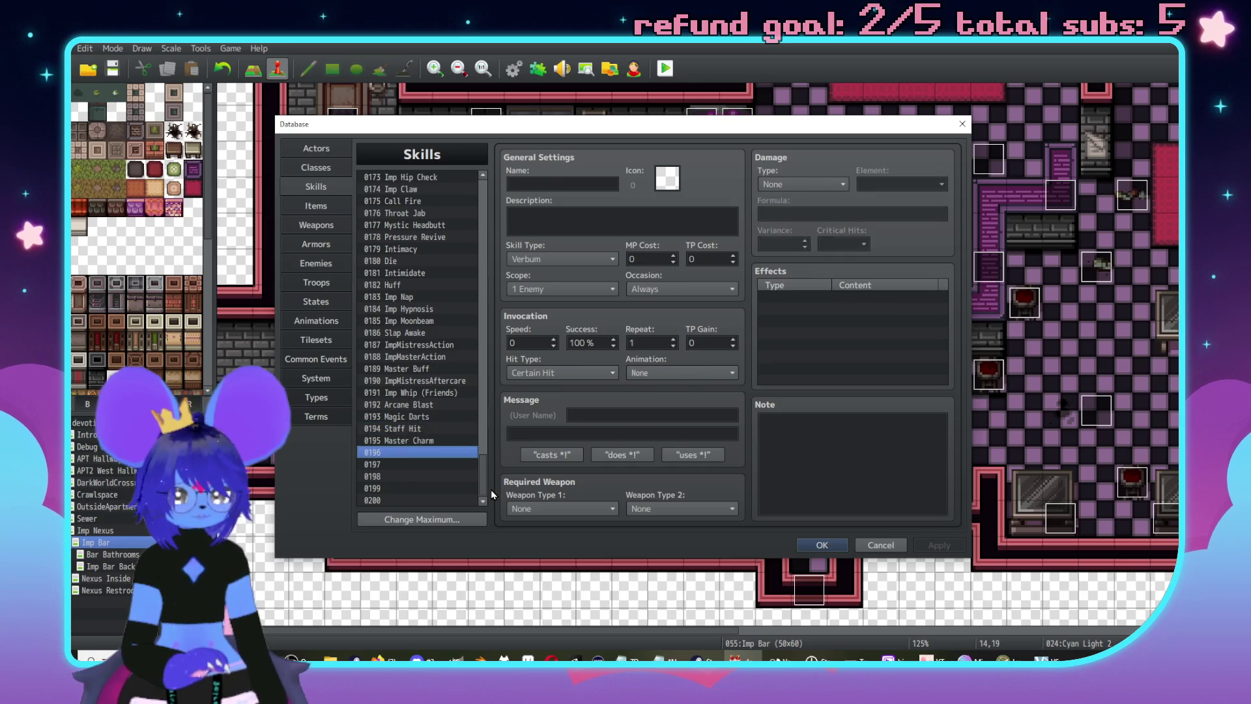
pyautogui.press('Up')
pyautogui.press('Up')
pyautogui.press('Up')
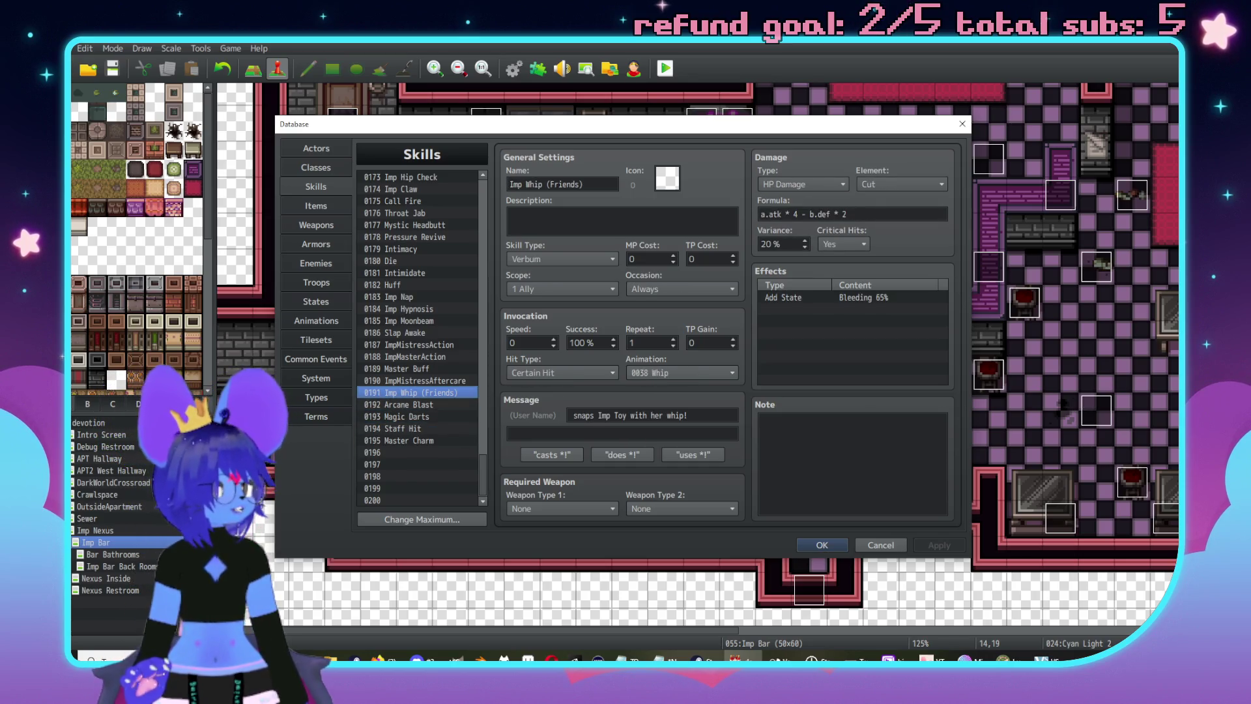
pyautogui.hotkey('alt', 'Tab')
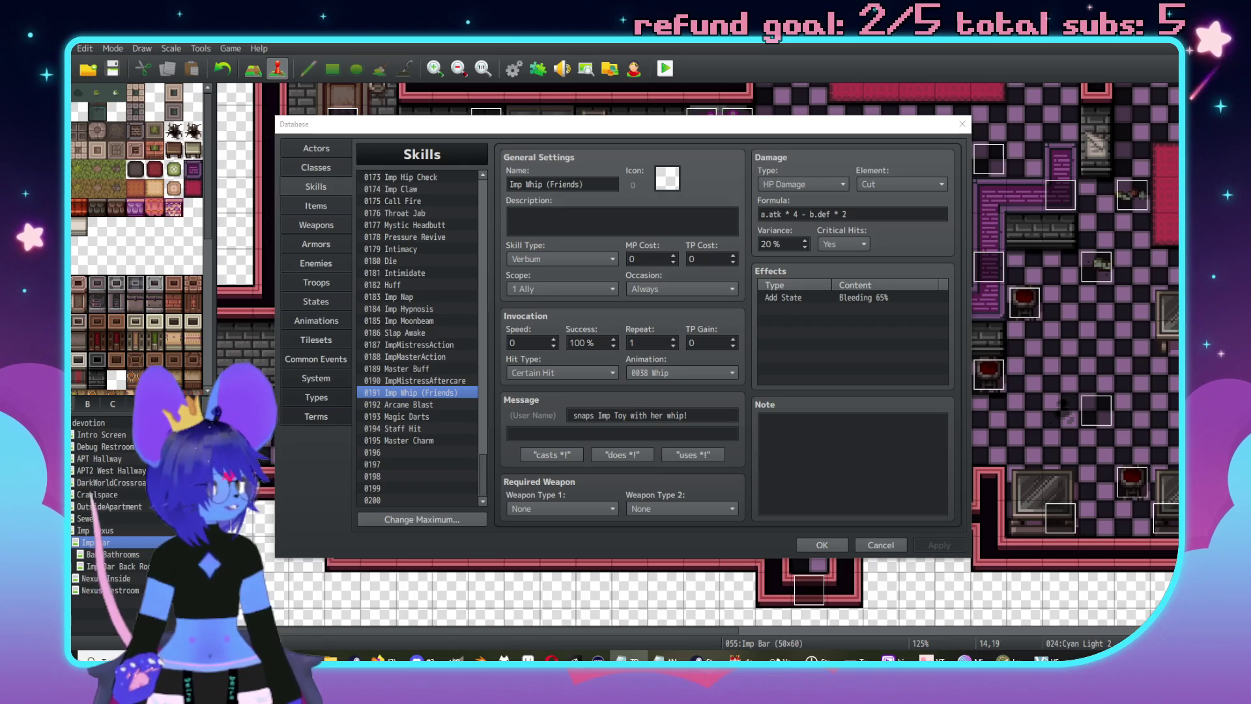